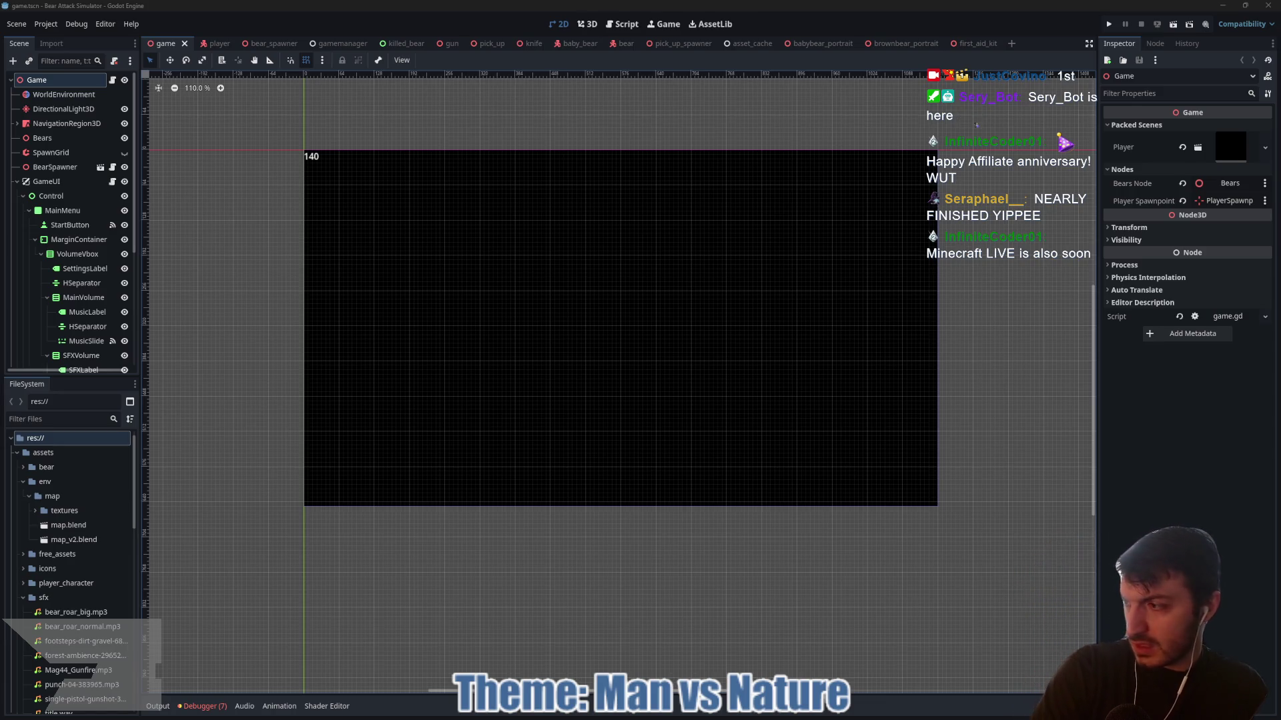
- Select the new Panel under MarginContainer that now wraps VolumeVbox
left_click(386, 578)
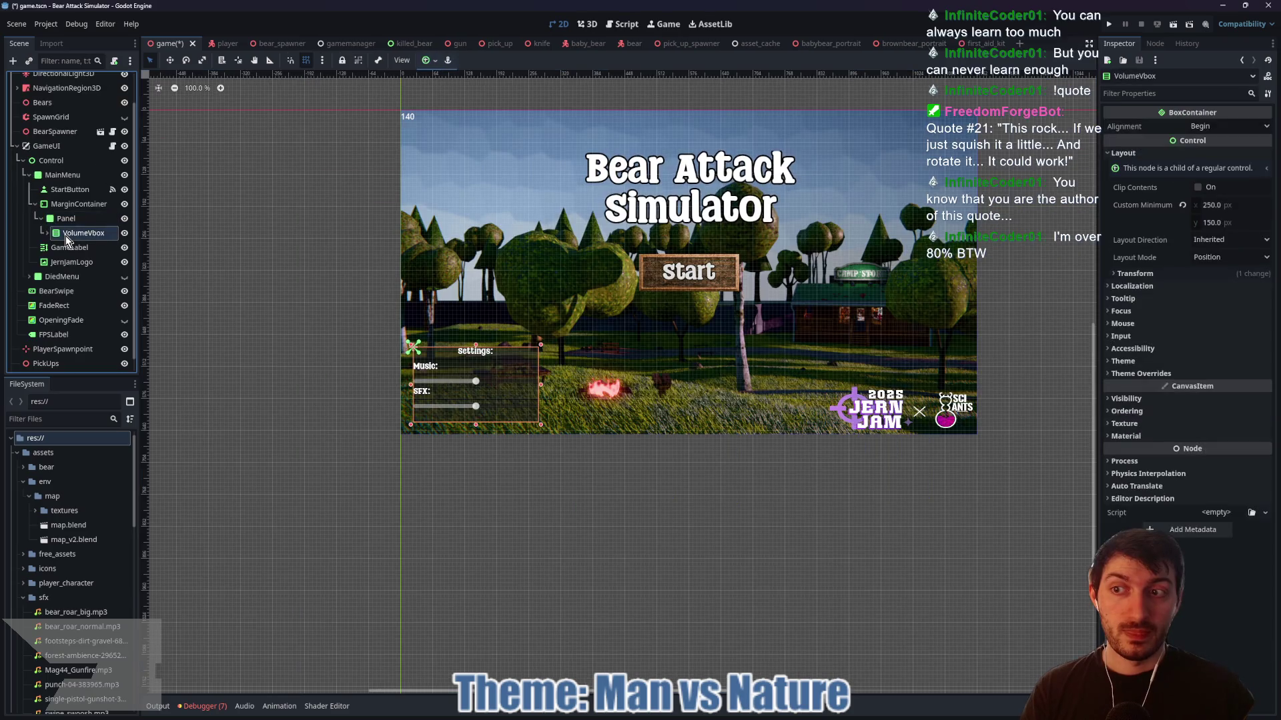
left_click(61, 223)
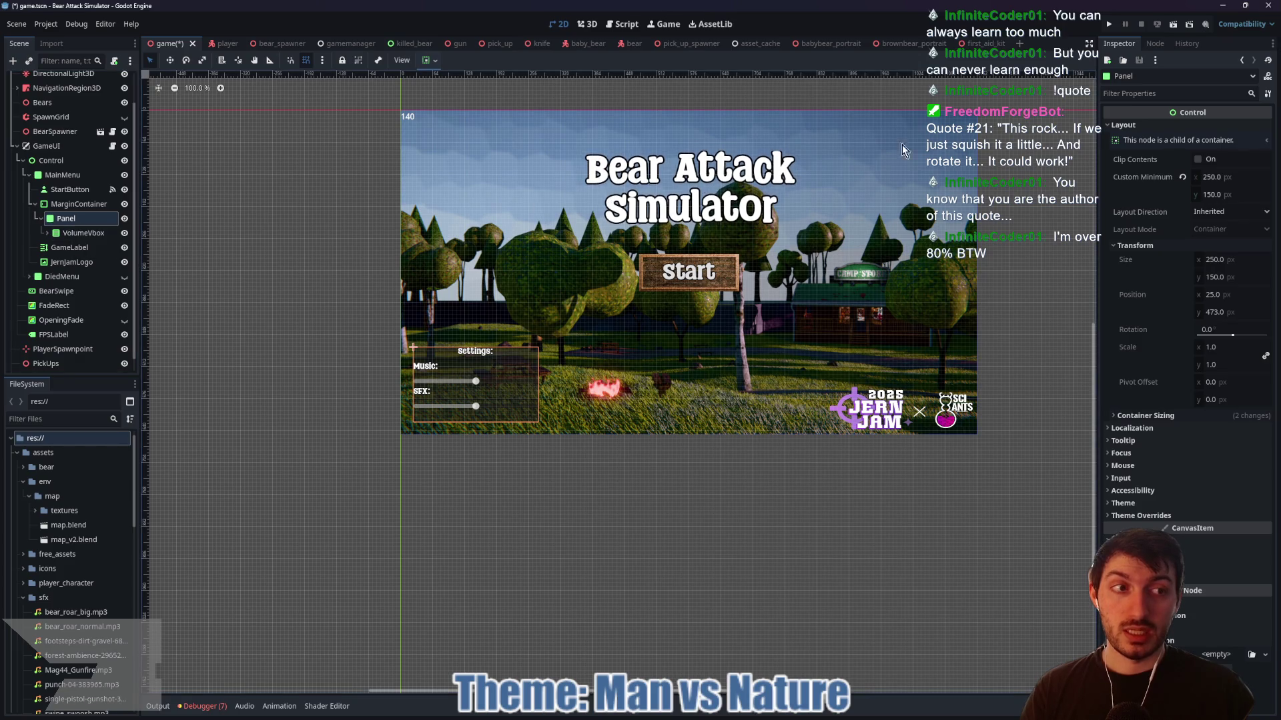
- Set the Panel's custom minimum size to 350 × 200 px and expand Container Sizing
left_click(1236, 175)
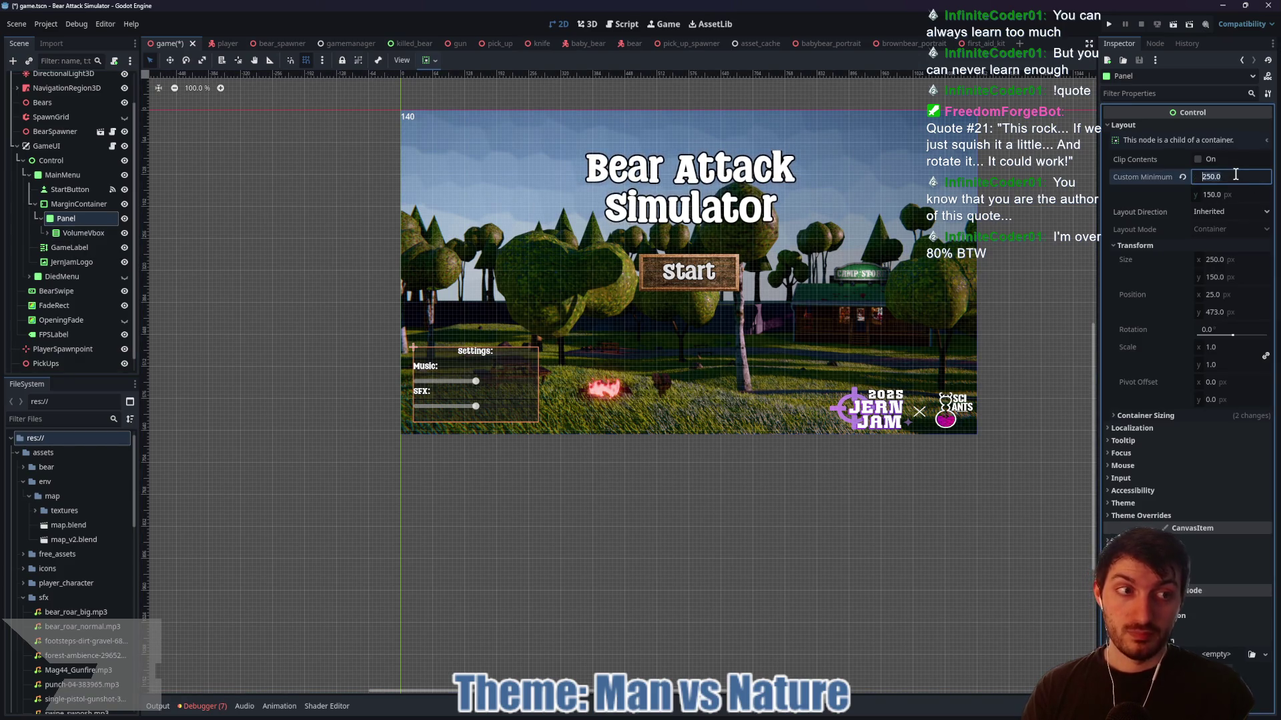
type("350")
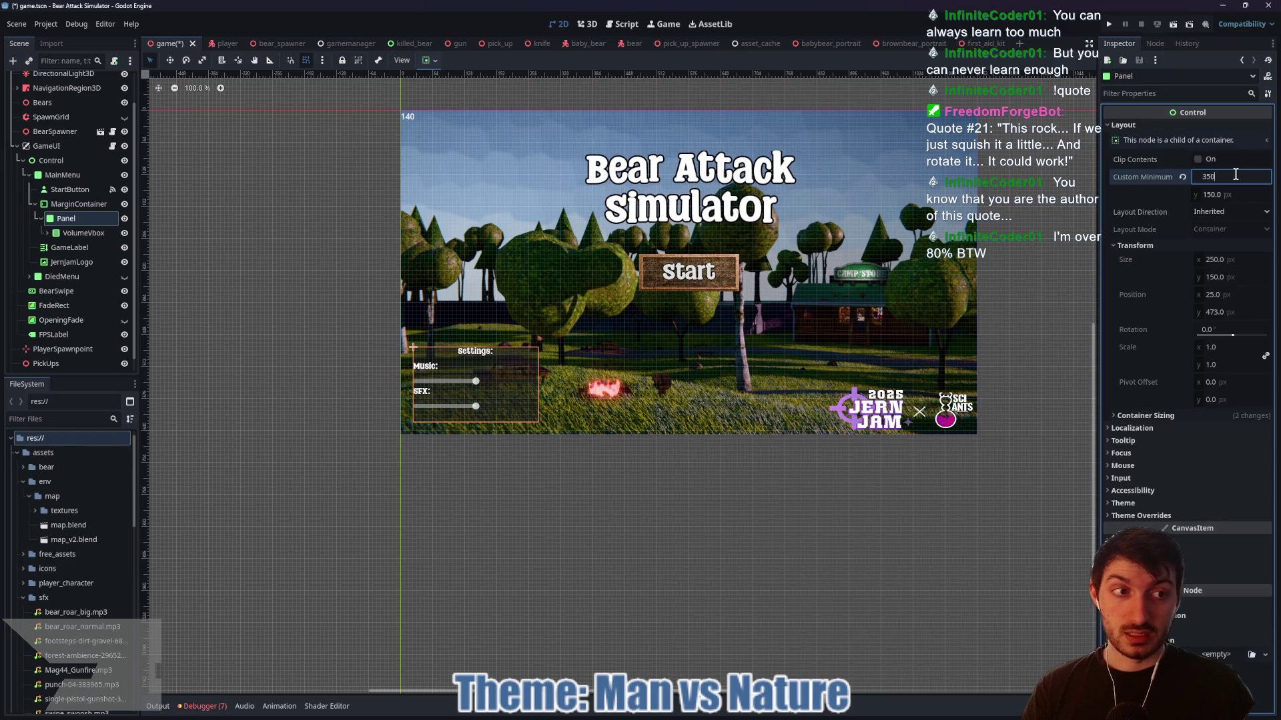
key("Tab")
type("2")
key("Return")
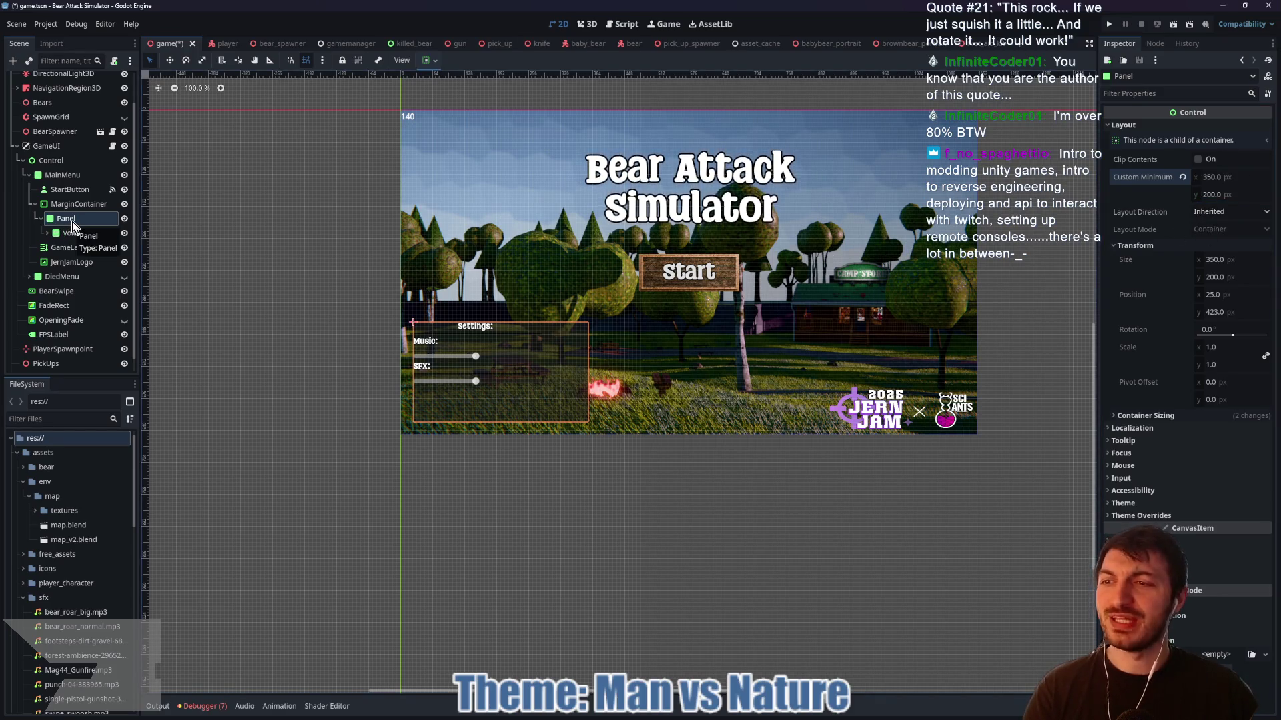
left_click(1146, 415)
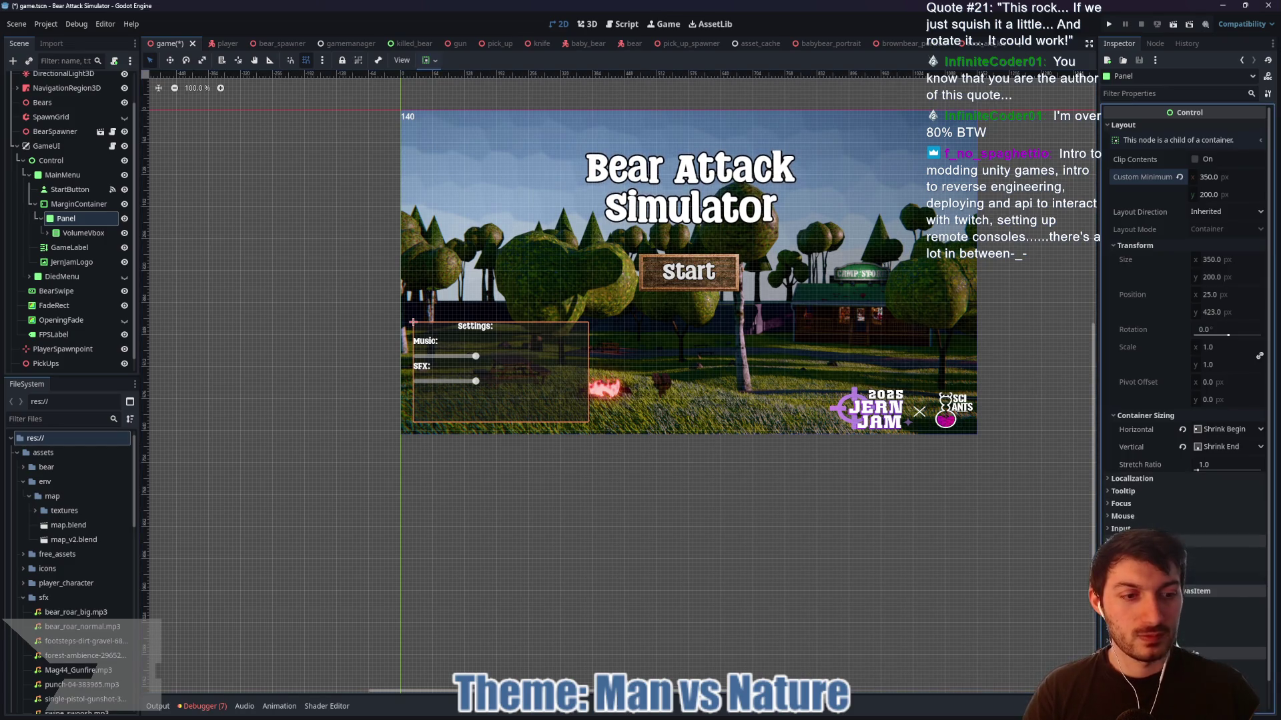
- Override the Panel's panel style with a new StyleBoxTexture
scroll(1168, 521, "down", 1)
left_click(1219, 563)
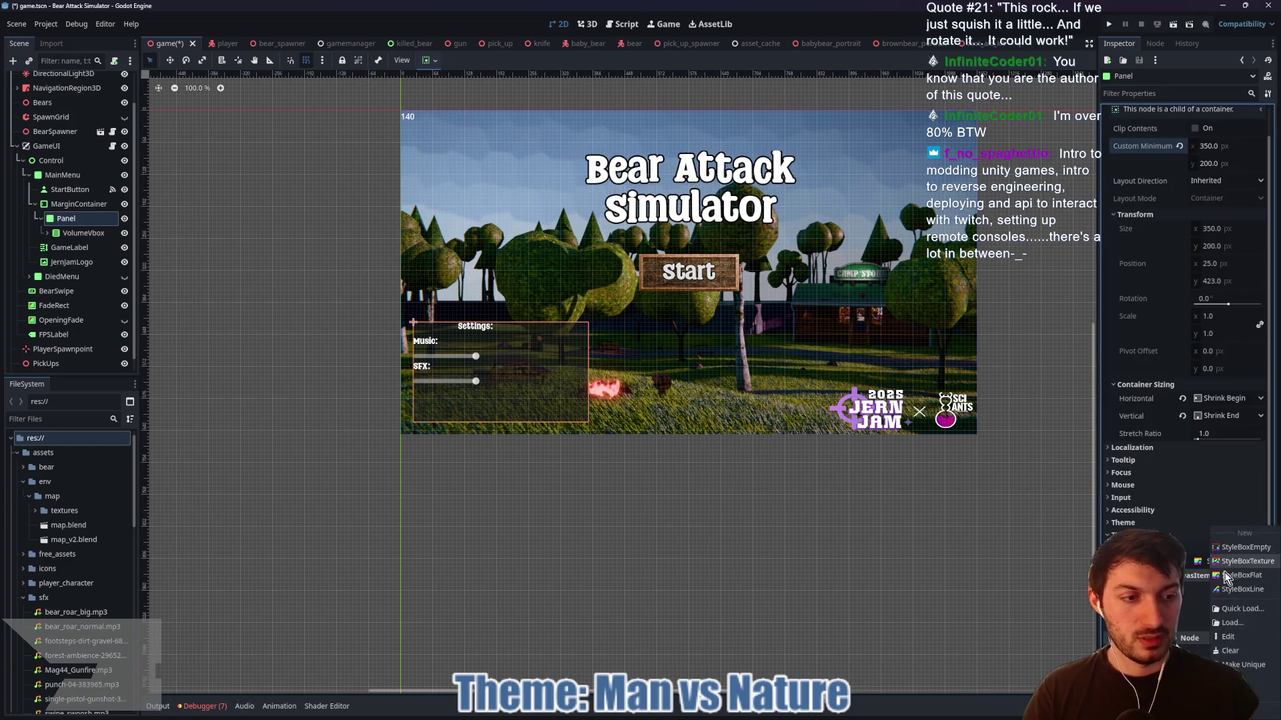
left_click(1213, 570)
- Assign square_button.png from the icons folder as the style's texture, then undo it
scroll(1213, 571, "down", 5)
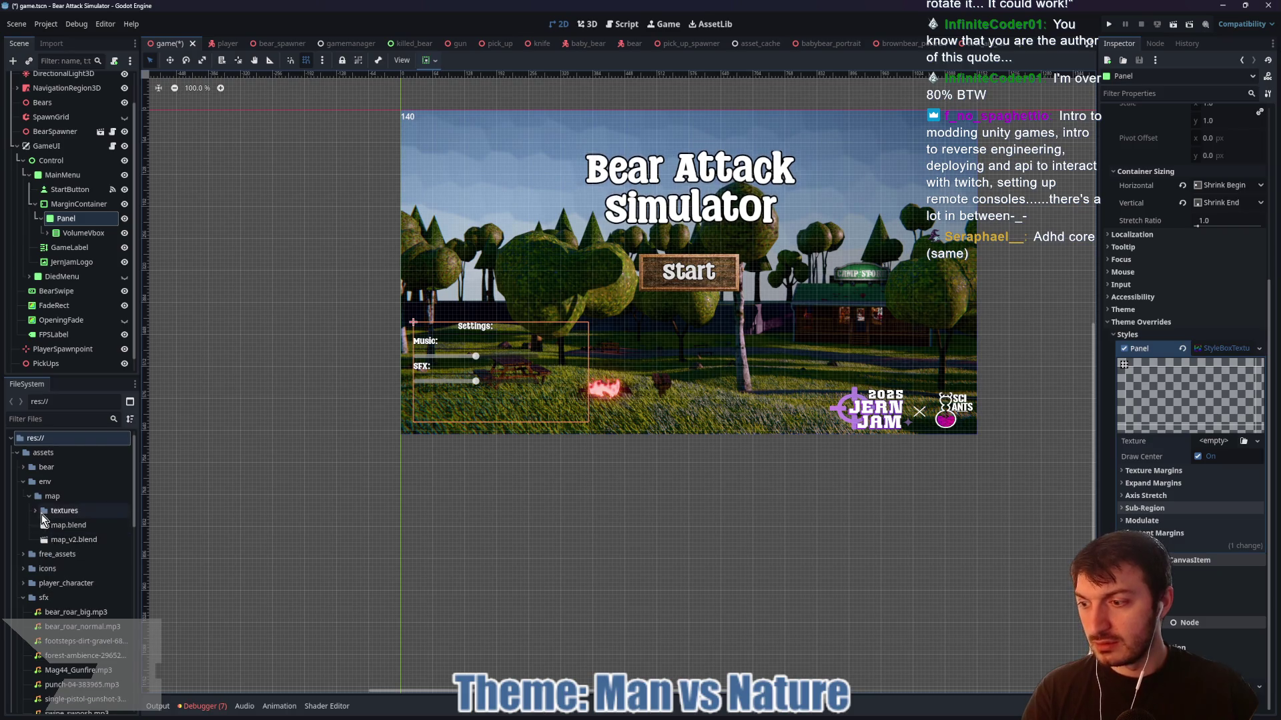
left_click(24, 568)
mouse_move(73, 635)
left_mouse_down()
mouse_move(333, 634)
mouse_move(1211, 442)
left_mouse_up()
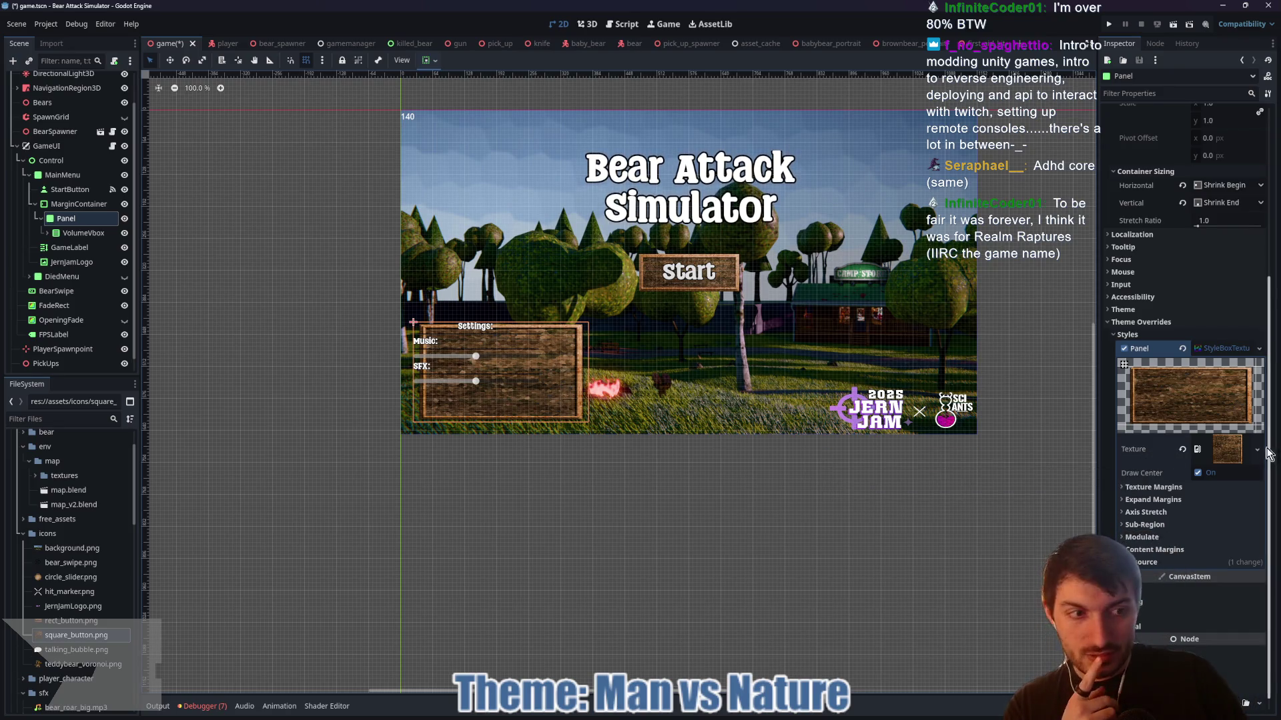
key("ctrl+z")
- Make the Panel texture a new AtlasTexture with square_button.png as its atlas
left_click(1200, 442)
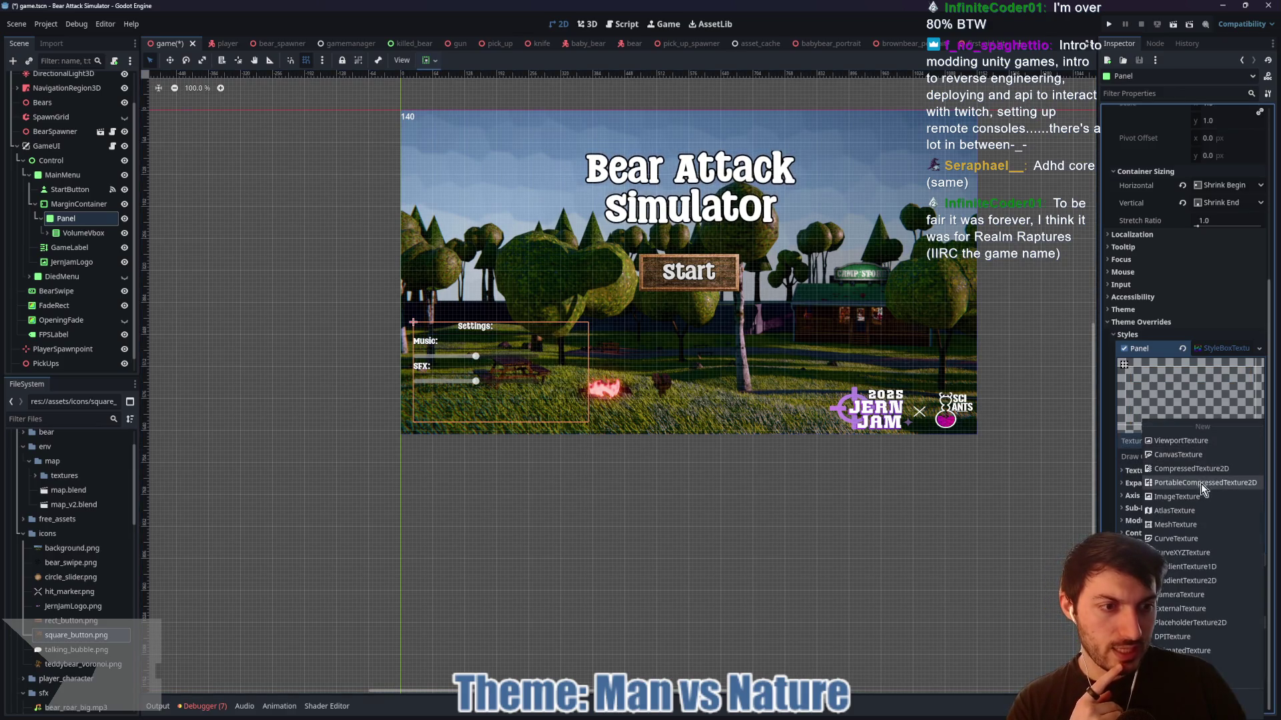
left_click(1195, 511)
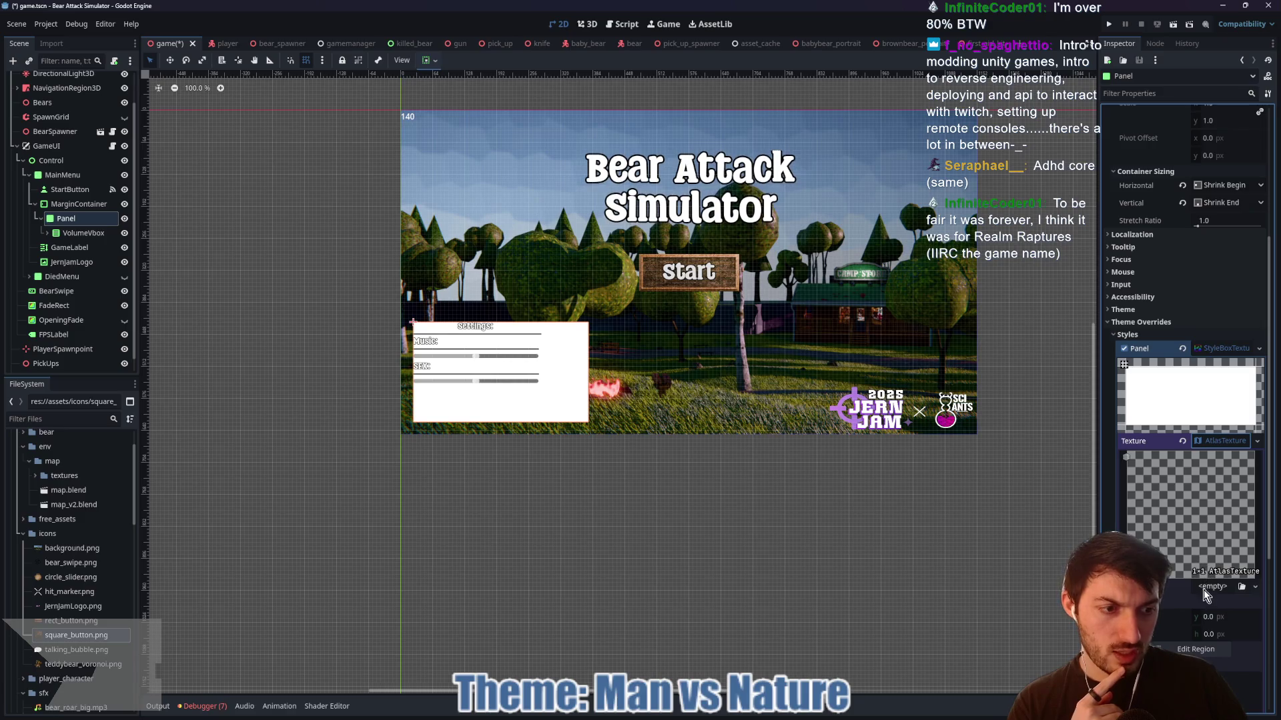
left_click(1212, 587)
left_click(1187, 634)
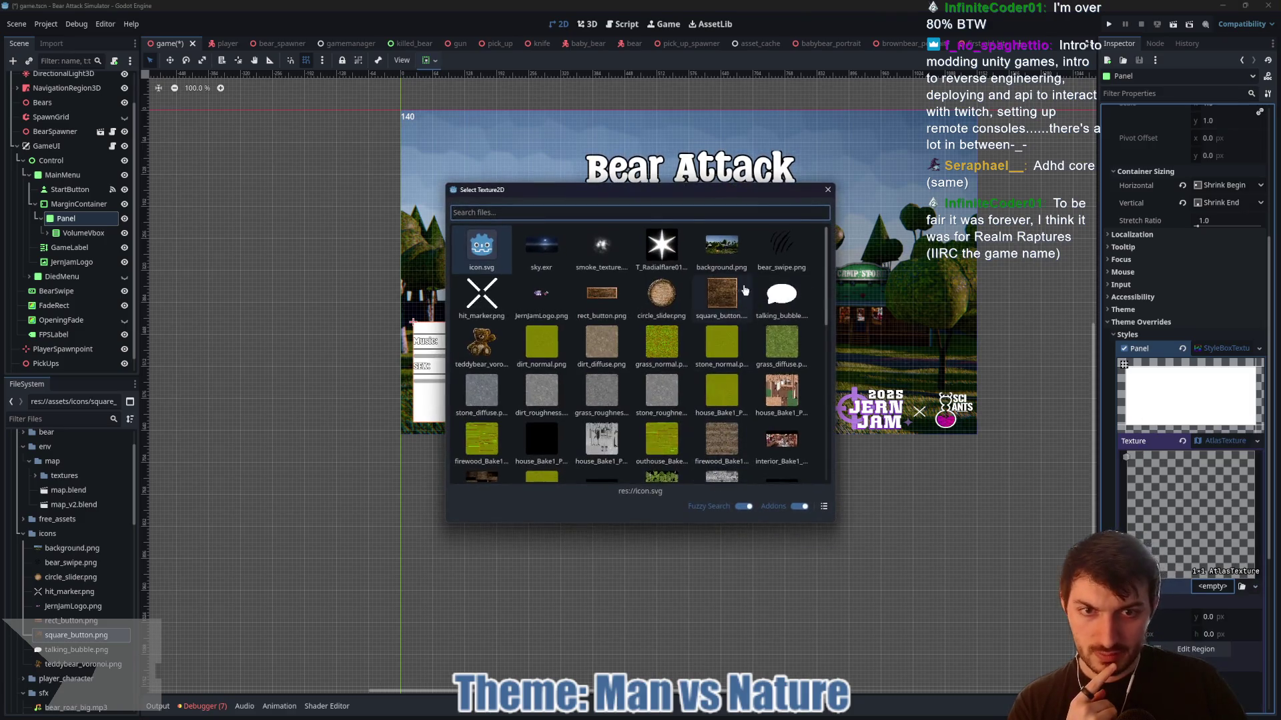
left_click(719, 294)
- In the region editor, trim the atlas region's right and bottom edges inward
left_click(1192, 652)
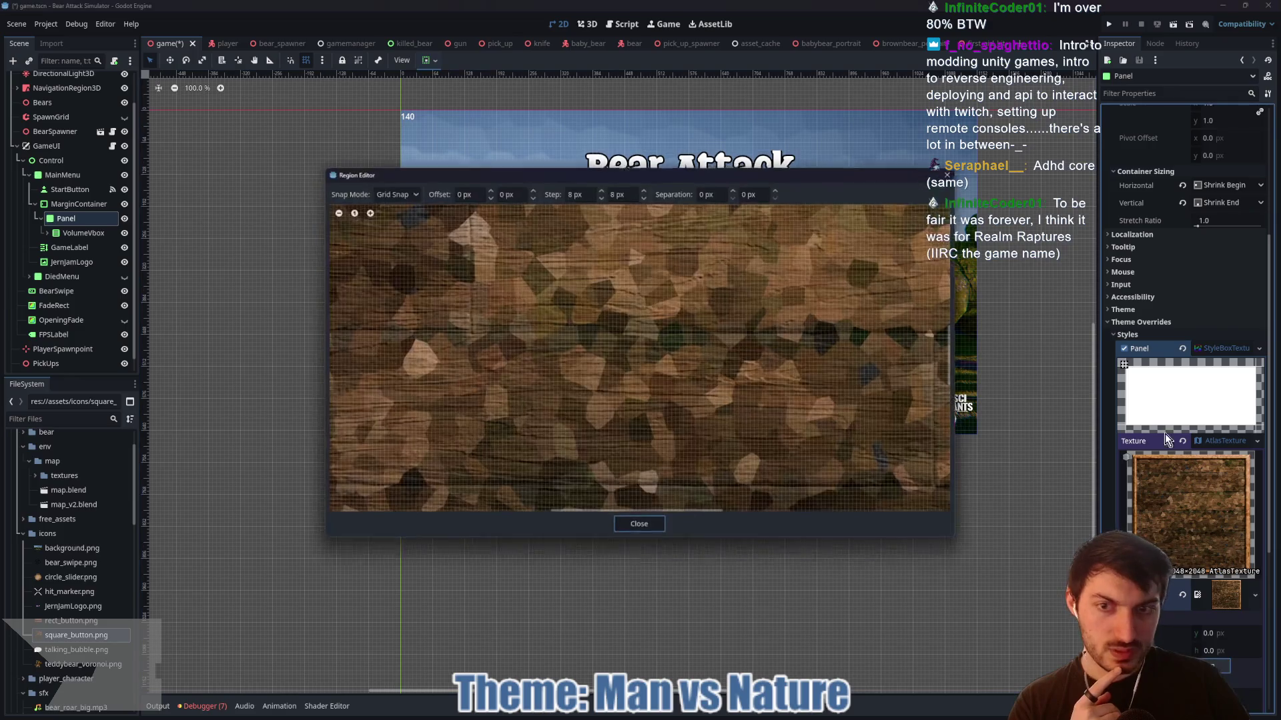
scroll(543, 329, "down", 3)
left_click_drag(793, 323, 782, 328)
scroll(782, 323, "up", 3)
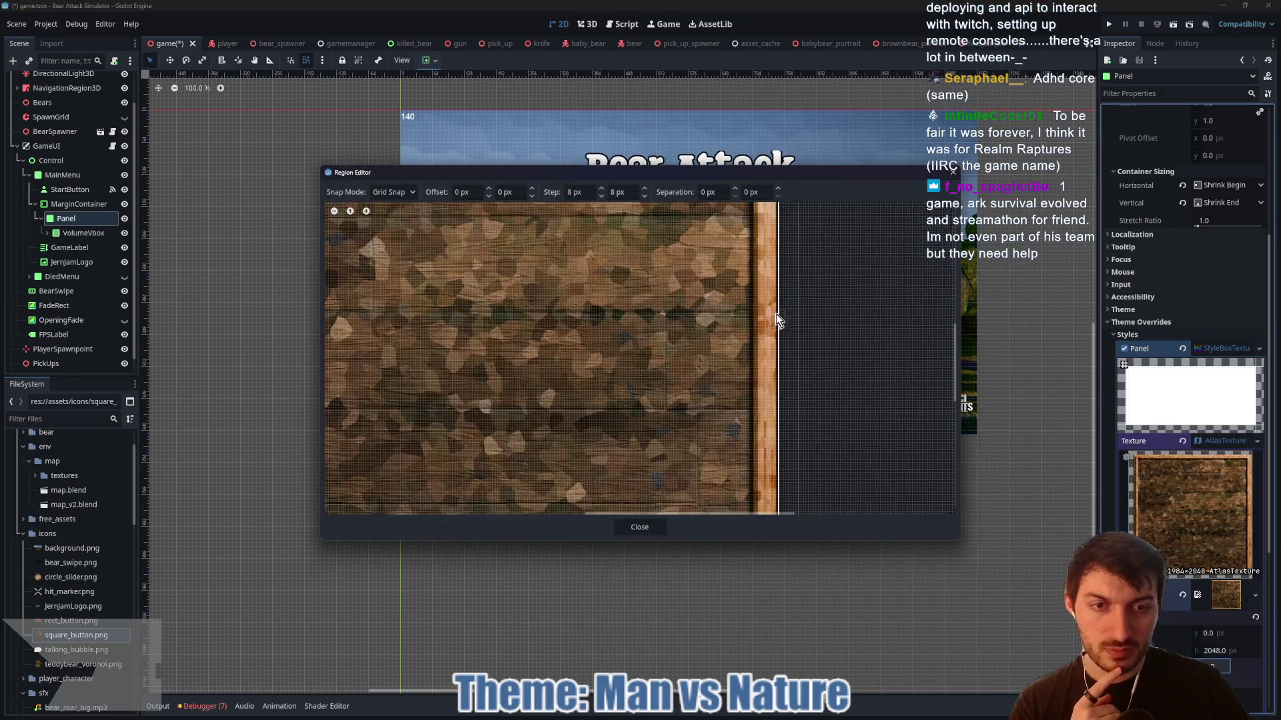
left_click_drag(782, 344, 778, 344)
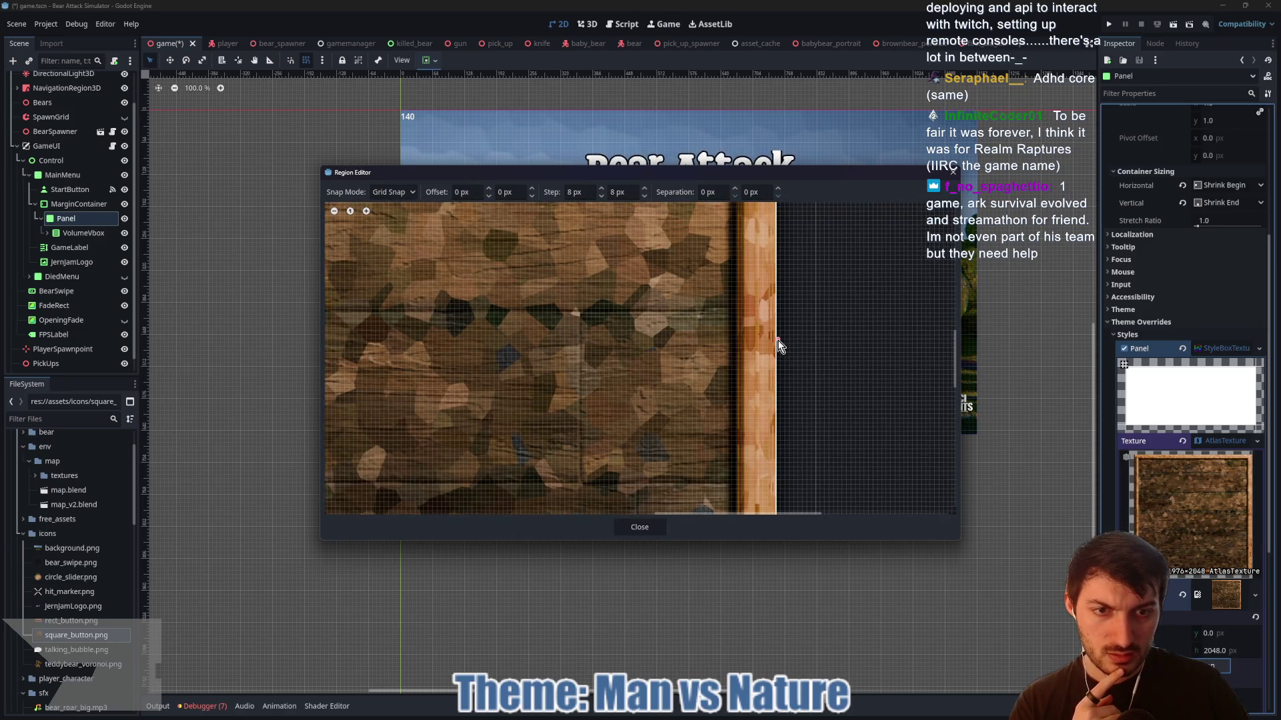
scroll(612, 366, "down", 4)
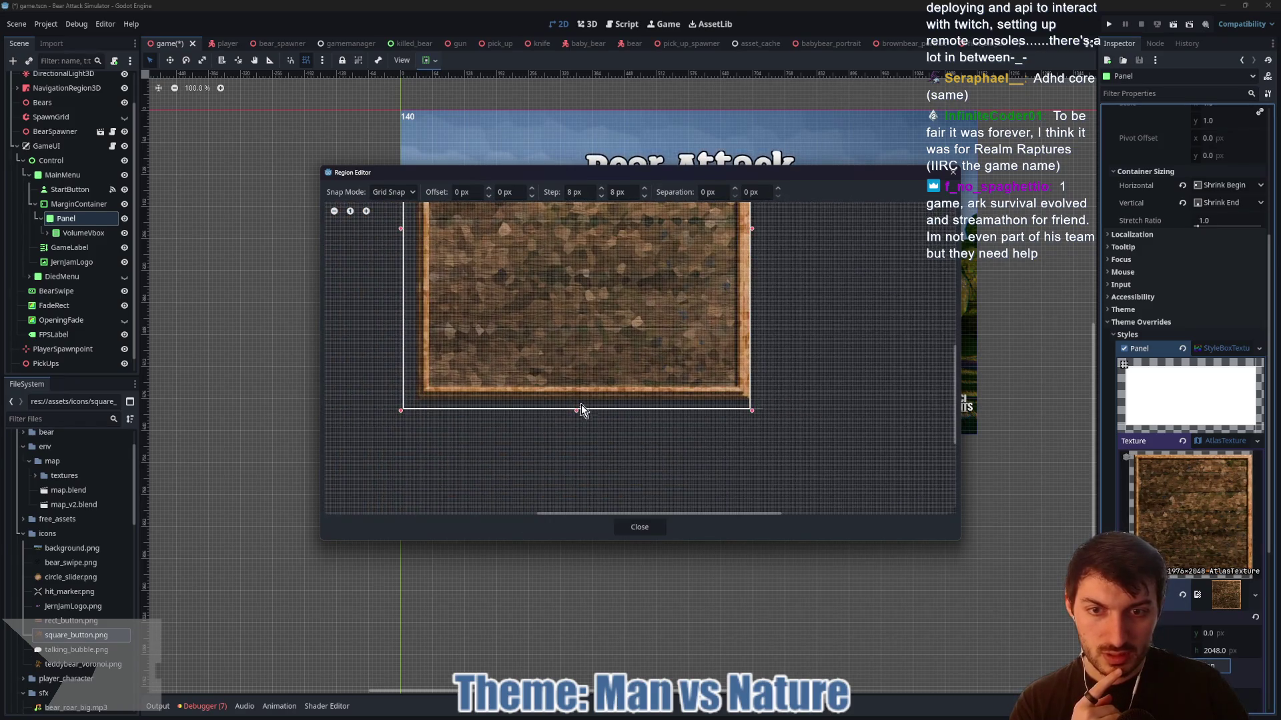
left_click_drag(577, 410, 575, 401)
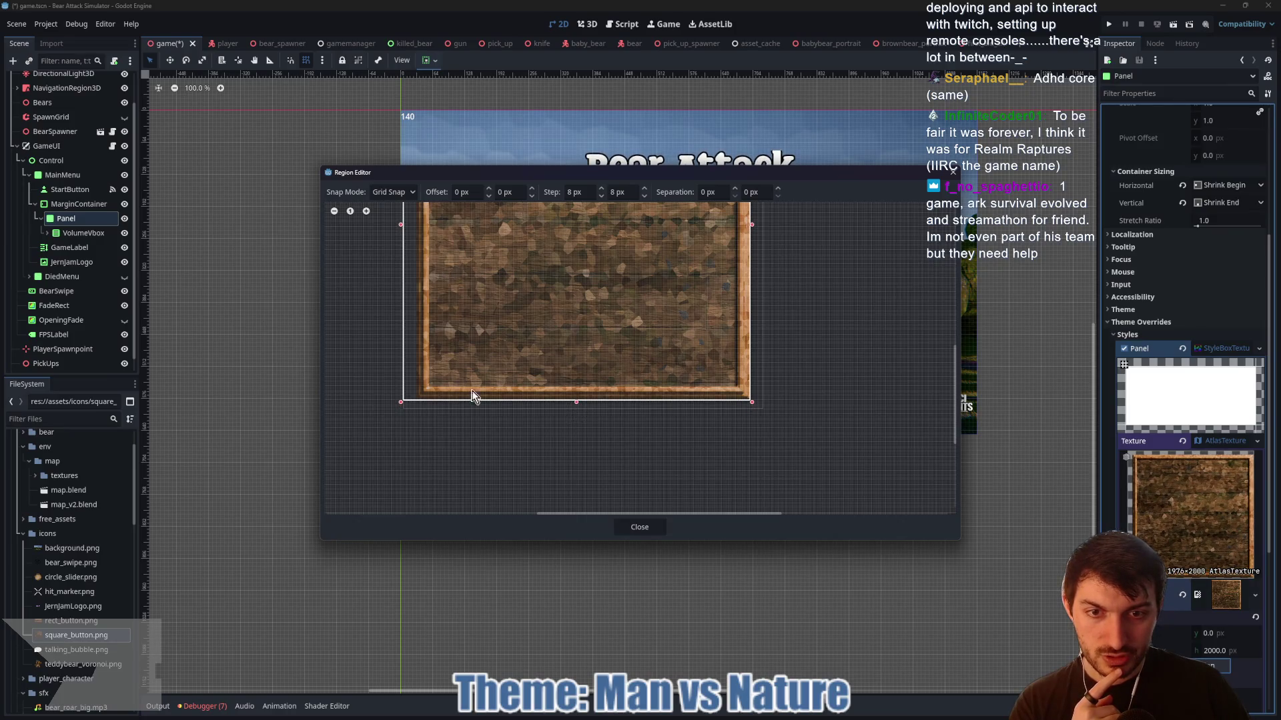
scroll(456, 284, "down", 1)
left_click_drag(463, 327, 486, 402)
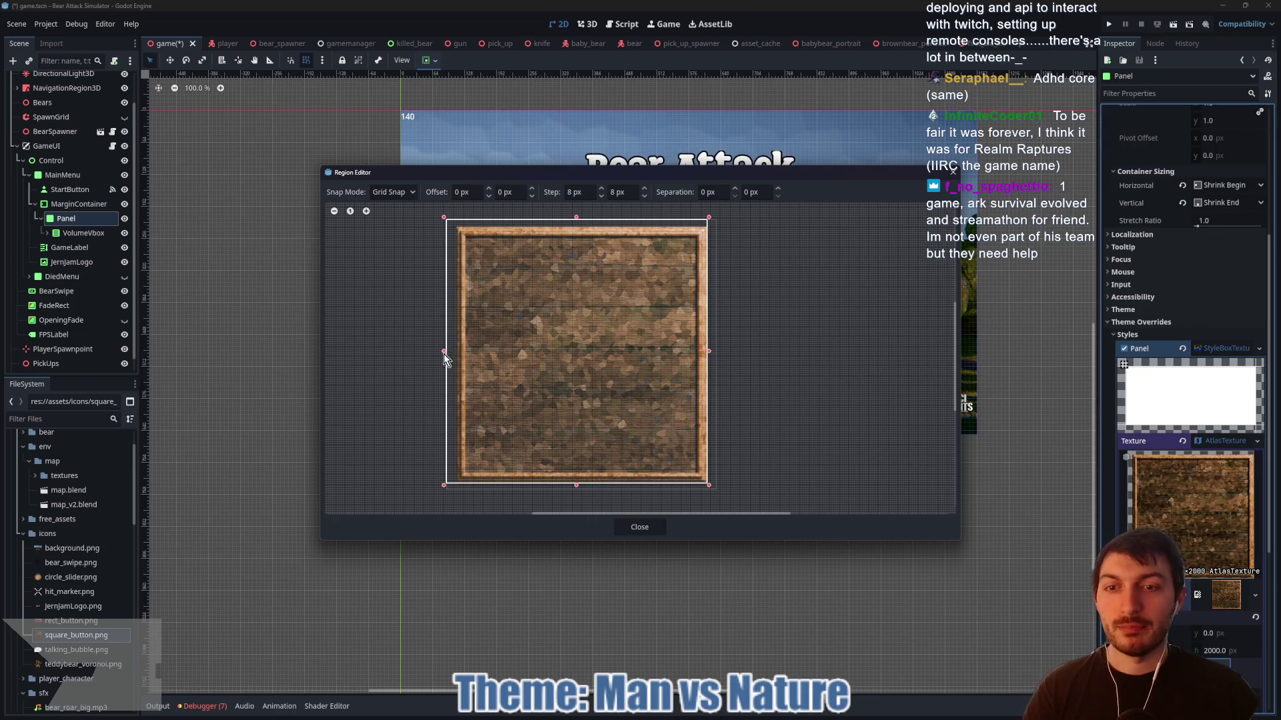
- Pull in the region's left edge and lower its top edge to 56 px
left_click_drag(444, 351, 459, 347)
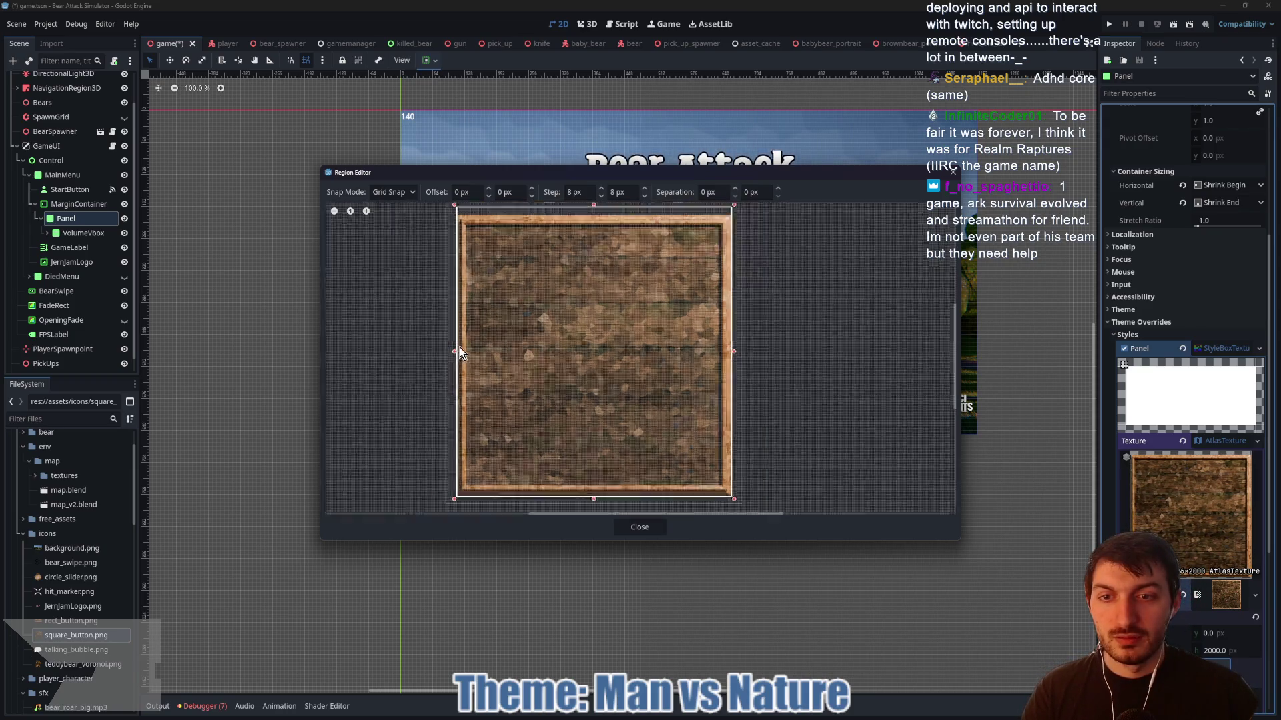
scroll(459, 347, "up", 5)
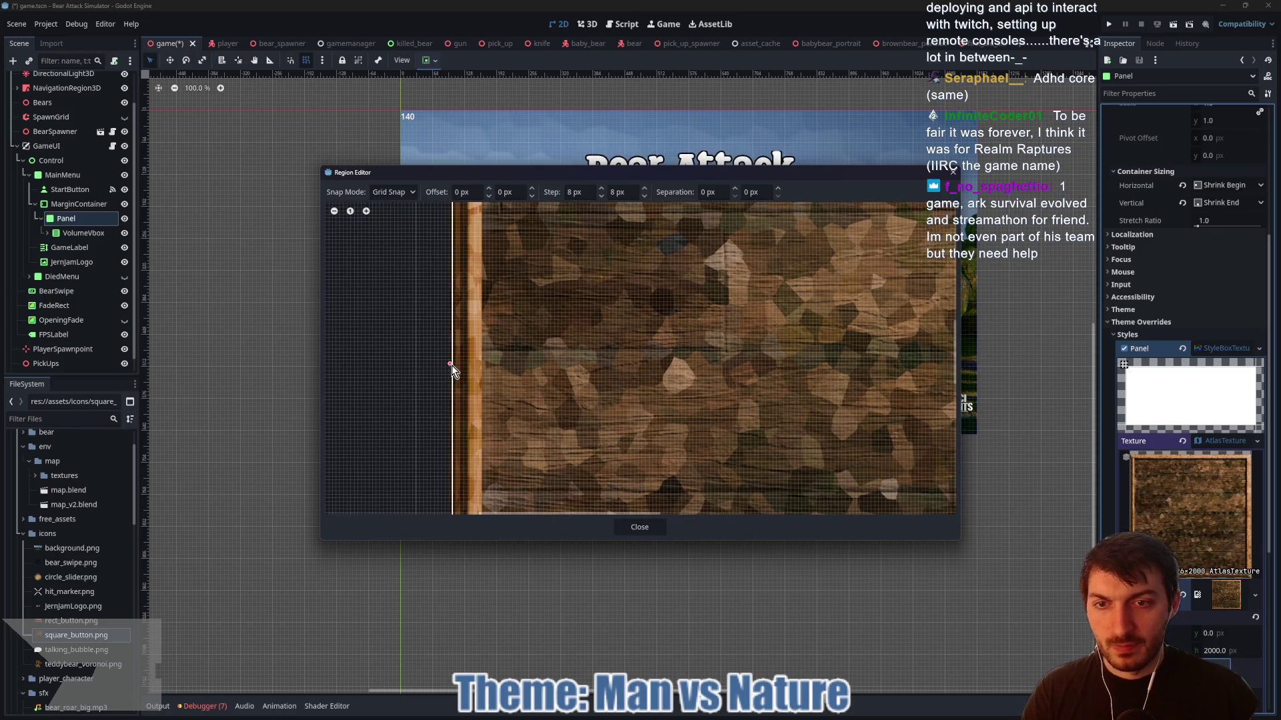
left_click_drag(599, 293, 523, 479)
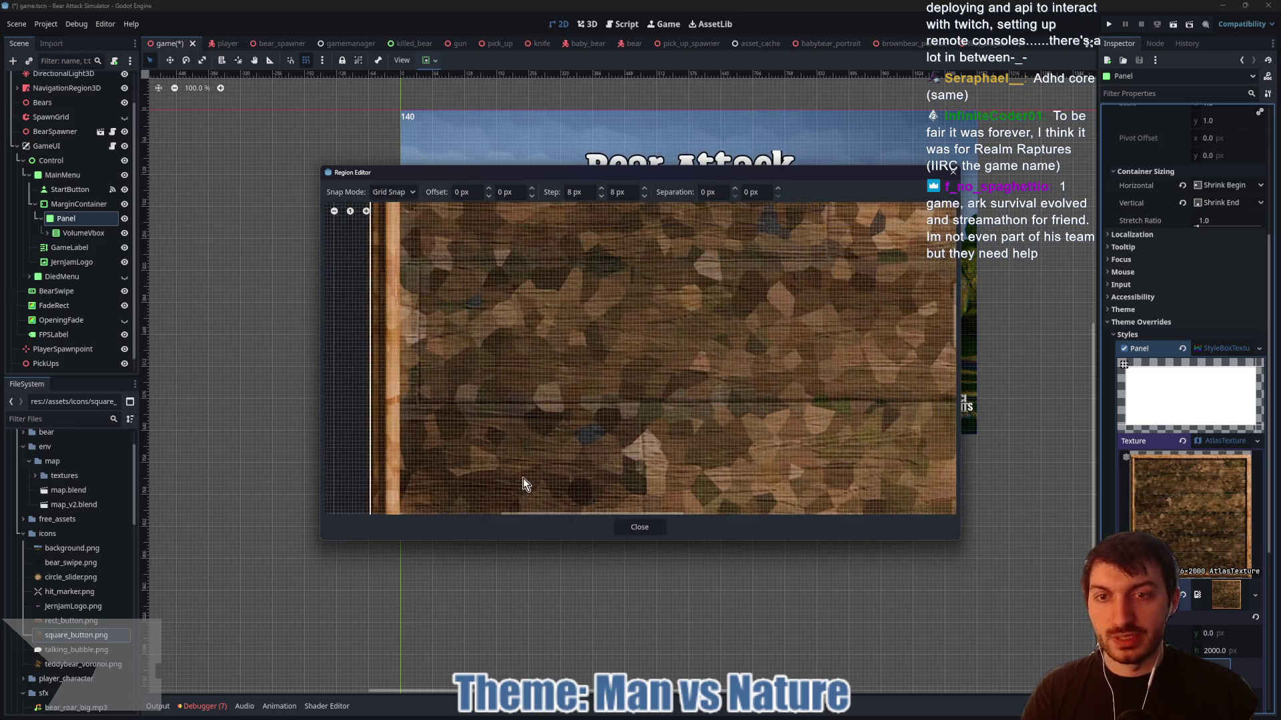
scroll(567, 422, "up", 5)
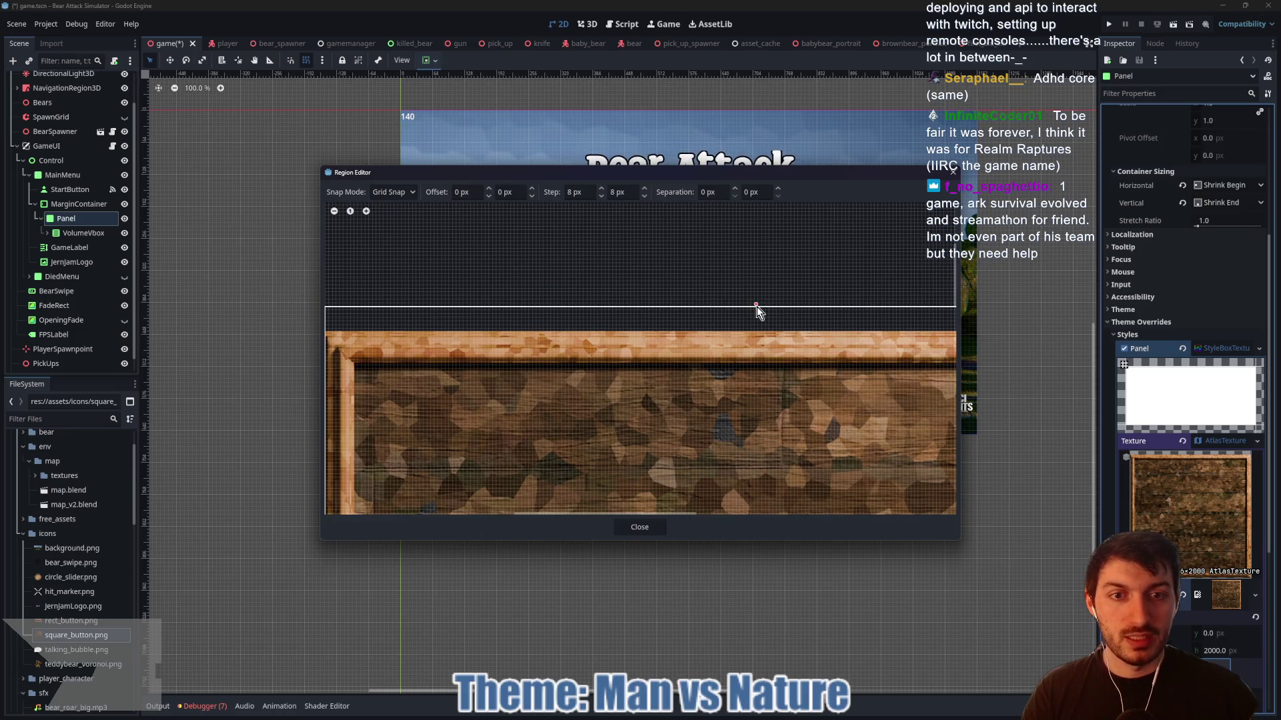
left_click_drag(755, 307, 753, 331)
scroll(651, 381, "down", 5)
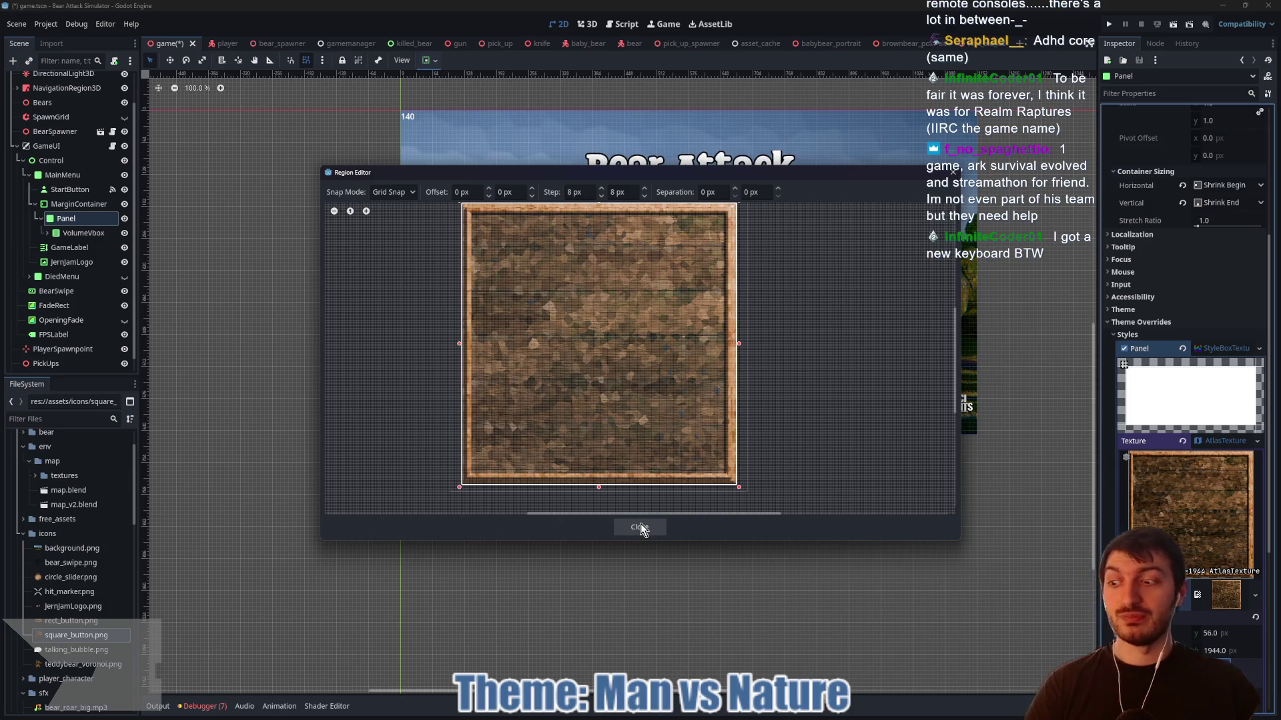
left_click(640, 528)
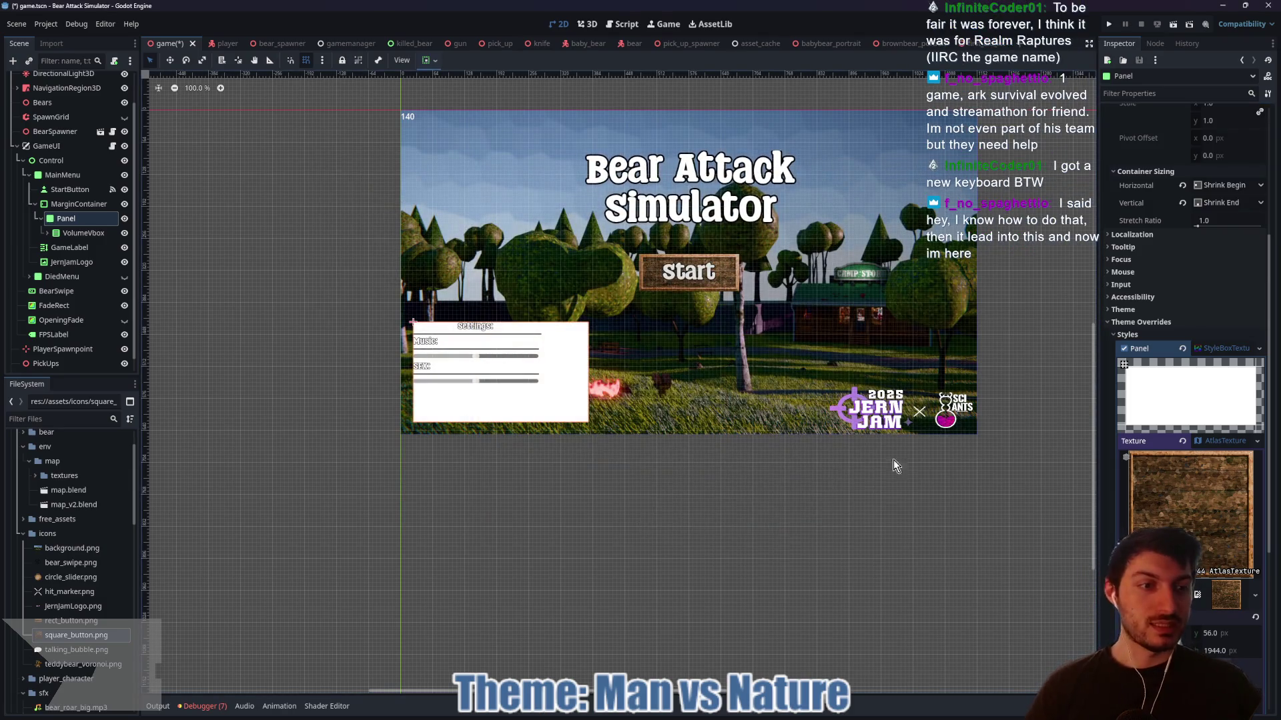
- Anchor VolumeVbox to the center of the settings Panel
scroll(1214, 352, "up", 3)
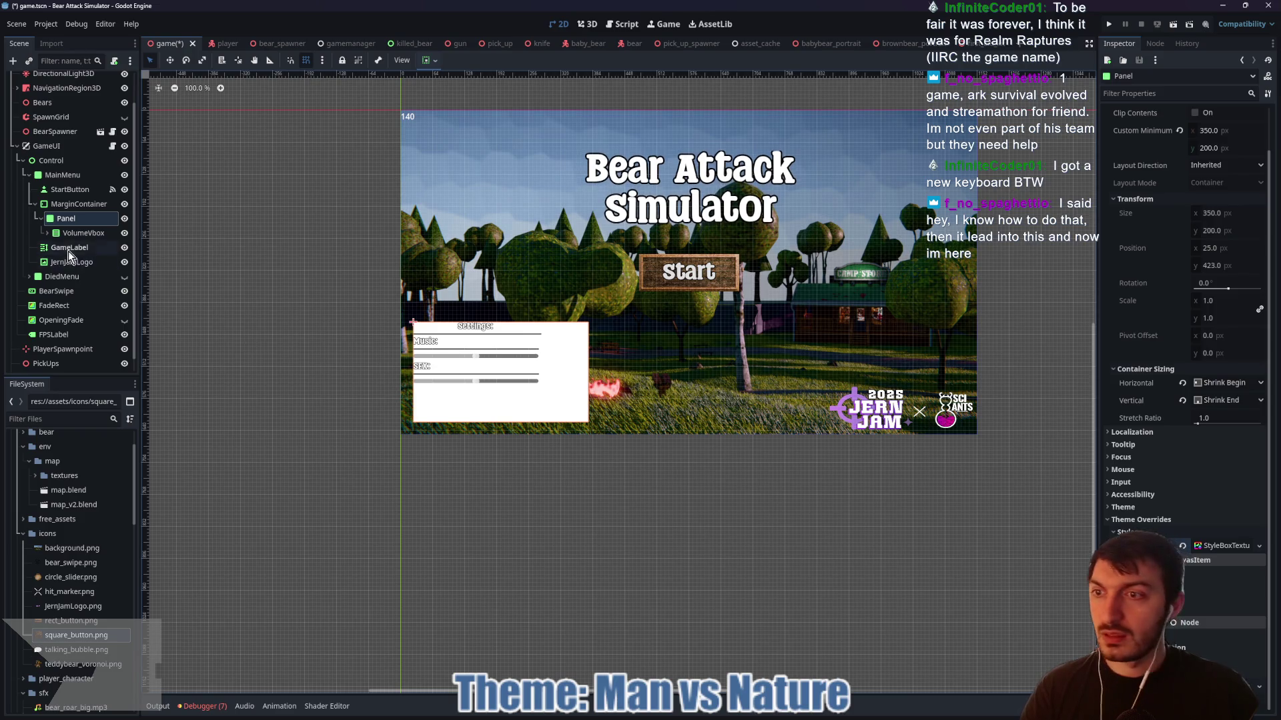
left_click(82, 232)
left_click(431, 61)
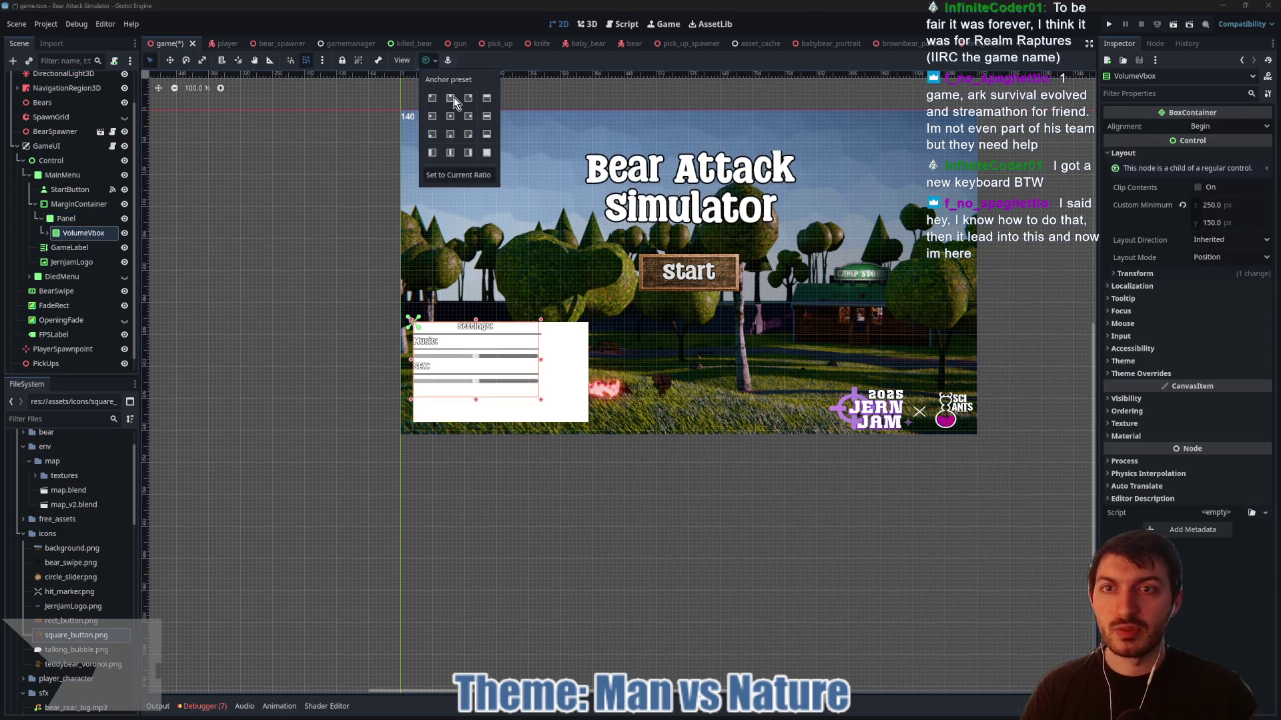
left_click(431, 65)
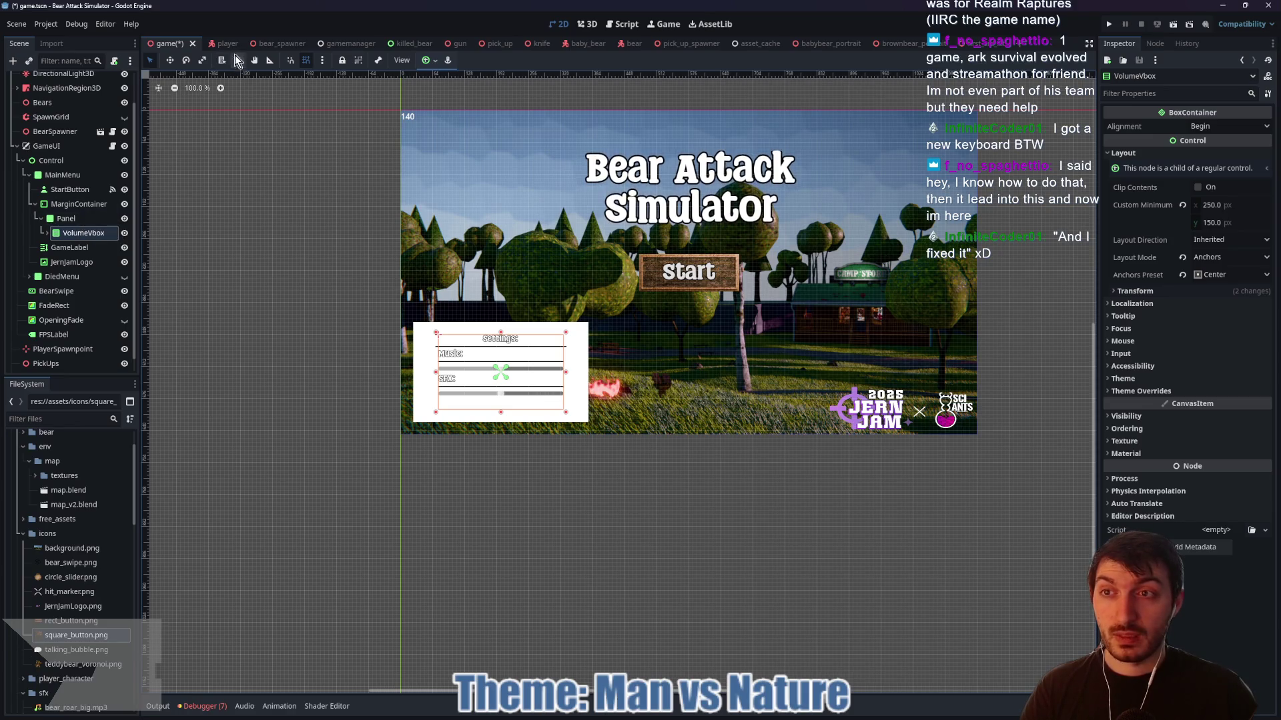
- Save the scene and select the settings Panel in view
key("ctrl+s")
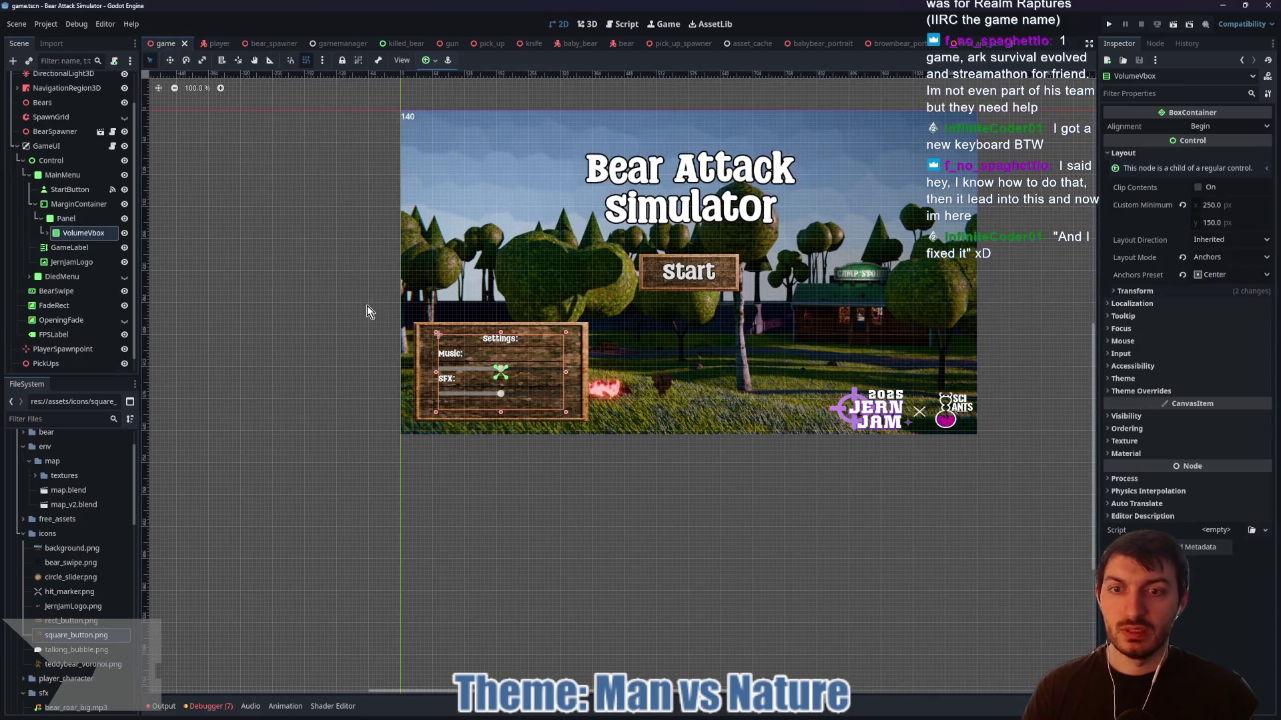
scroll(474, 413, "up", 5)
scroll(474, 414, "down", 3)
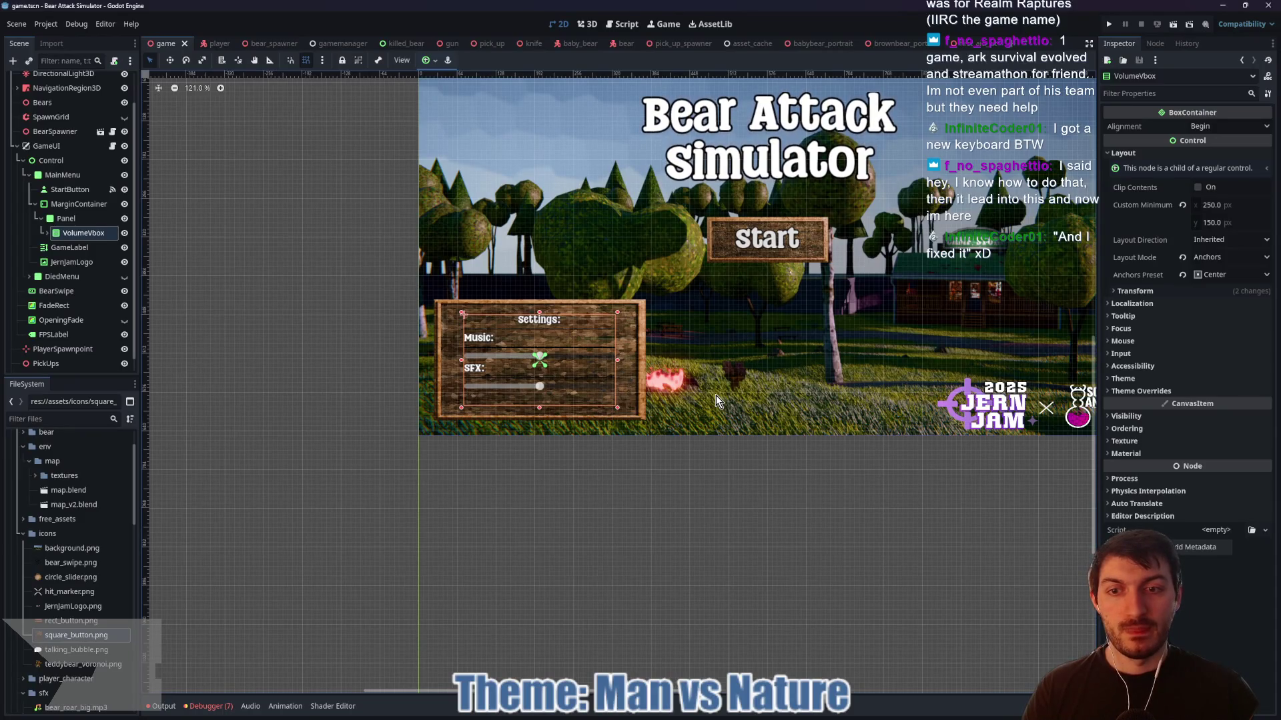
mouse_move(707, 392)
left_mouse_down()
mouse_move(594, 402)
mouse_move(637, 434)
mouse_move(634, 446)
left_mouse_up()
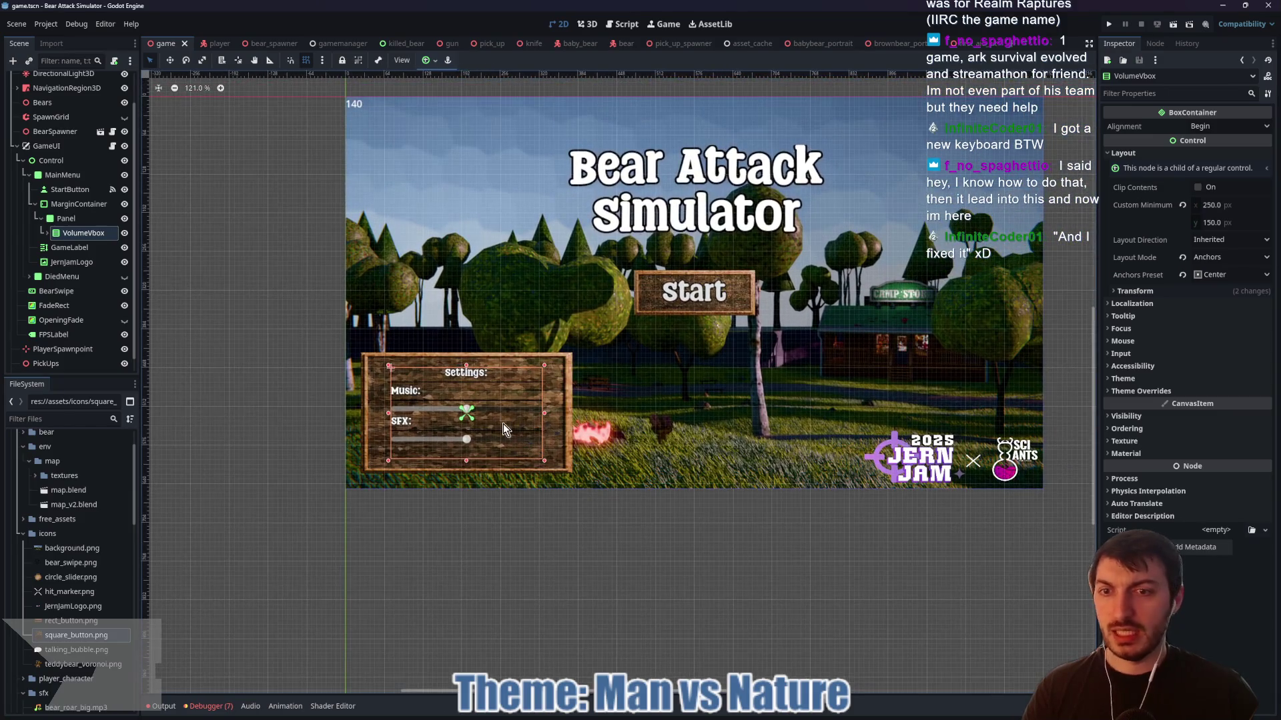
left_click(66, 218)
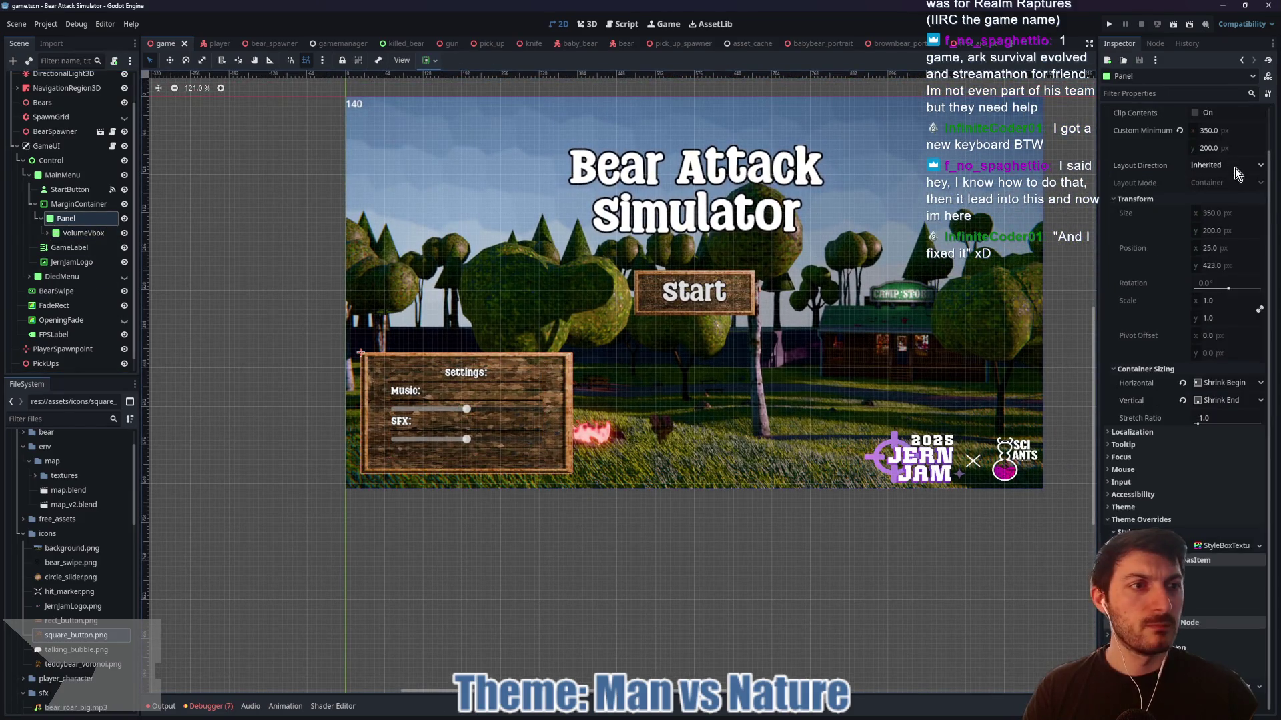
- Change the Panel's custom minimum width from 350 to 300 px
left_click(1234, 130)
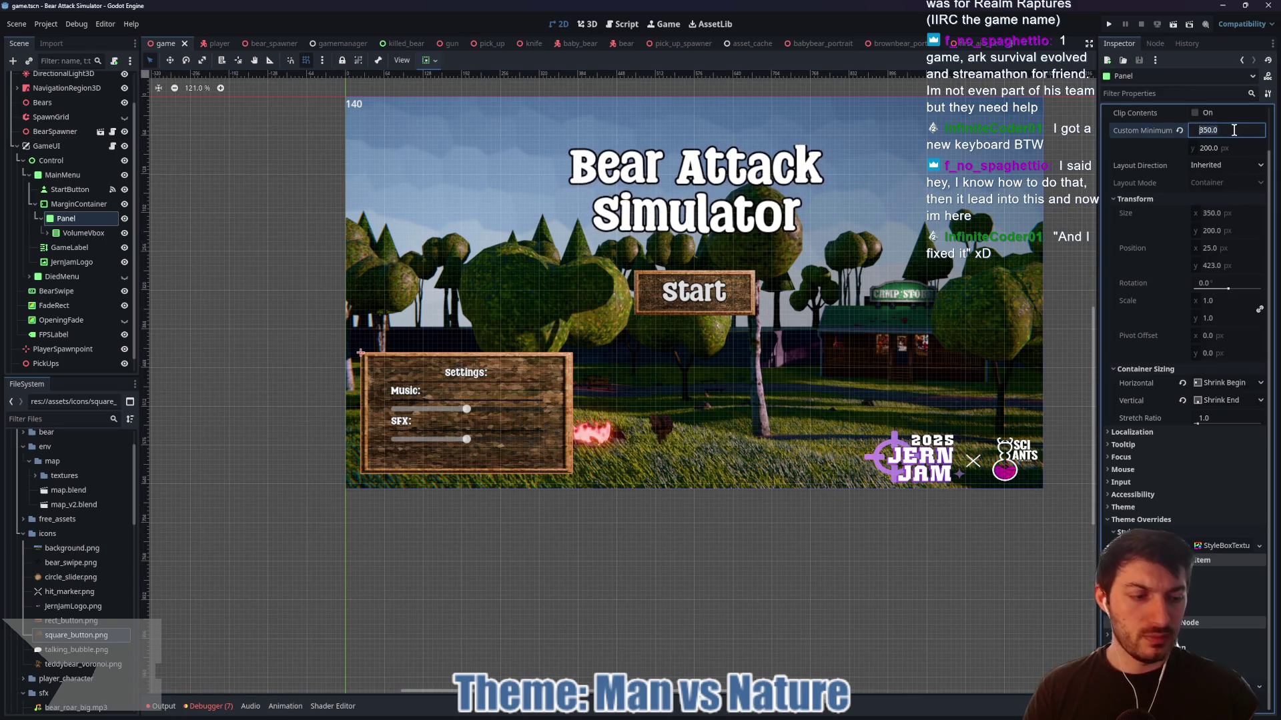
type("300")
key("Tab")
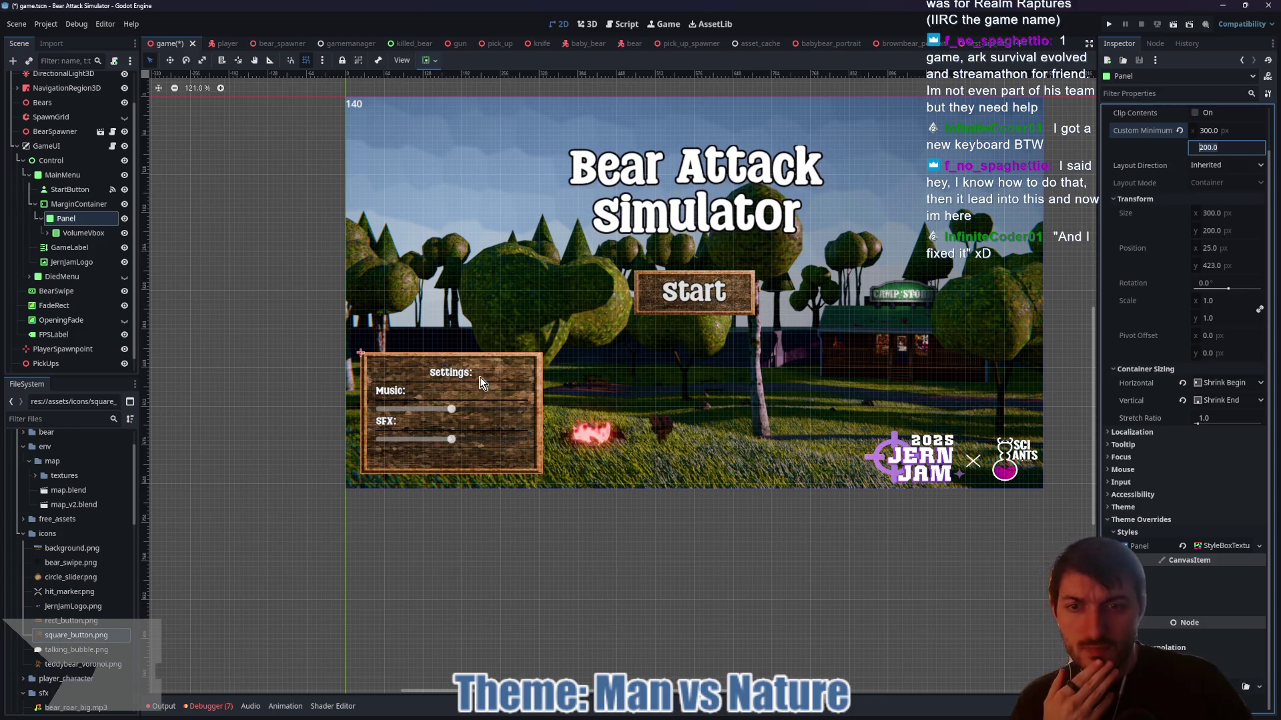
left_click(47, 232)
left_click(91, 247)
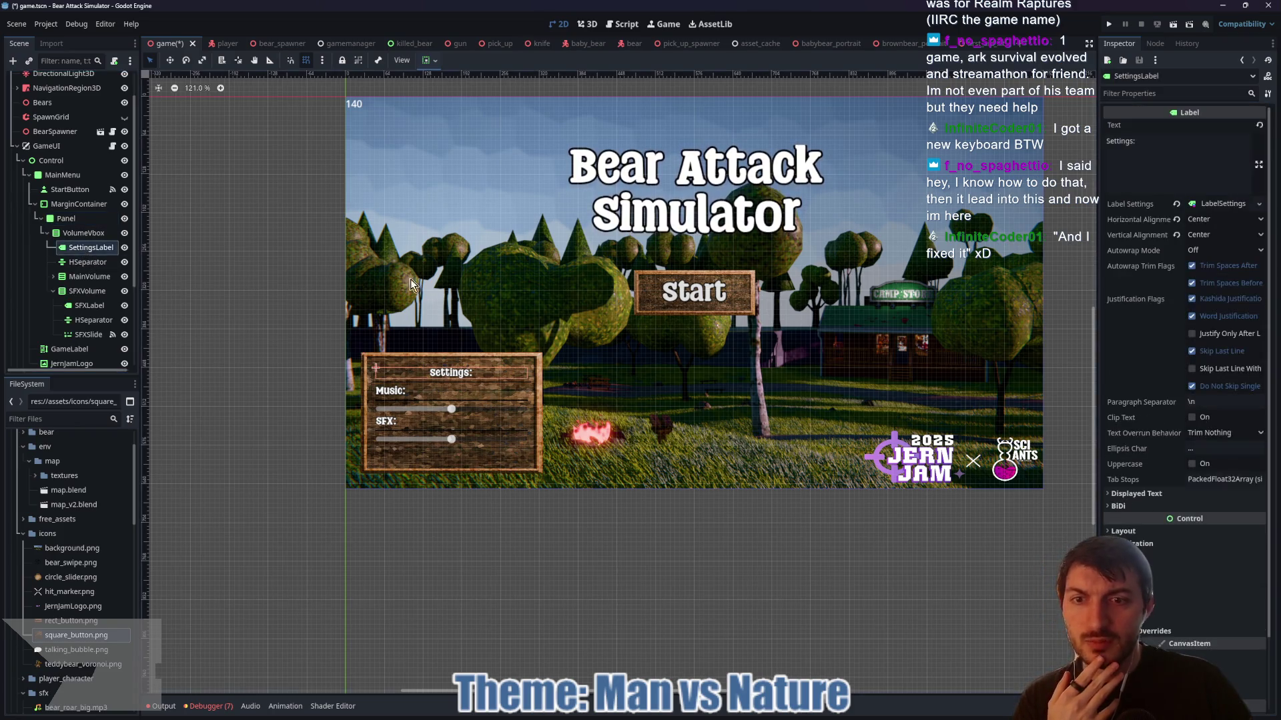
- Set the Settings heading's LabelSettings font size to 21, keeping it centred
left_click(1224, 204)
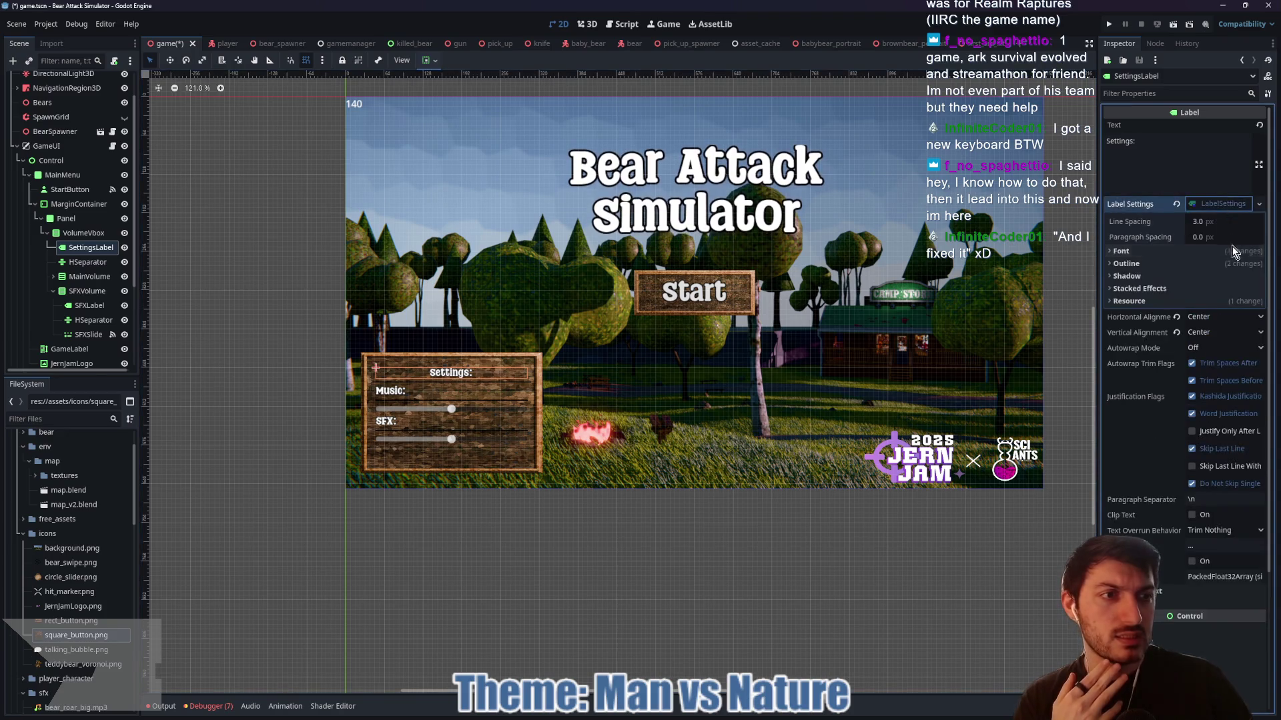
left_click(1121, 251)
left_click(1209, 300)
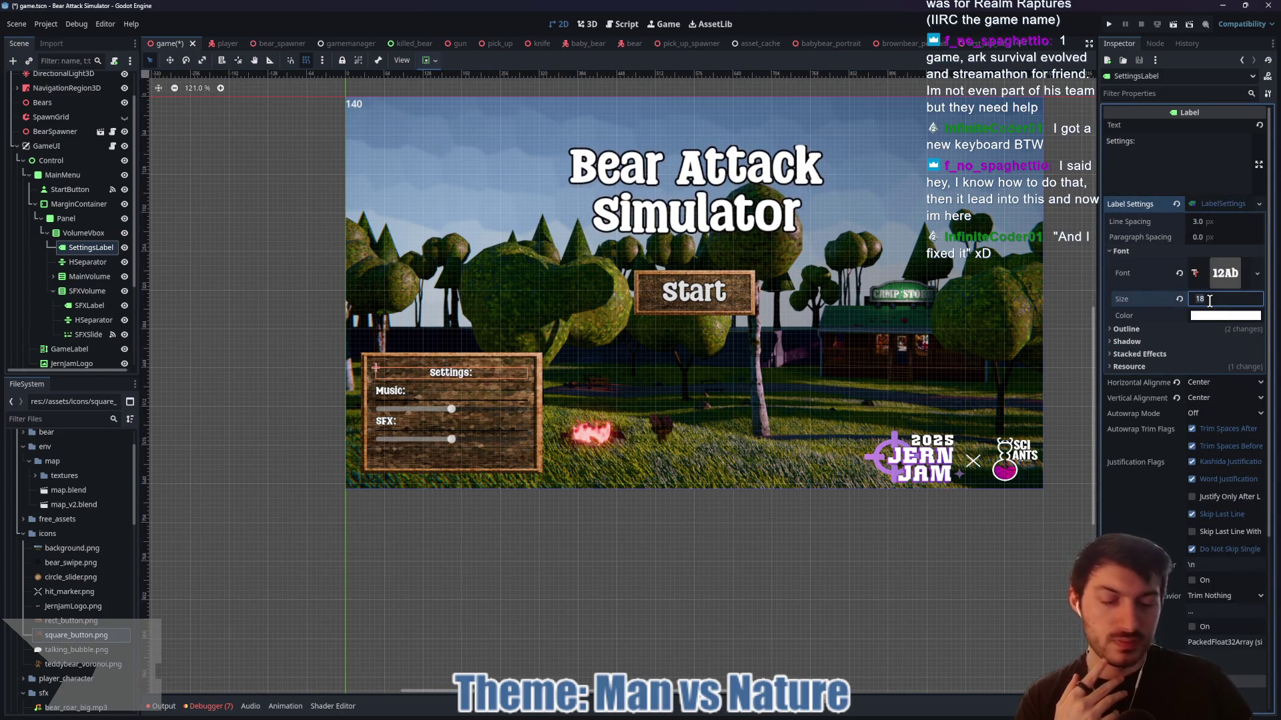
type("21")
key("Return")
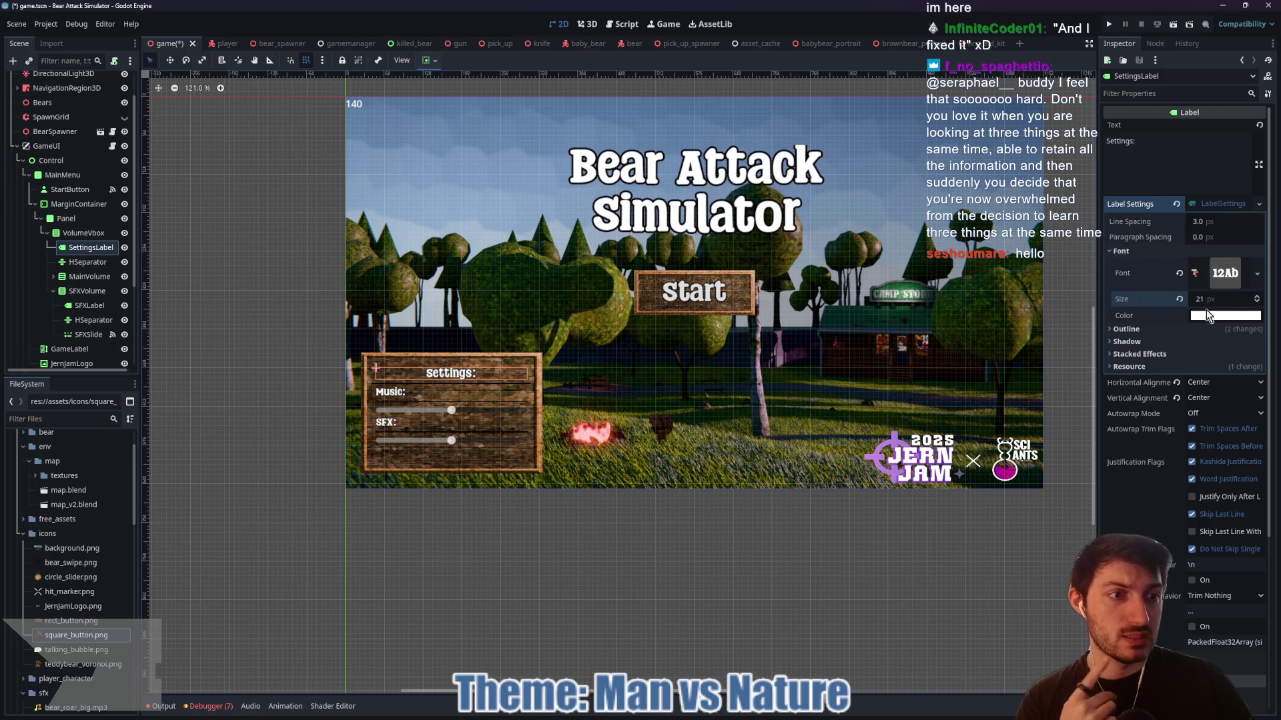
left_click(1211, 383)
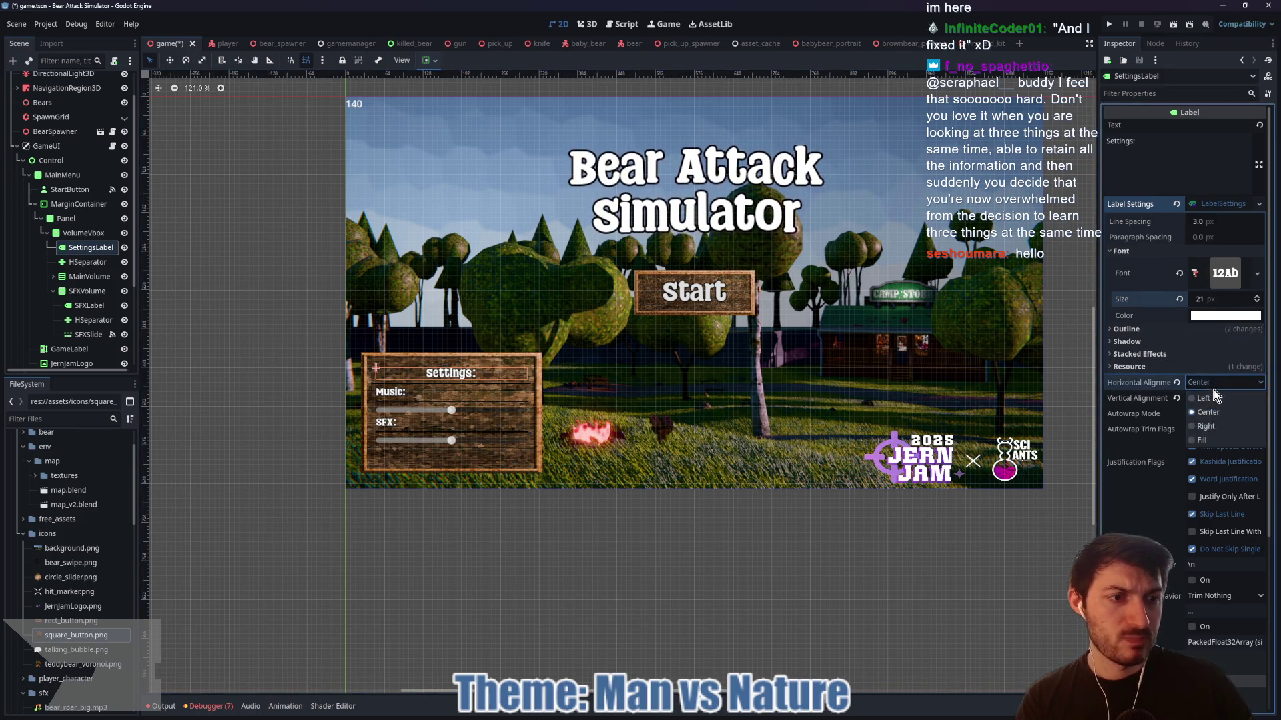
left_click(1209, 386)
left_click(1214, 400)
left_click(1215, 414)
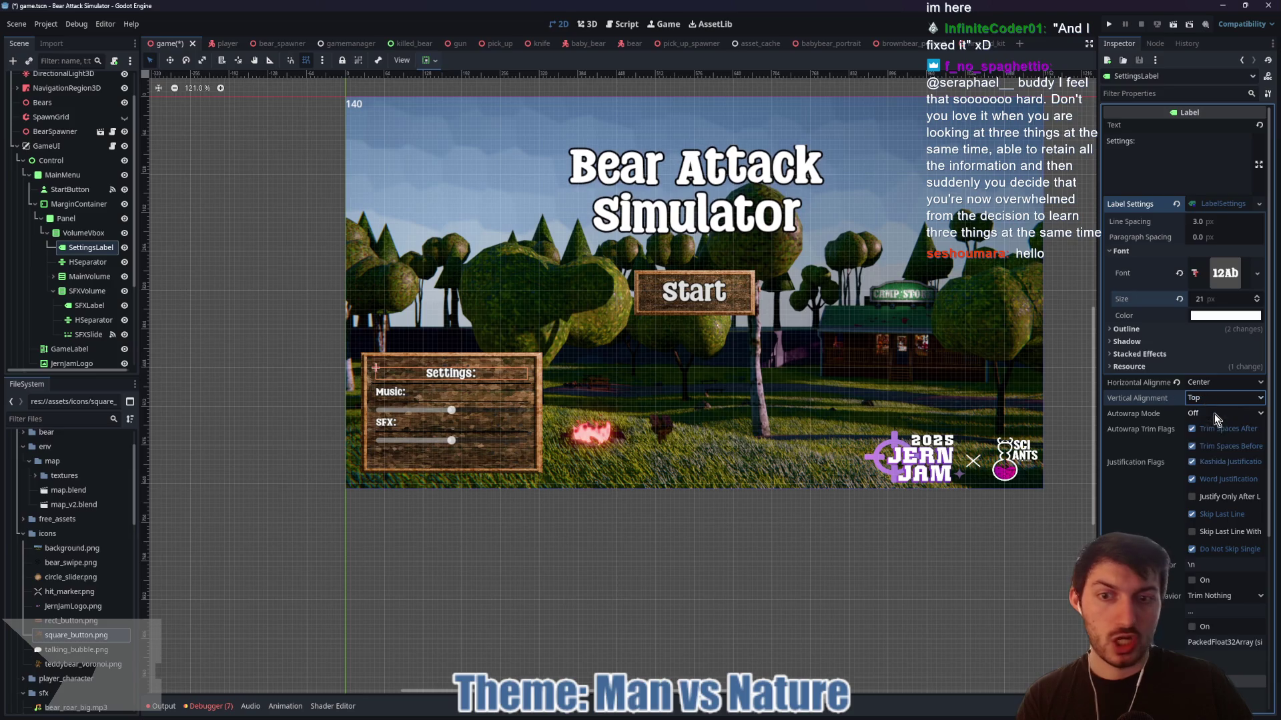
left_click(428, 60)
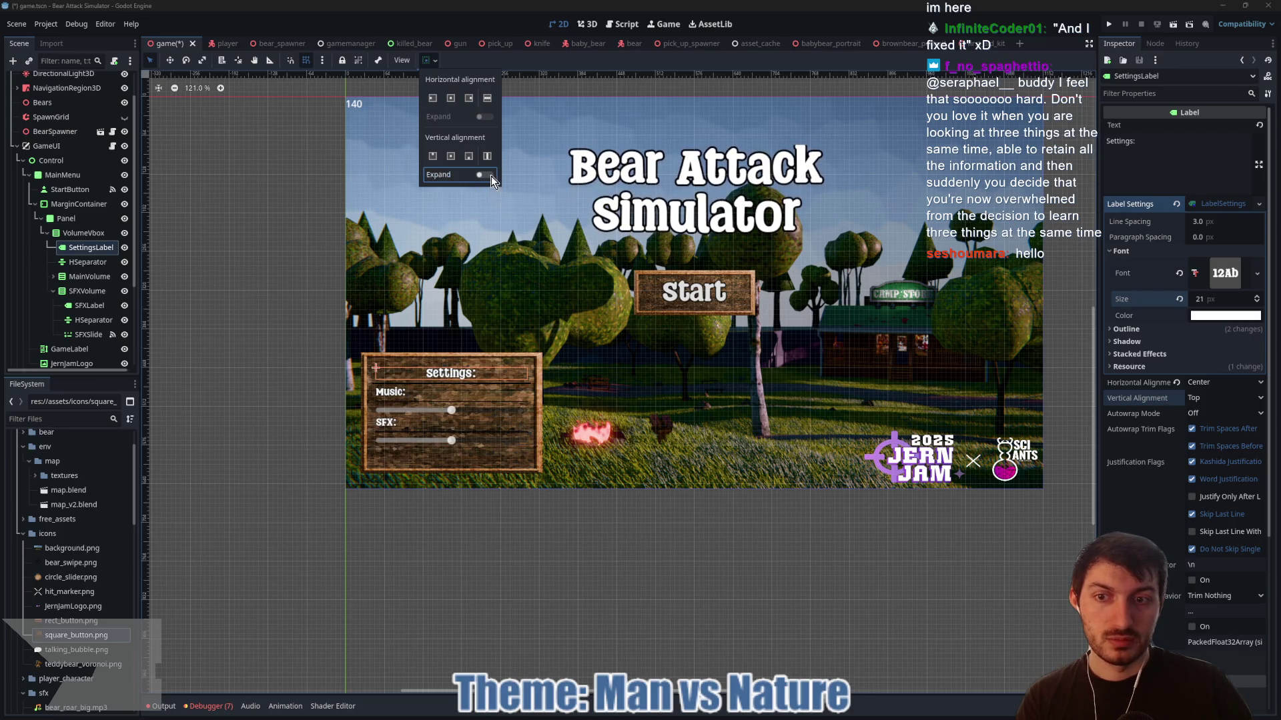
left_click(391, 90)
- Resize VolumeVbox higher and wider in the panel and move its anchors to its corners
left_click(93, 234)
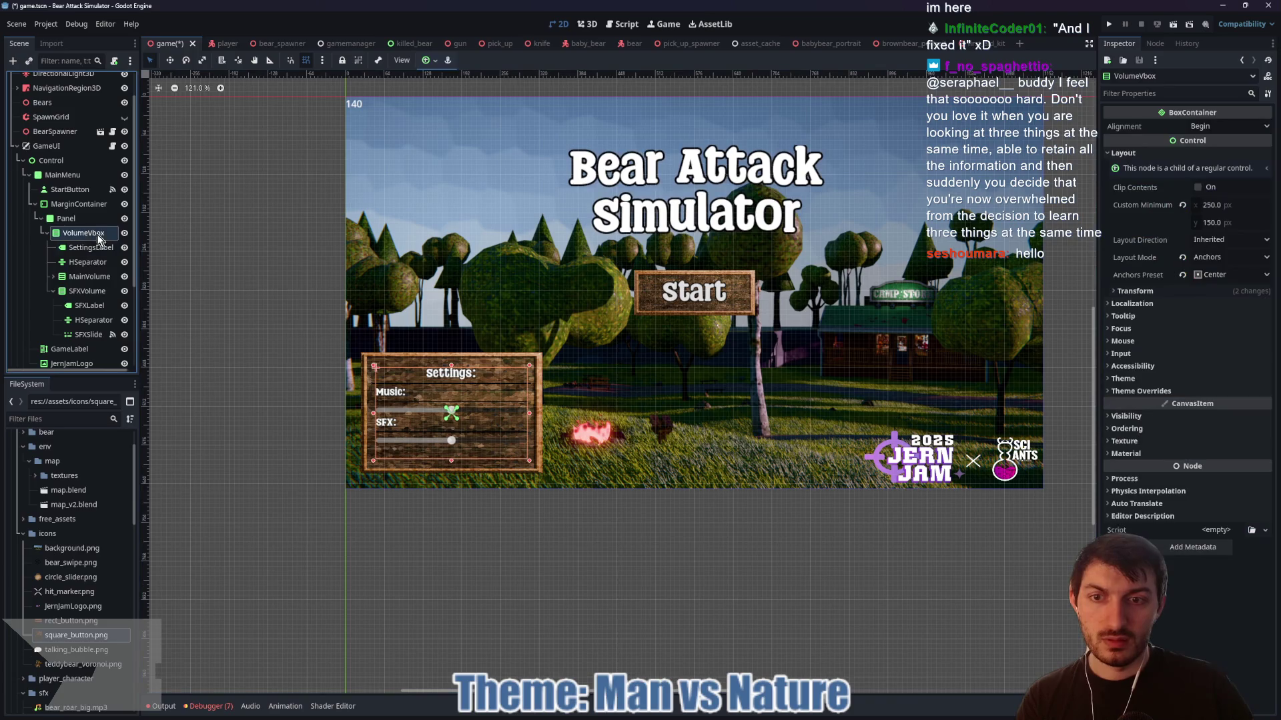
left_click_drag(451, 365, 453, 356)
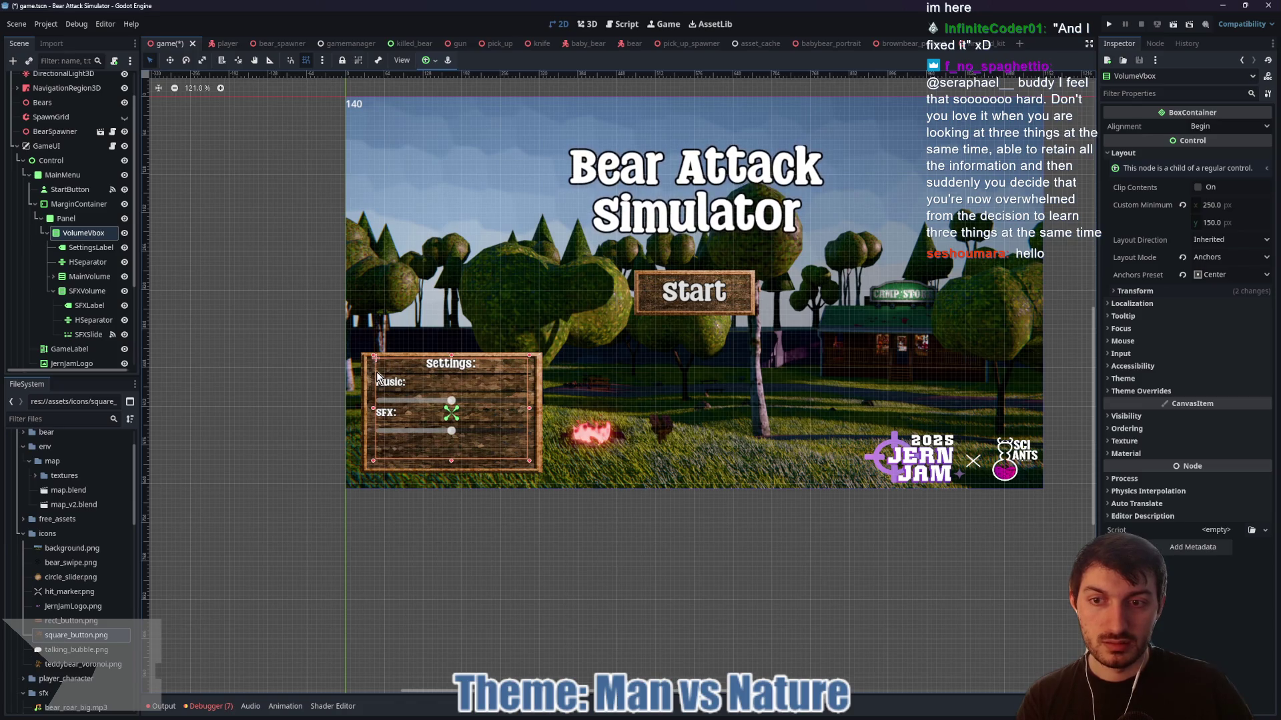
left_click_drag(374, 409, 366, 409)
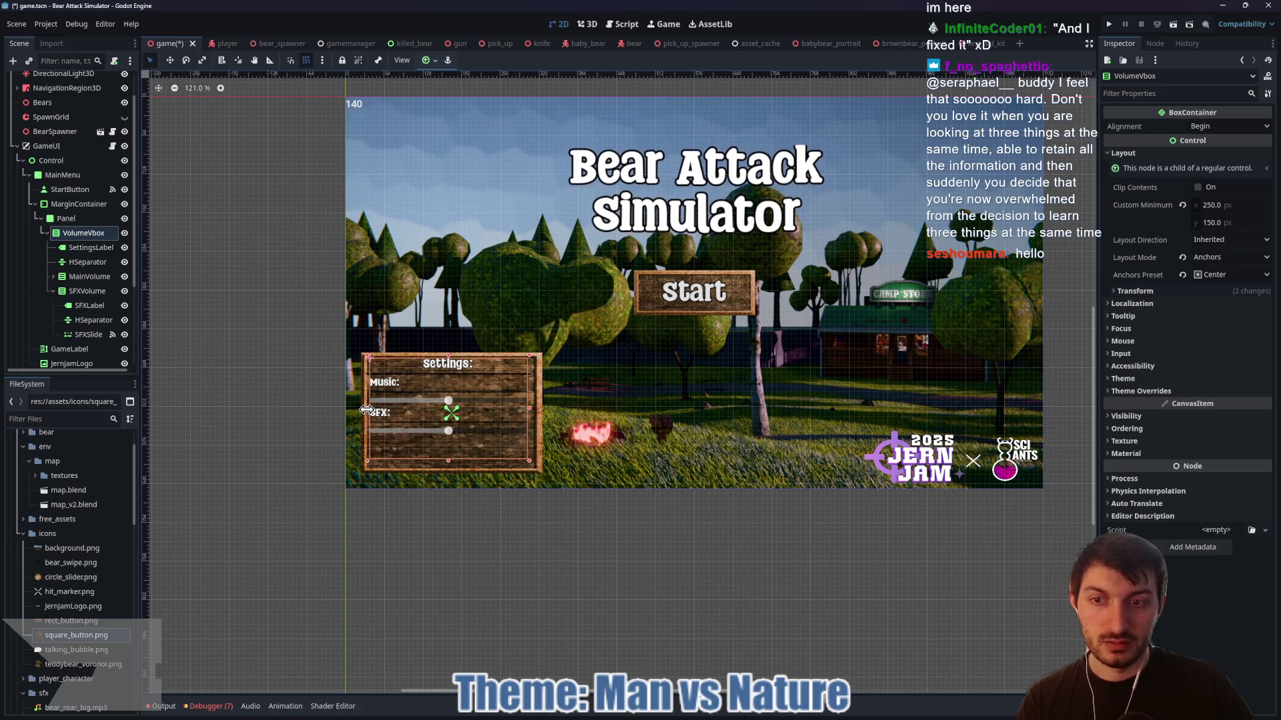
left_click_drag(532, 415, 533, 407)
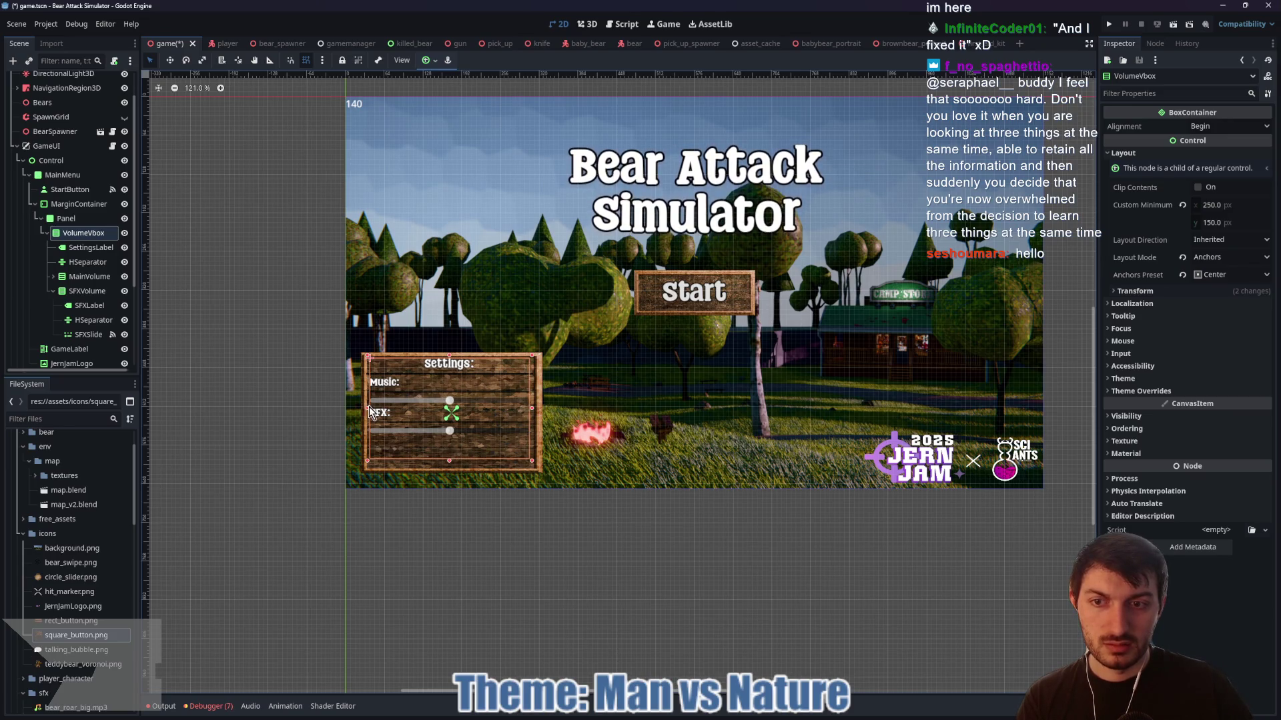
left_click_drag(368, 411, 369, 410)
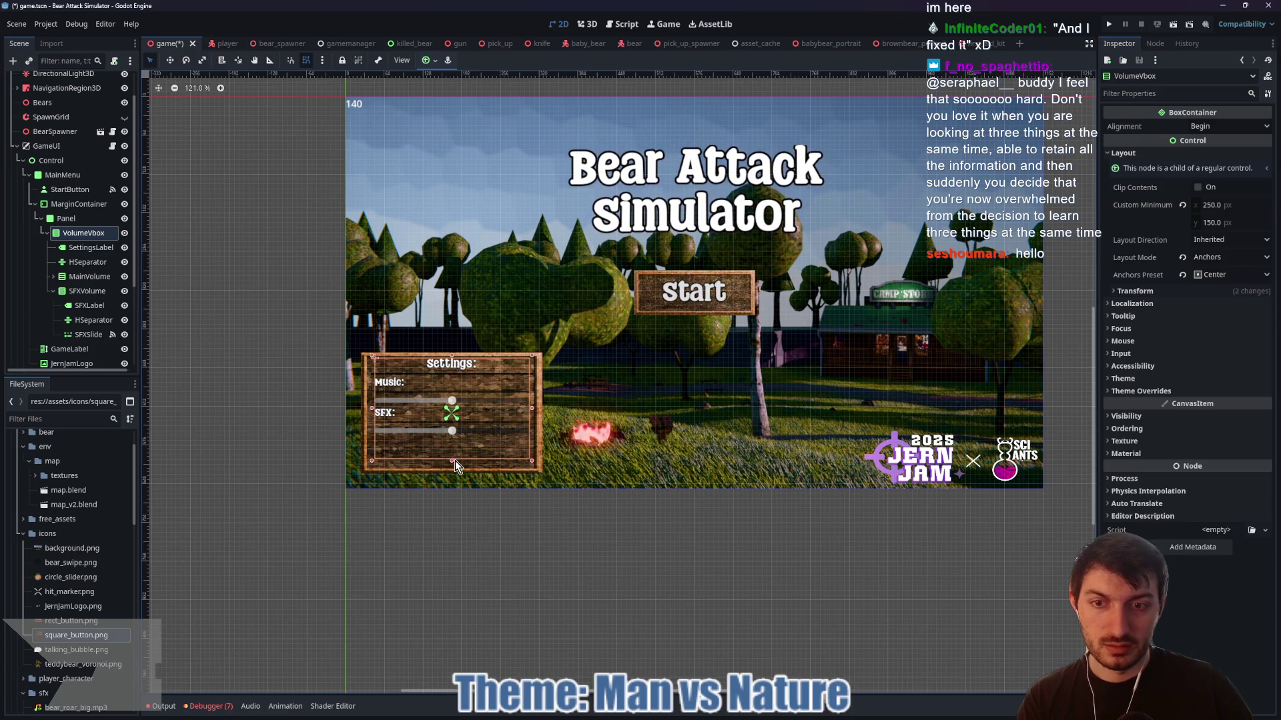
left_click_drag(455, 461, 455, 466)
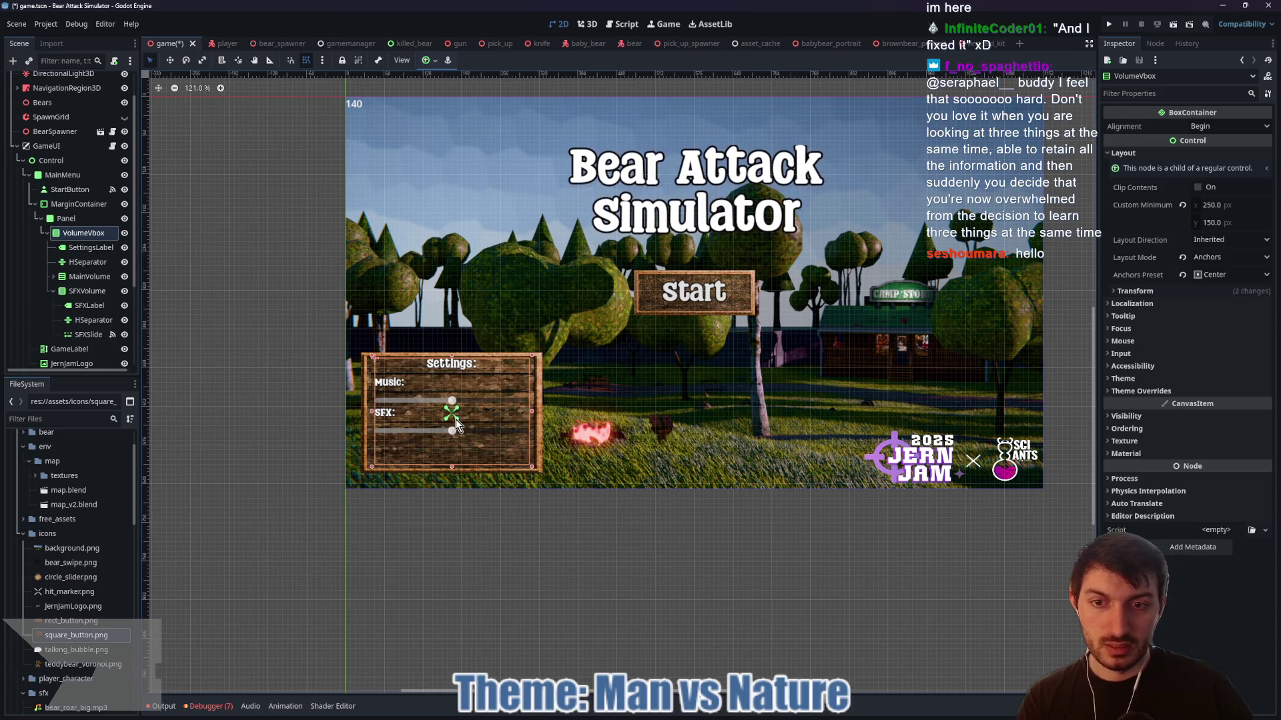
left_click_drag(538, 474, 534, 467)
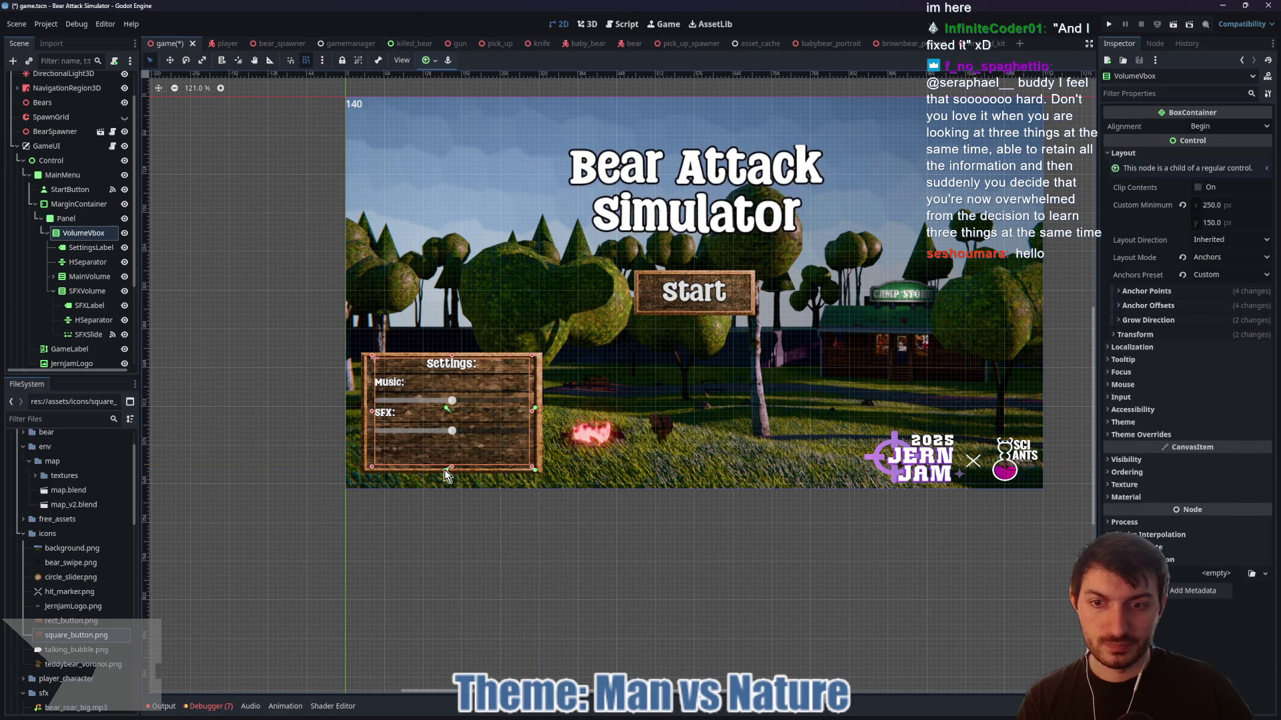
left_click_drag(447, 473, 370, 470)
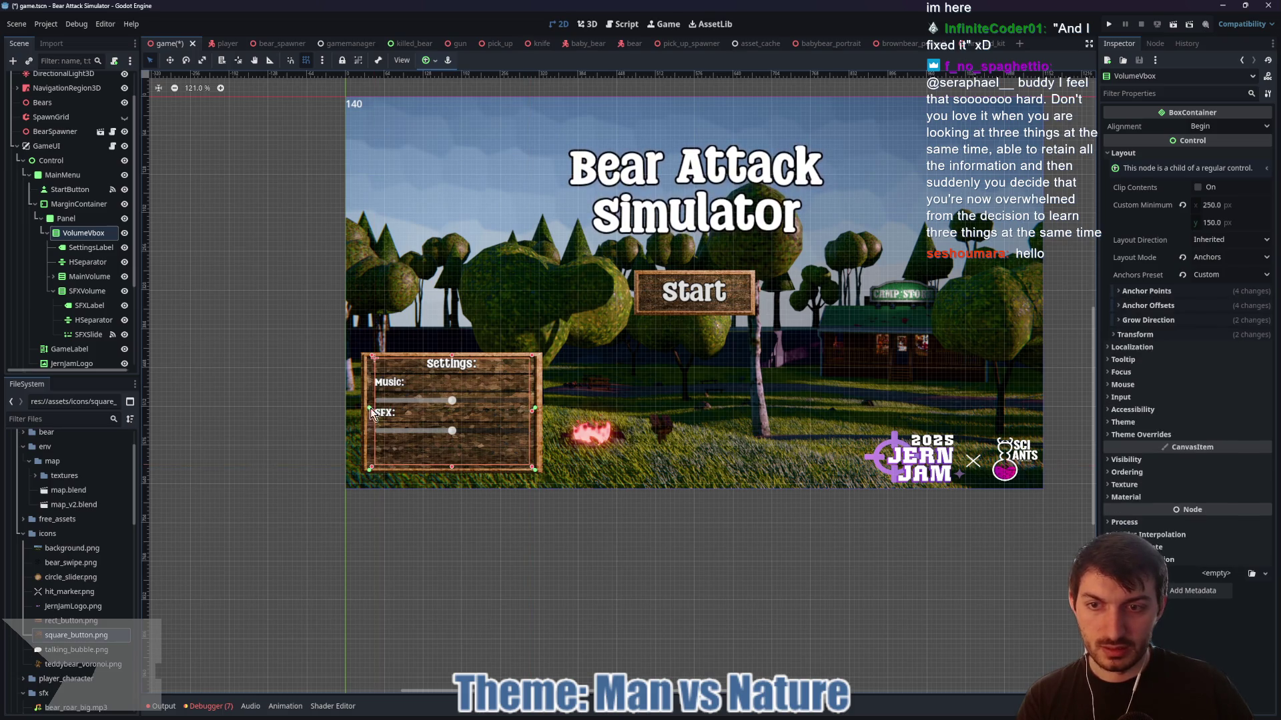
left_click_drag(369, 412, 370, 353)
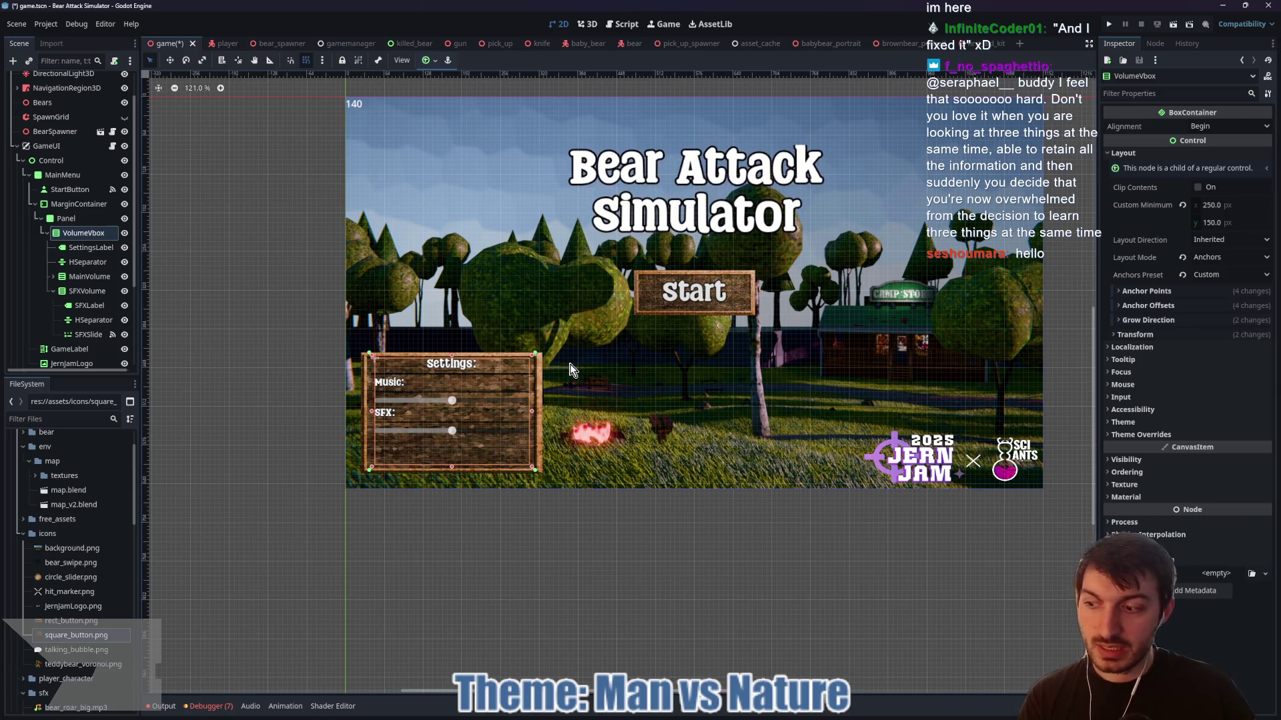
left_click(325, 357)
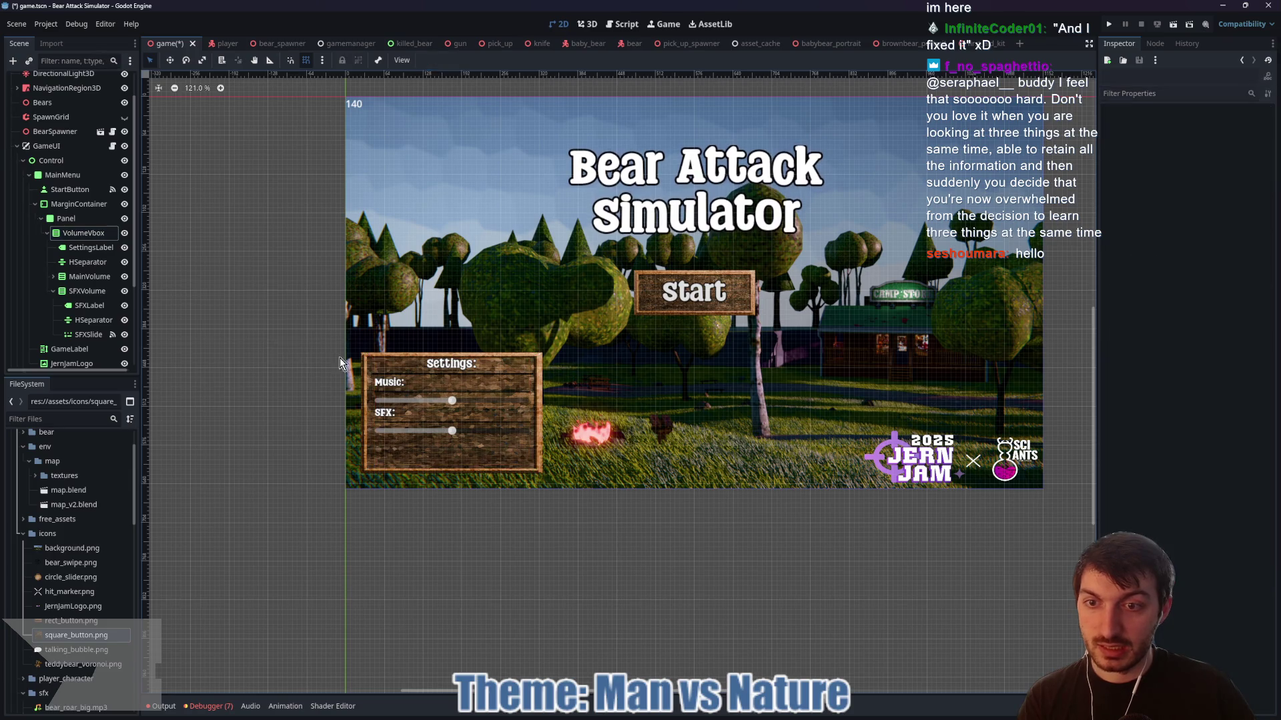
scroll(374, 374, "right", 3)
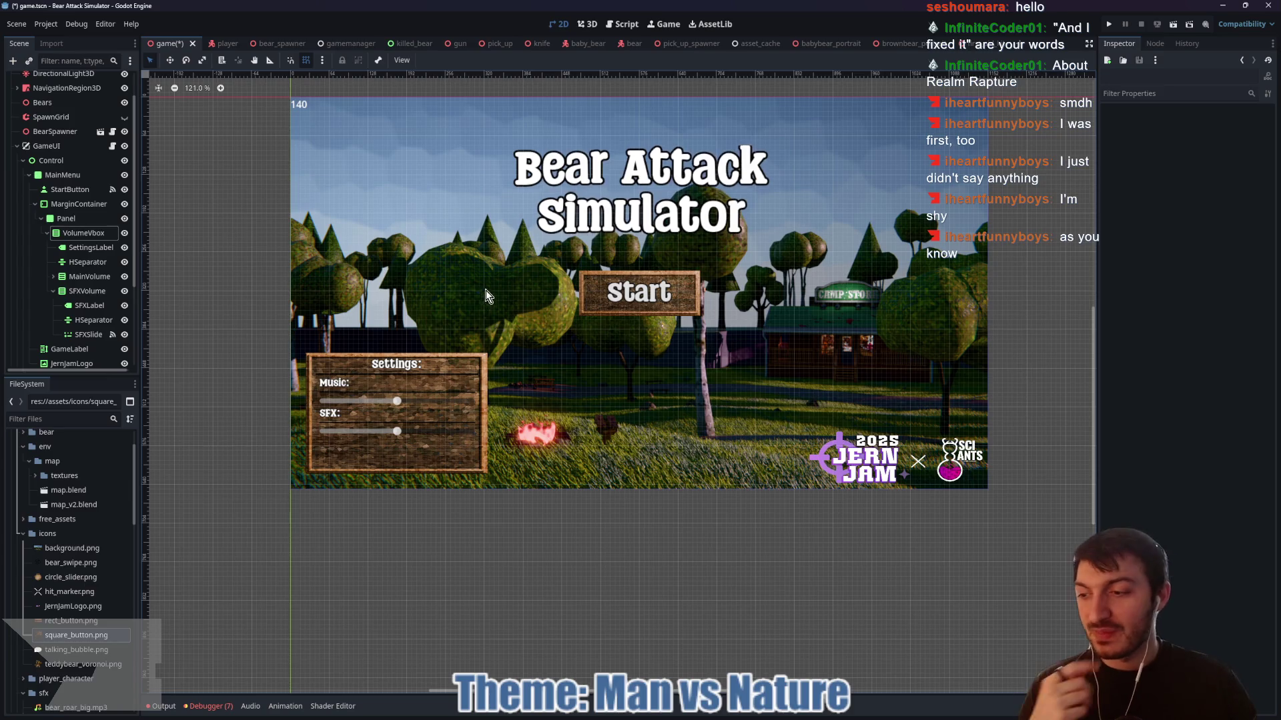
left_click(77, 224)
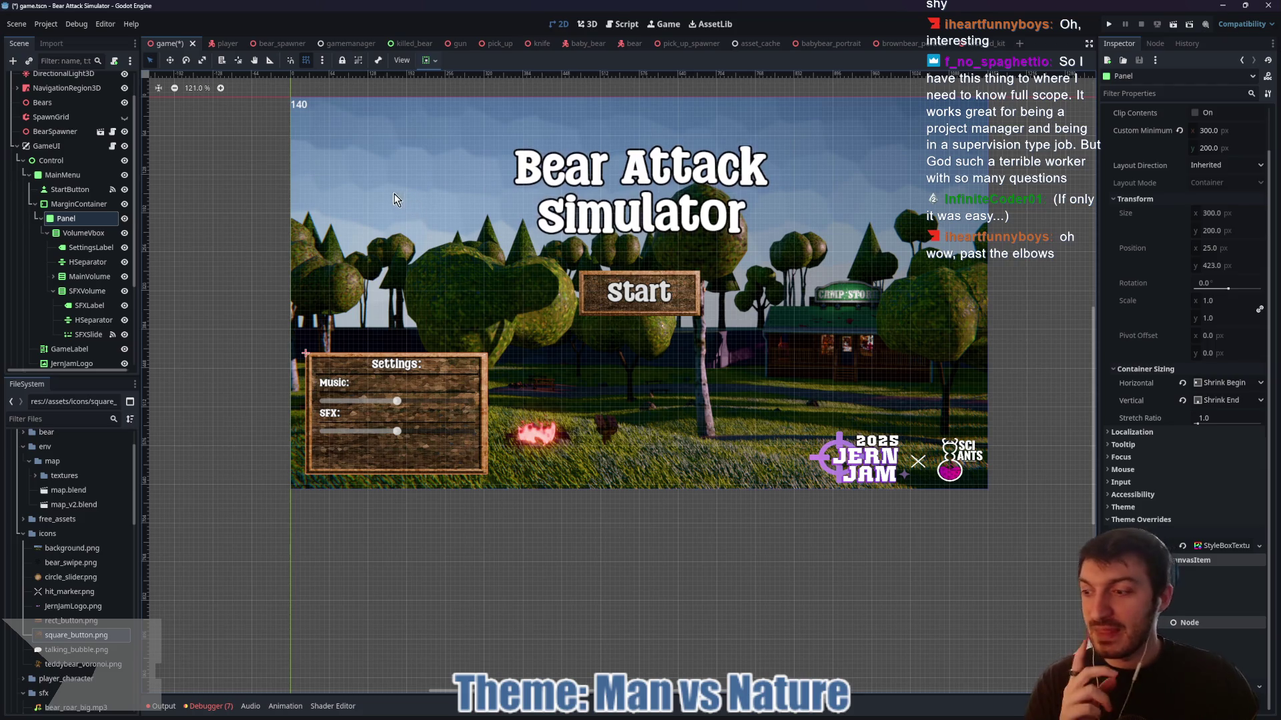
scroll(374, 287, "up", 1)
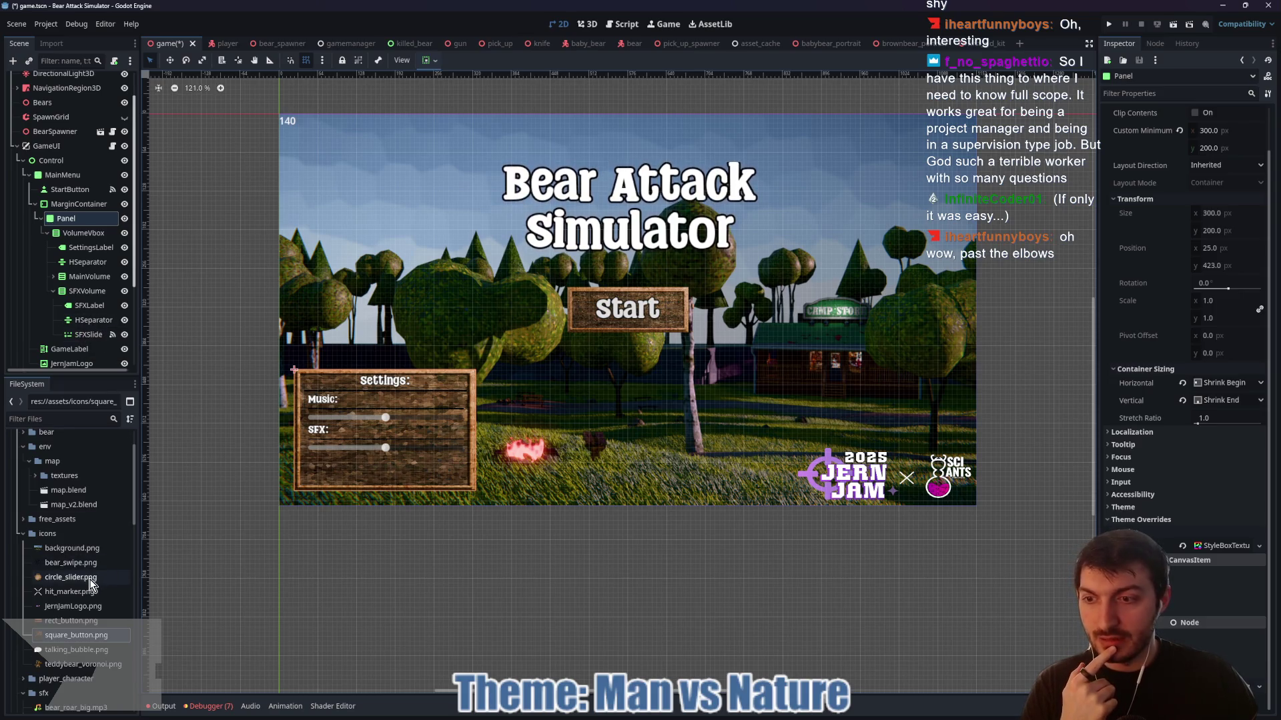
mouse_move(92, 584)
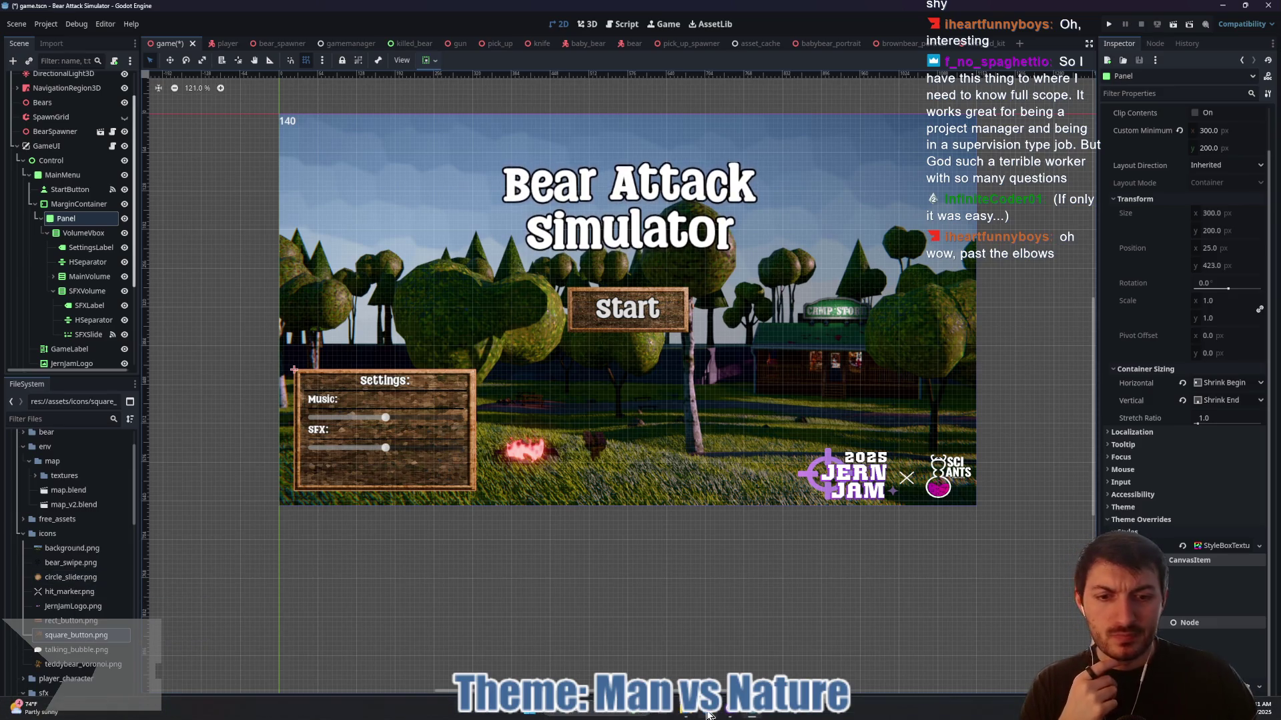
- Open the Photopea website in a new browser tab
left_click(676, 710)
left_click(501, 120)
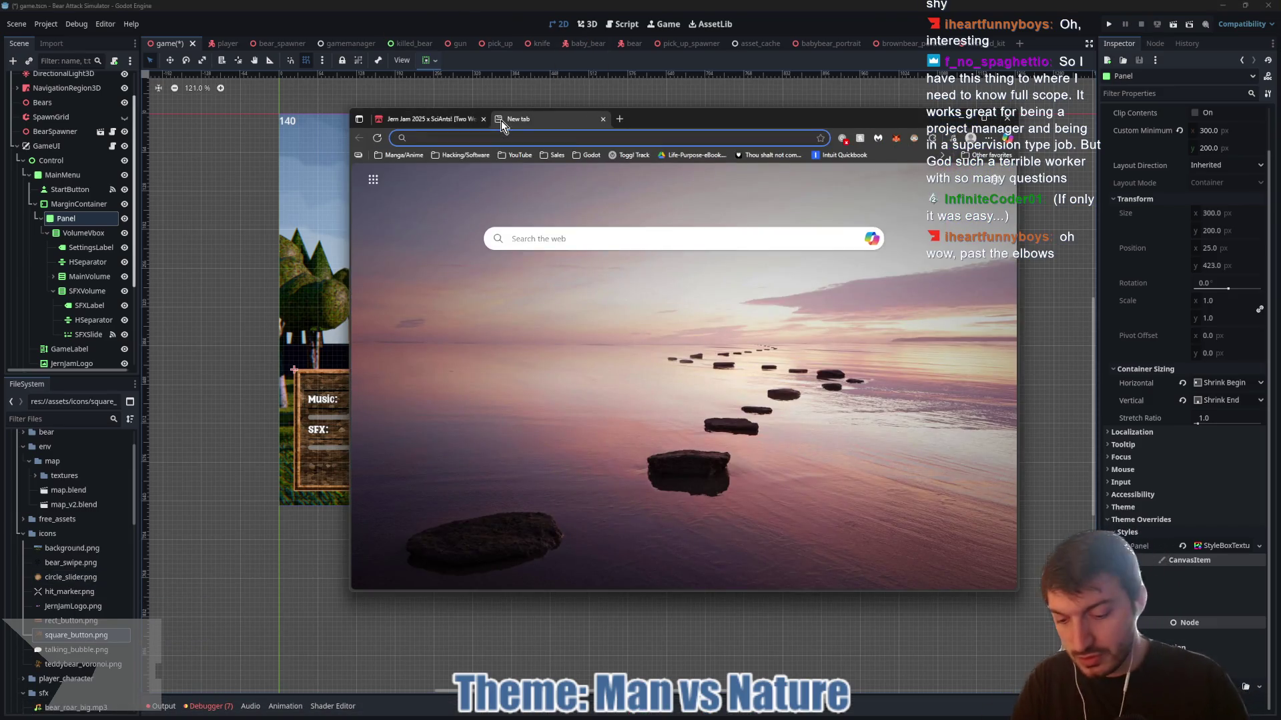
type("o")
key("BackSpace")
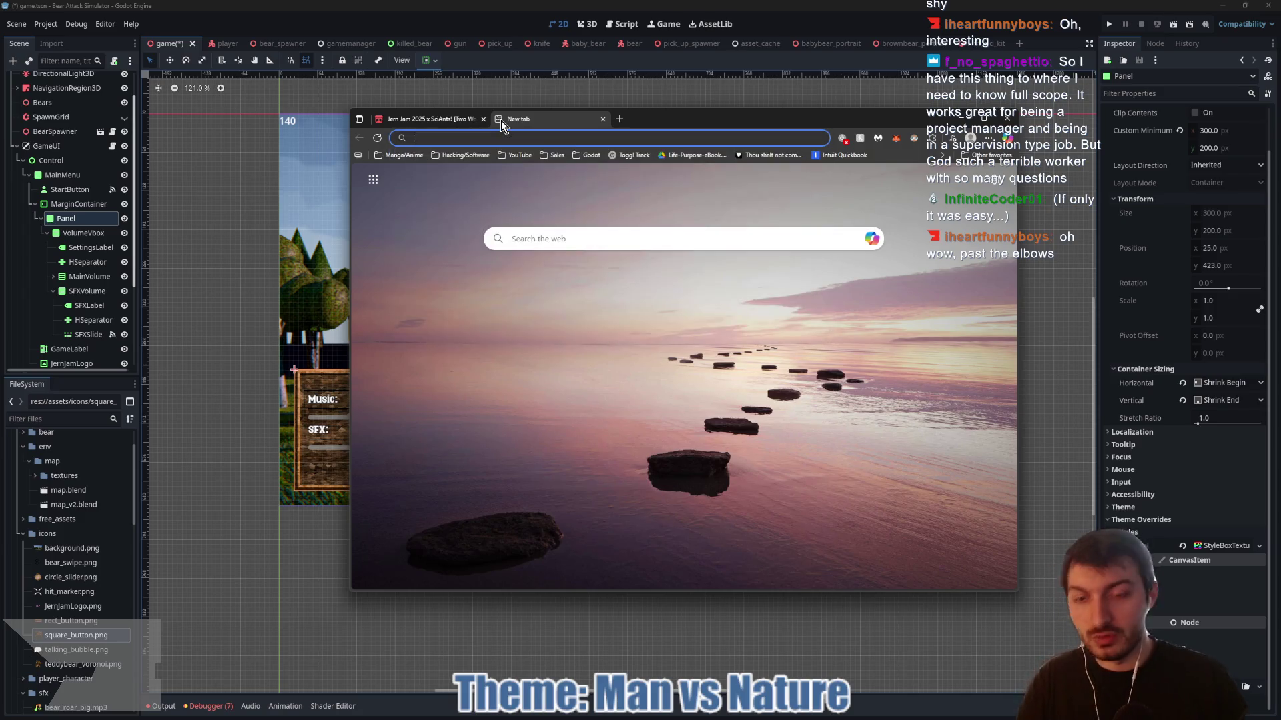
type("photop")
key("Return")
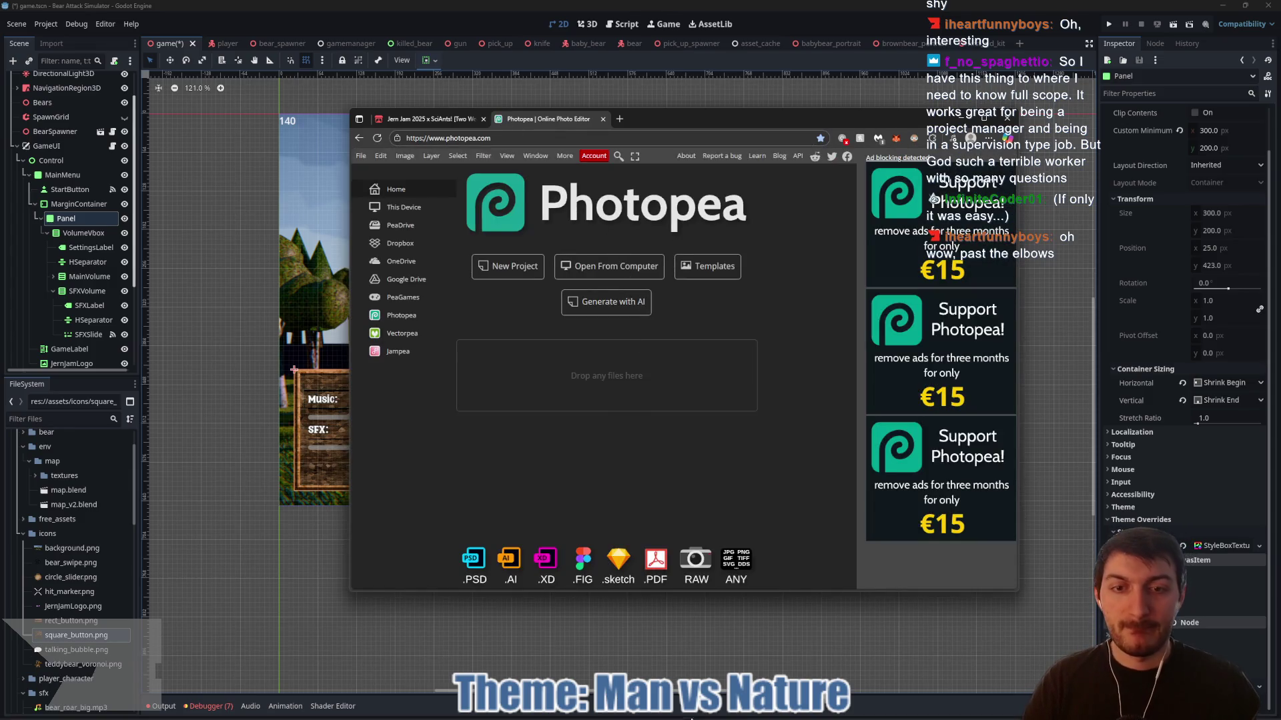
left_click(692, 710)
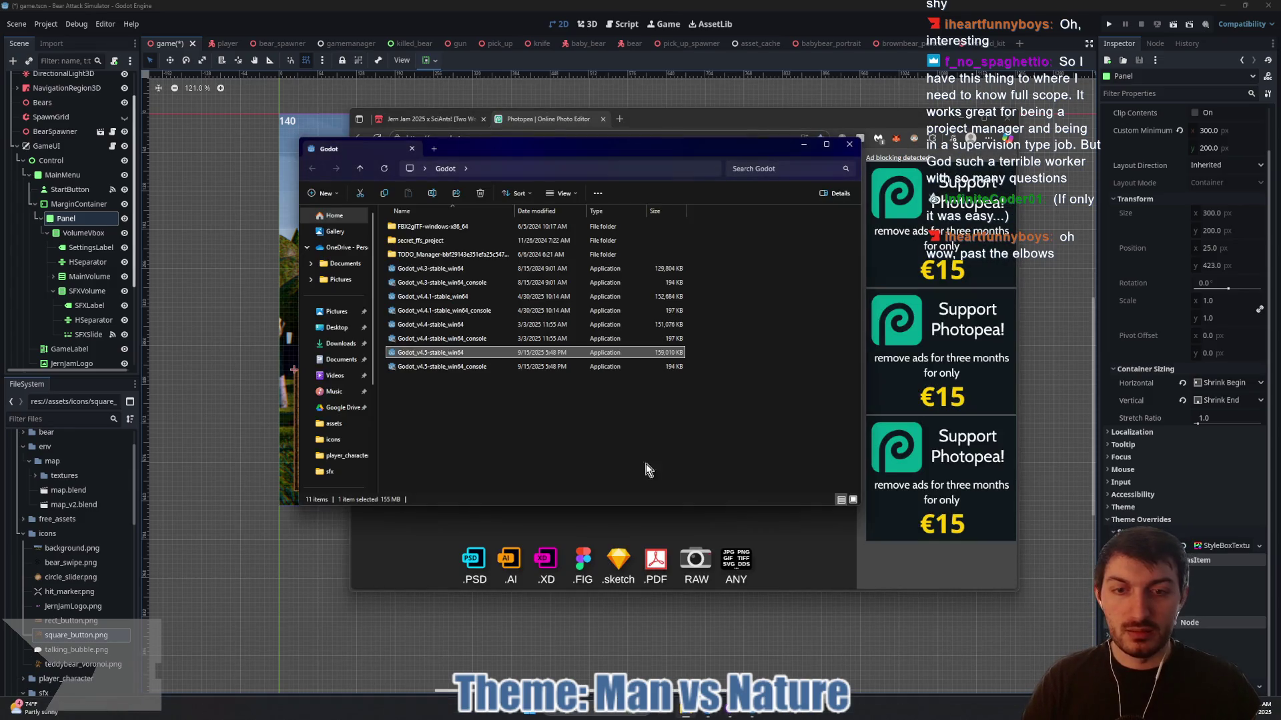
- Browse to BearAttackSimulator > assets > icons and move the window left
left_click(359, 169)
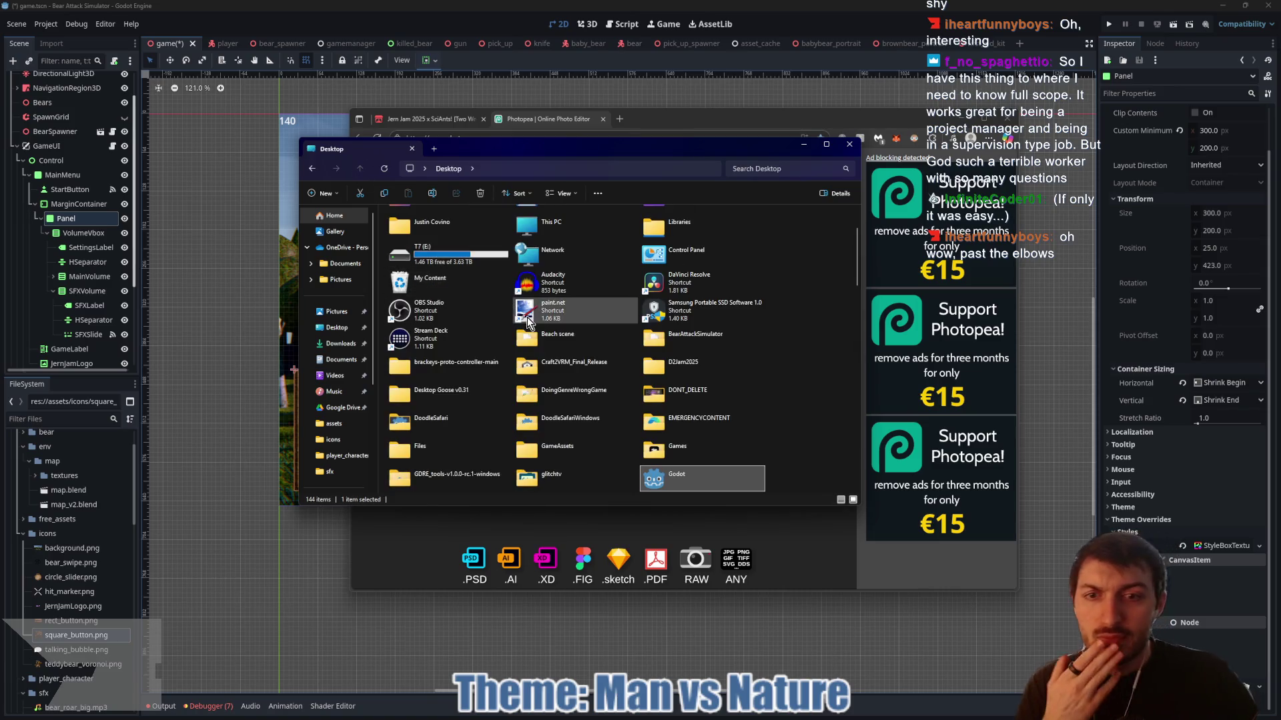
double_click(684, 340)
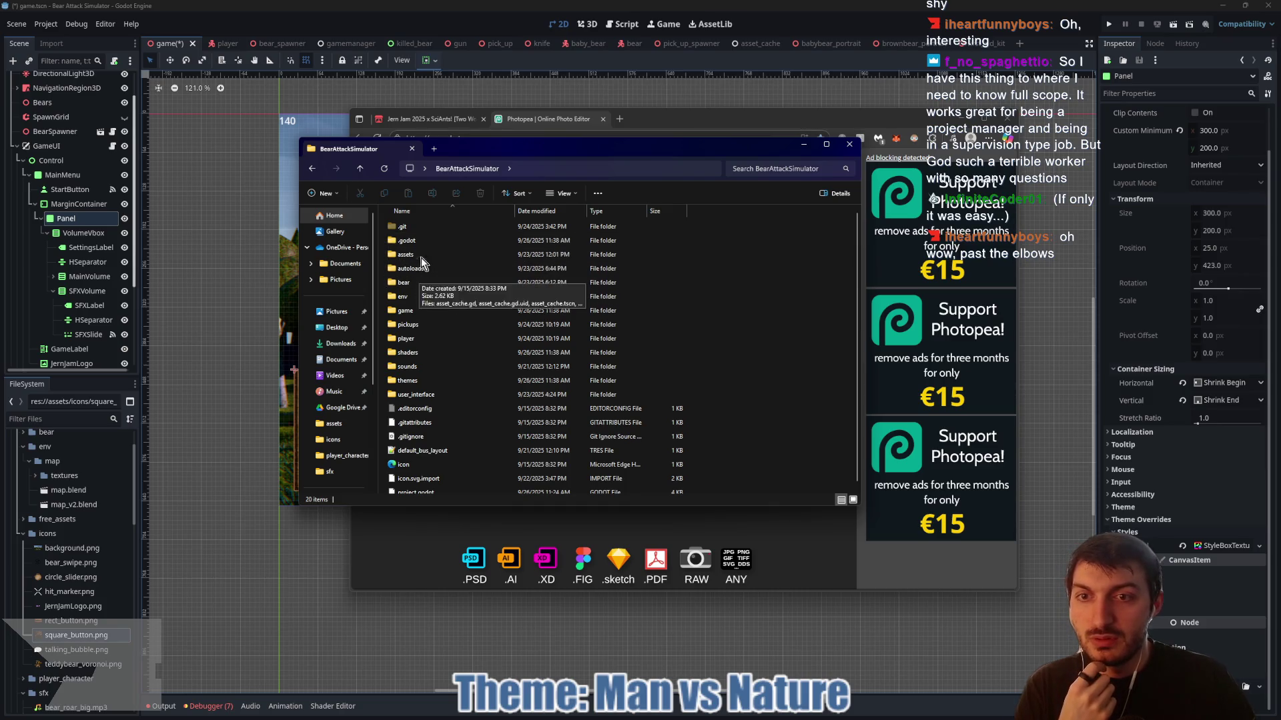
double_click(424, 258)
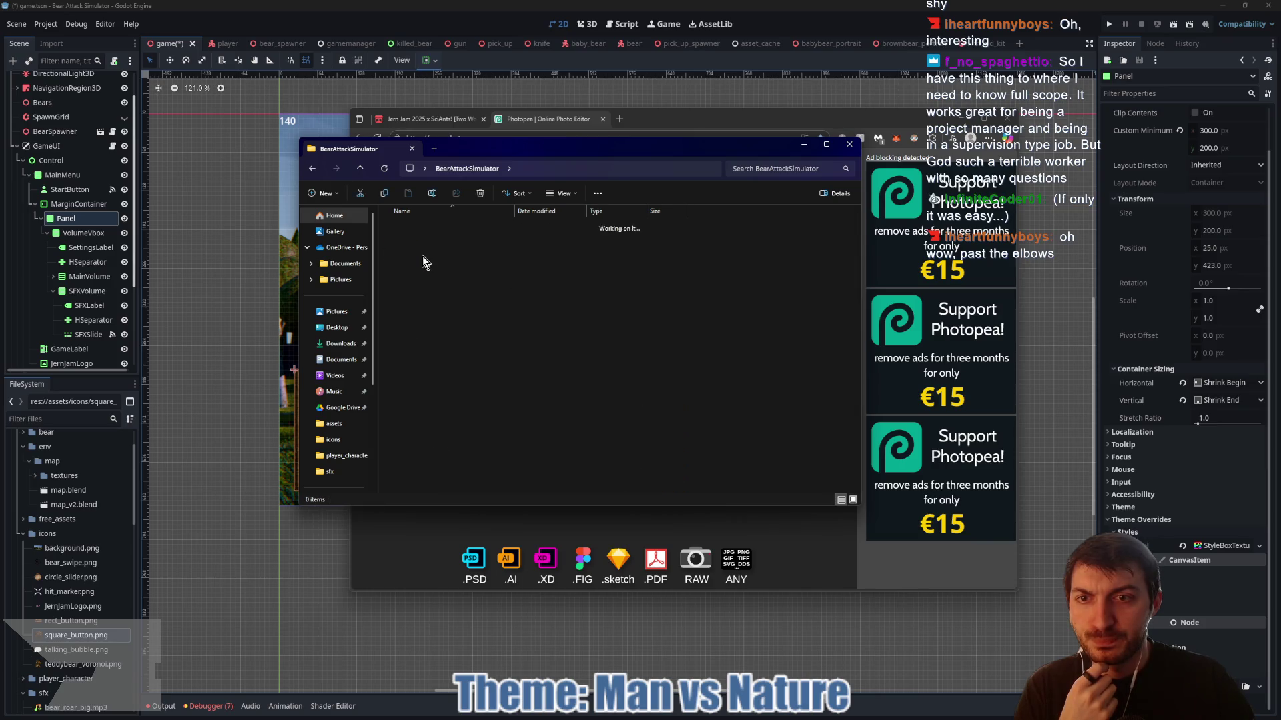
double_click(418, 271)
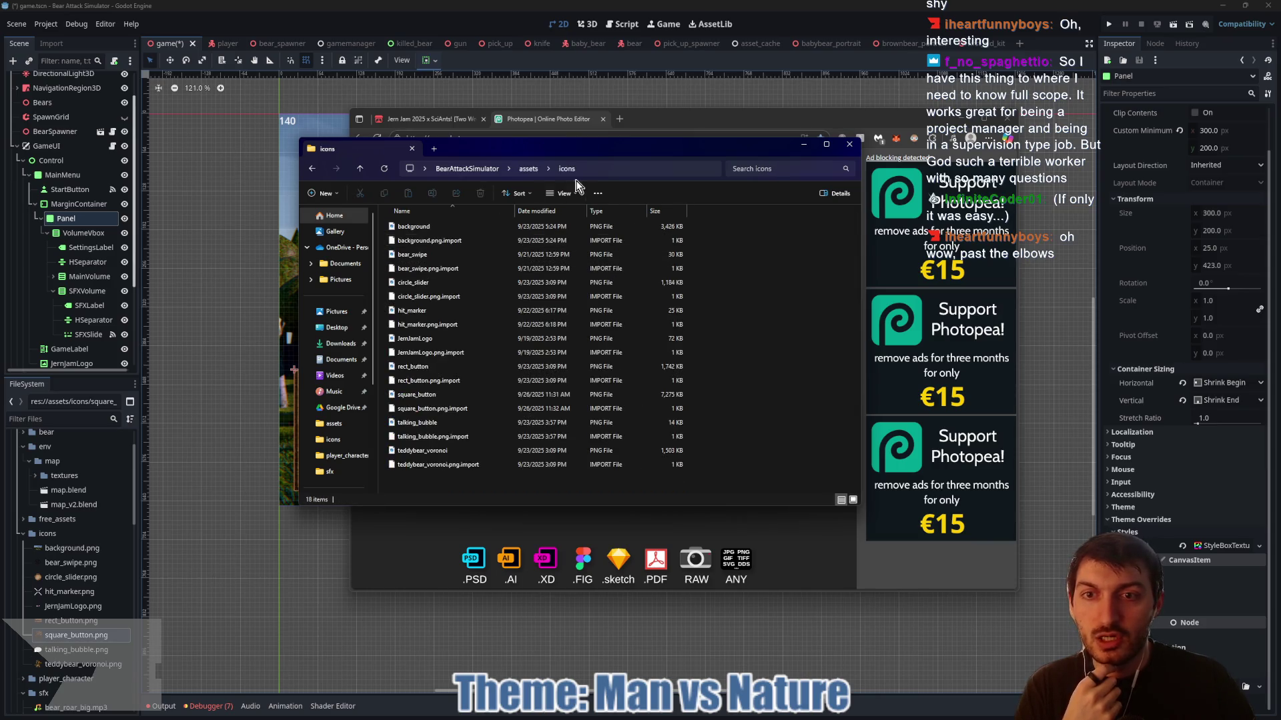
mouse_move(551, 156)
left_mouse_down()
mouse_move(366, 191)
mouse_move(284, 184)
left_mouse_up()
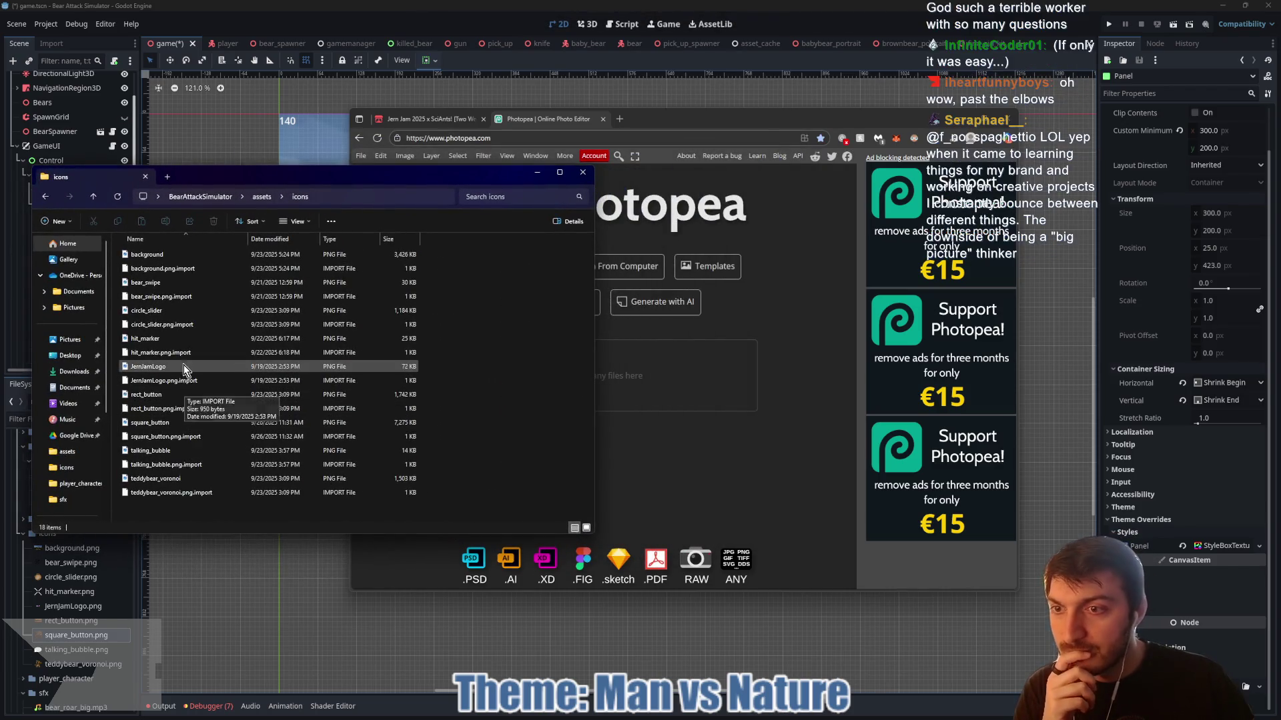
- Dismiss Photopea's ad notice and drag circle_slider.png into Photopea
mouse_move(186, 368)
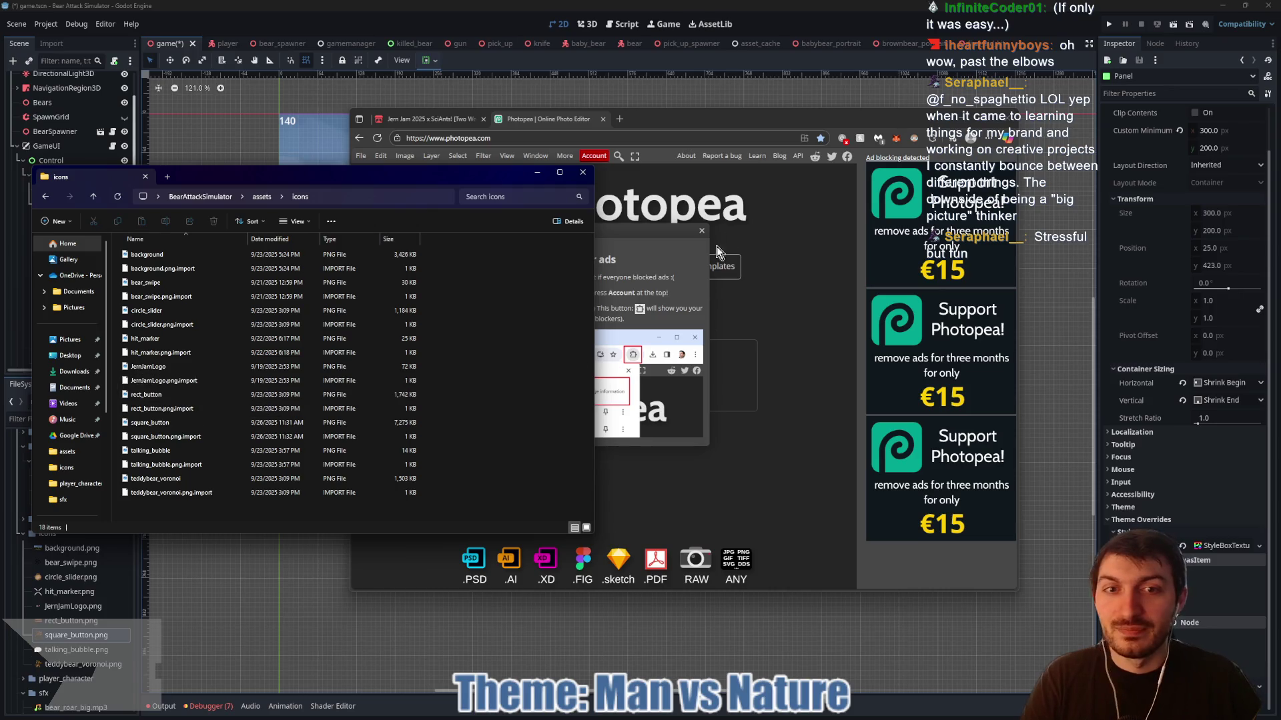
left_click(702, 232)
left_click(265, 180)
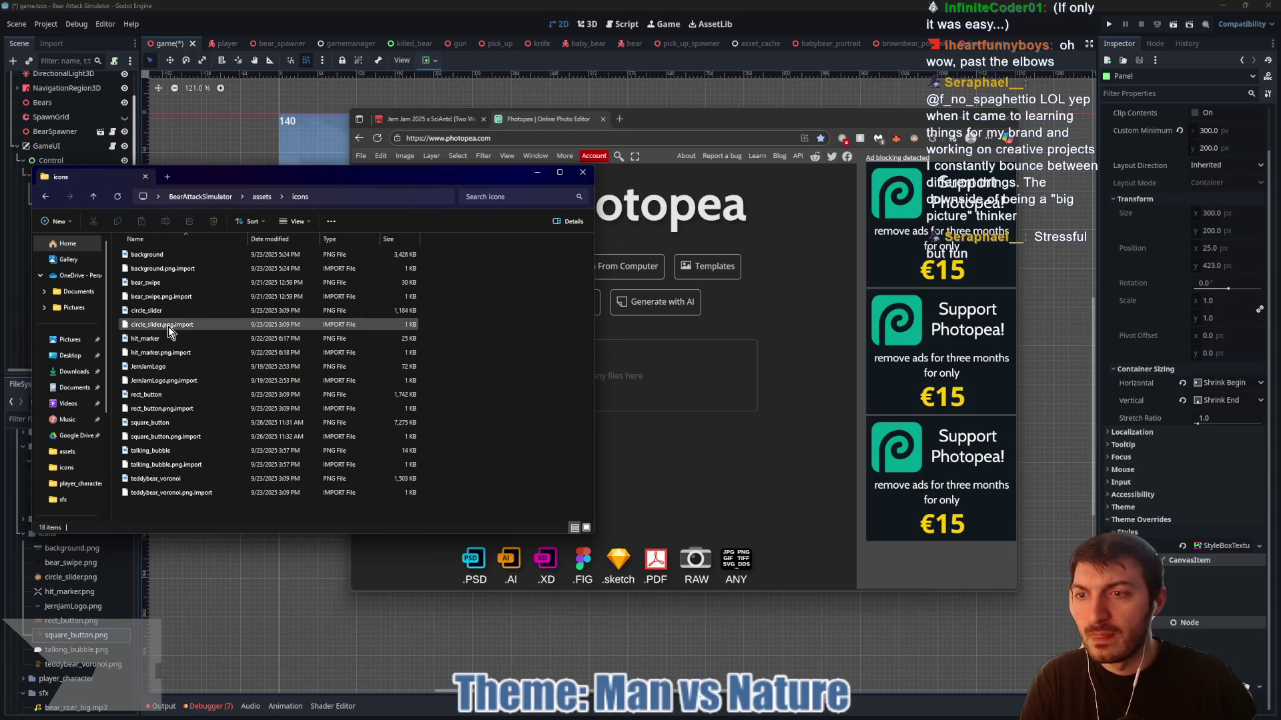
left_click_drag(162, 311, 699, 379)
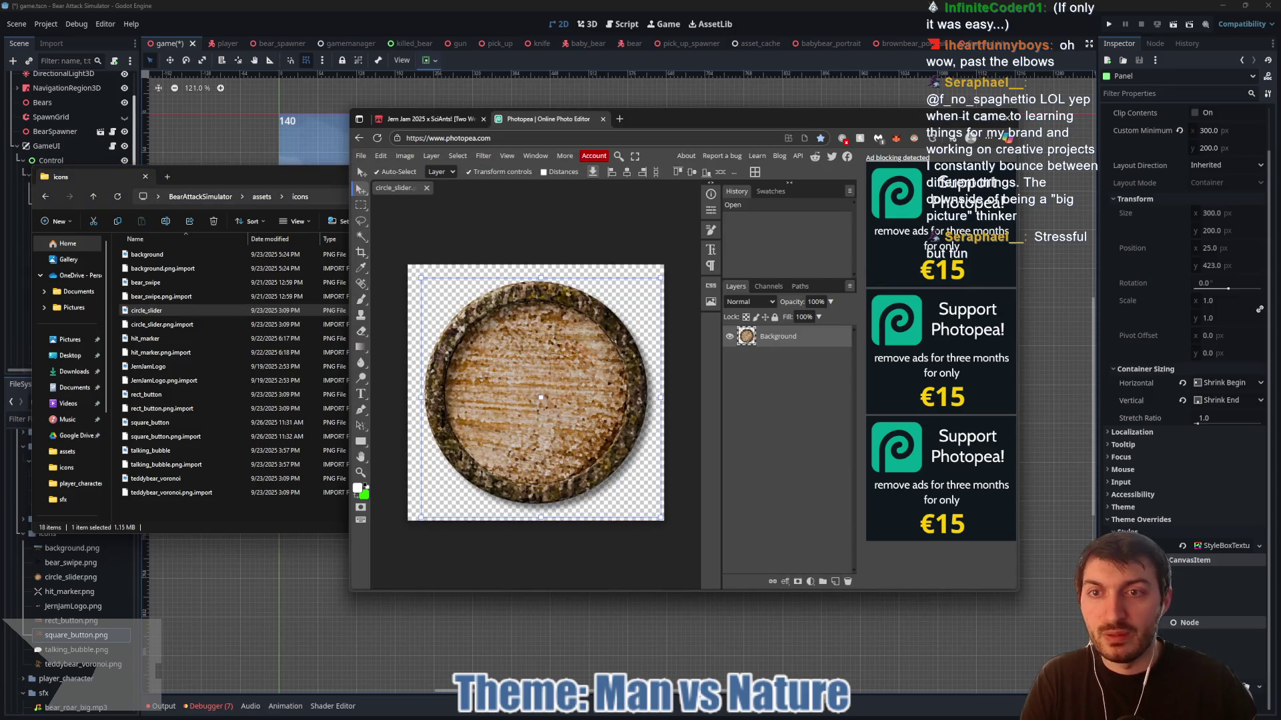
- Resize the circle_slider image from 1024×1024 to 256×256 pixels
left_click(405, 156)
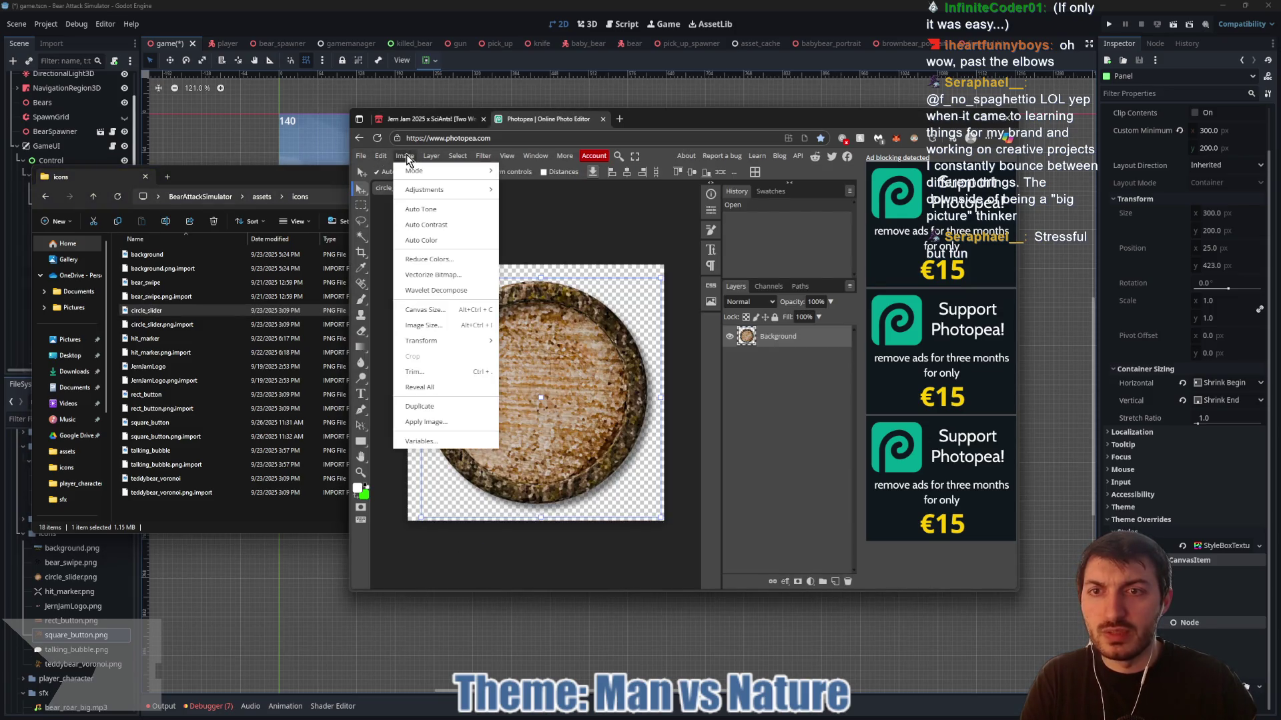
left_click(426, 325)
left_click(479, 266)
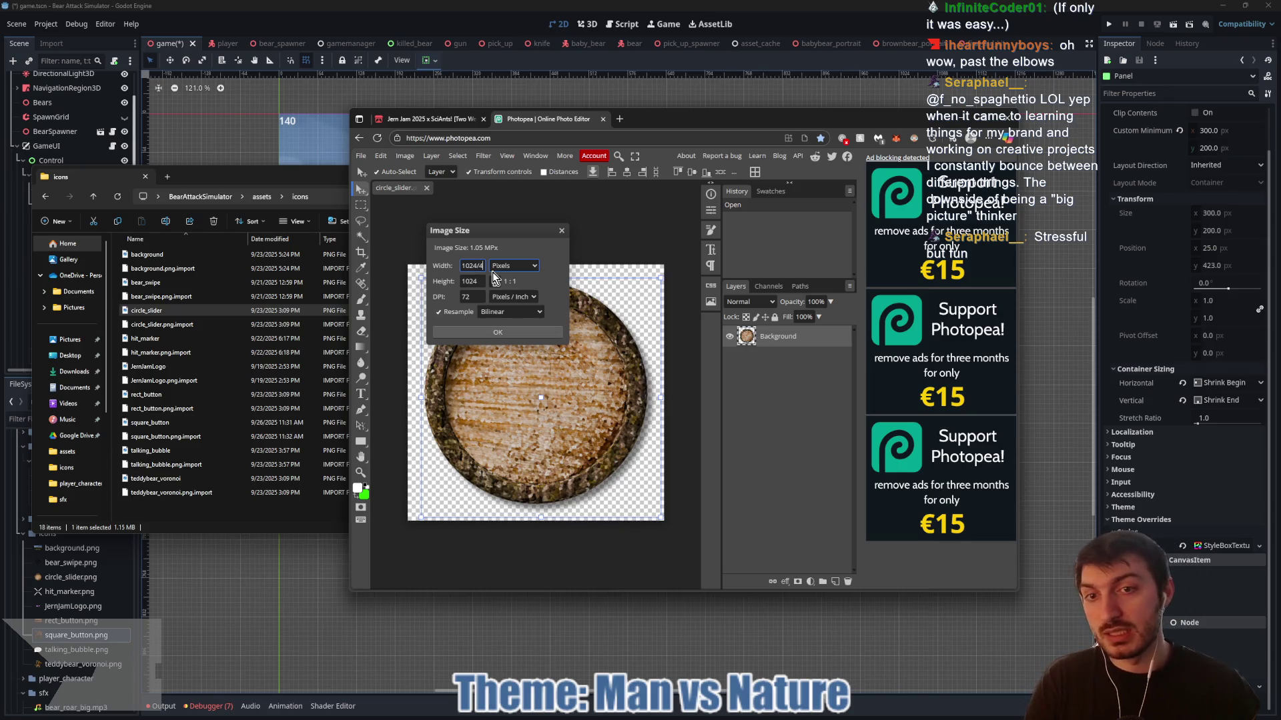
key("Tab")
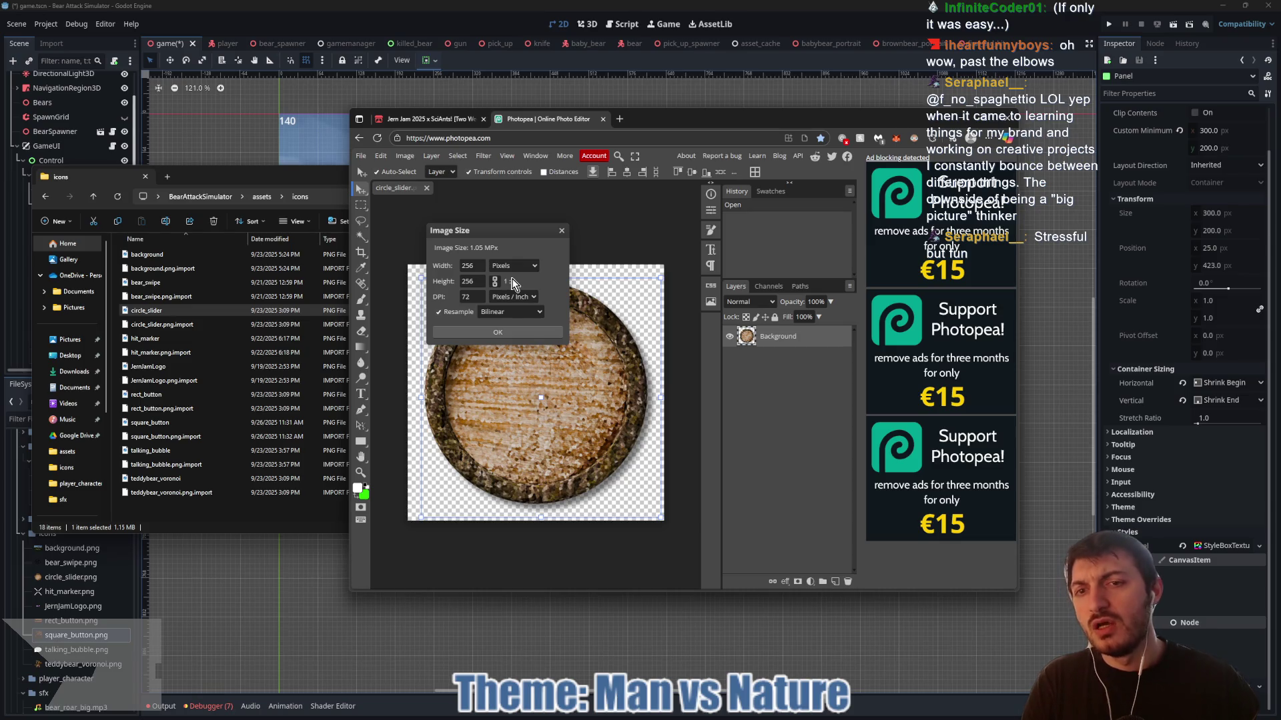
left_click(526, 333)
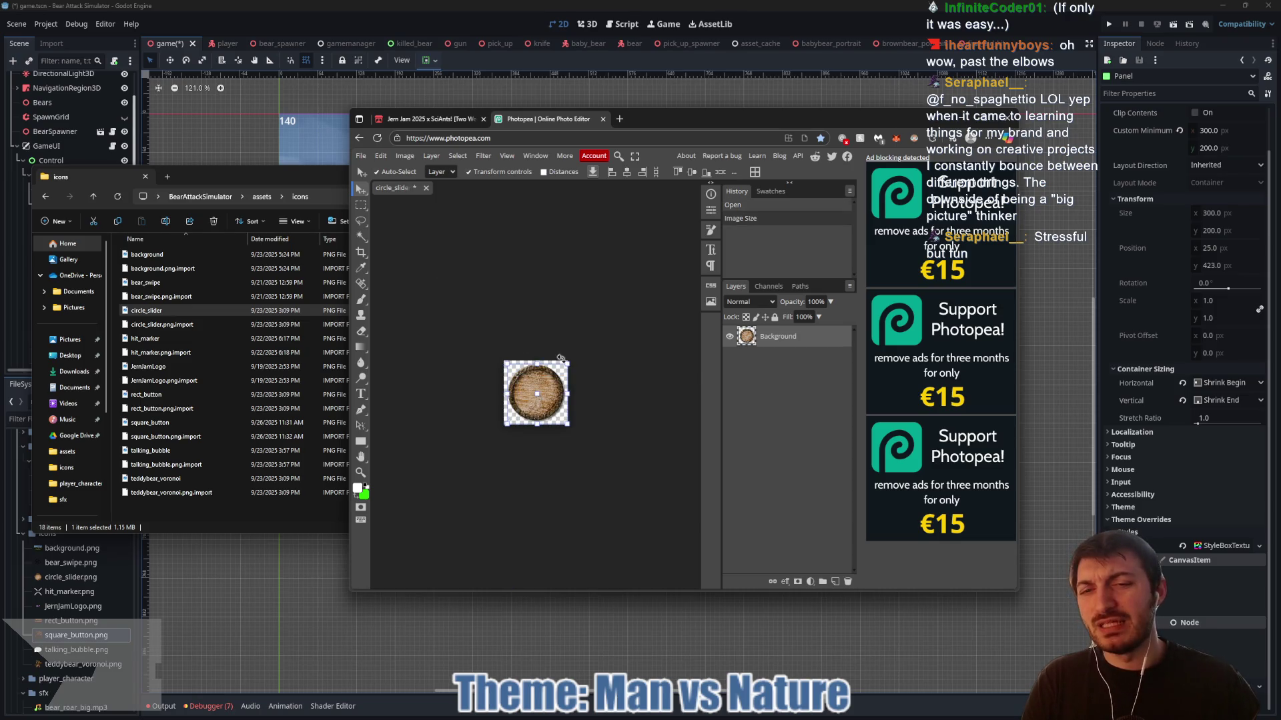
- Save the resized image over circle_slider and return to Godot
key("ctrl+s")
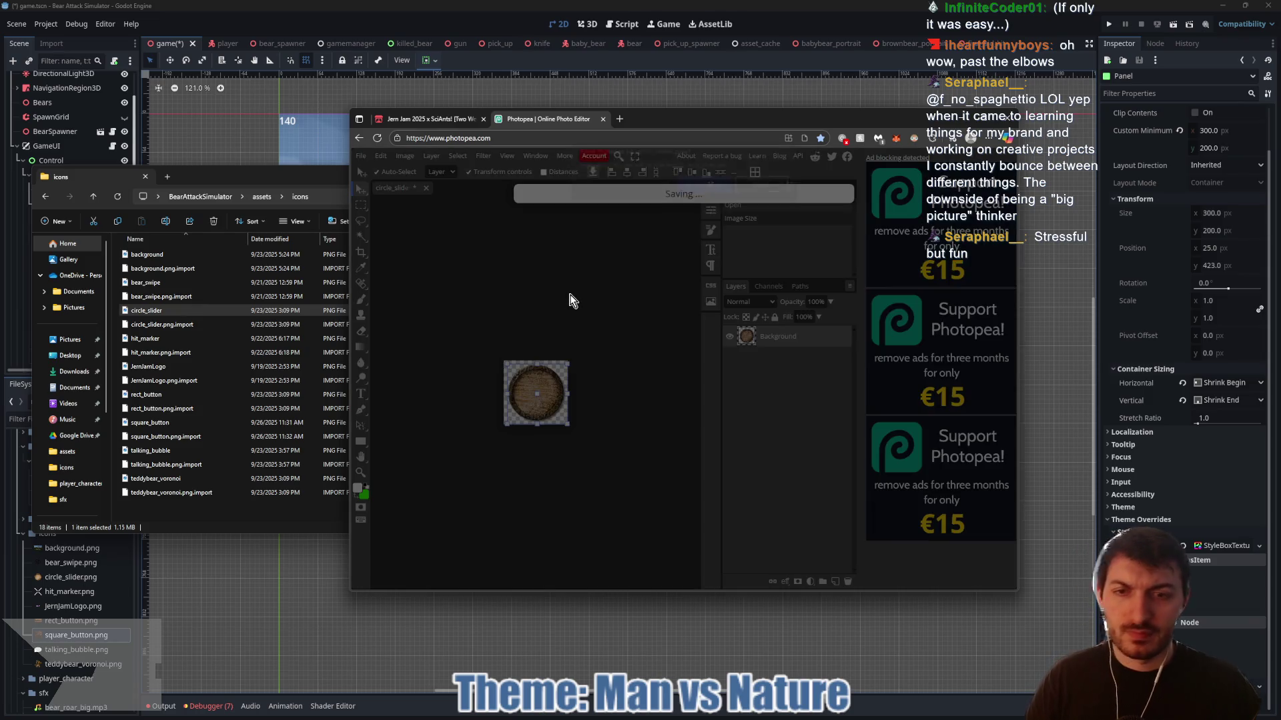
left_click(684, 195)
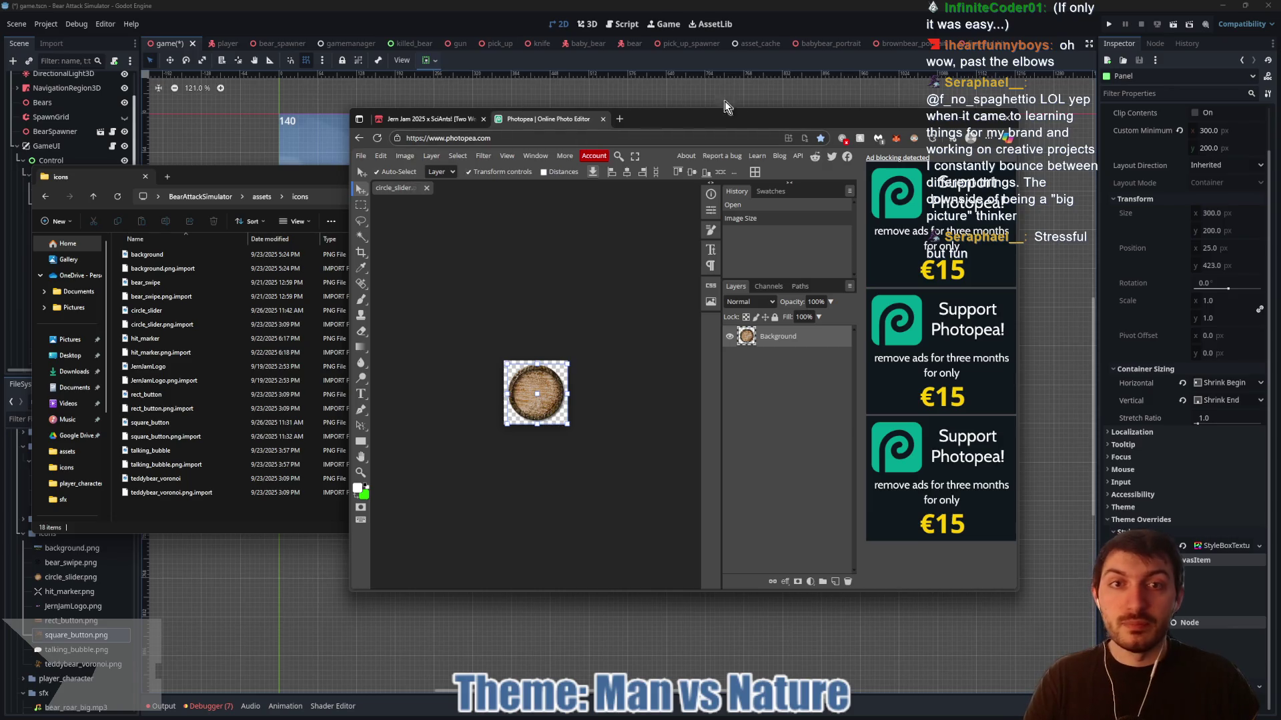
left_click(743, 90)
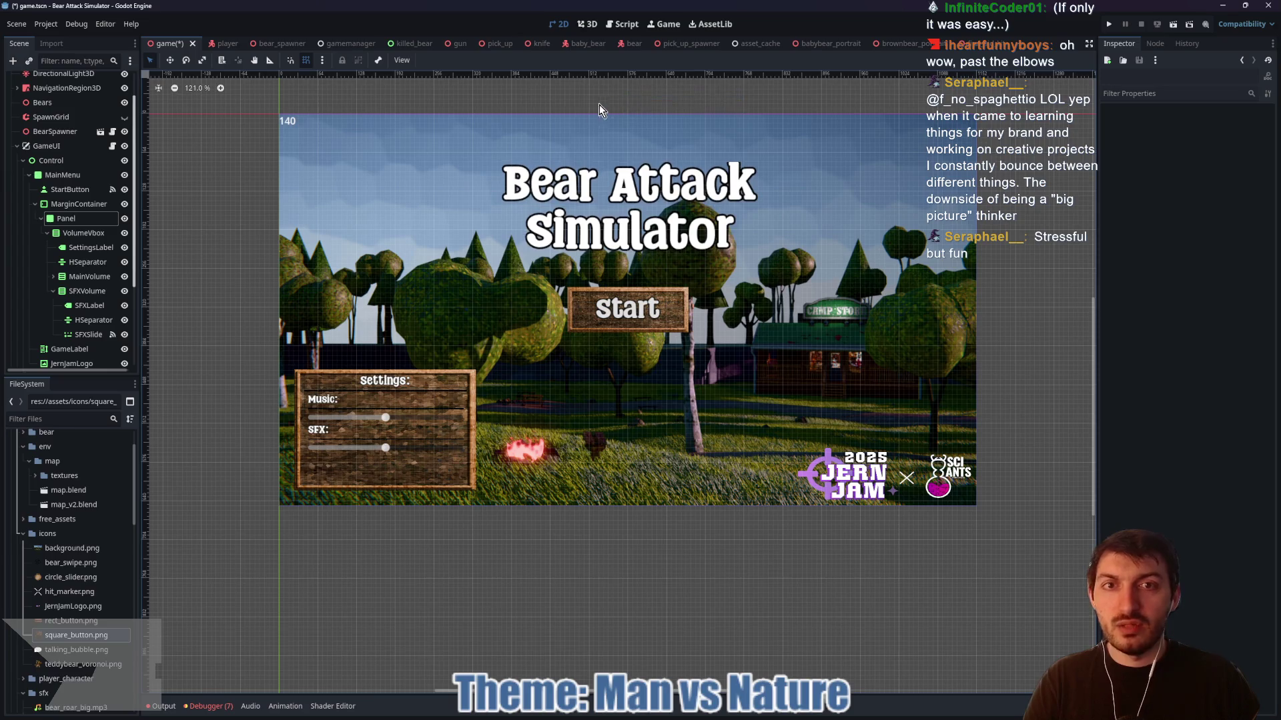
- Select the MusicSlider node under MainVolume in the Scene tree
left_click(67, 219)
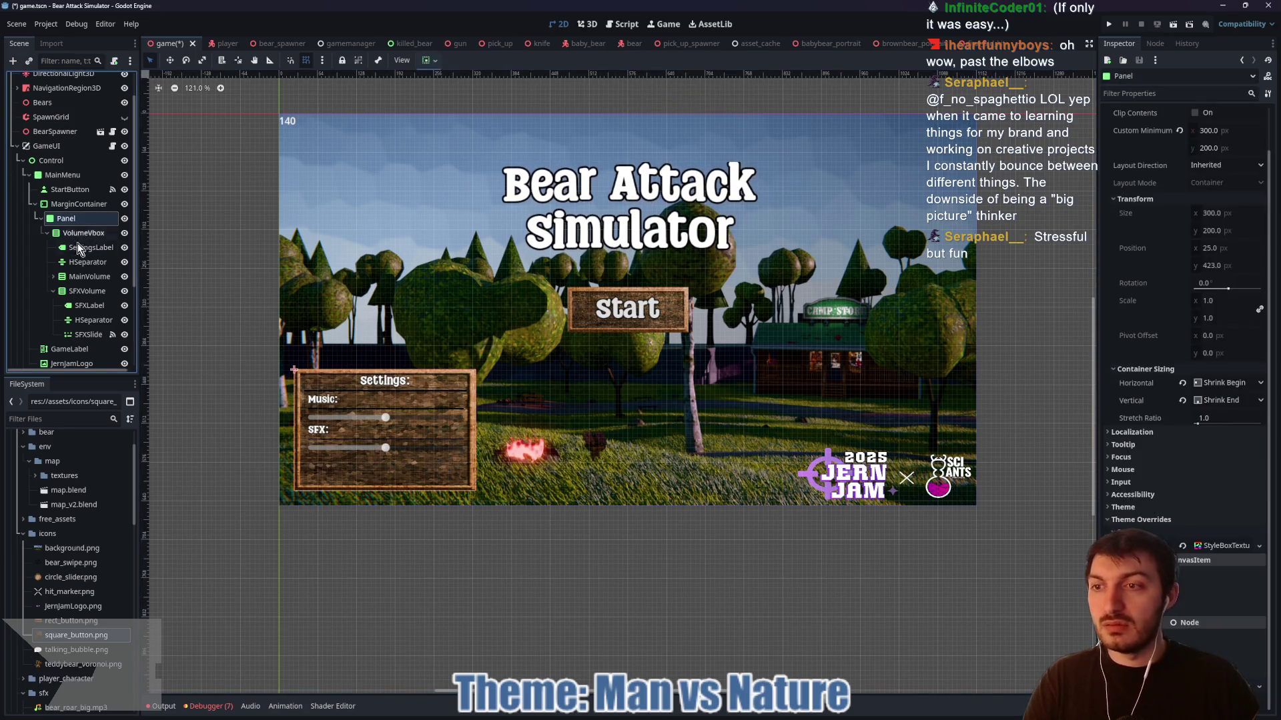
left_click(83, 332)
left_click(54, 276)
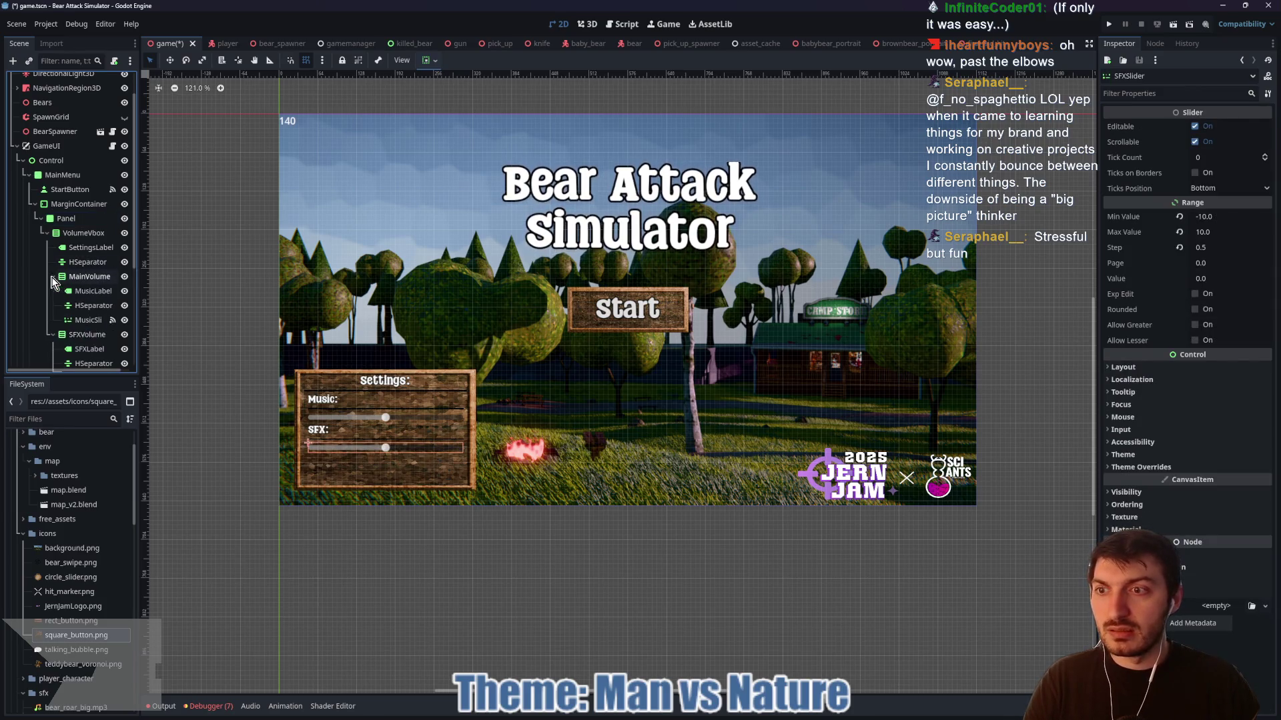
left_click(80, 321)
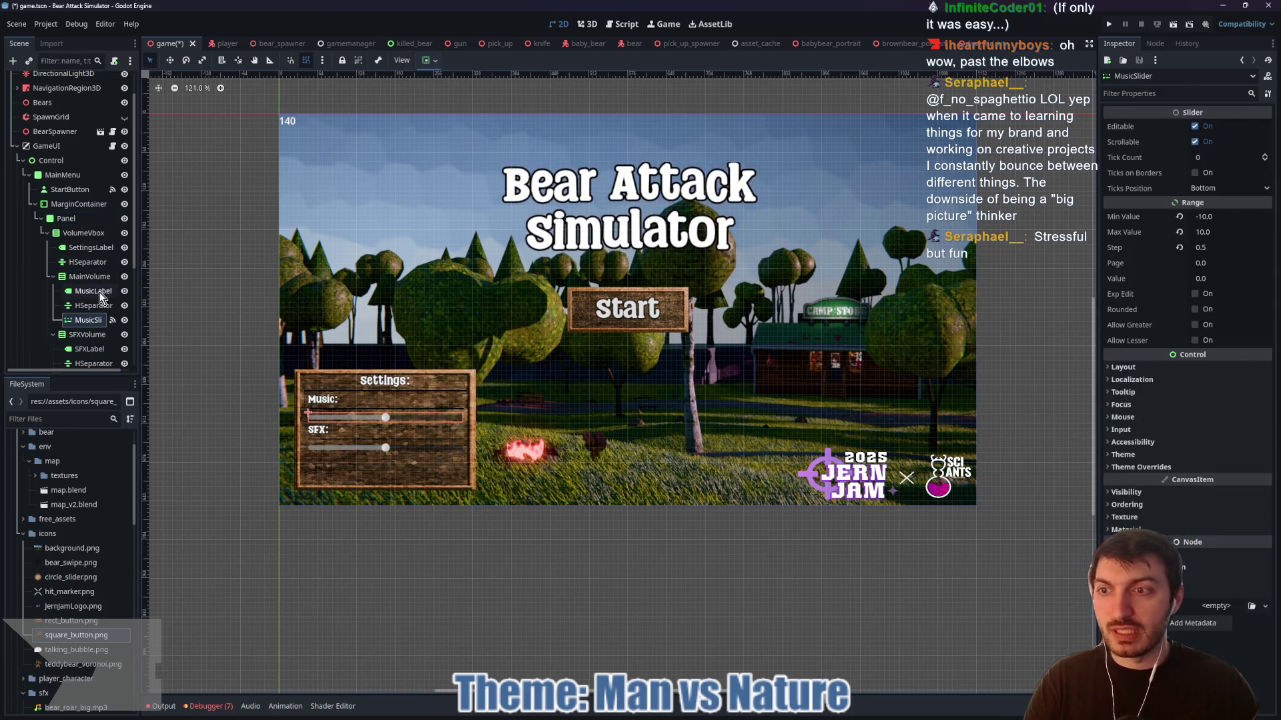
- Expand the MusicSlider's Theme Overrides down to its Grabber icon slot
mouse_move(1162, 190)
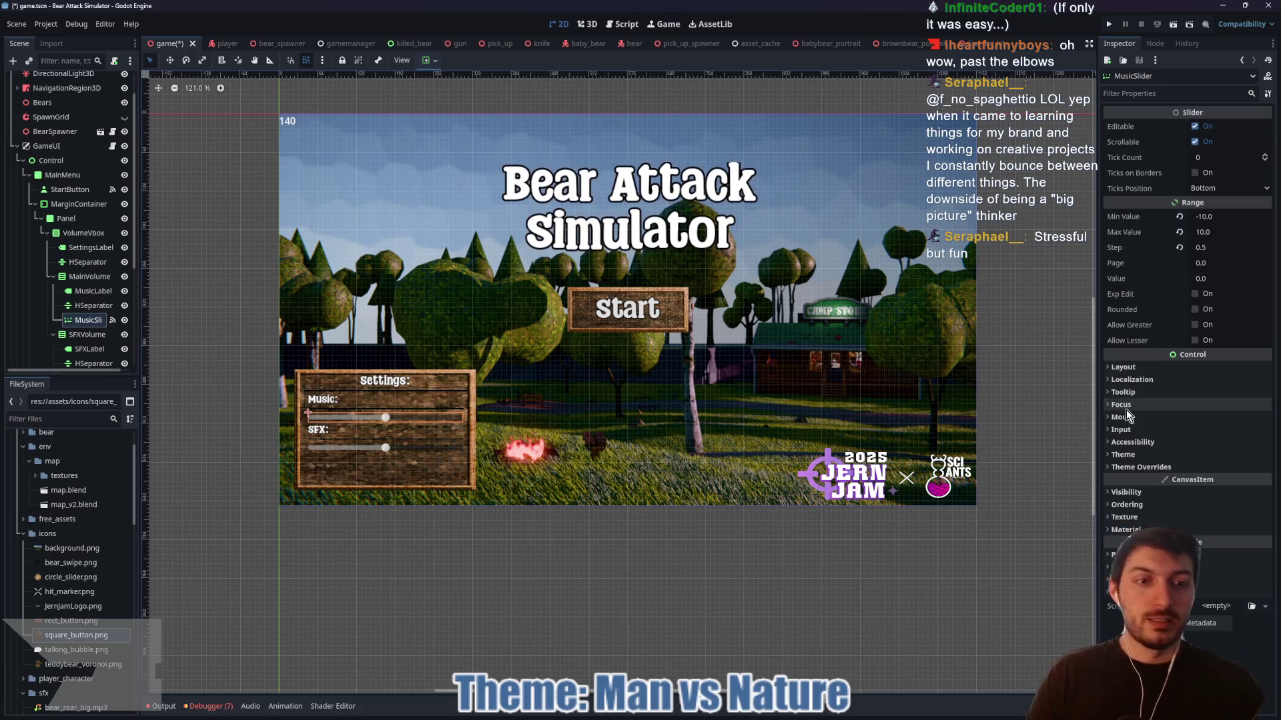
left_click(1147, 468)
scroll(1135, 456, "down", 3)
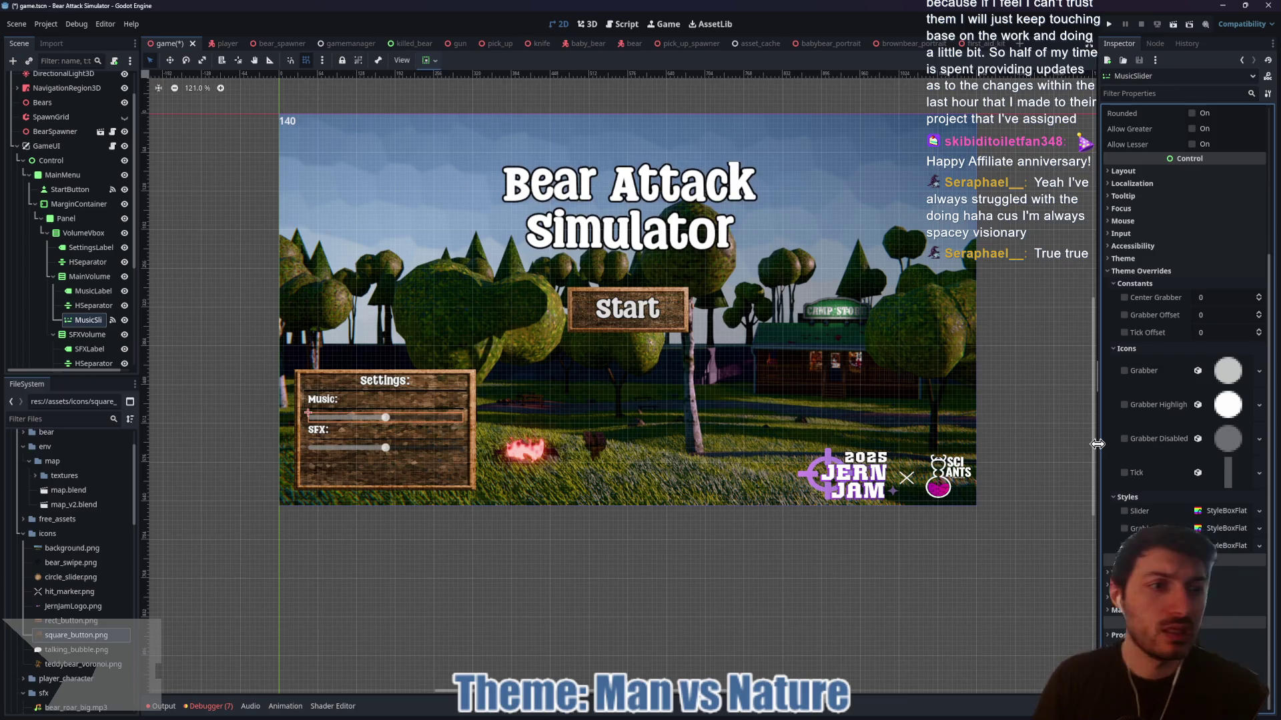
left_click(1222, 374)
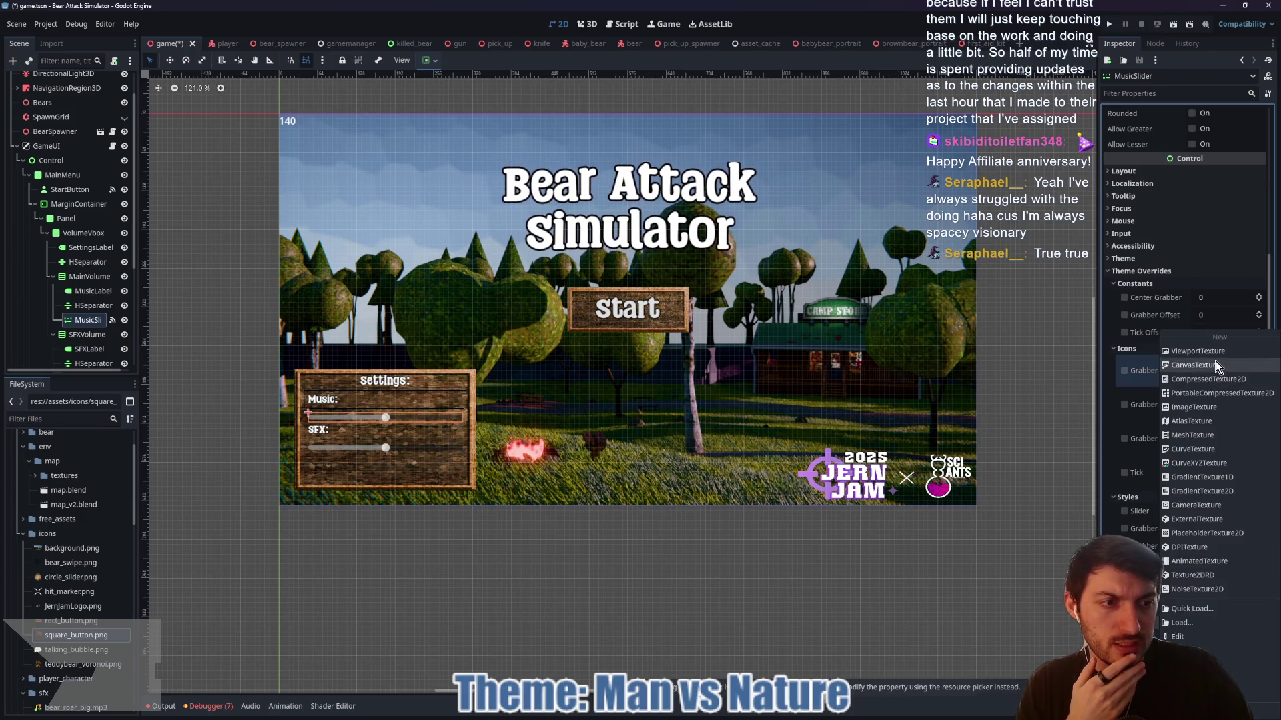
- Make the Grabber icon a new AtlasTexture using circle_slider.png as its atlas
left_click(1210, 421)
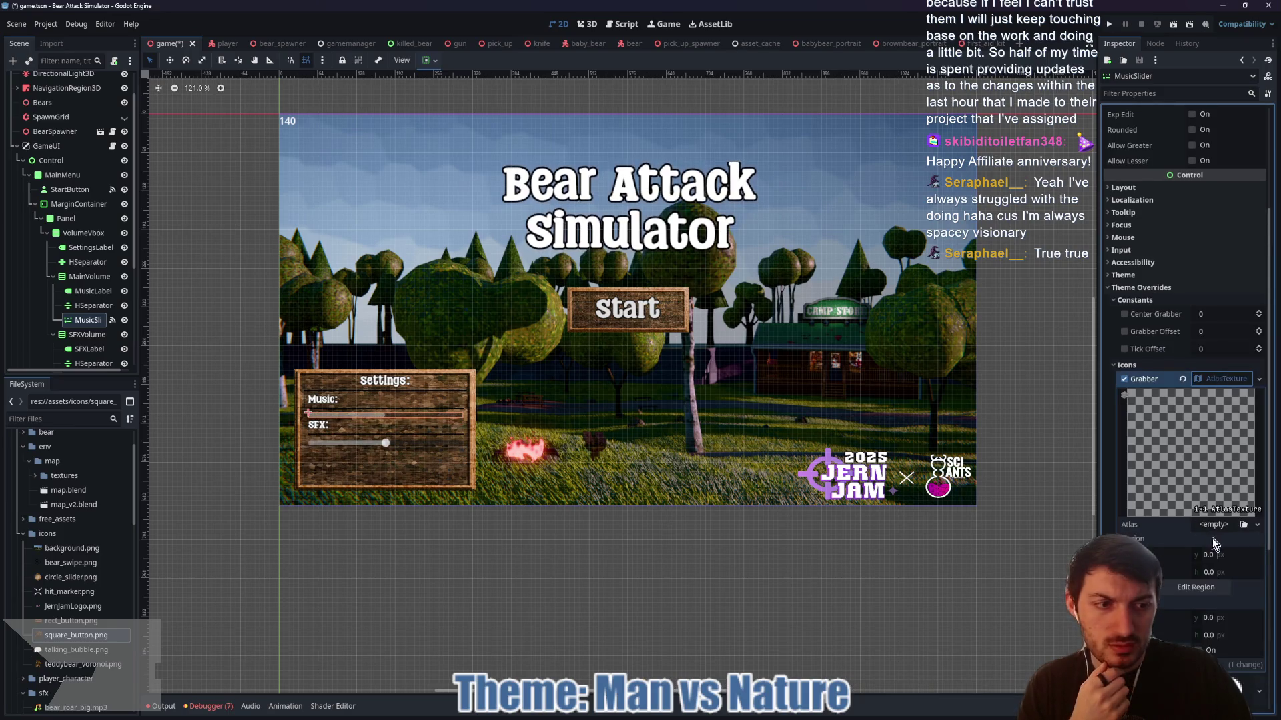
left_click(1244, 525)
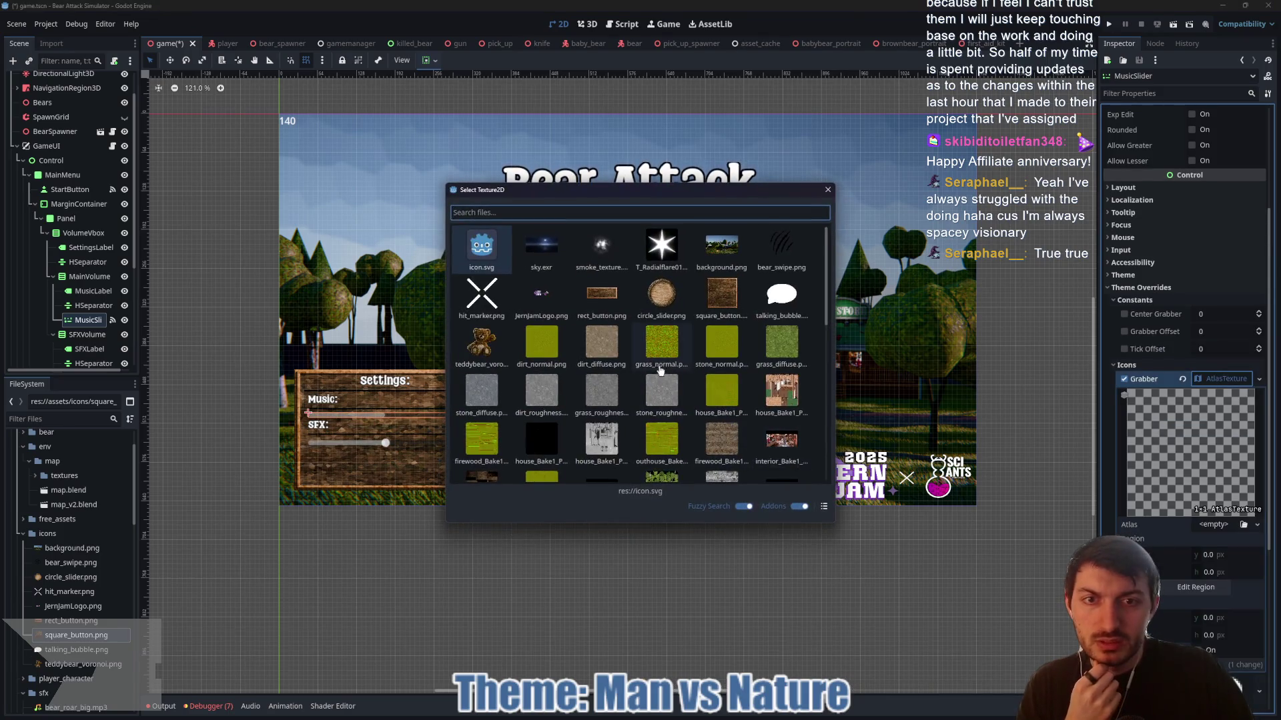
double_click(661, 294)
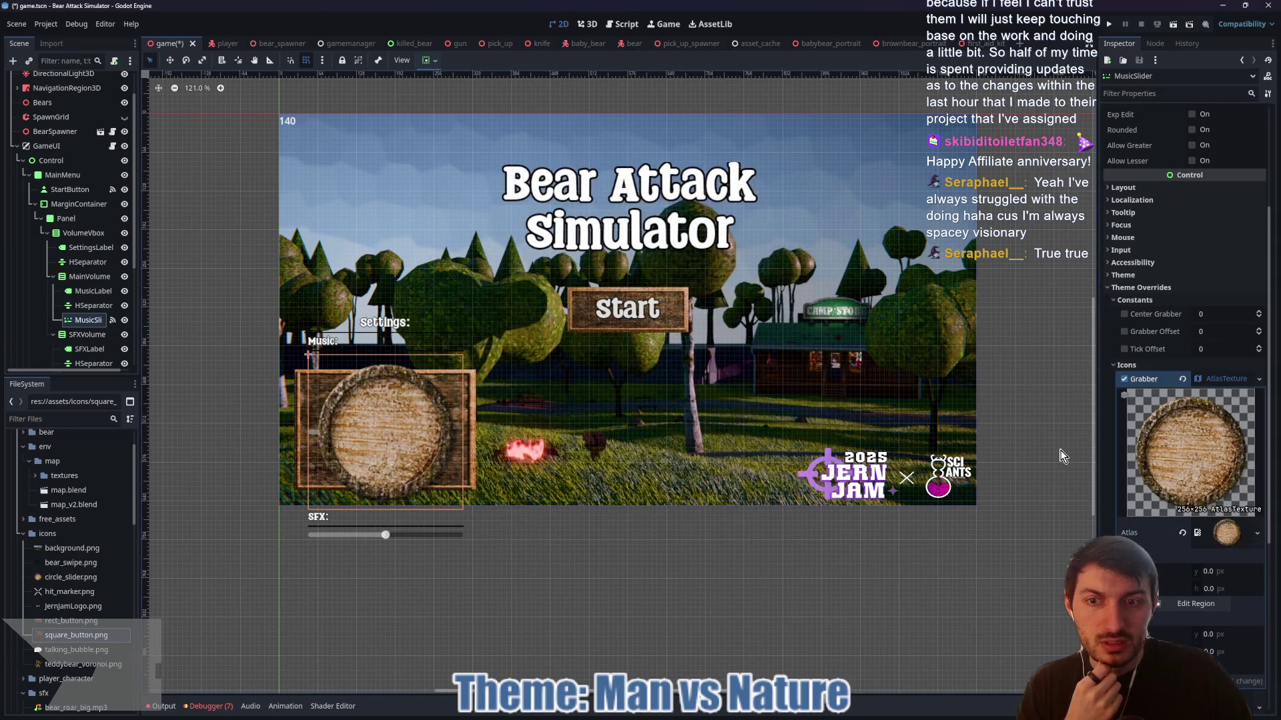
left_click(1227, 532)
scroll(1196, 529, "down", 5)
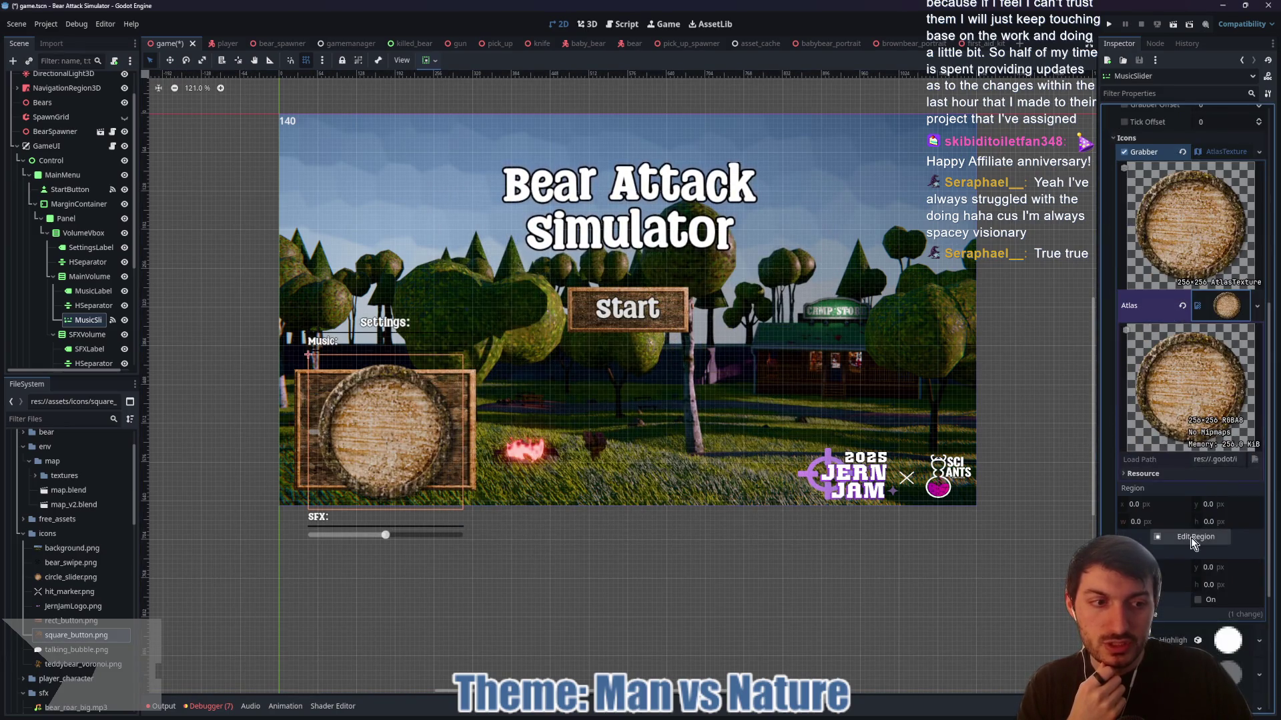
- Crop the atlas region by 8 px on each edge to 8, 8, 240×240
left_click(1196, 537)
scroll(680, 404, "up", 10)
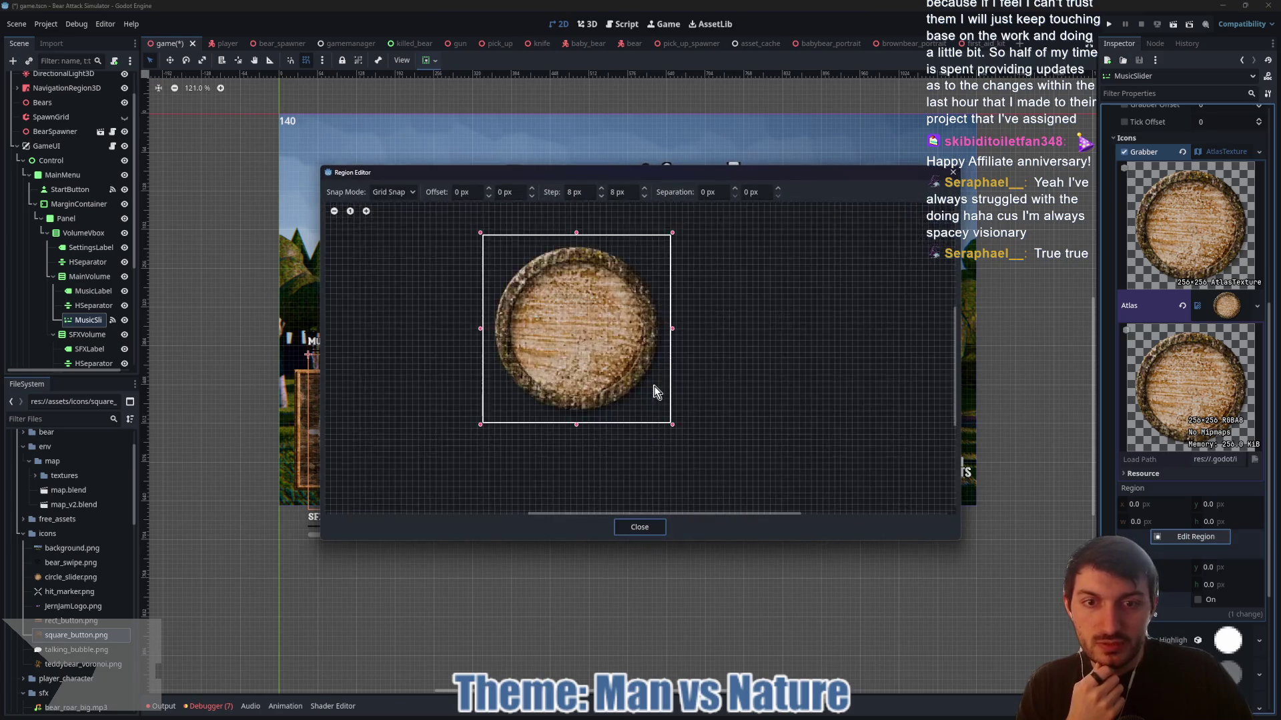
left_click_drag(689, 271, 676, 277)
mouse_move(497, 459)
left_mouse_down()
mouse_move(495, 445)
mouse_move(583, 463)
left_mouse_up()
left_click_drag(471, 326, 486, 325)
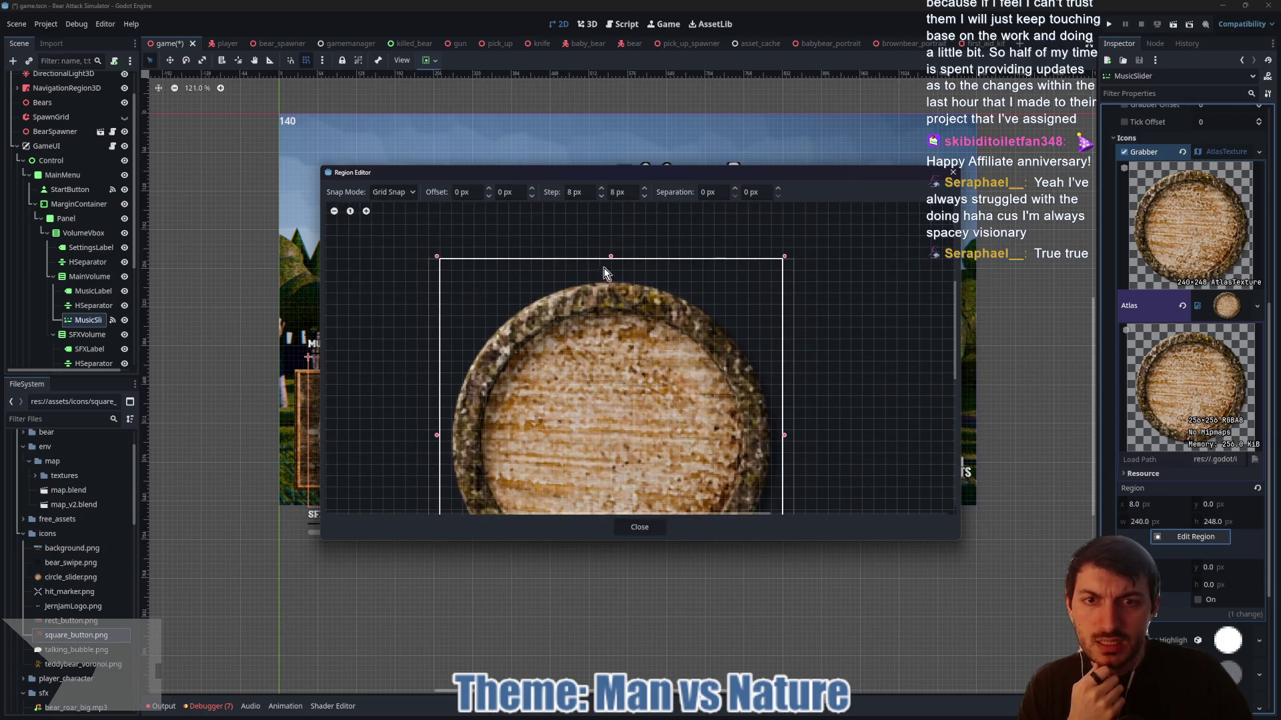
left_click_drag(609, 260, 611, 272)
left_click(639, 527)
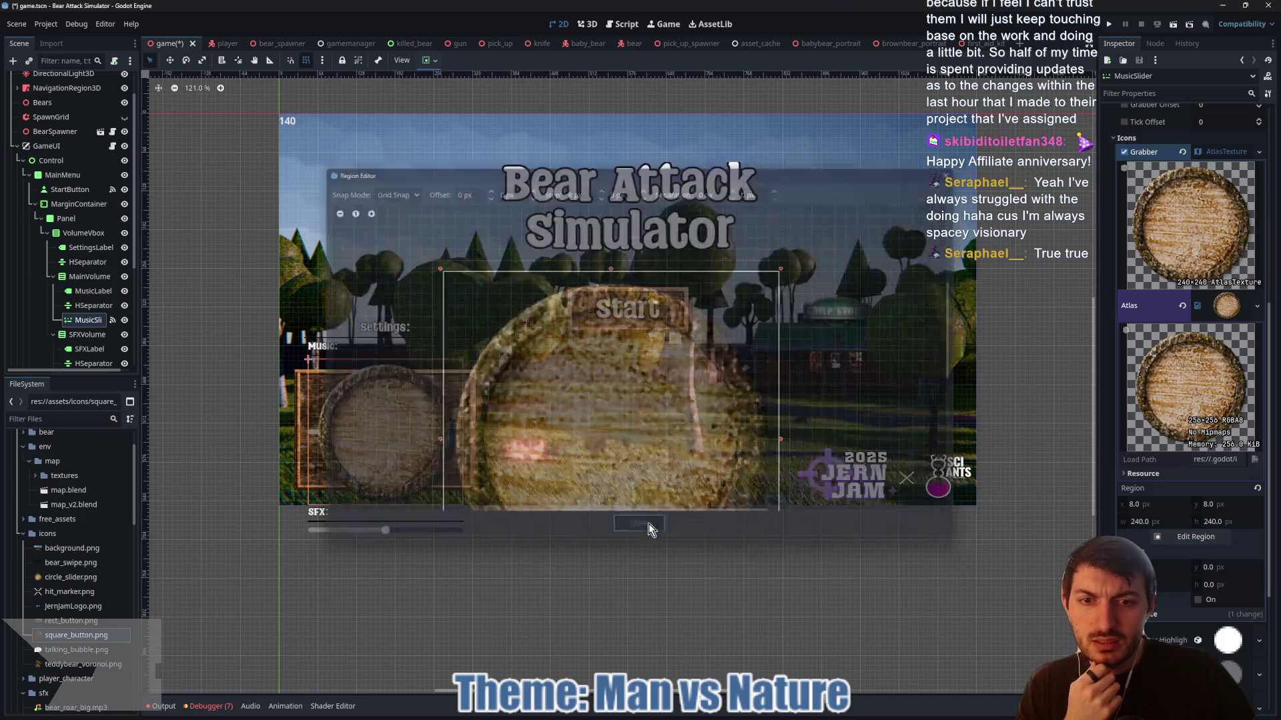
left_click(1230, 152)
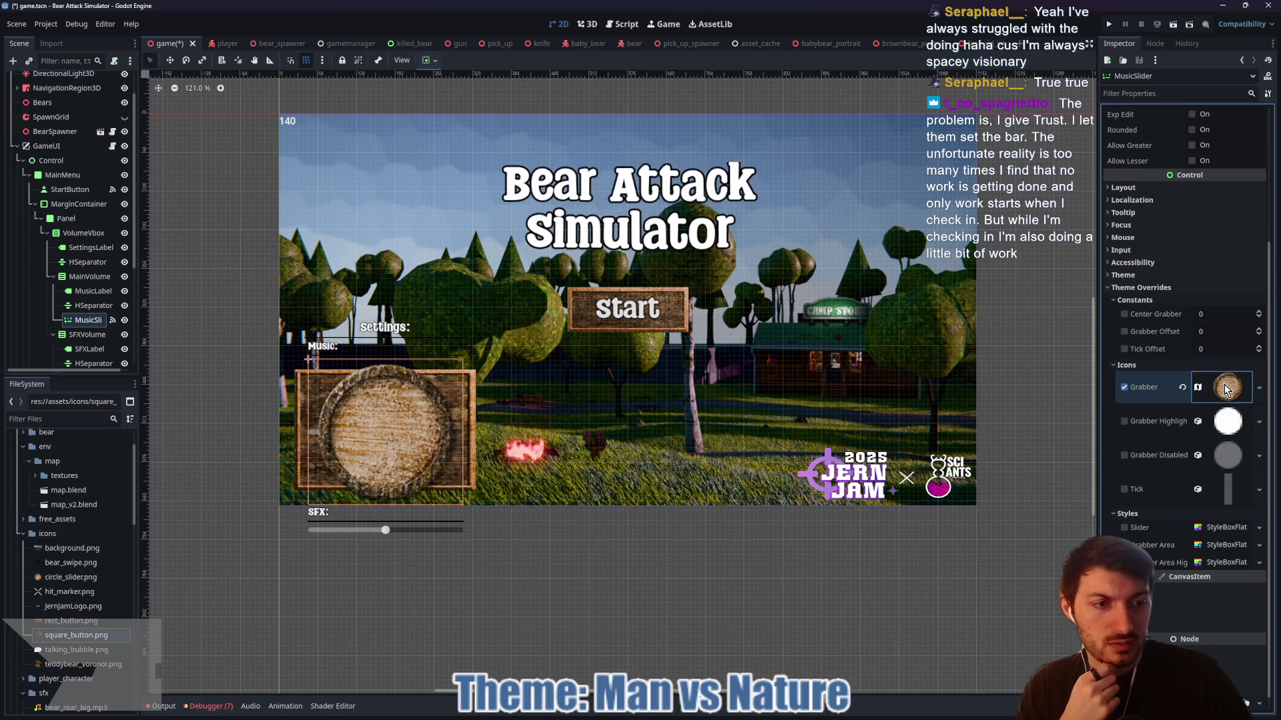
scroll(1194, 386, "down", 1)
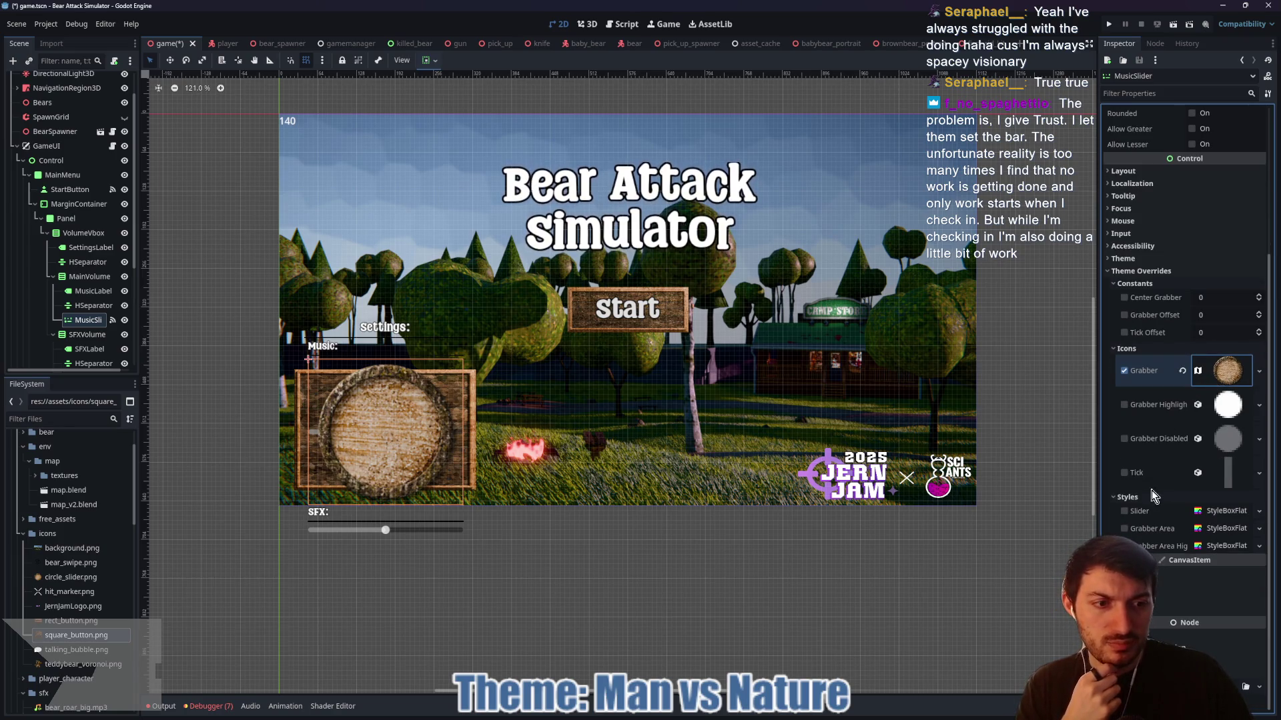
- Check the MusicSlider's texture filtering and visibility settings, then return to Photopea
left_click(1134, 596)
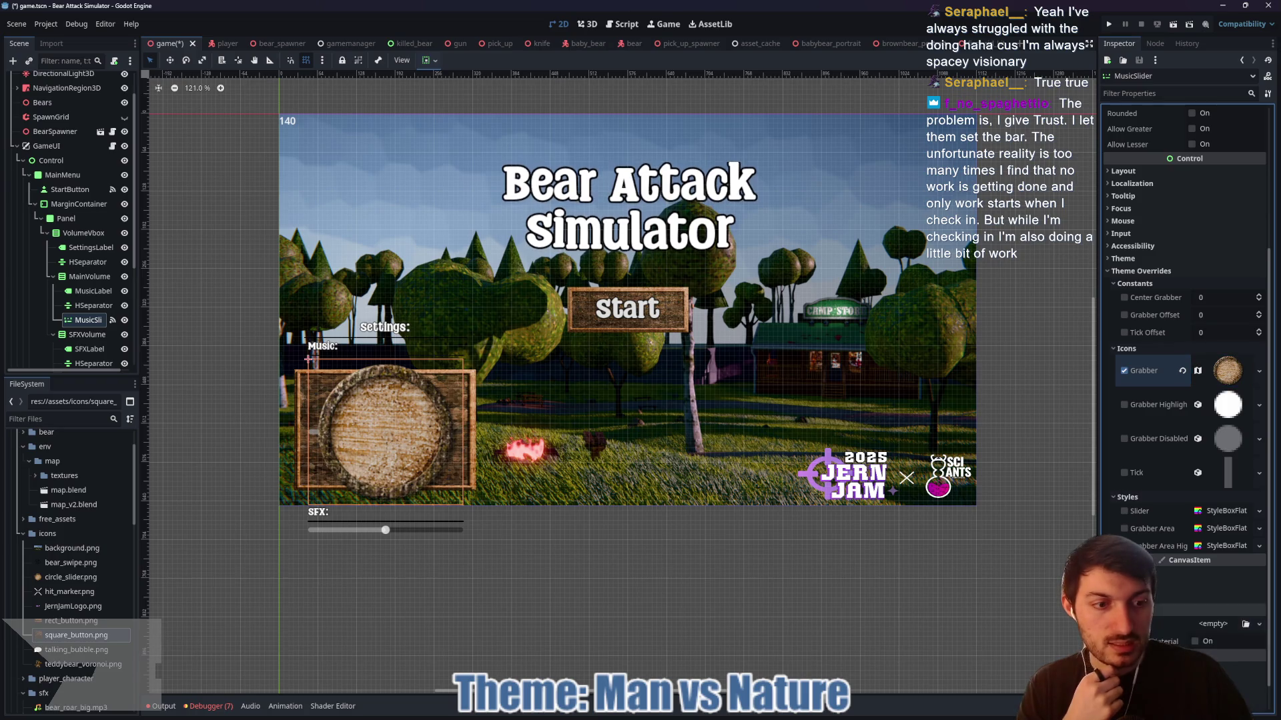
left_click(1134, 578)
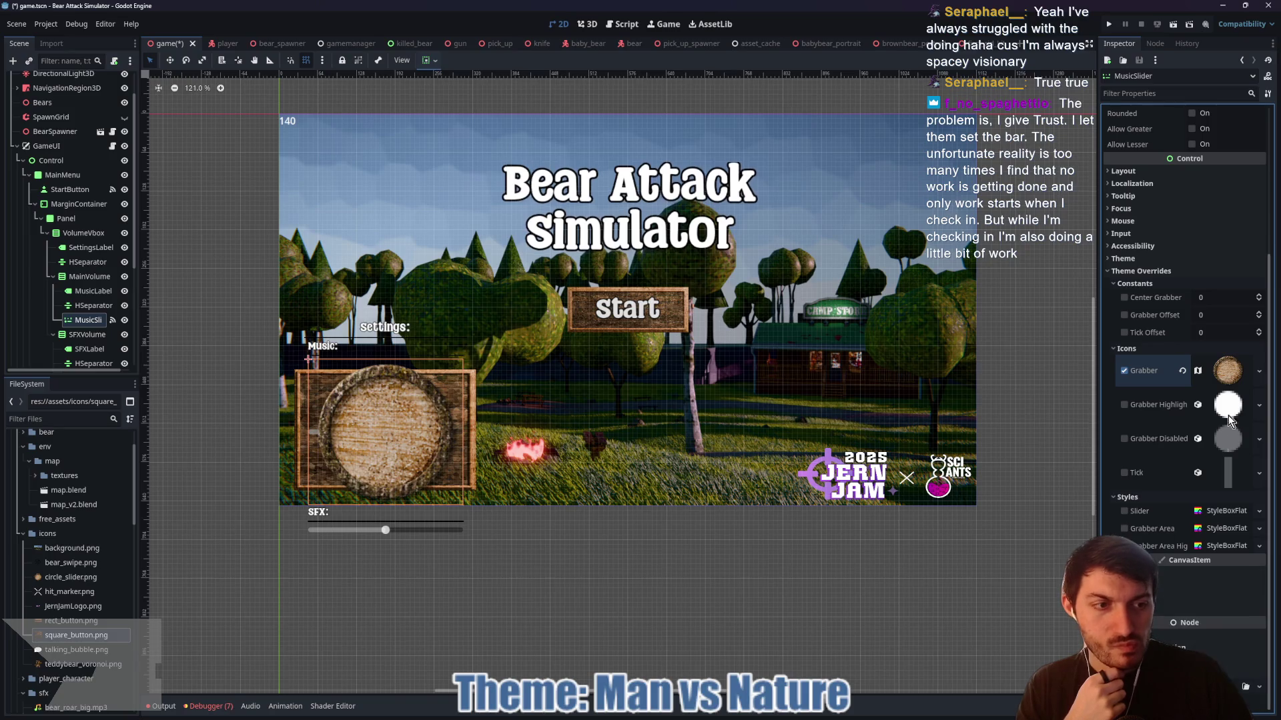
scroll(1199, 375, "up", 3)
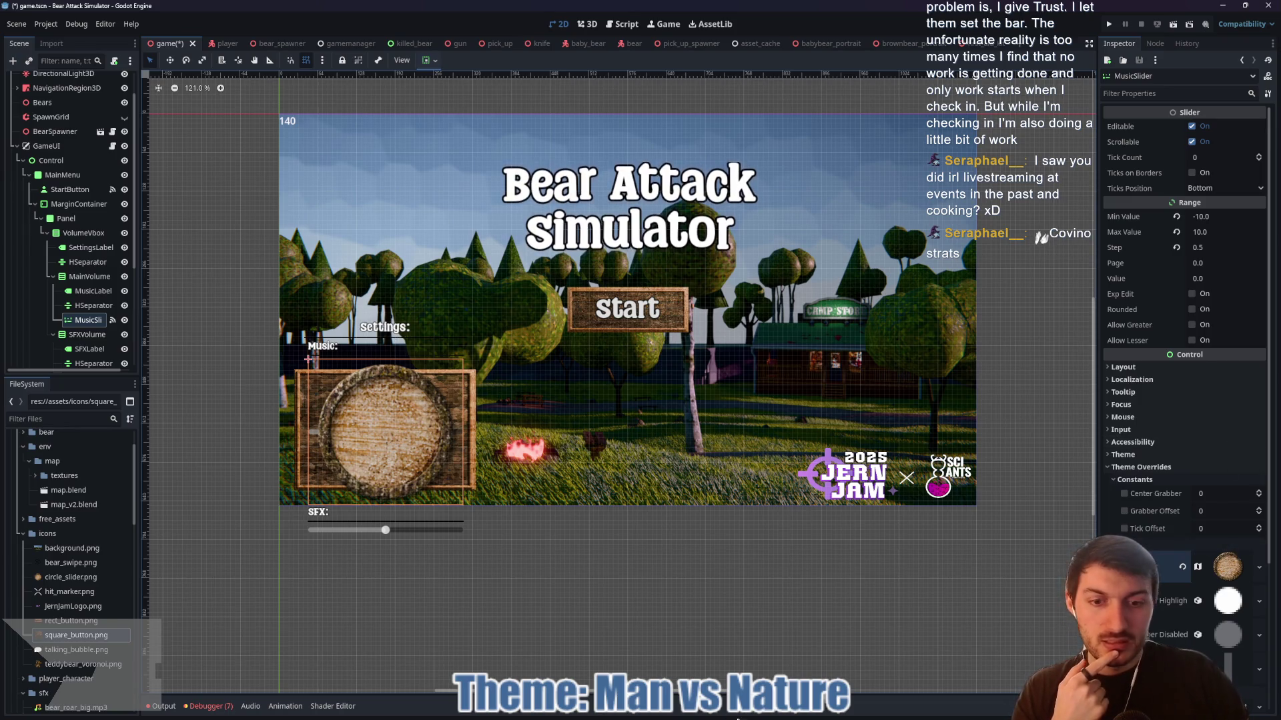
left_click(709, 715)
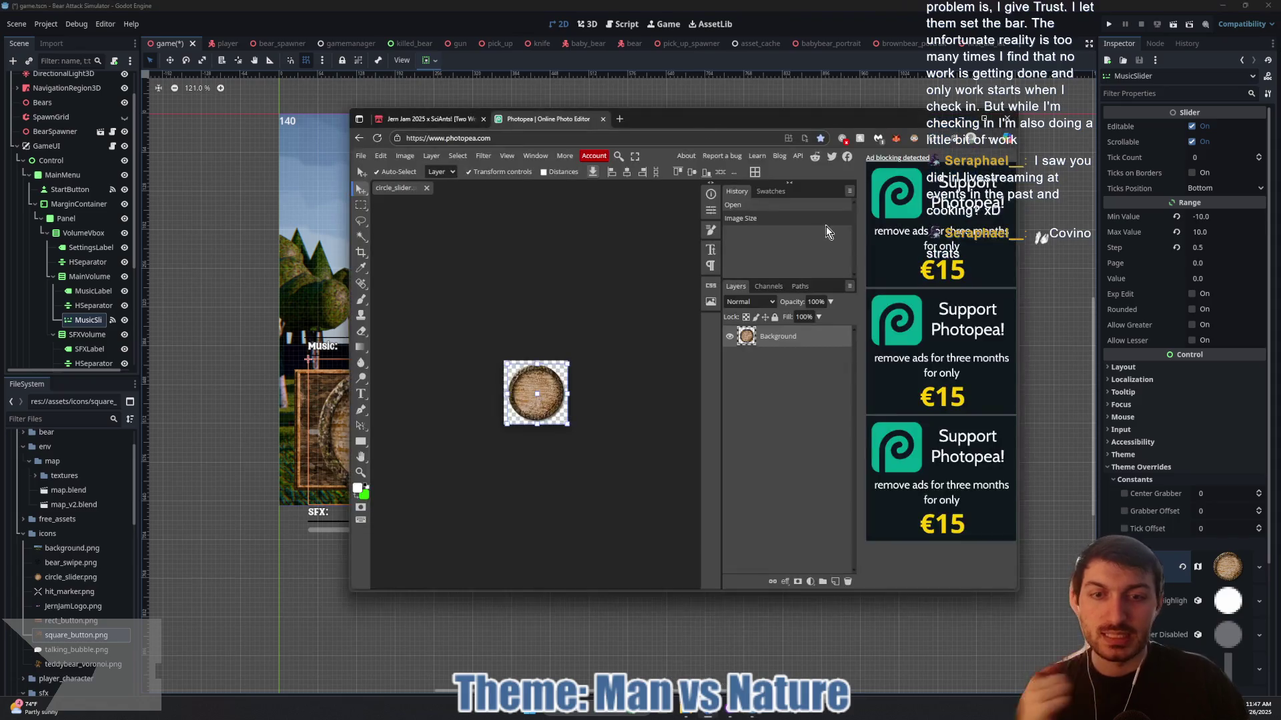
- Search Google in a new tab for 'godot grabber size'
left_click(617, 119)
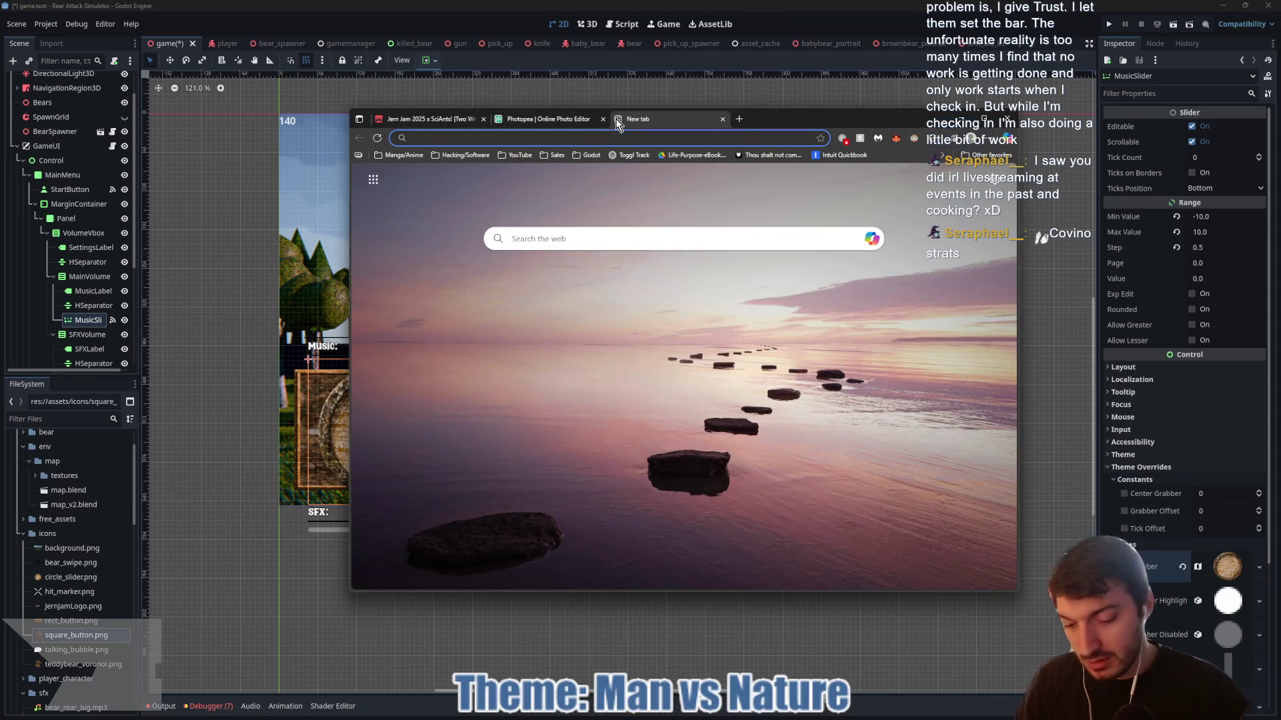
type("godot grabber size")
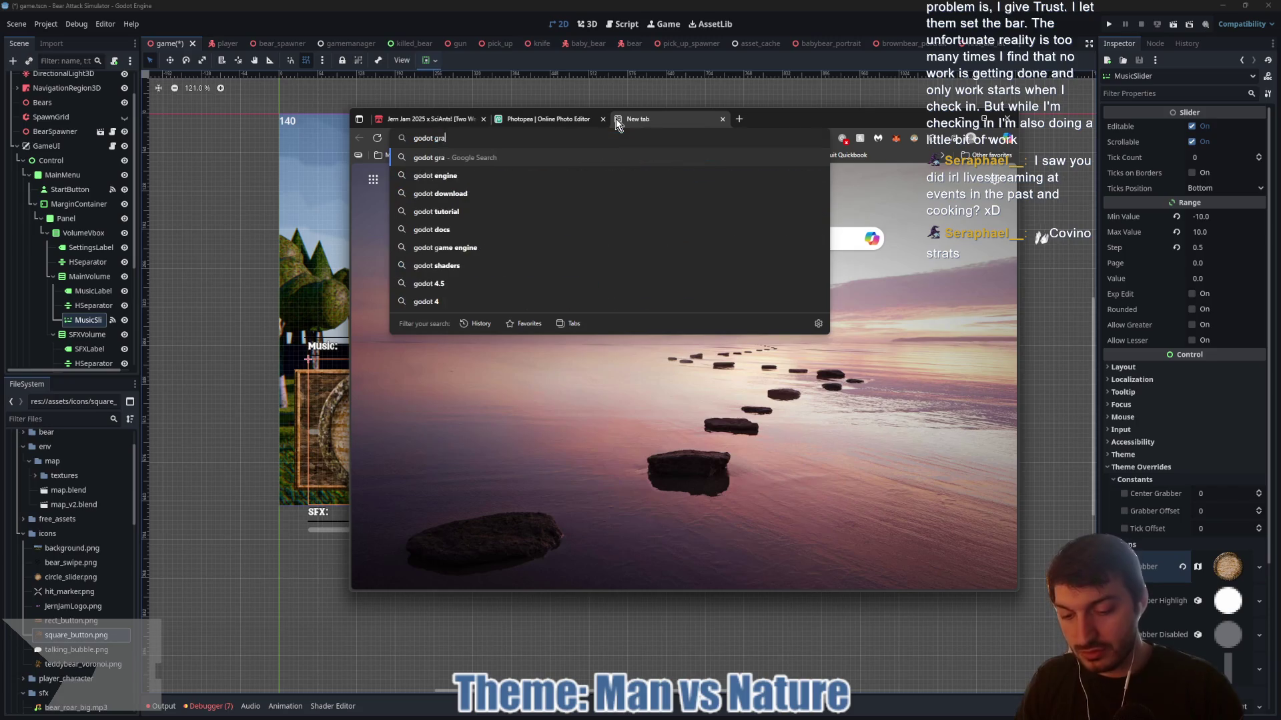
key("Return")
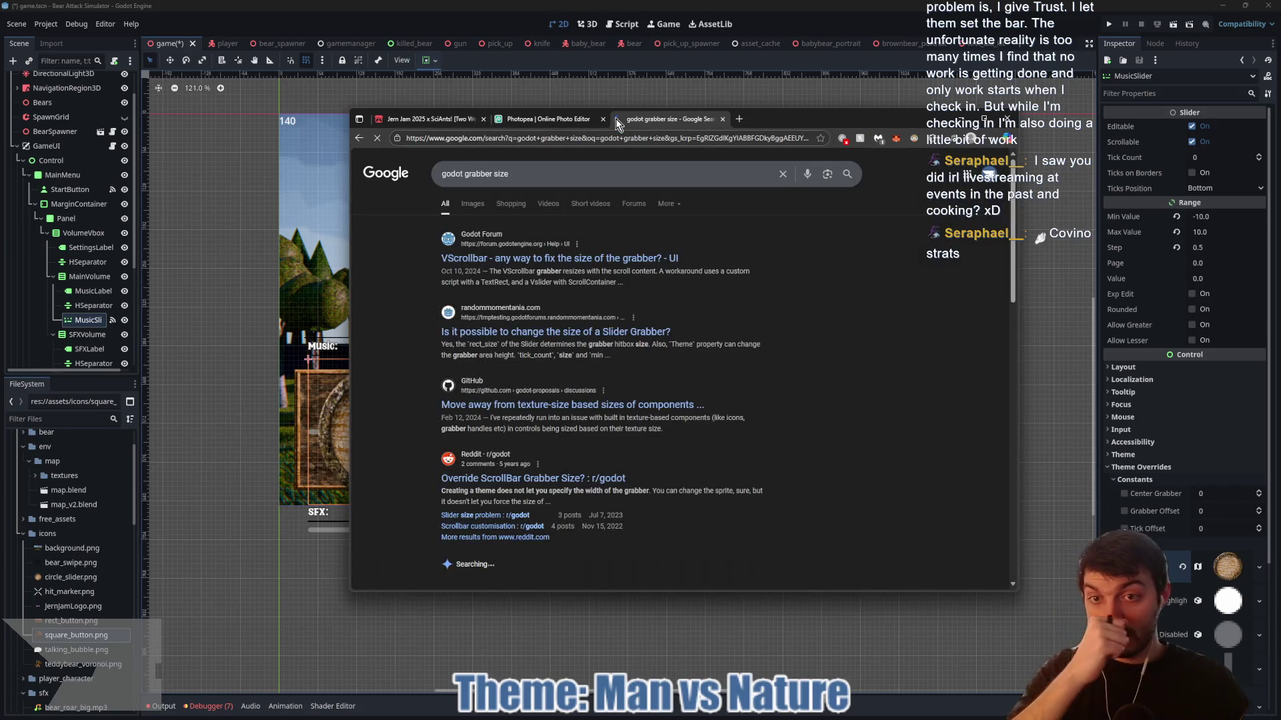
- Read the Godot Forum thread on fixing grabber size, then close its tab
left_click(626, 259)
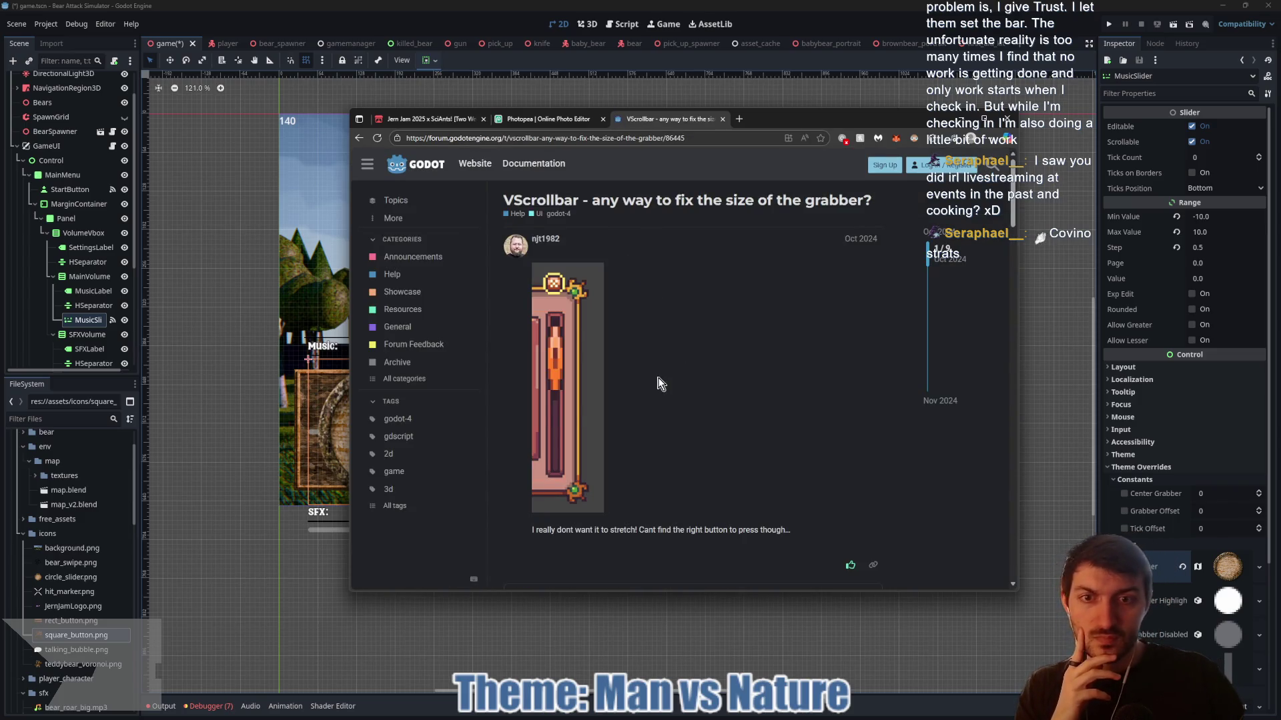
scroll(638, 378, "down", 3)
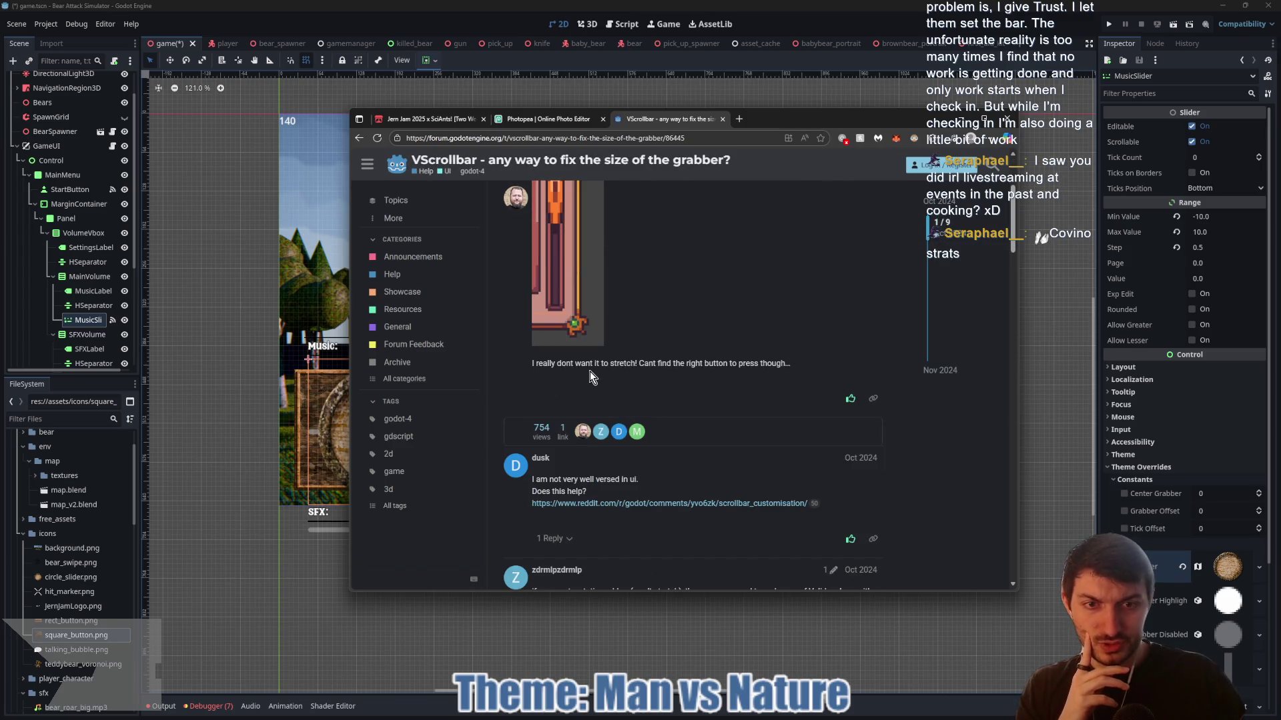
scroll(591, 371, "down", 4)
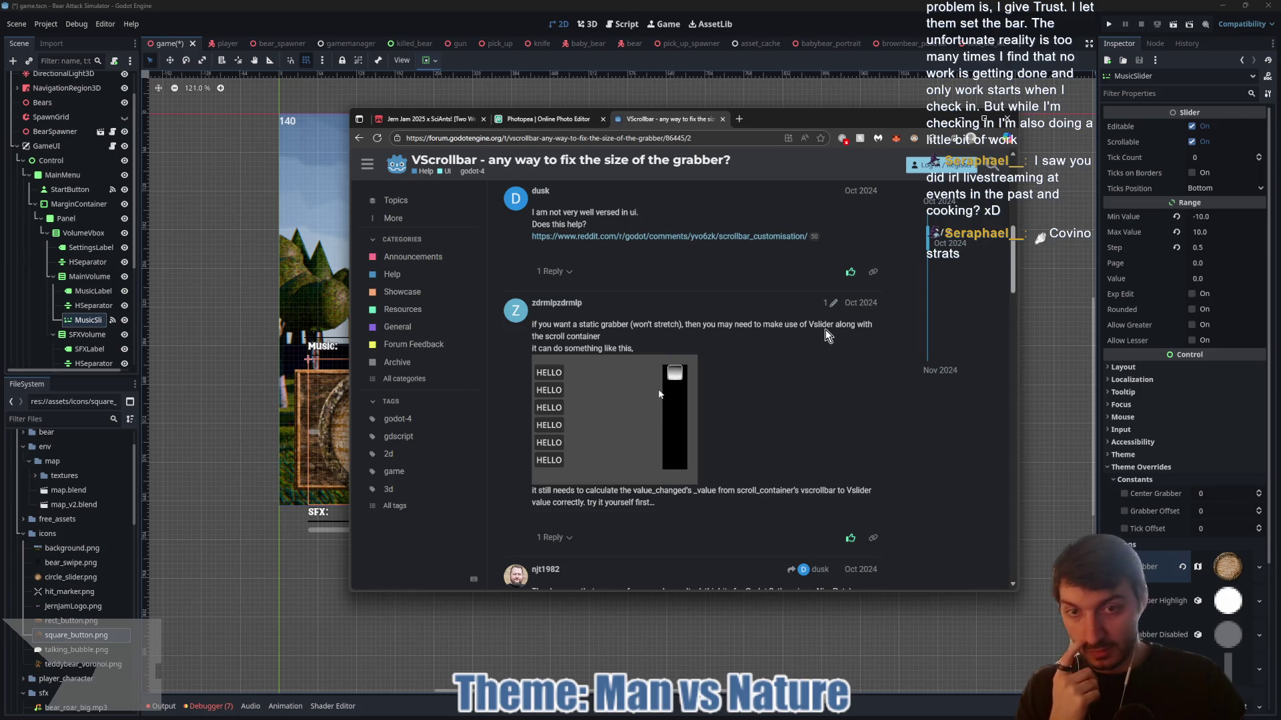
scroll(623, 417, "down", 3)
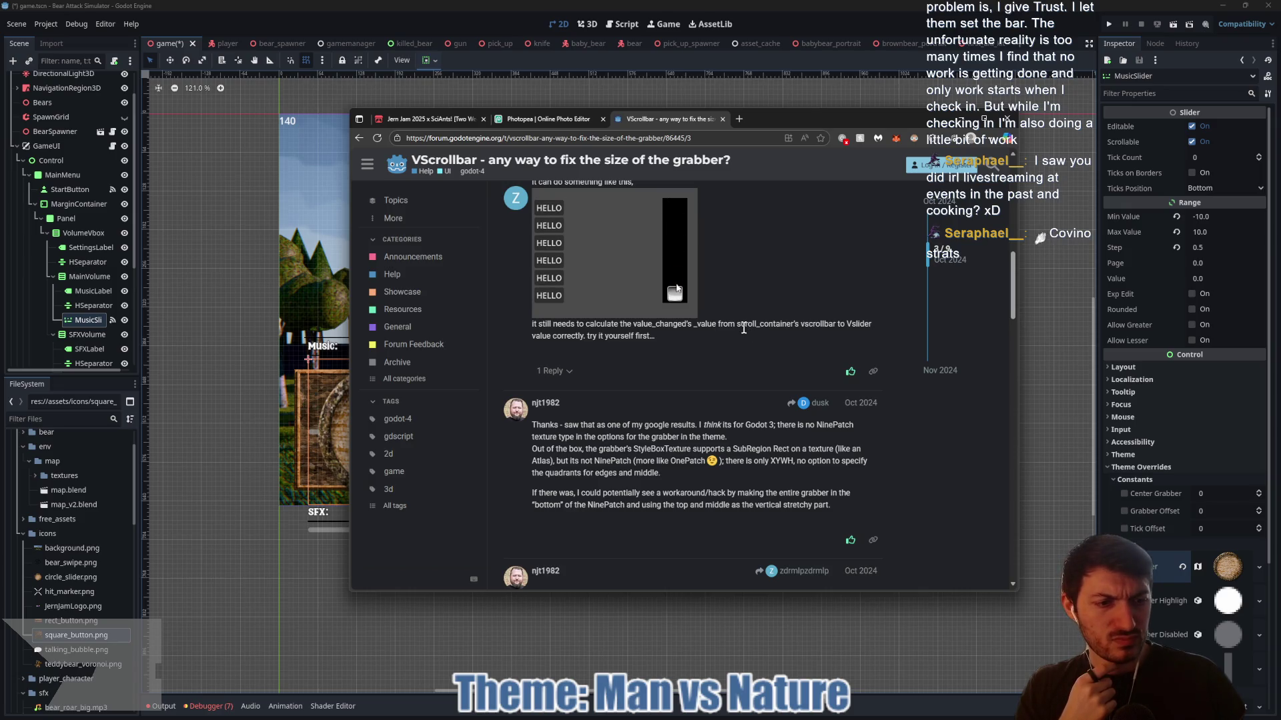
scroll(1175, 494, "down", 3)
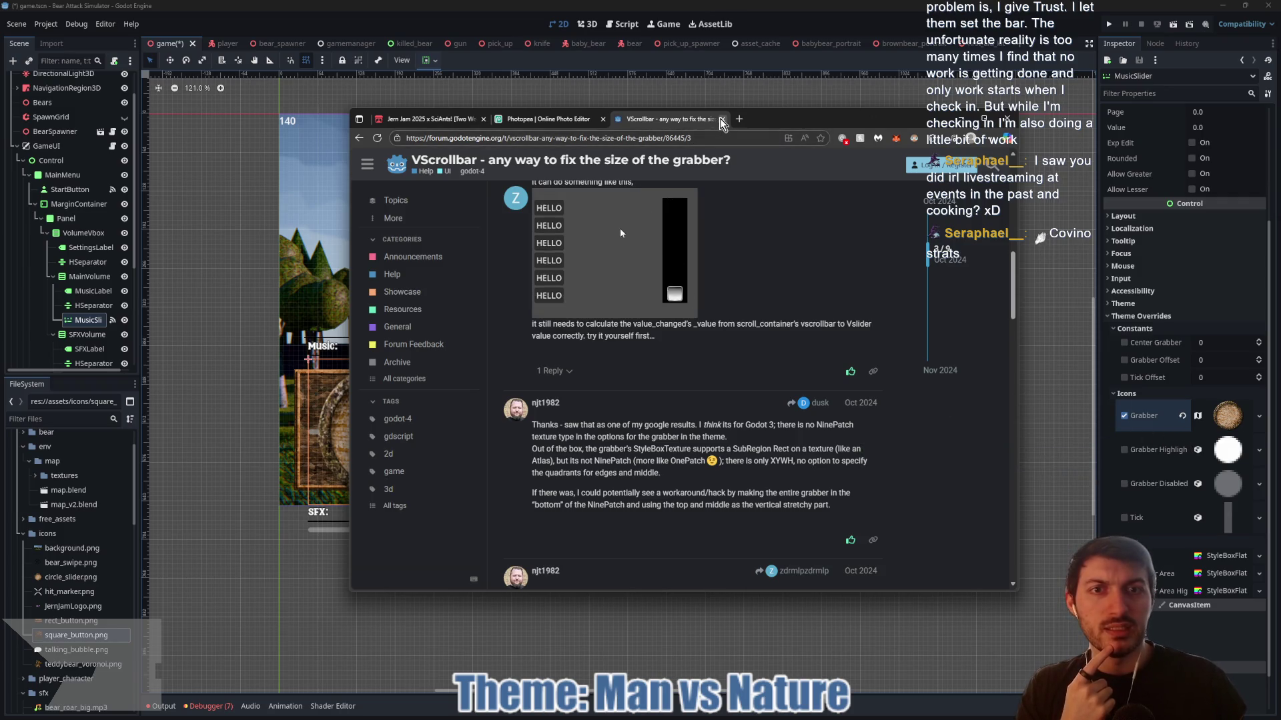
left_click(722, 119)
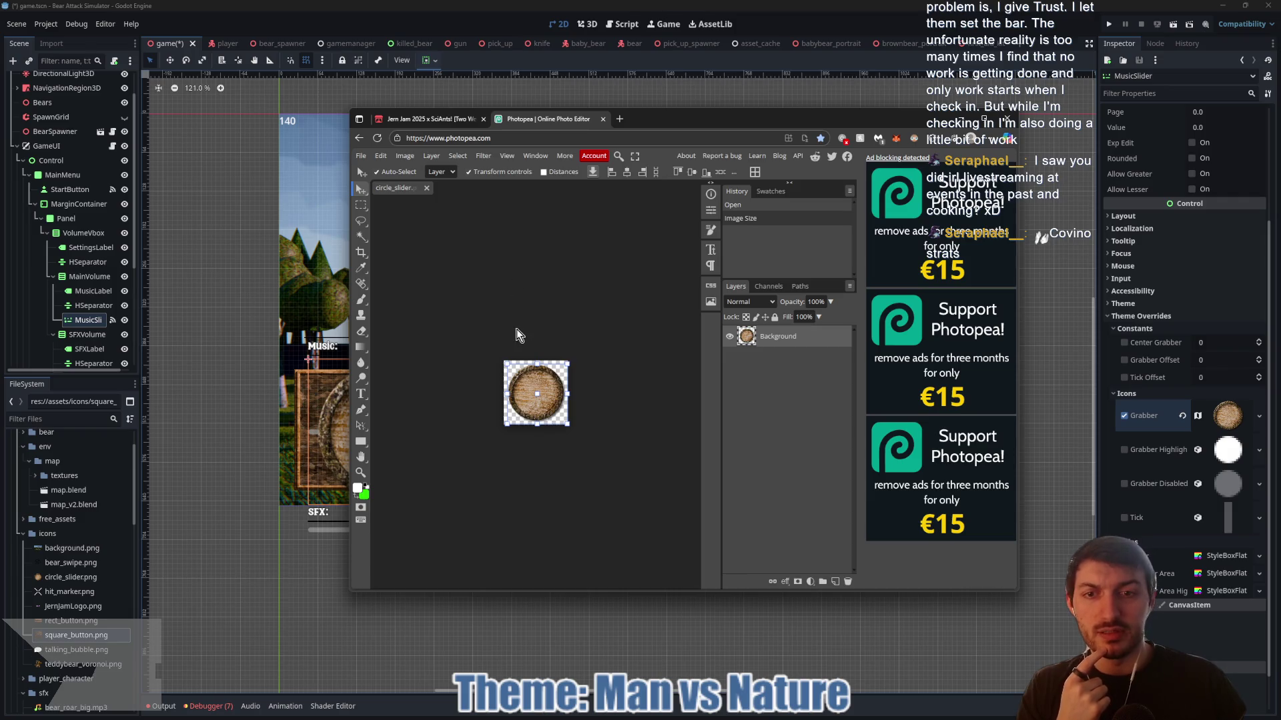
- Resize circle_slider to 64×64 px in Photopea, save it, and return to Godot
mouse_move(537, 365)
left_mouse_down()
mouse_move(538, 543)
mouse_move(538, 361)
left_mouse_up()
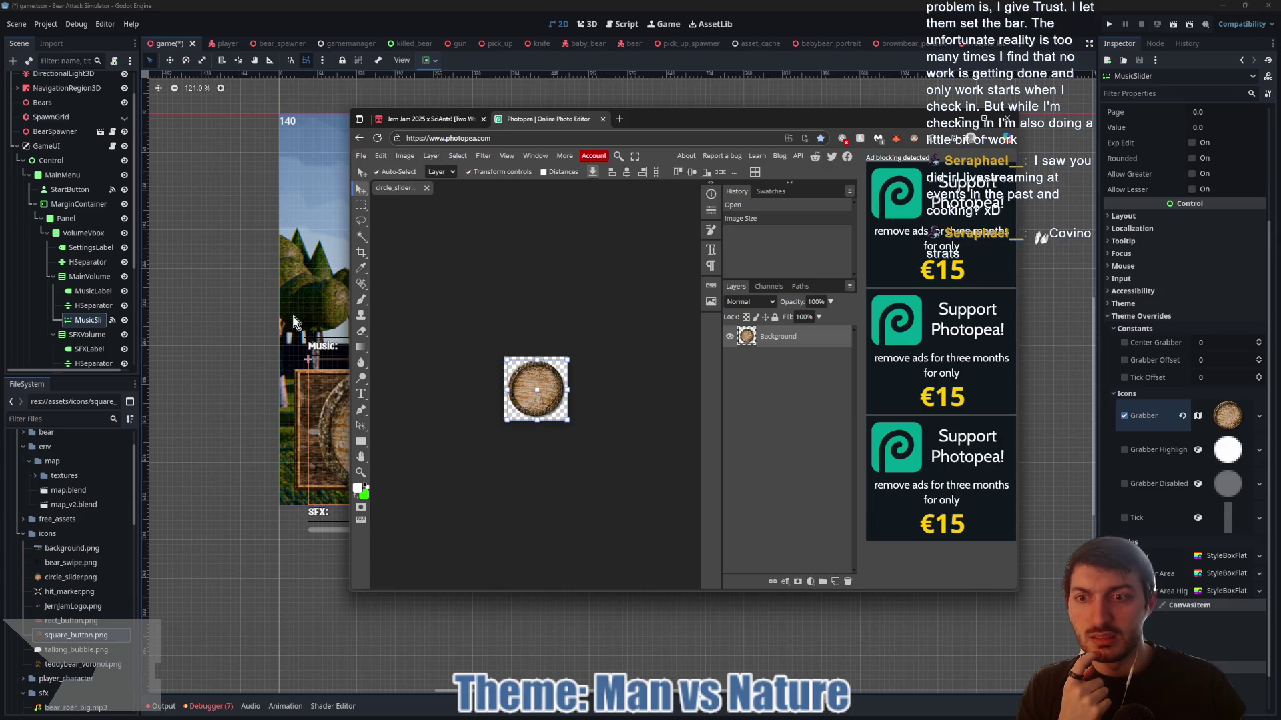
left_click(405, 155)
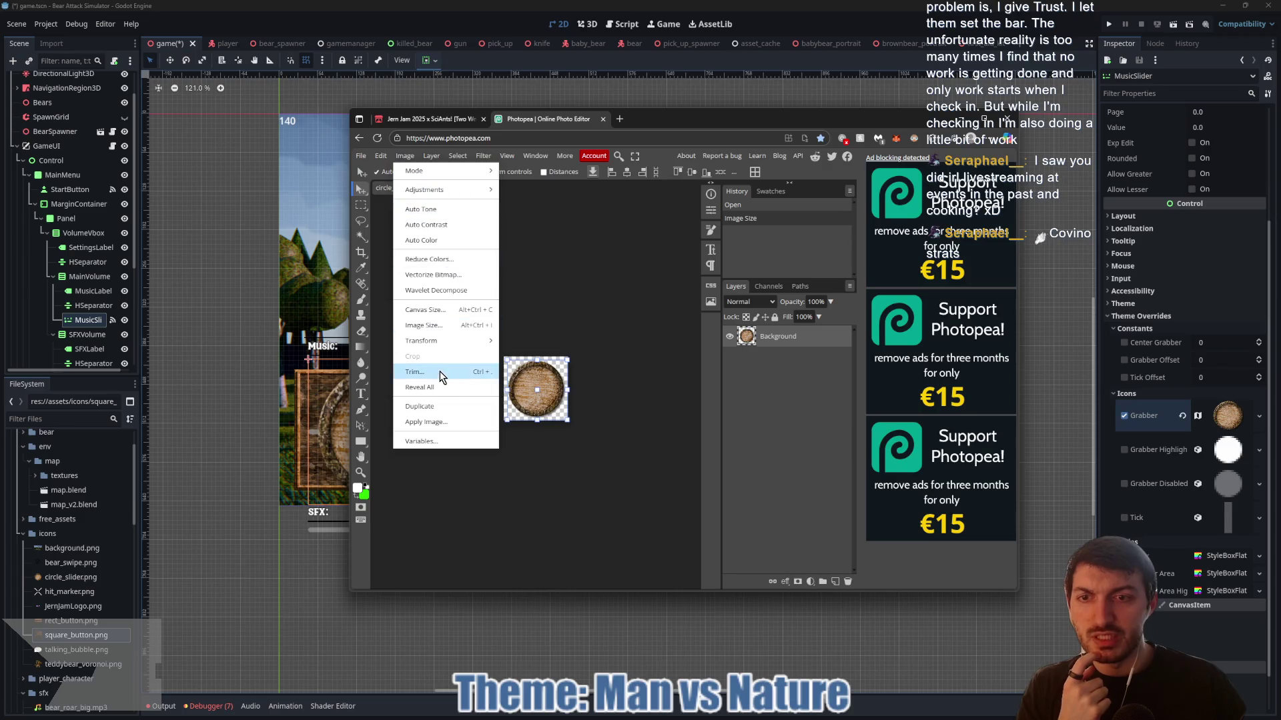
left_click(433, 327)
type("64")
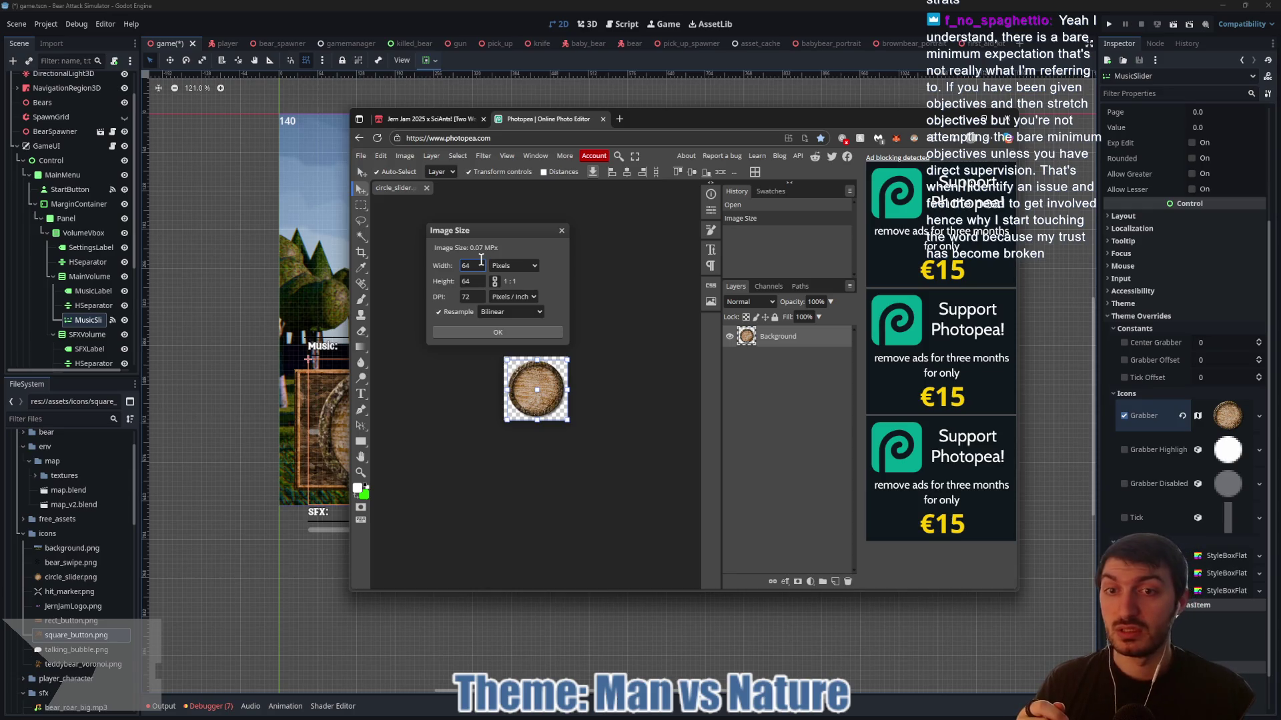
left_click(490, 330)
key("ctrl+s")
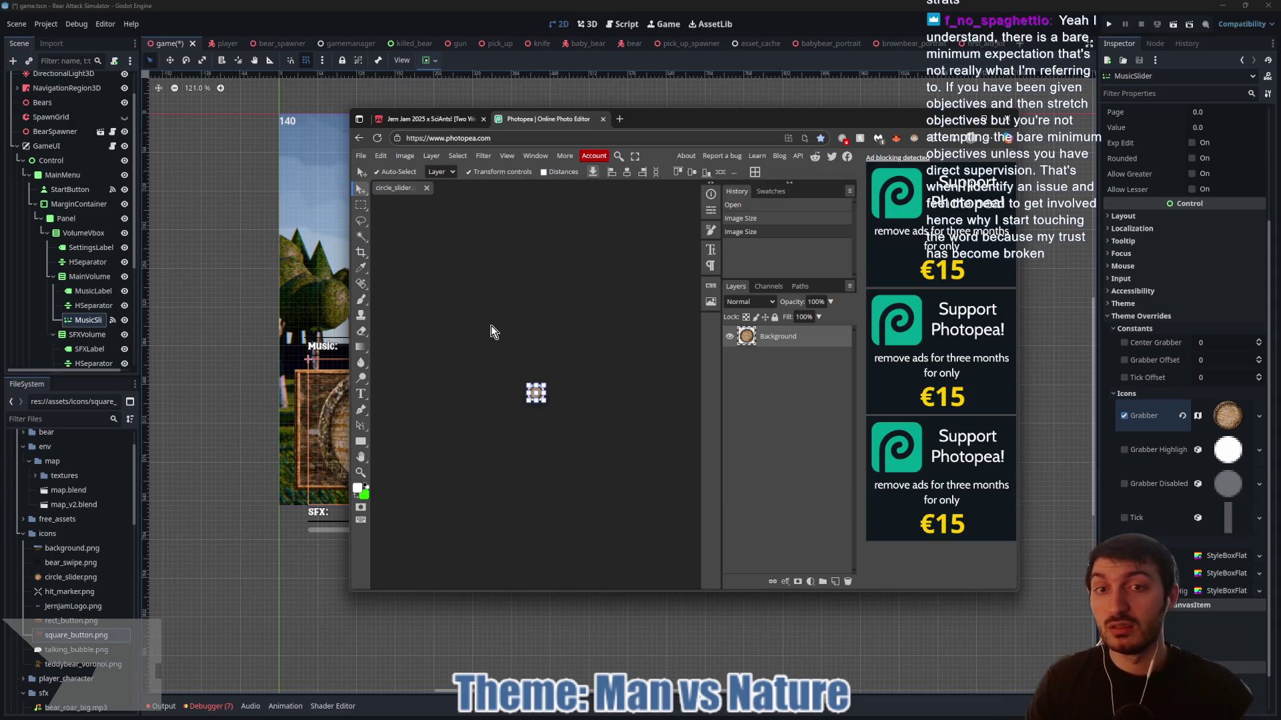
left_click(237, 295)
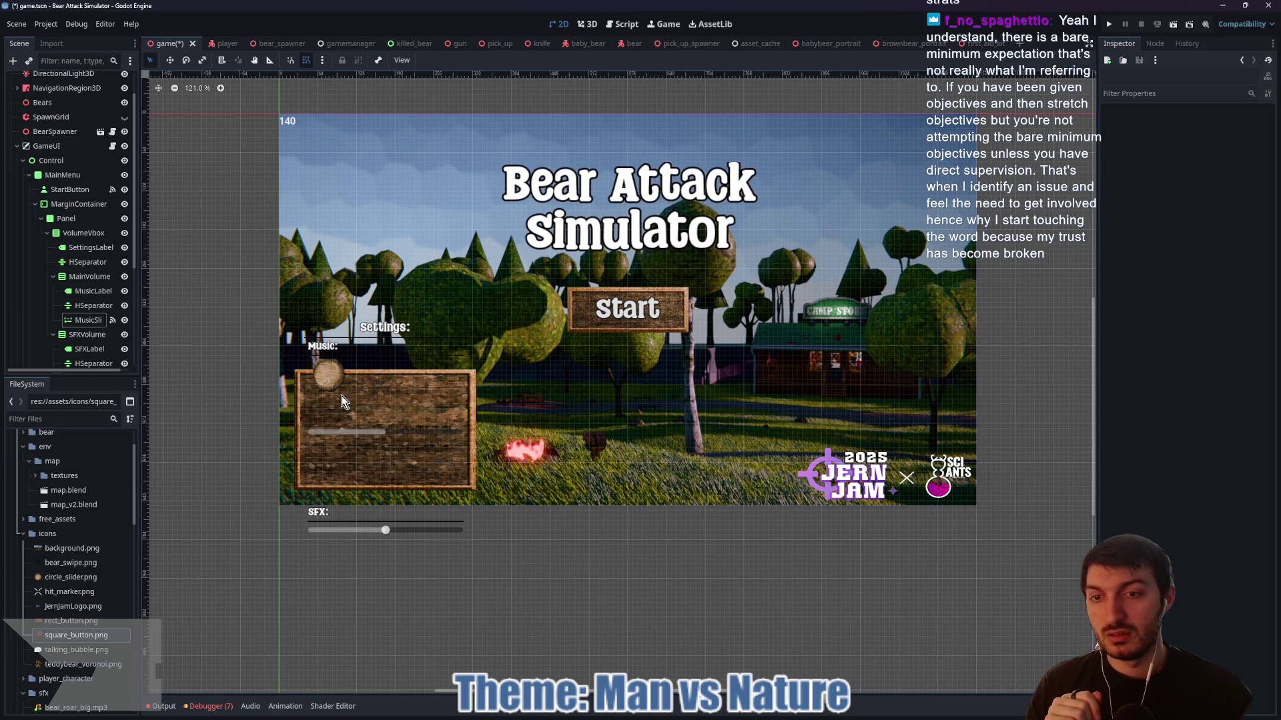
- Select MusicSlider and open the region editor of its Grabber AtlasTexture
scroll(341, 395, "up", 5)
scroll(341, 390, "up", 1)
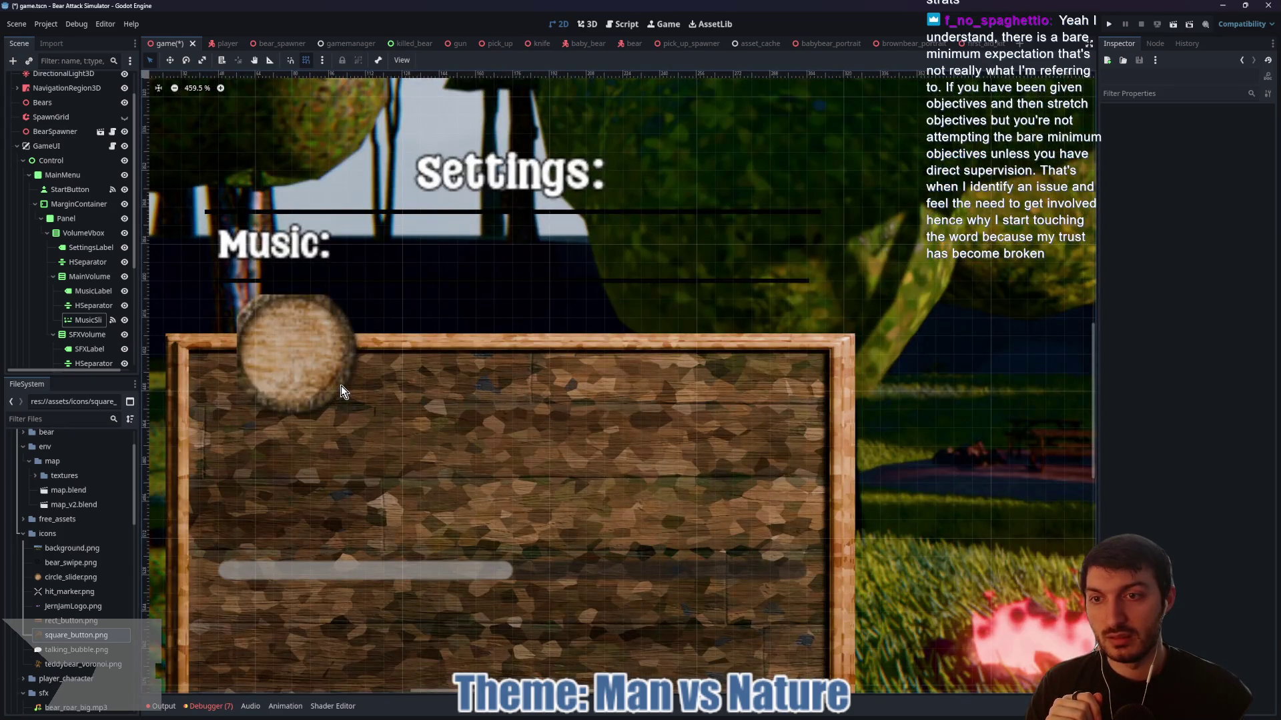
scroll(342, 386, "down", 5)
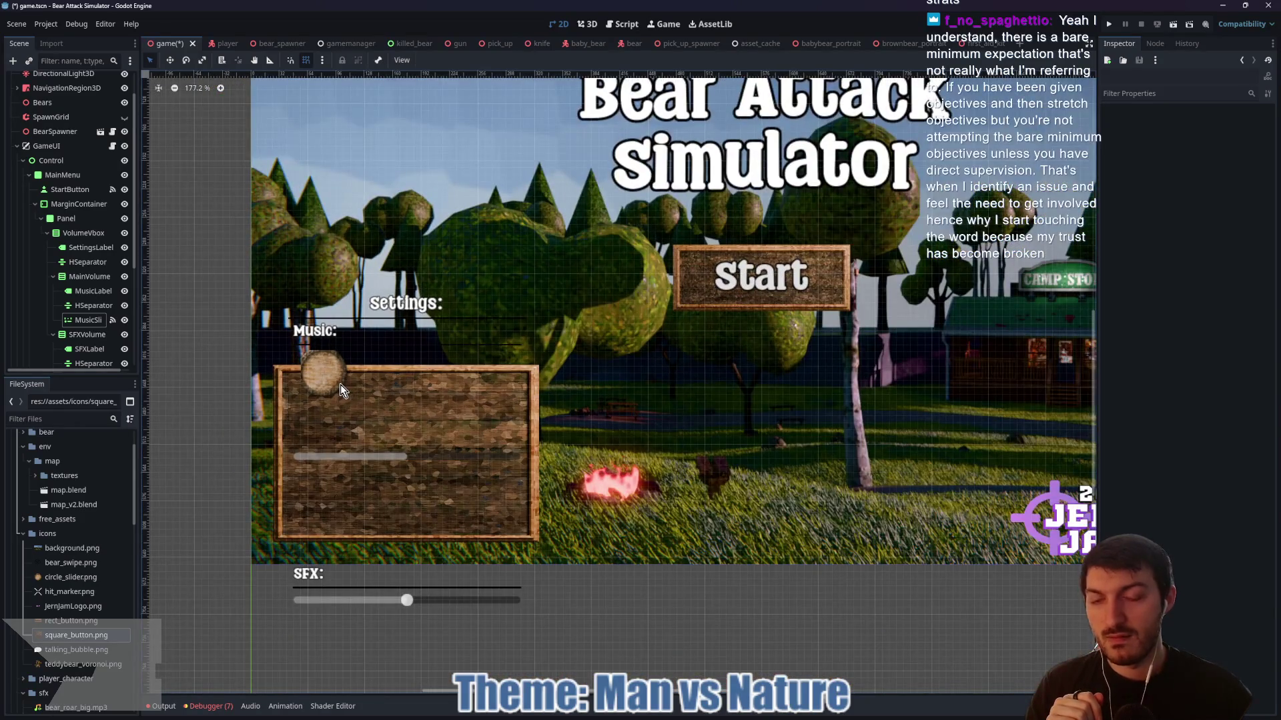
left_click(87, 320)
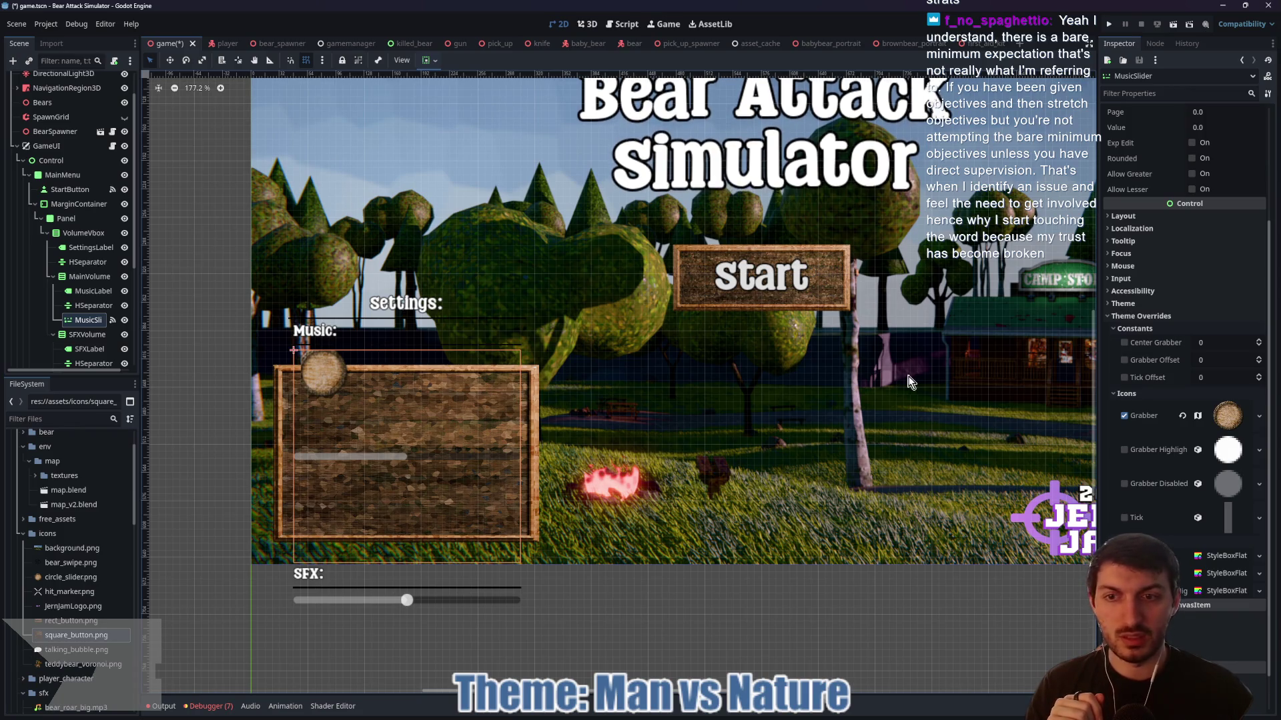
left_click(1220, 419)
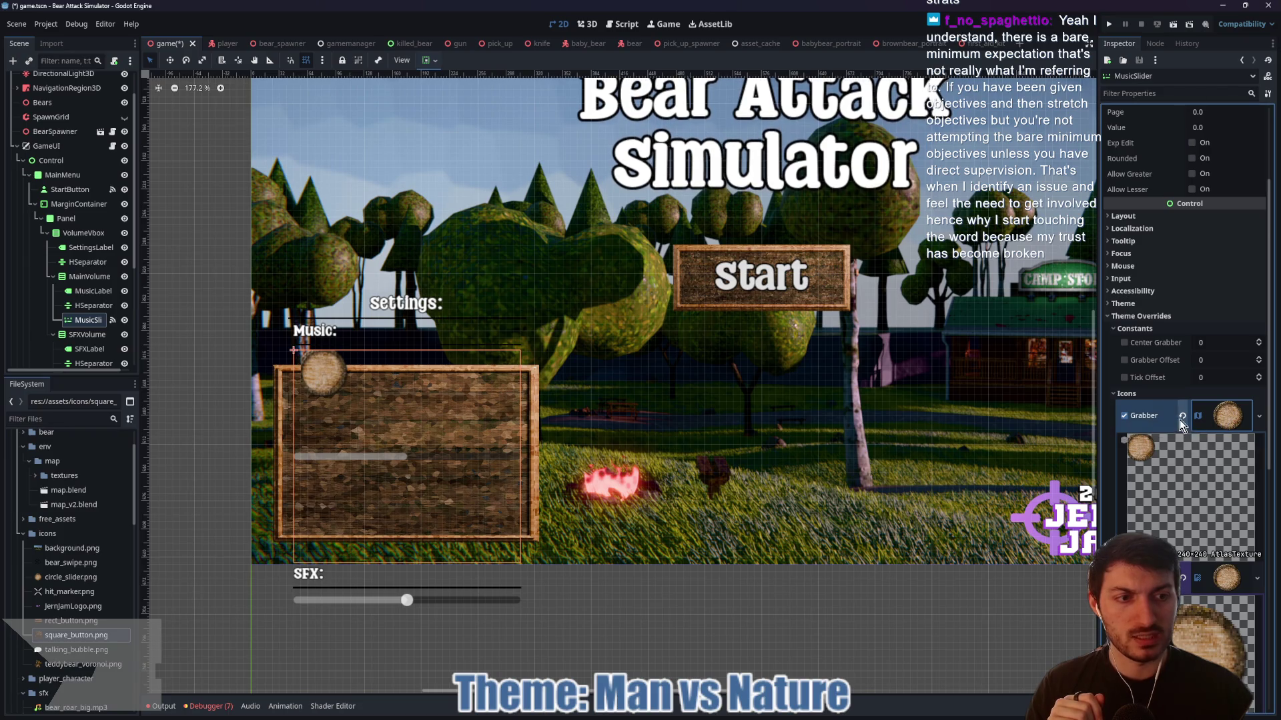
scroll(1206, 534, "down", 5)
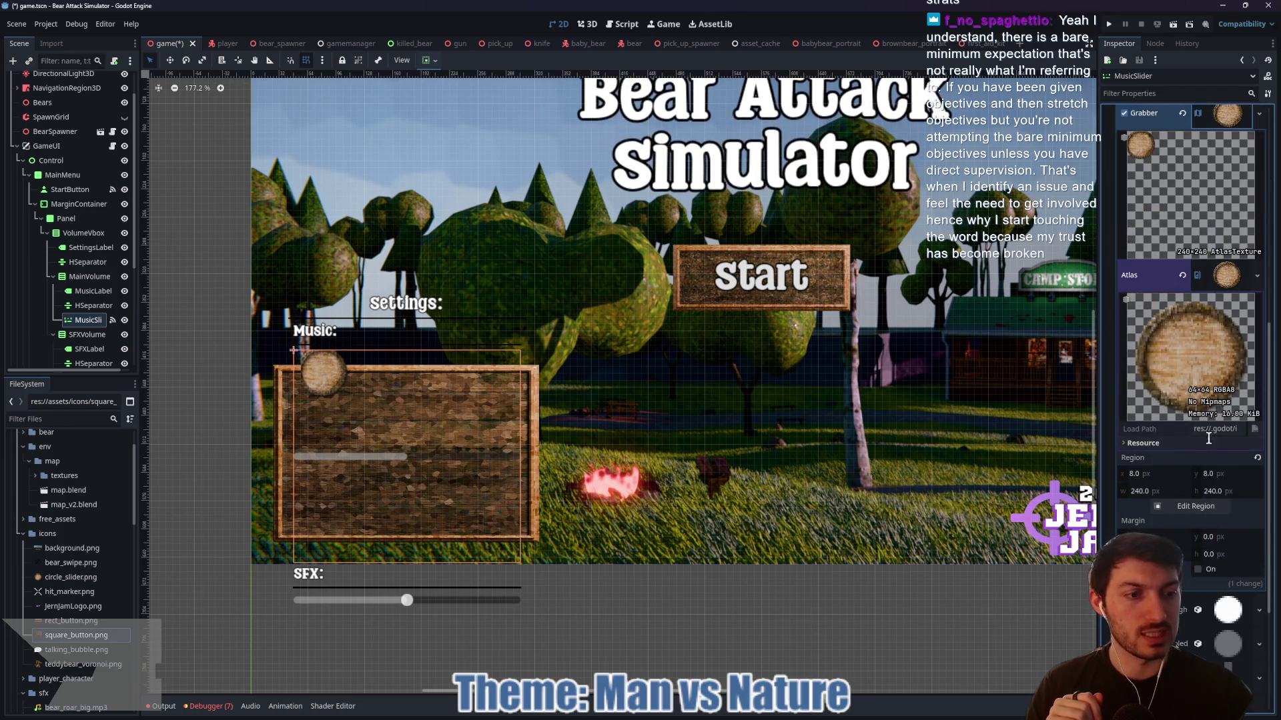
left_click(1194, 506)
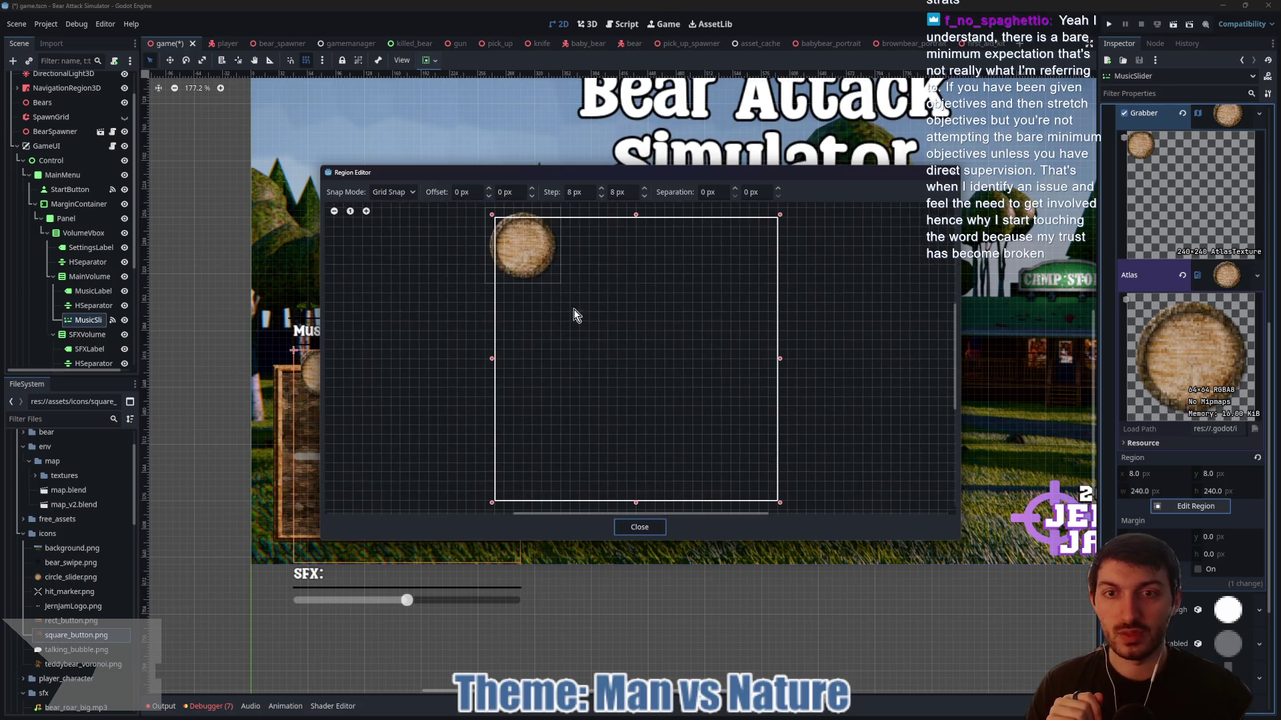
- Stretch the Grabber atlas region to 0, 0, 64×64 and save the scene
left_click_drag(576, 315, 666, 420)
scroll(612, 384, "up", 1)
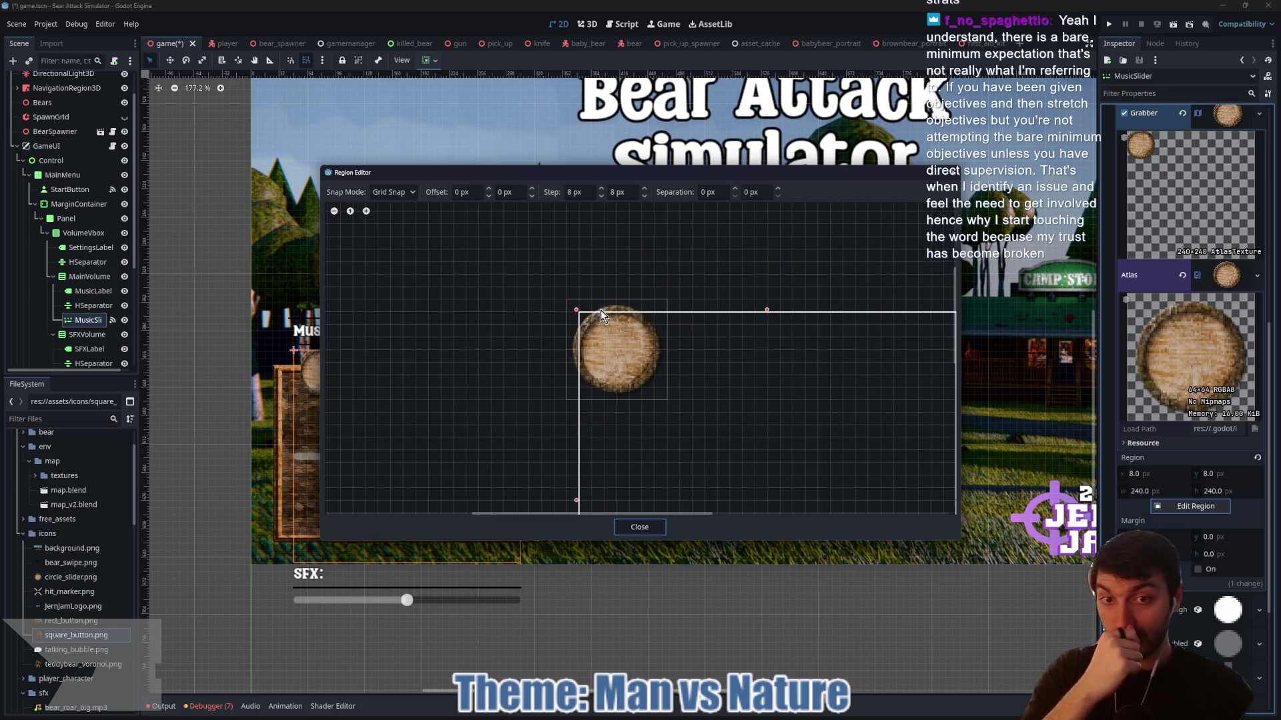
mouse_move(578, 308)
left_mouse_down()
mouse_move(668, 399)
mouse_move(699, 477)
left_mouse_up()
scroll(671, 391, "up", 3)
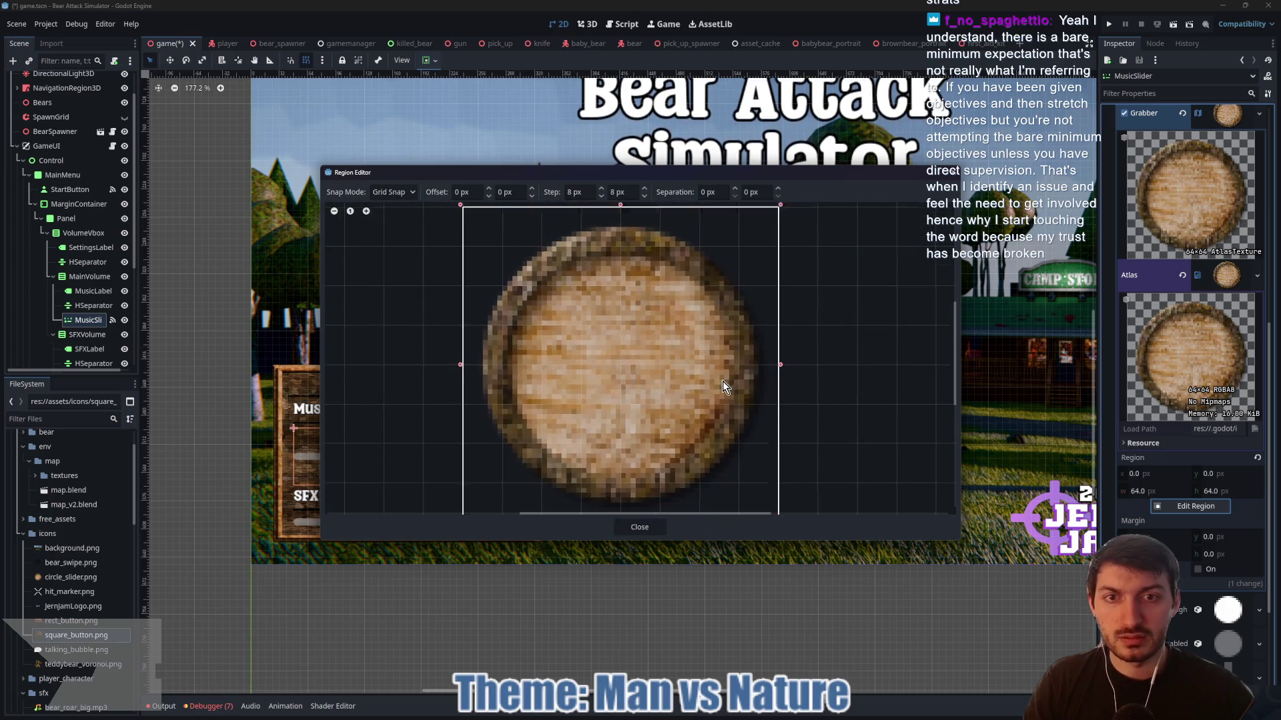
scroll(722, 382, "down", 3)
left_click(641, 527)
key("ctrl+s")
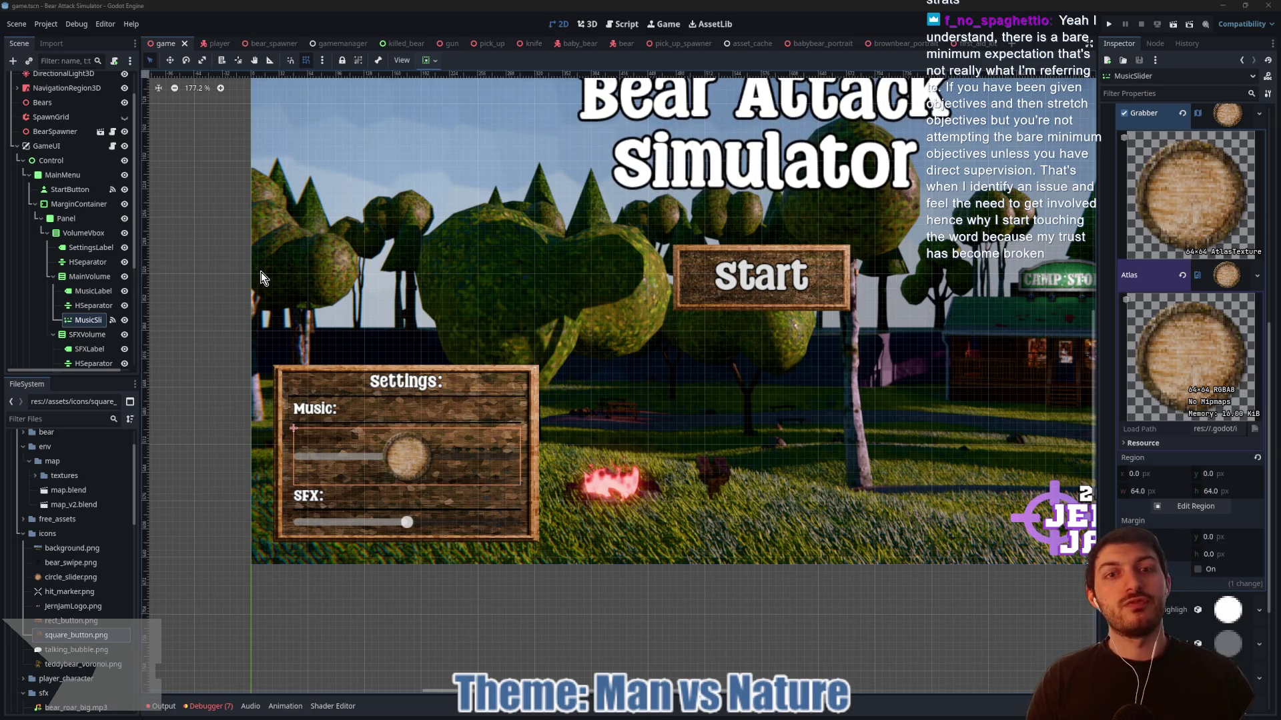
left_click_drag(369, 236, 343, 256)
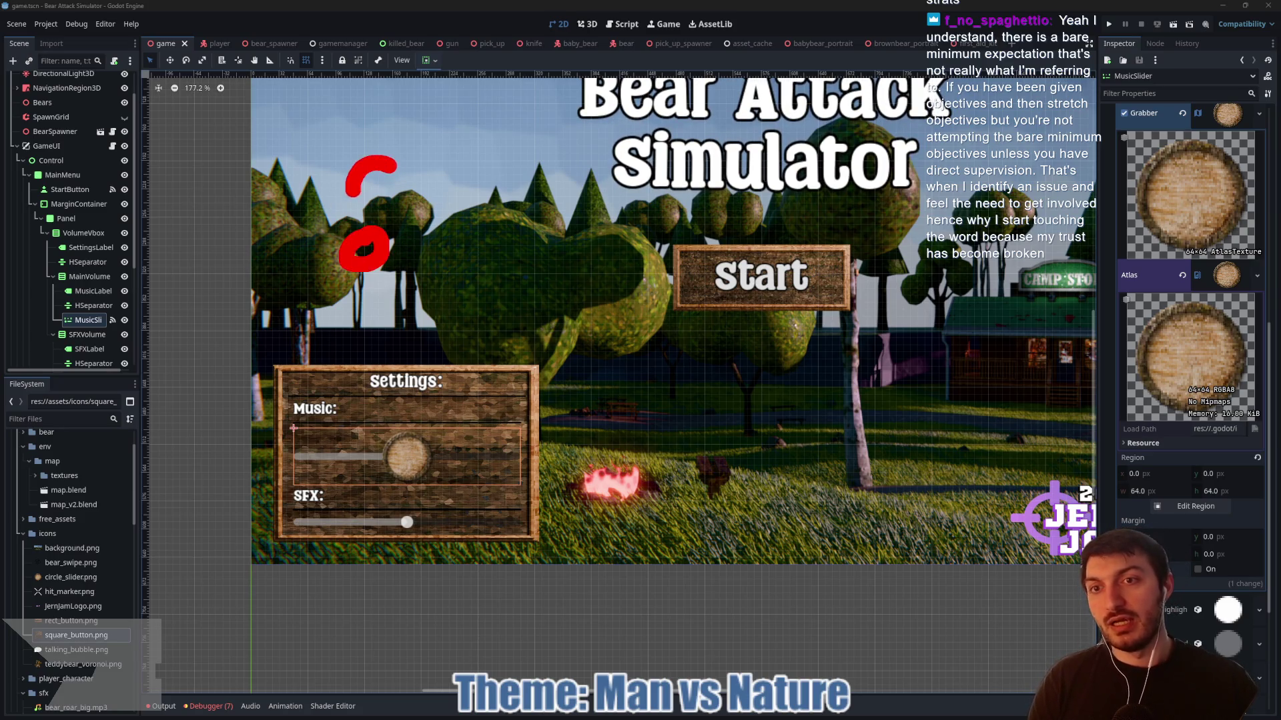
- Draw red annotation loops and a rectangle over the trees, then clear them
left_click_drag(456, 200, 460, 199)
mouse_move(444, 277)
left_mouse_down()
mouse_move(426, 331)
mouse_move(460, 280)
left_mouse_up()
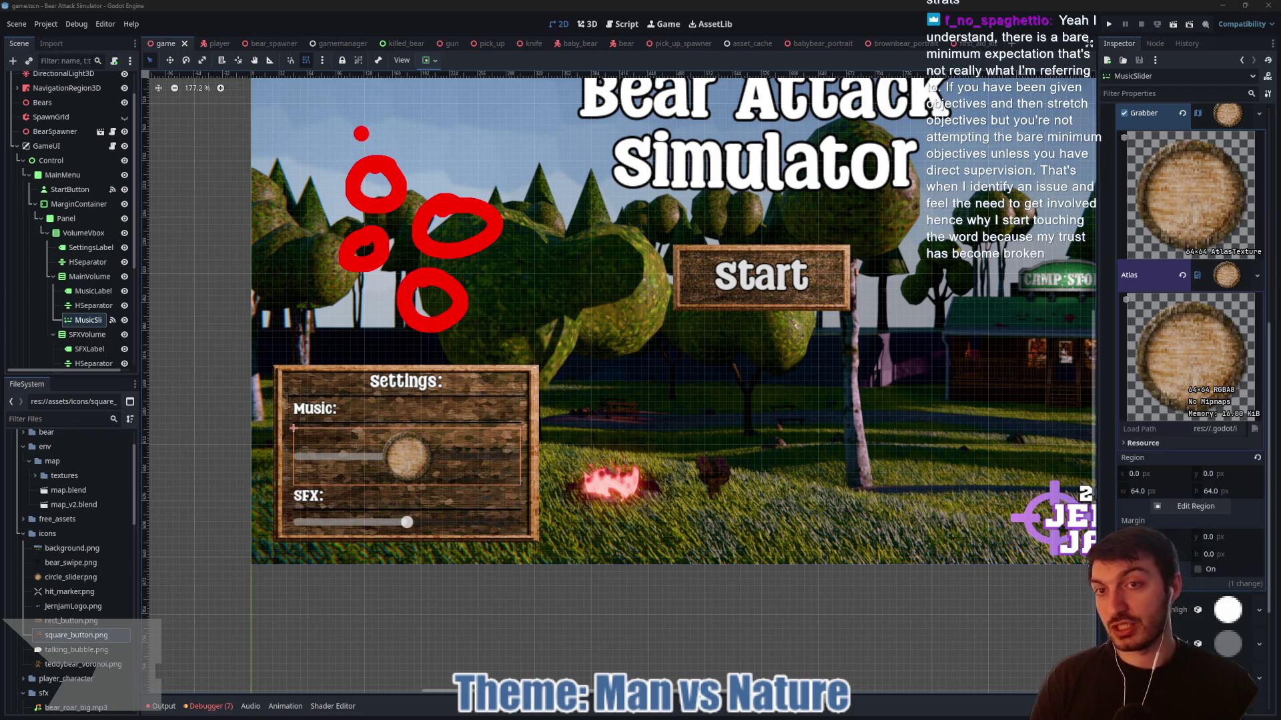
mouse_move(397, 137)
left_mouse_down()
mouse_move(288, 354)
mouse_move(554, 200)
mouse_move(363, 125)
left_mouse_up()
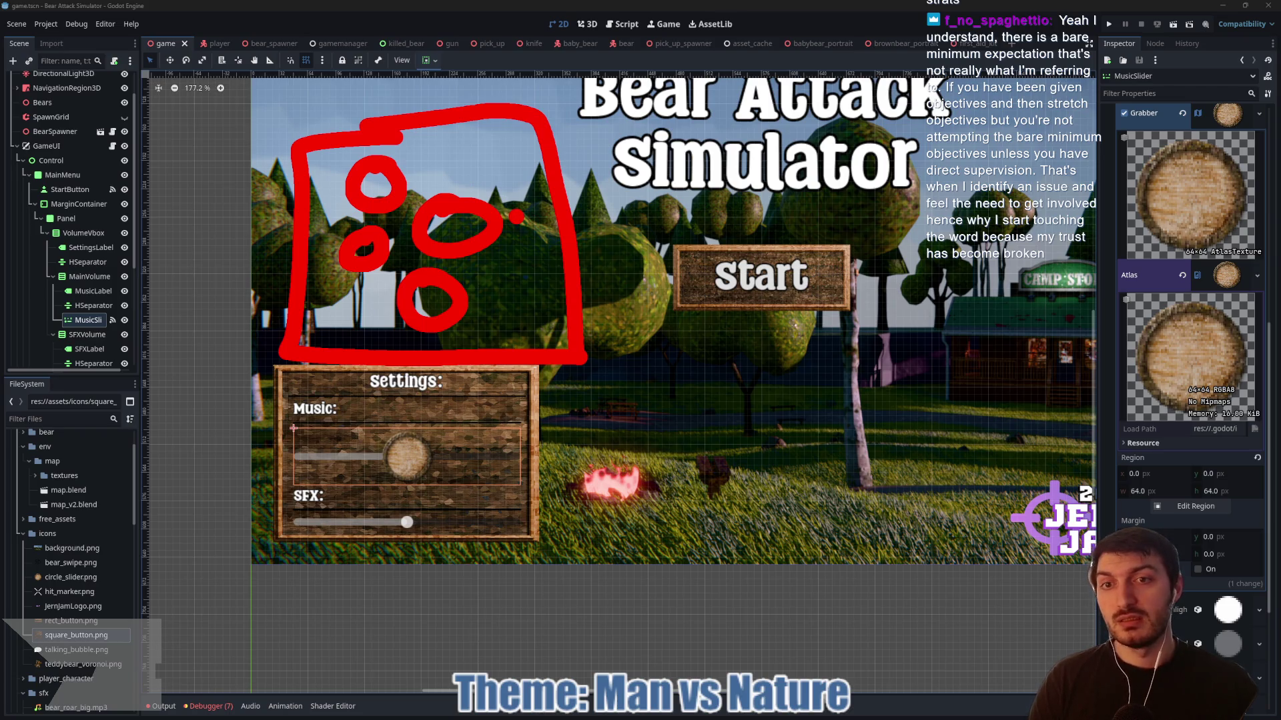
key("Escape")
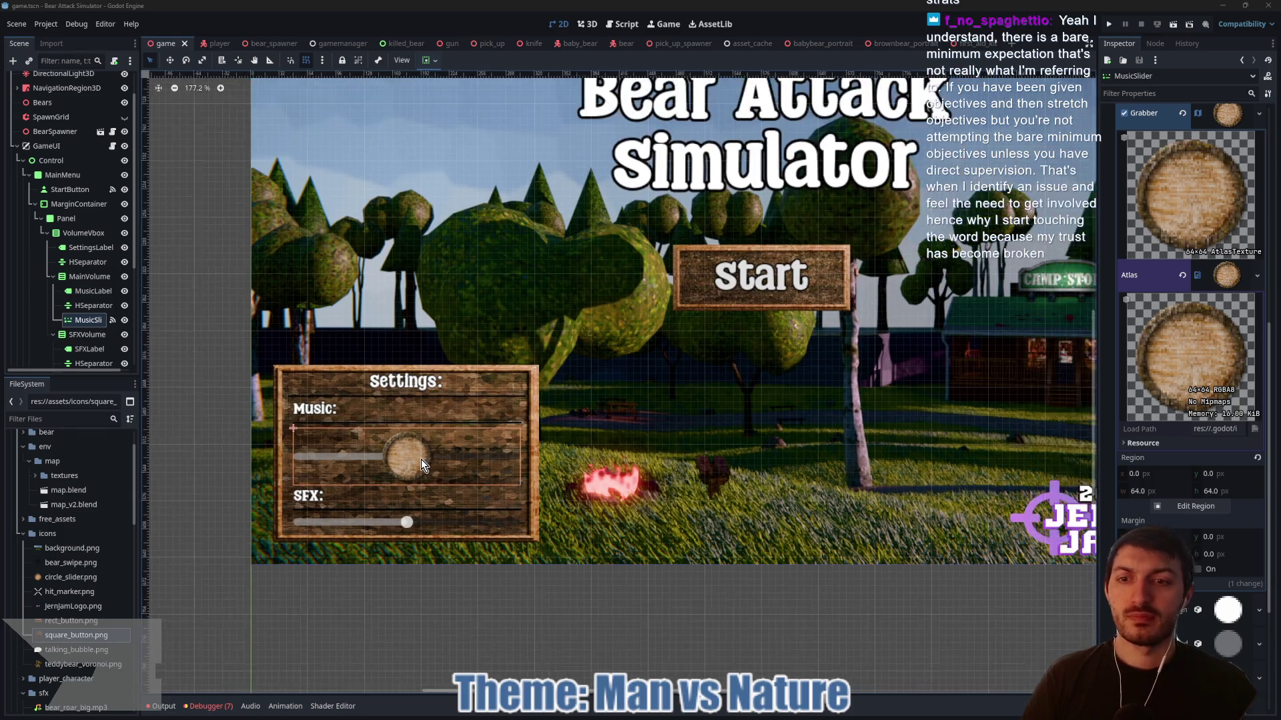
- Collapse the Grabber AtlasTexture details and open a new blank browser tab
scroll(453, 456, "down", 2)
scroll(572, 394, "down", 1)
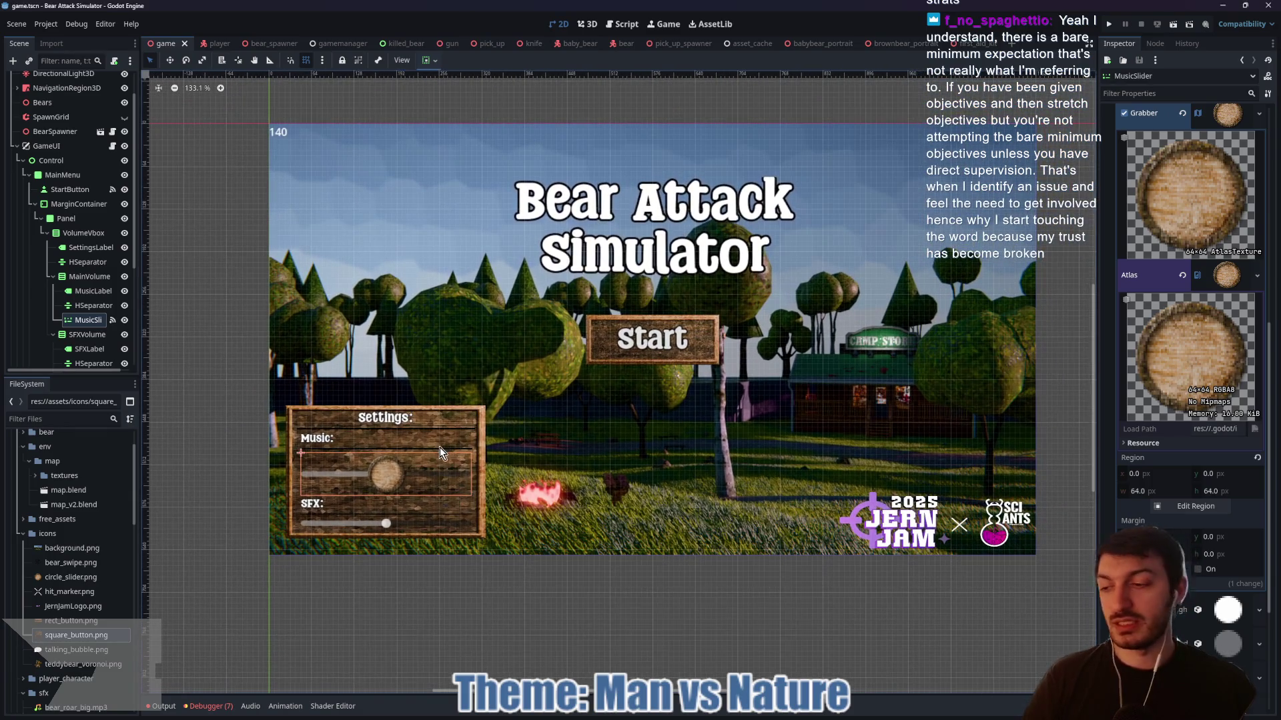
scroll(438, 444, "up", 5)
scroll(436, 442, "down", 4)
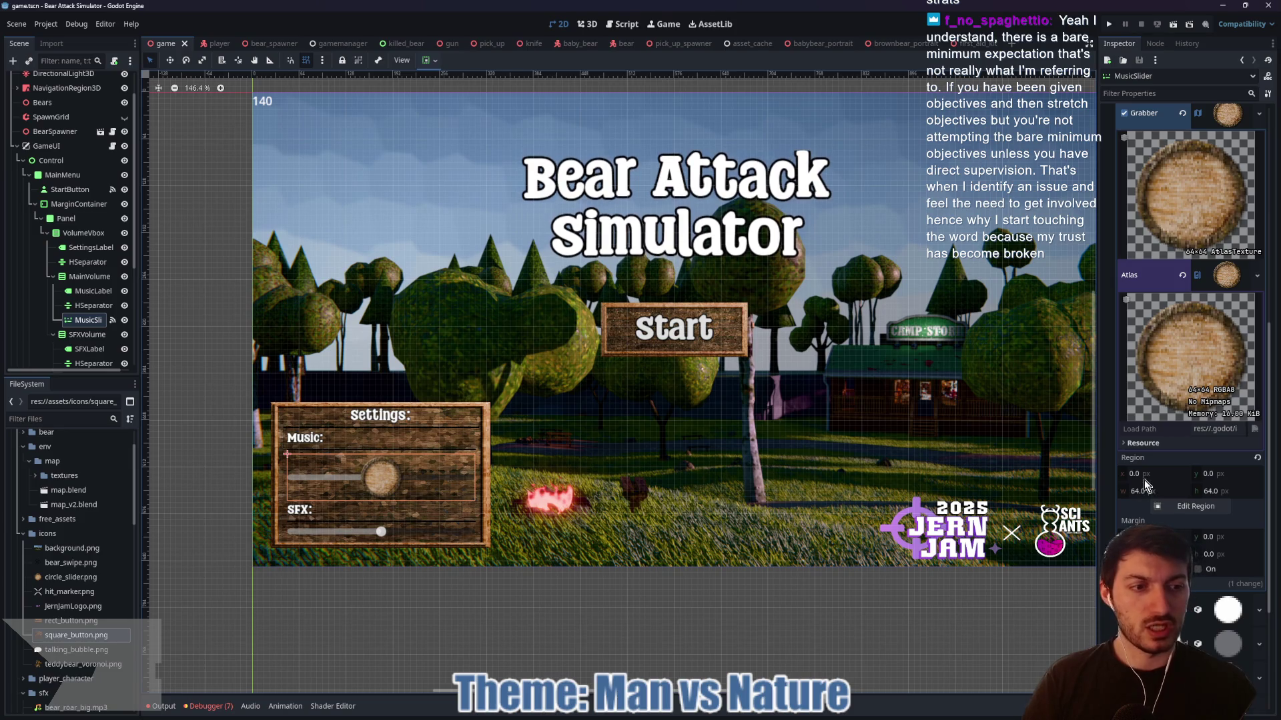
left_click(1228, 113)
scroll(1134, 401, "up", 5)
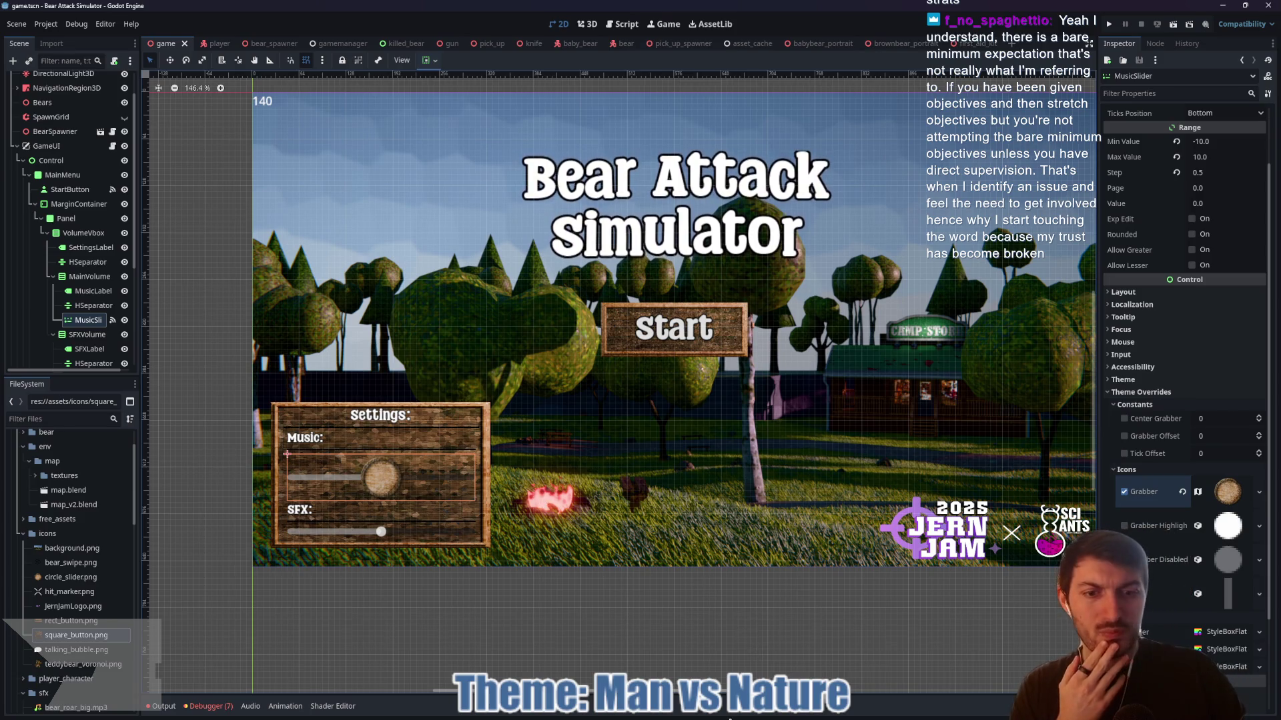
left_click(730, 716)
left_click(625, 119)
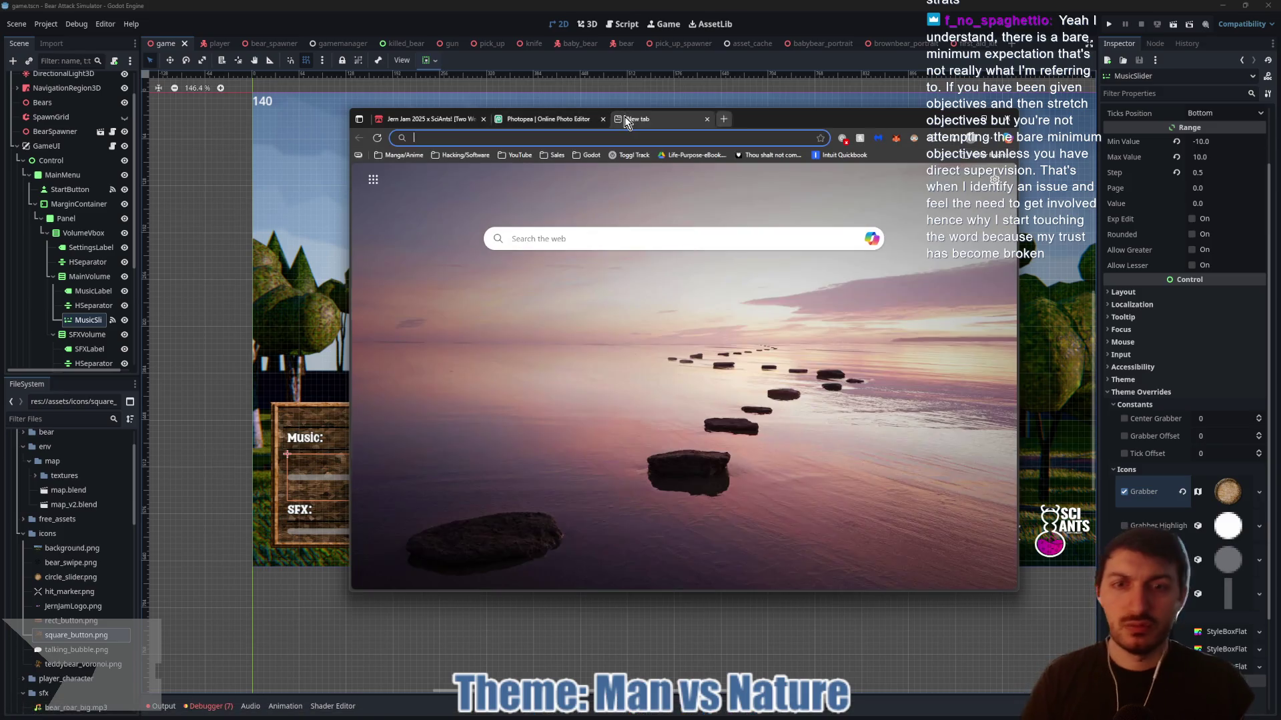
- Search Google for 'godot web minimum png size', then close the results tab
type("godot web m")
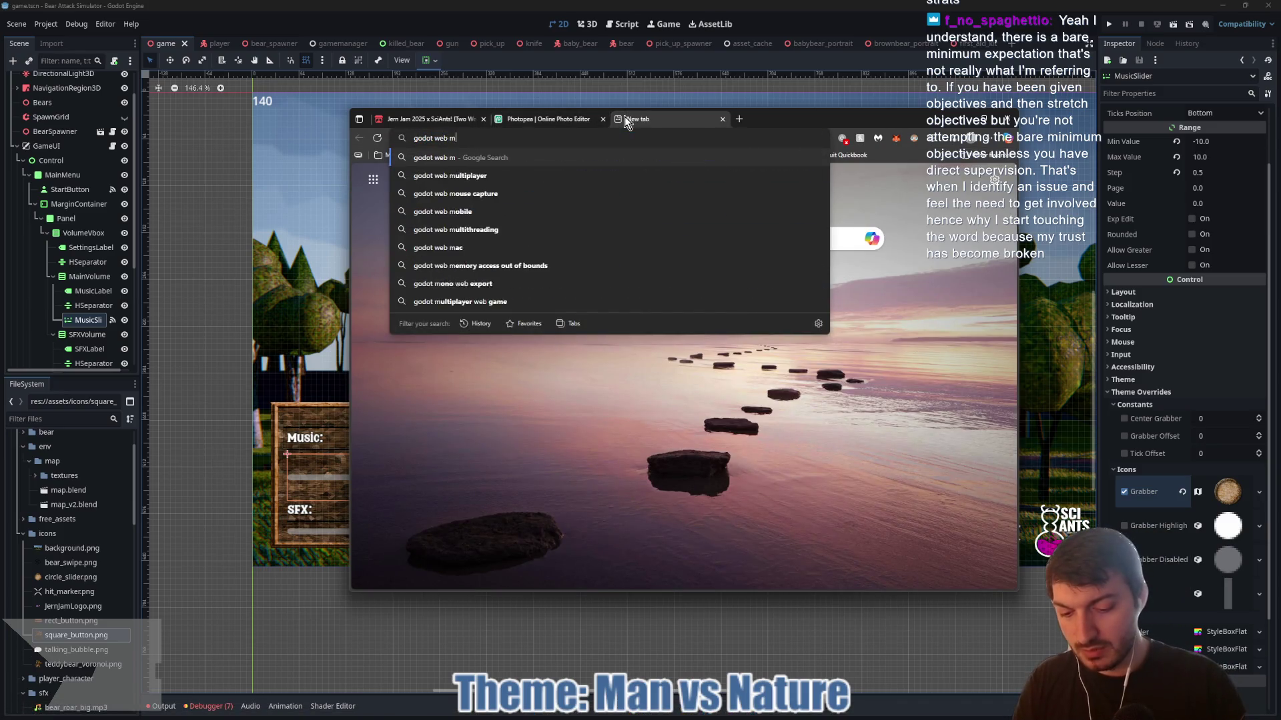
type("inimum png size")
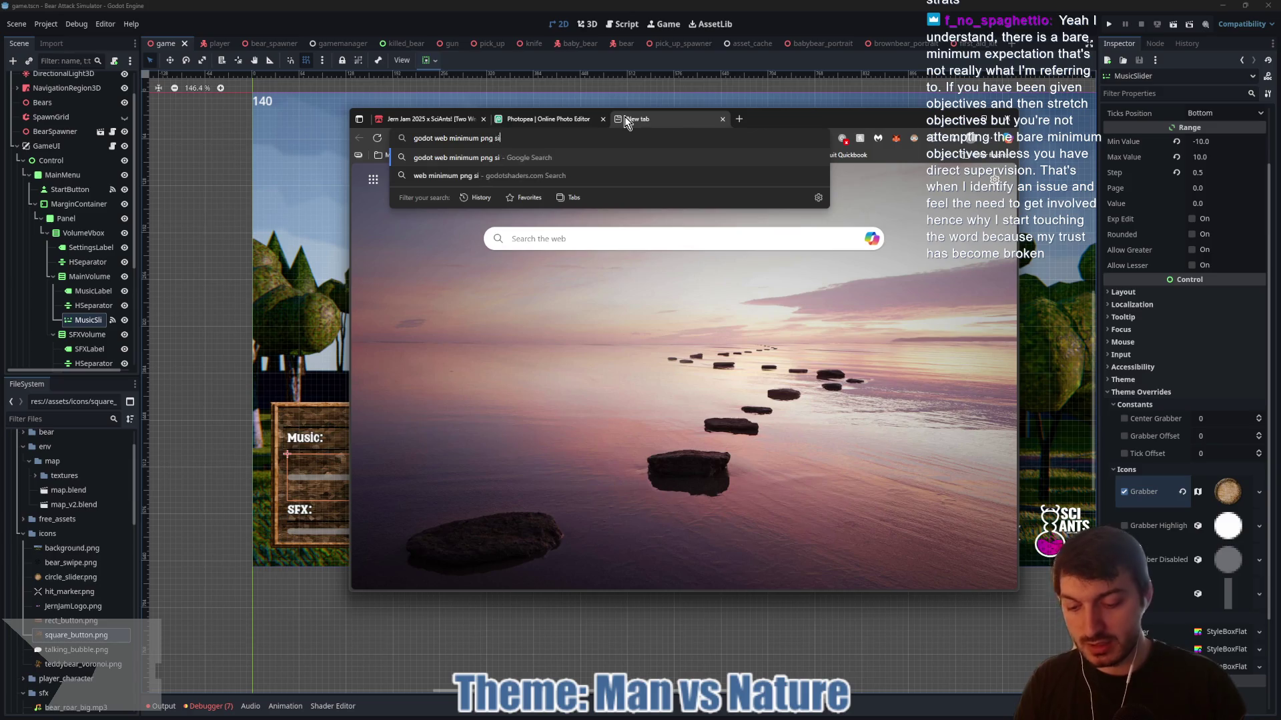
key("Return")
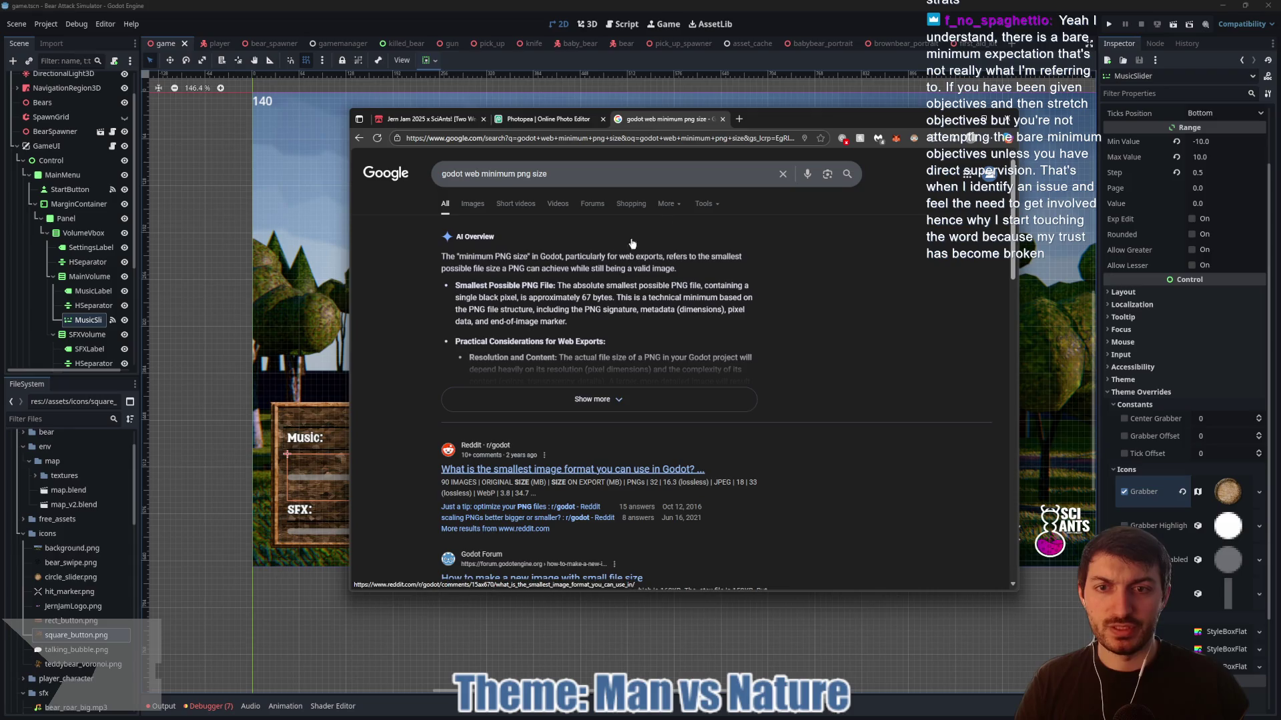
left_click(722, 118)
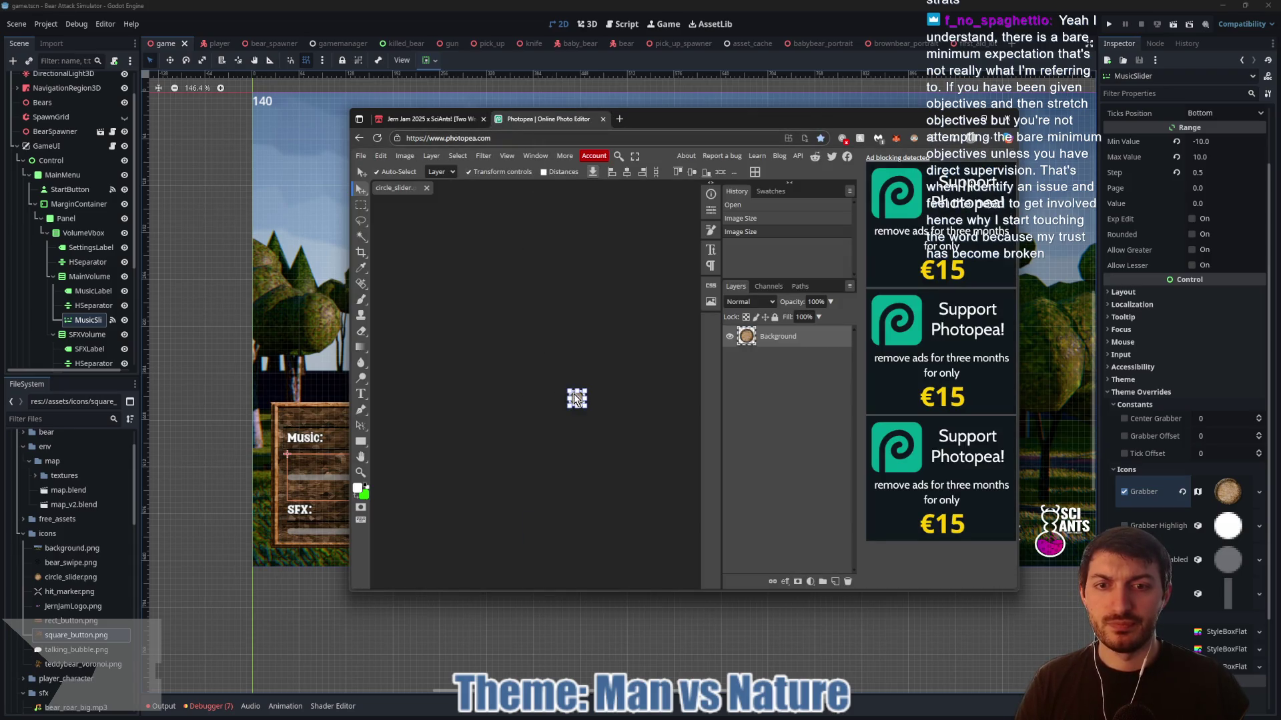
- Shrink circle_slider to 32×32 px in Photopea, save it, and return to Godot
left_click(416, 156)
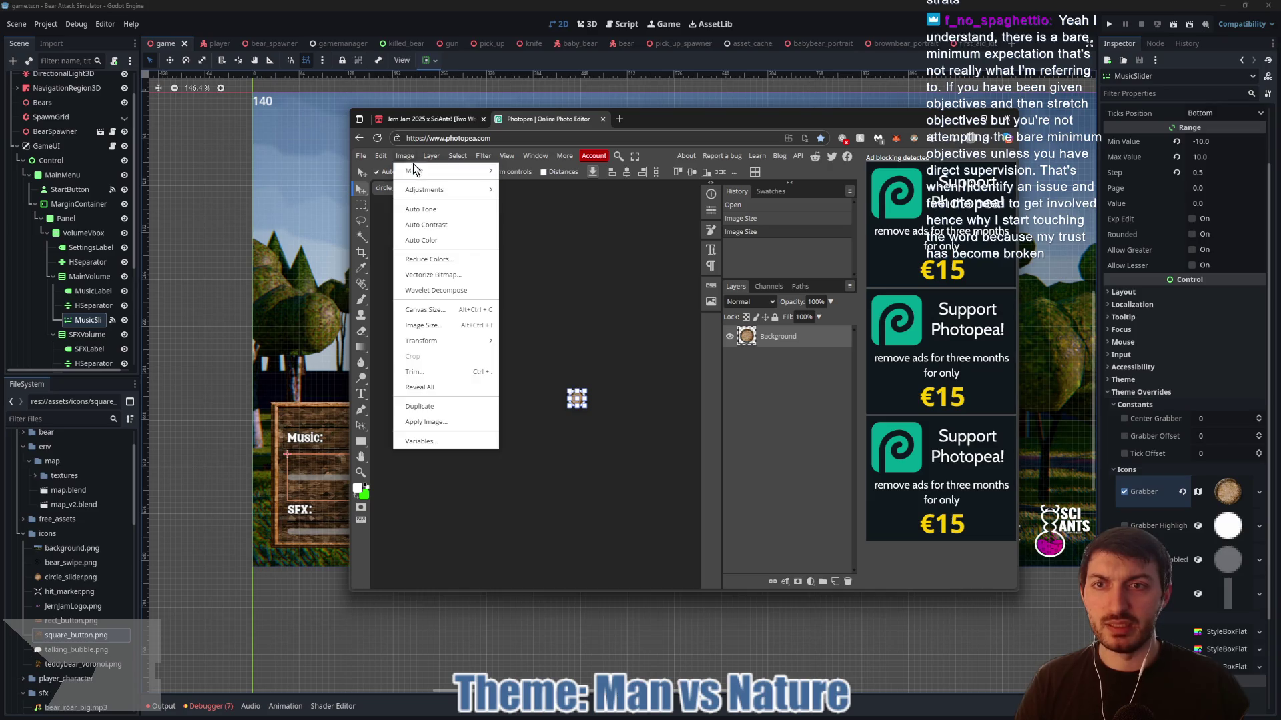
left_click(443, 329)
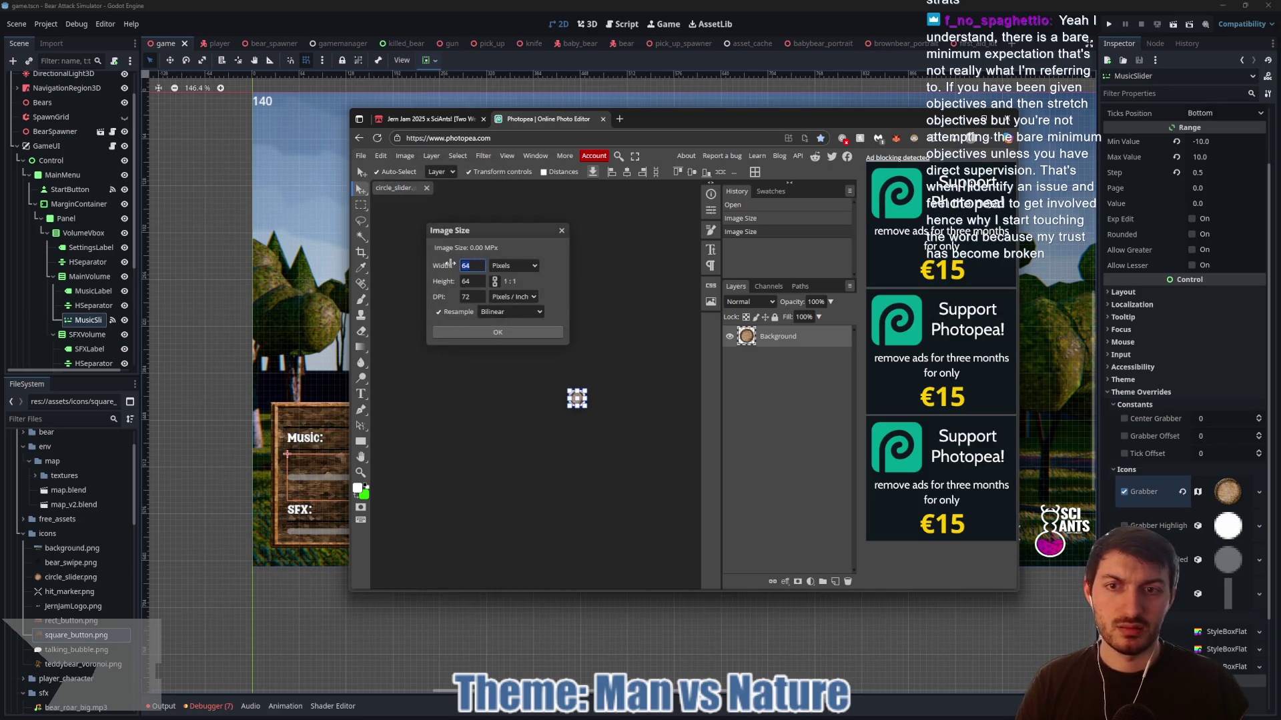
type("40")
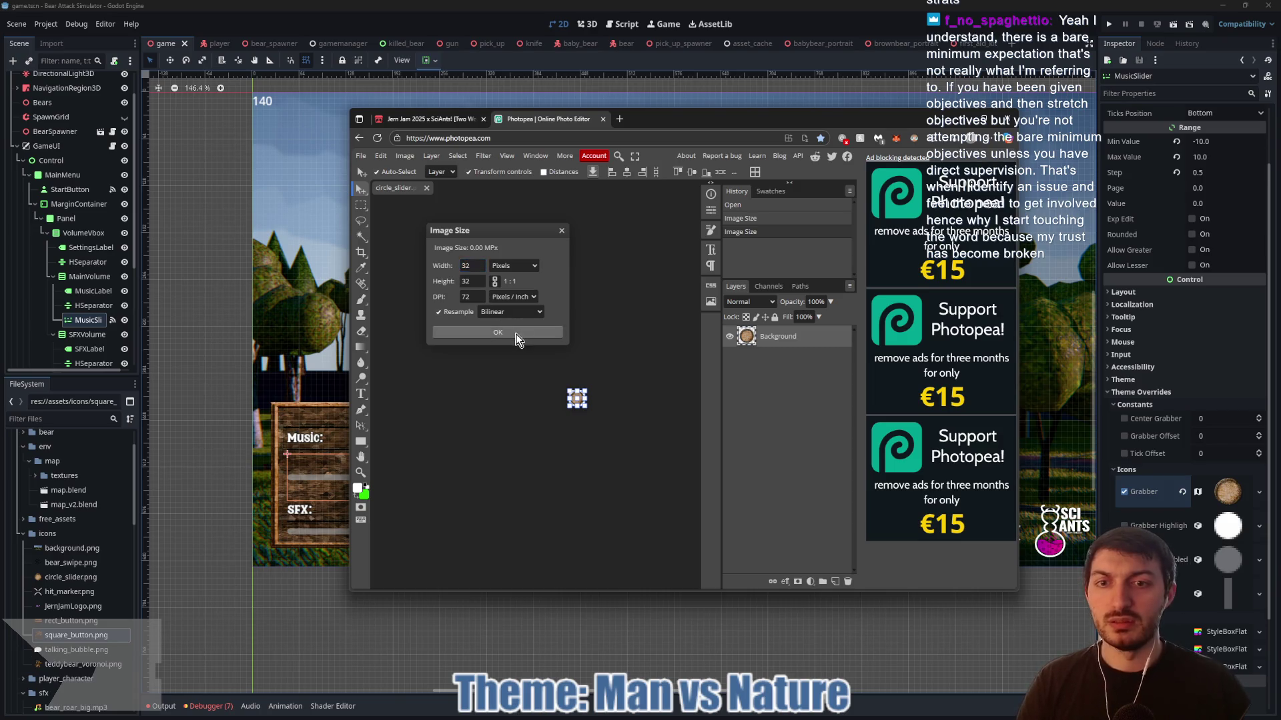
left_click(510, 332)
scroll(559, 383, "left", 2)
scroll(559, 383, "left", 2)
key("ctrl+s")
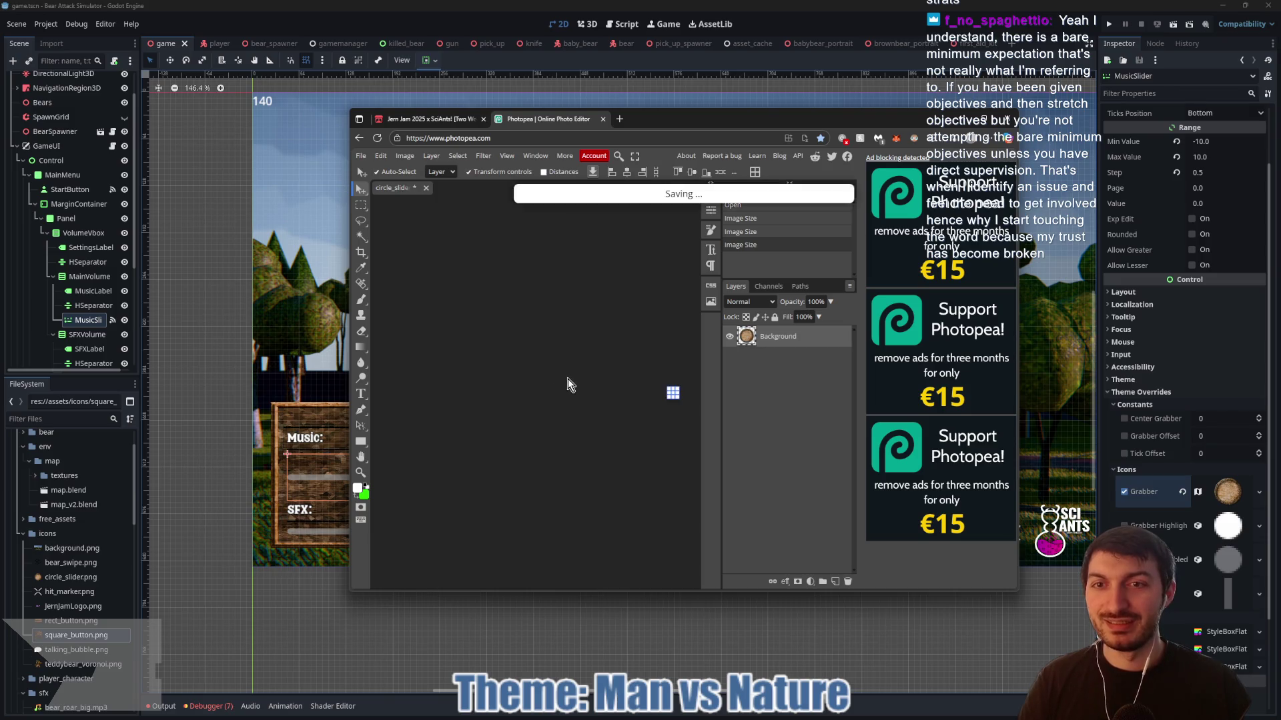
left_click(190, 358)
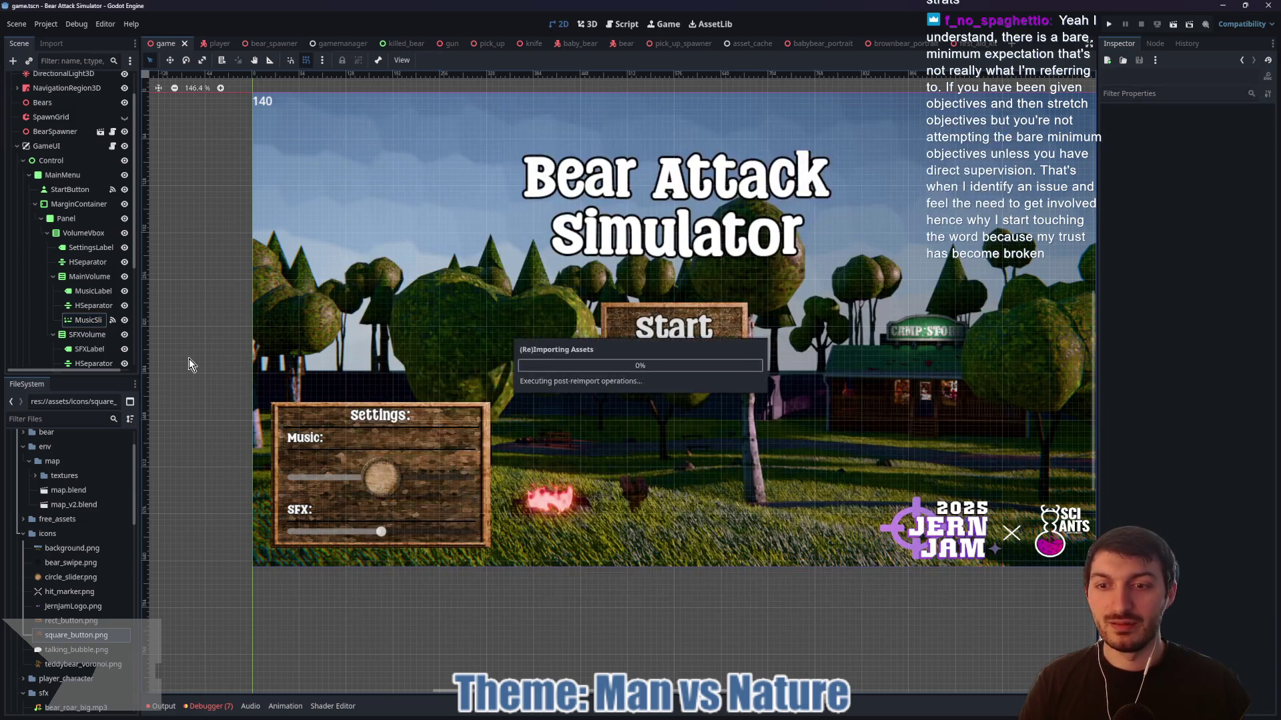
- Shrink the MusicSlider Grabber AtlasTexture region to 0, 0, 32×32 px
left_click(88, 322)
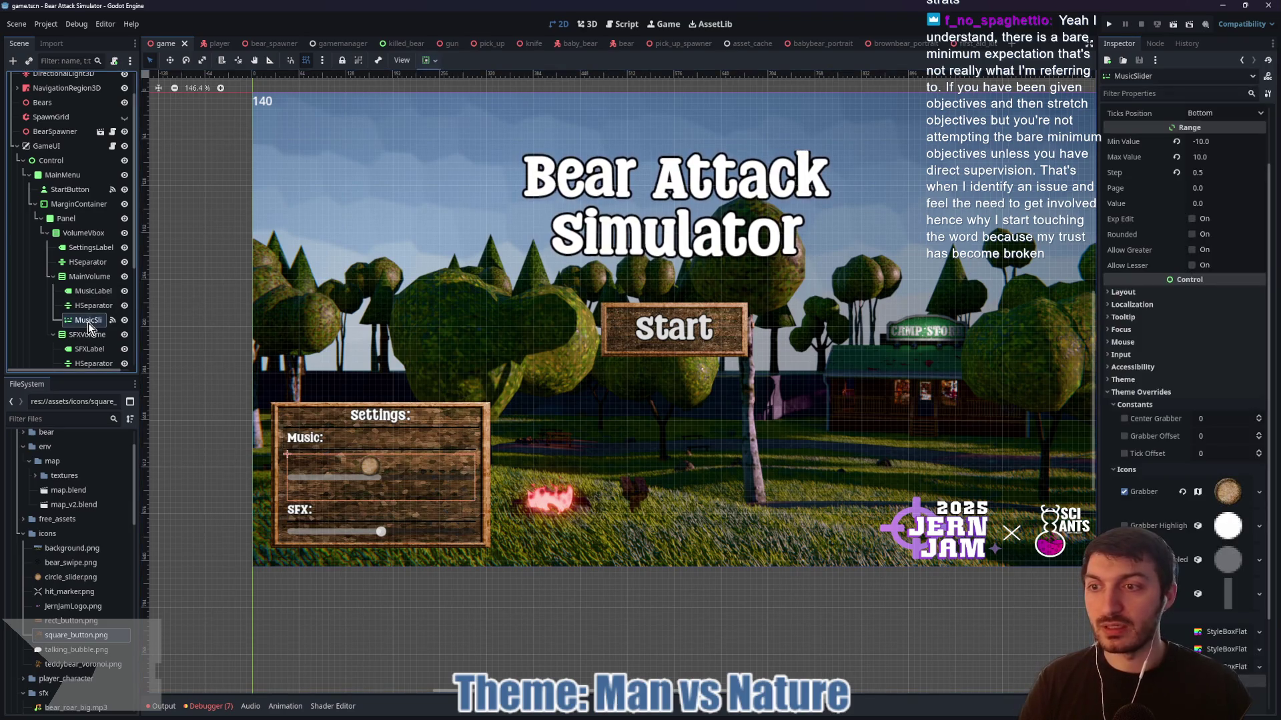
left_click(1218, 498)
left_click(1204, 423)
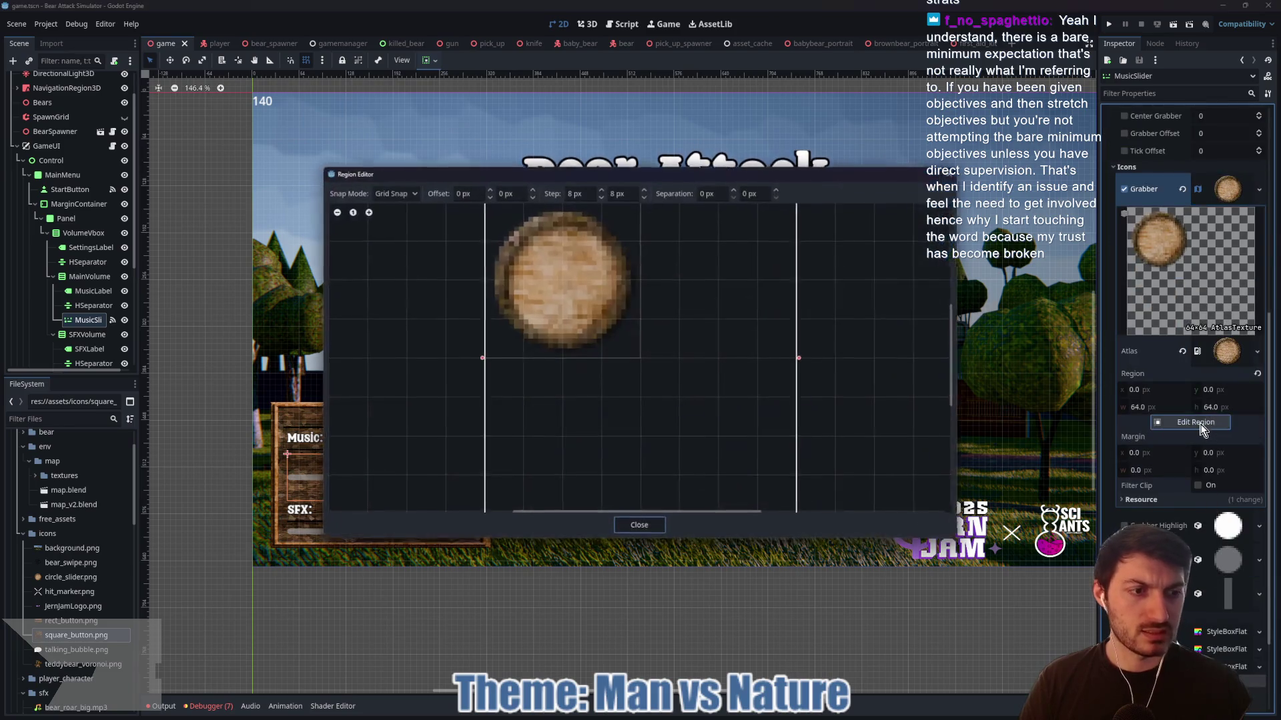
scroll(643, 363, "down", 1)
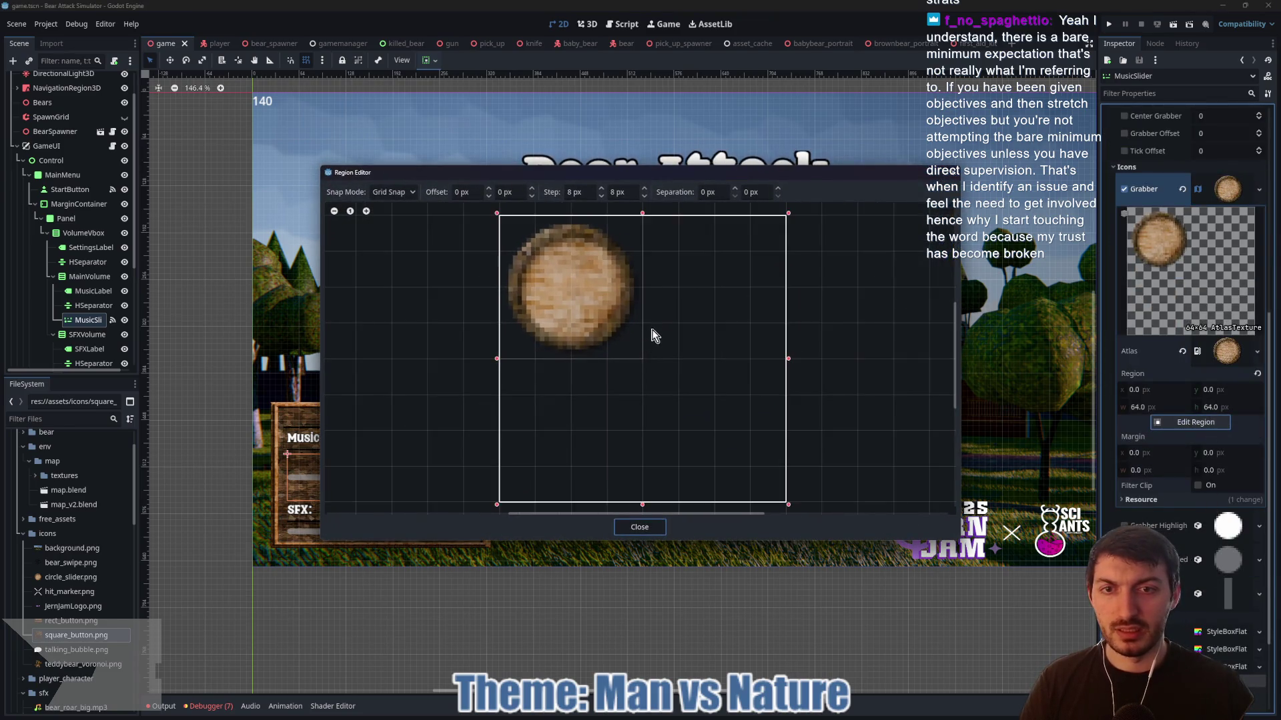
left_click_drag(643, 363, 516, 229)
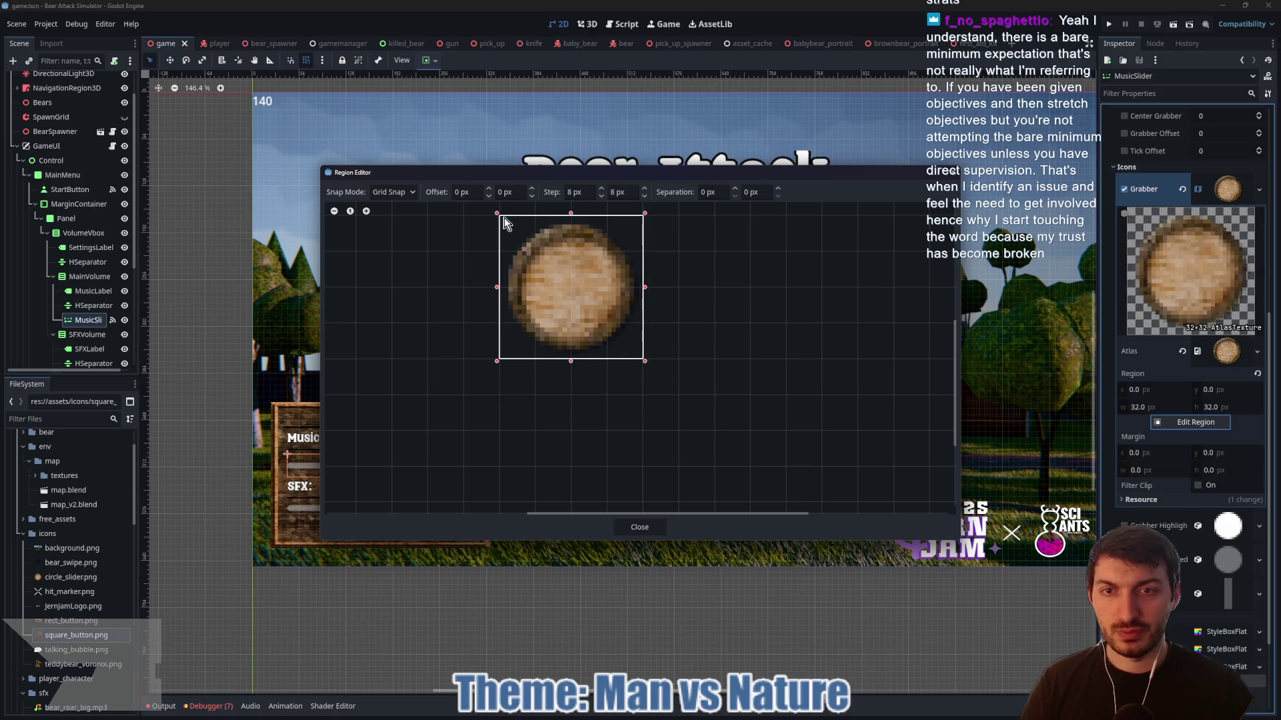
left_click(640, 528)
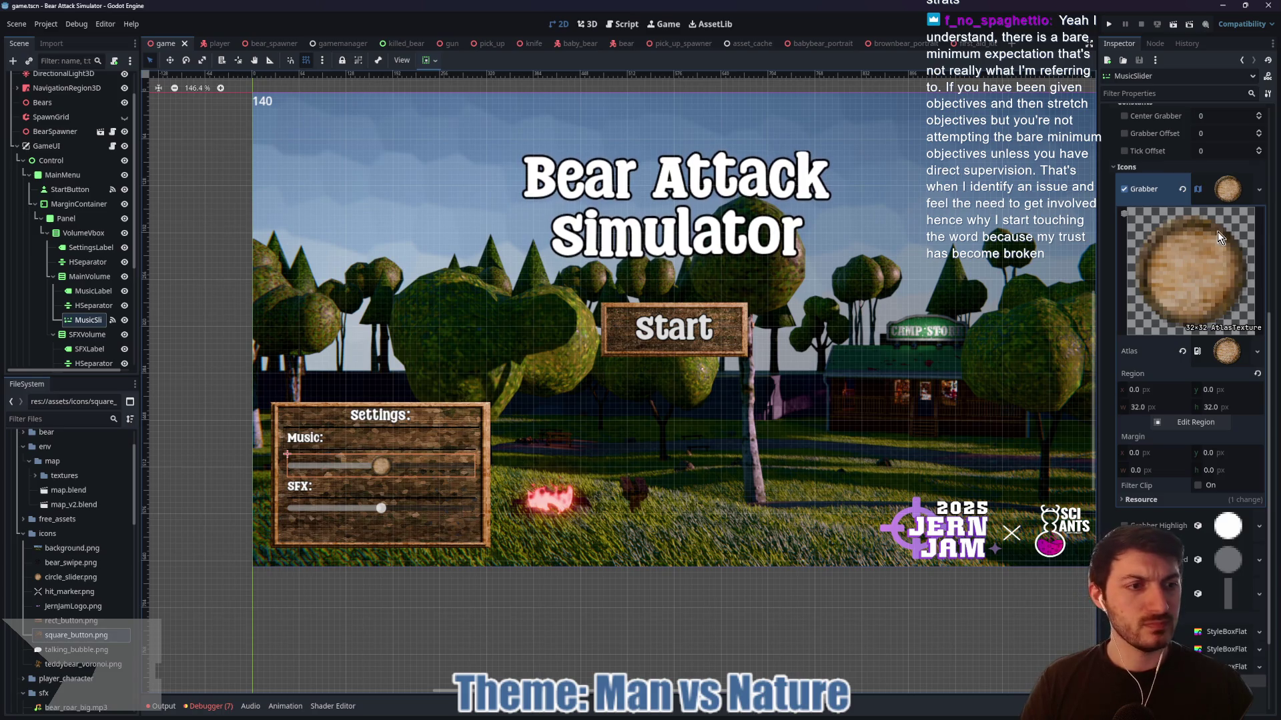
left_click(1227, 190)
- Assign the wooden grabber texture to SFXSlider's Grabber icon override, matching the Music slider
right_click(1230, 399)
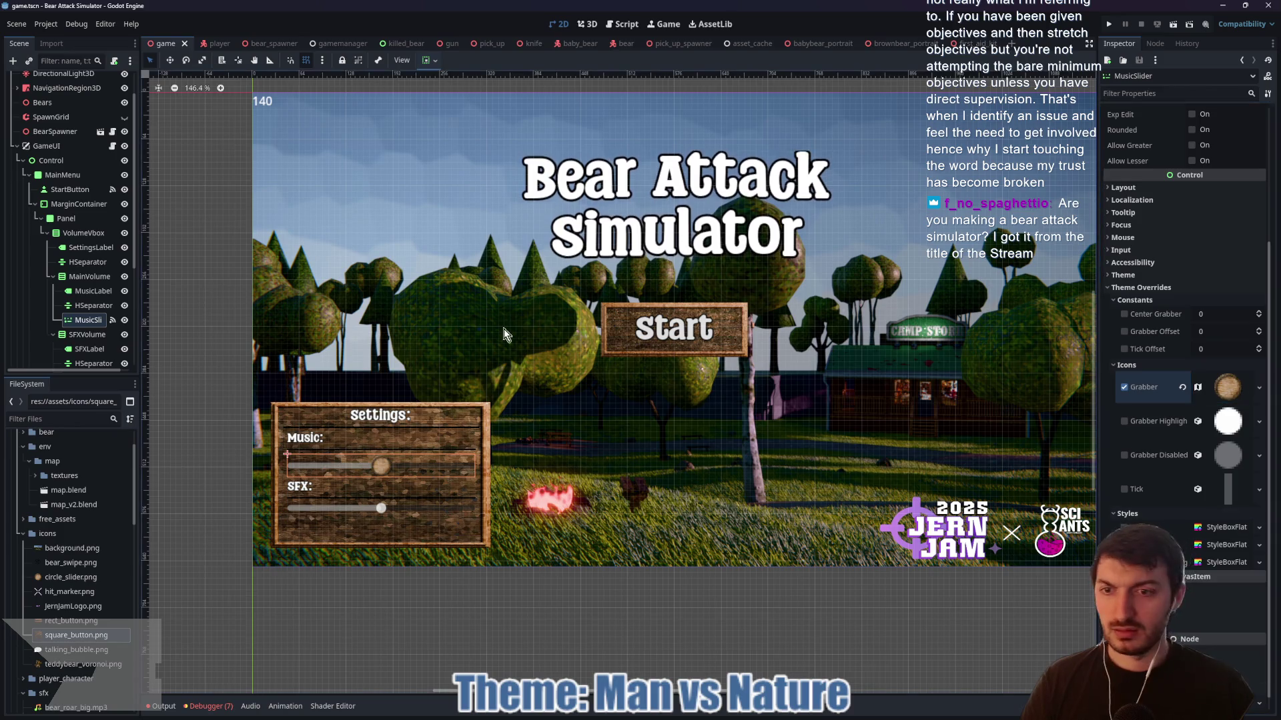
scroll(91, 320, "down", 2)
left_click(87, 341)
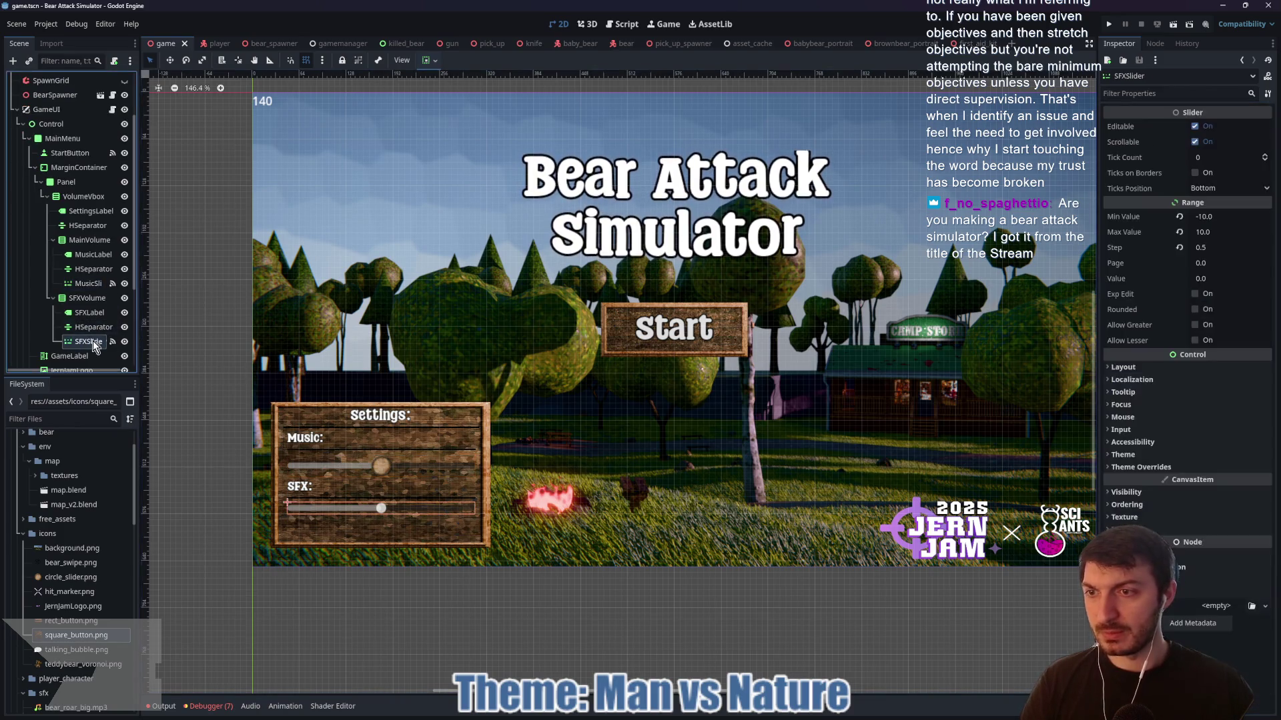
left_click(1138, 472)
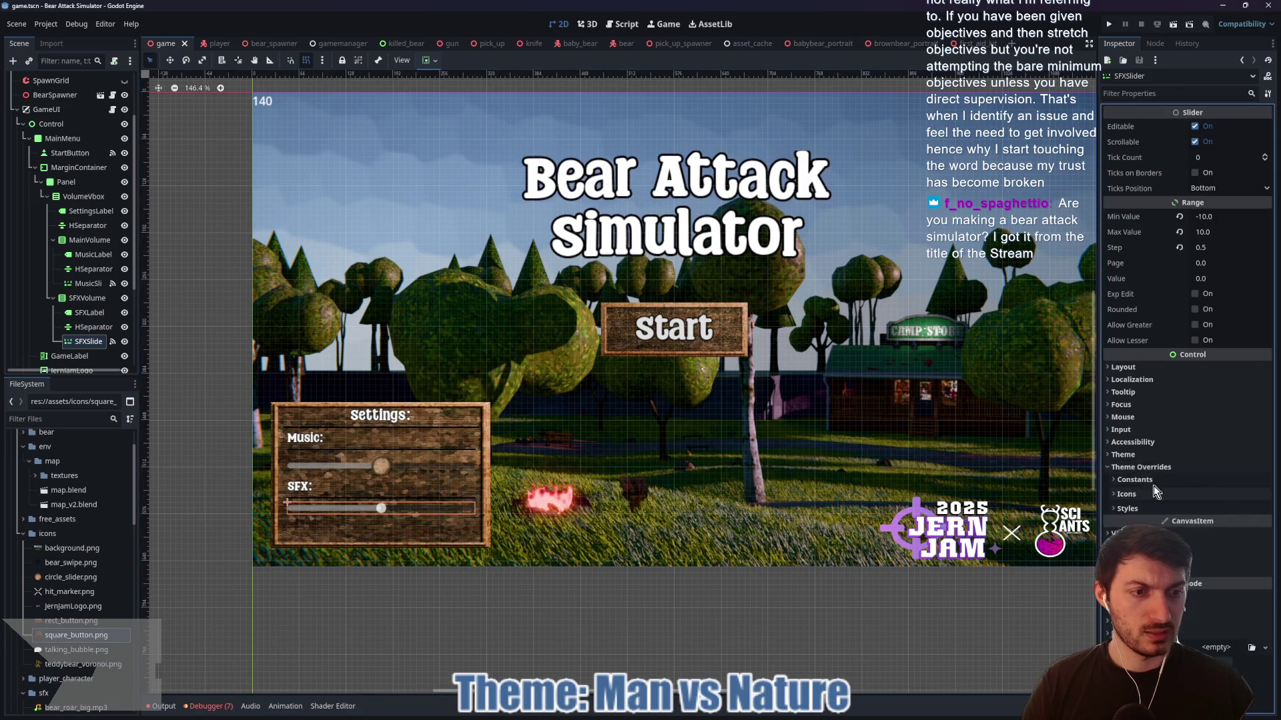
left_click(1143, 500)
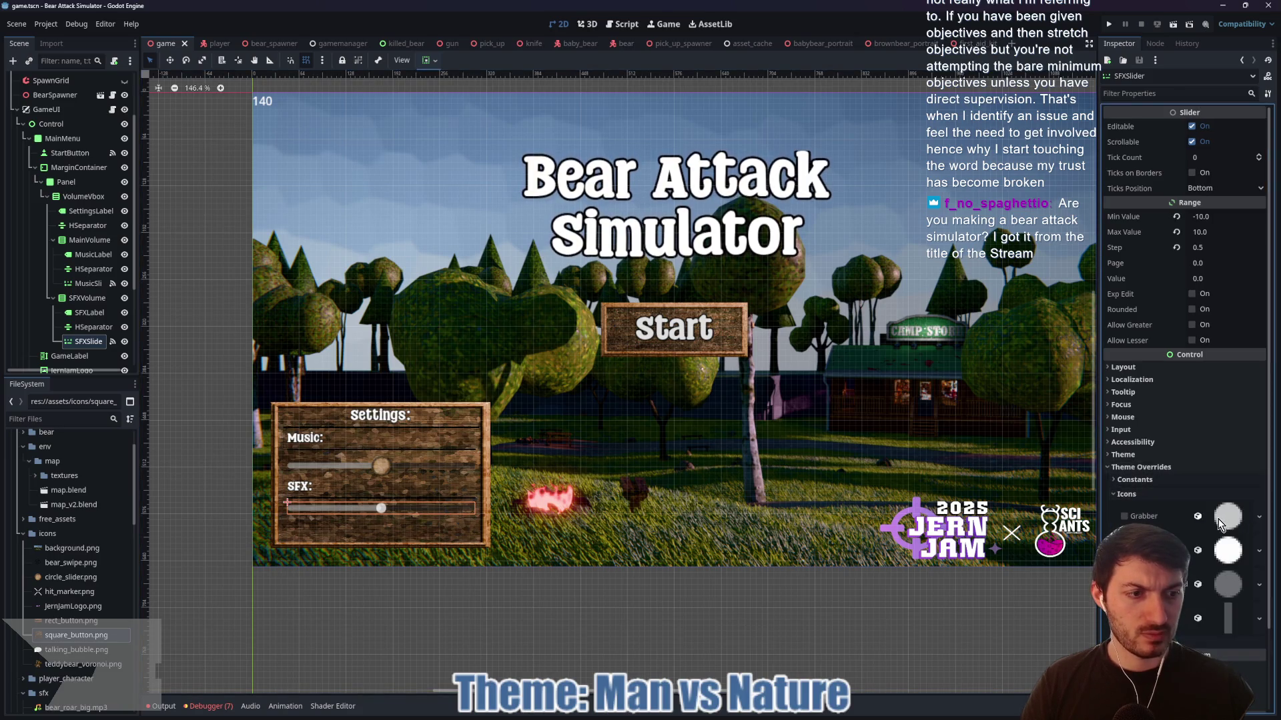
left_click_drag(70, 577, 1227, 517)
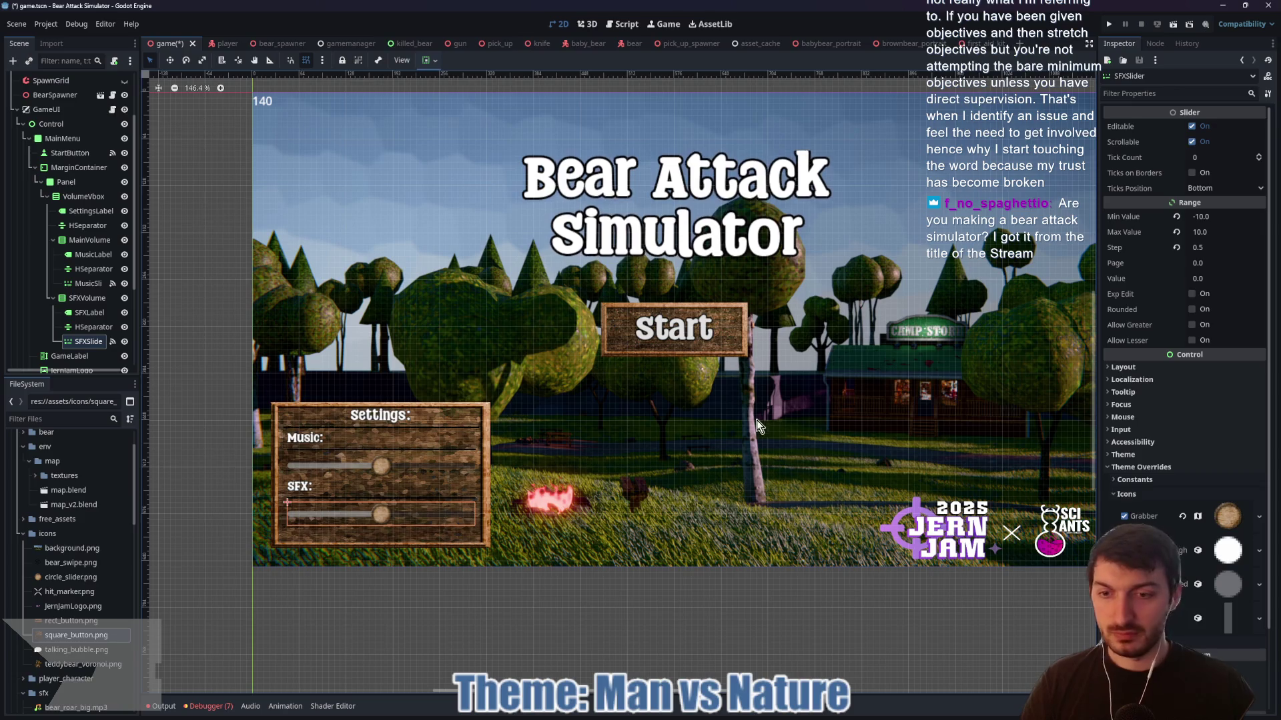
- Save the scene and run the project to test the sliders
key("ctrl+s")
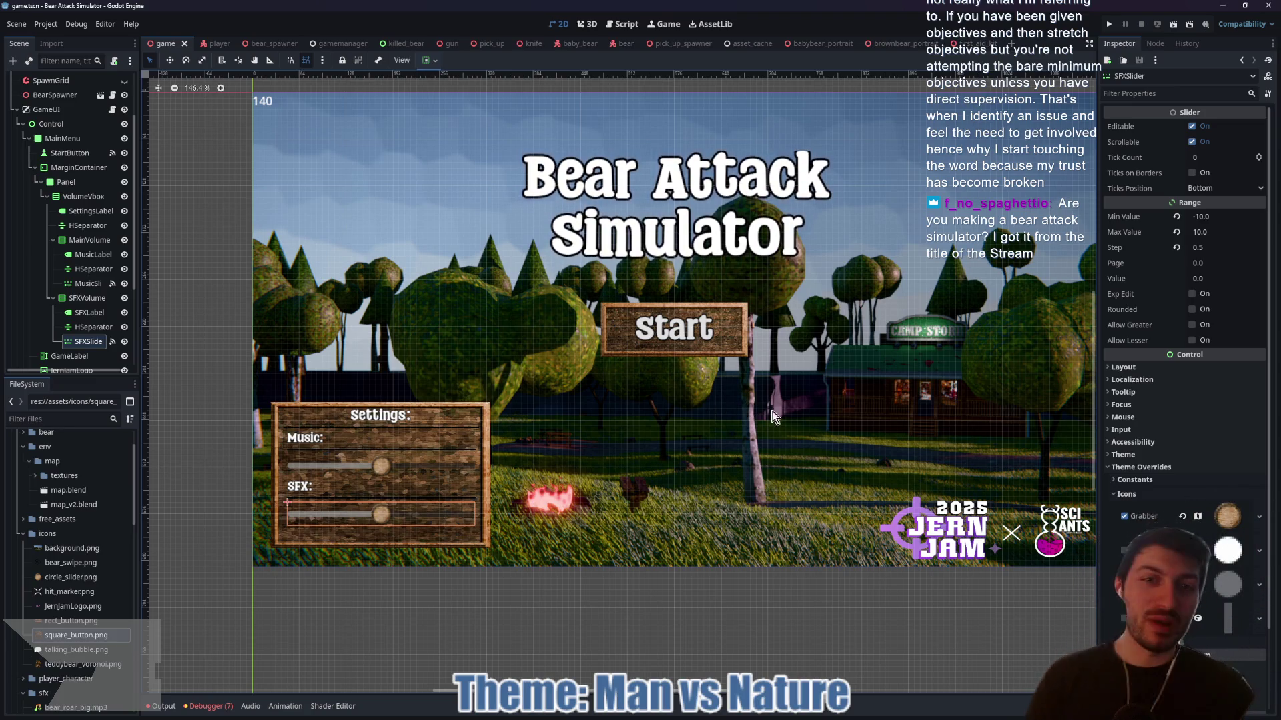
mouse_move(752, 433)
left_mouse_down()
mouse_move(753, 446)
mouse_move(687, 469)
mouse_move(735, 459)
left_mouse_up()
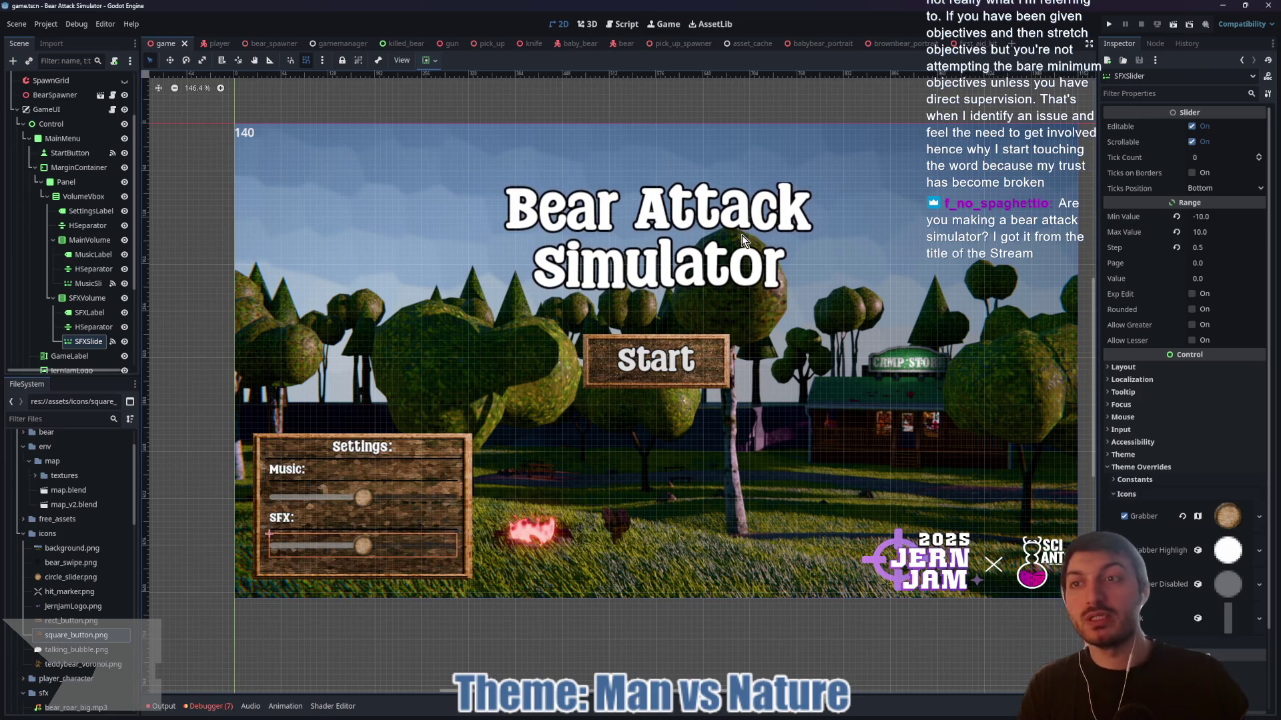
key("F5")
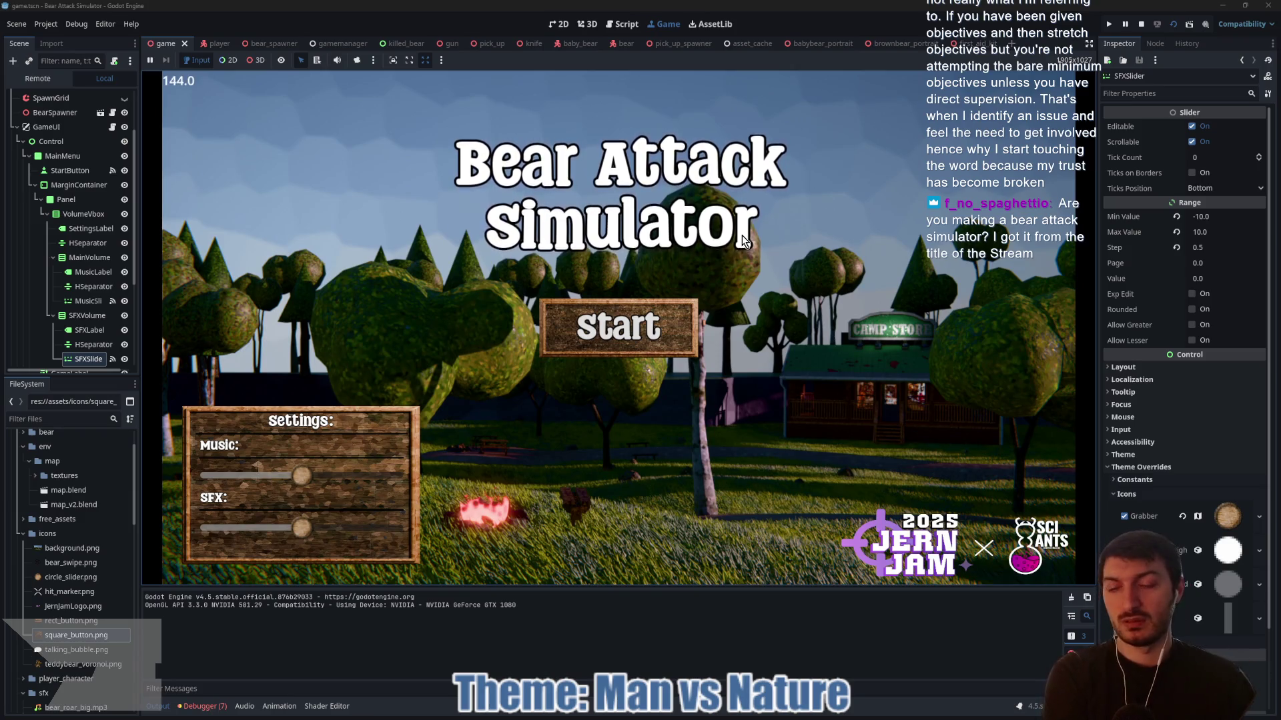
left_click(301, 475)
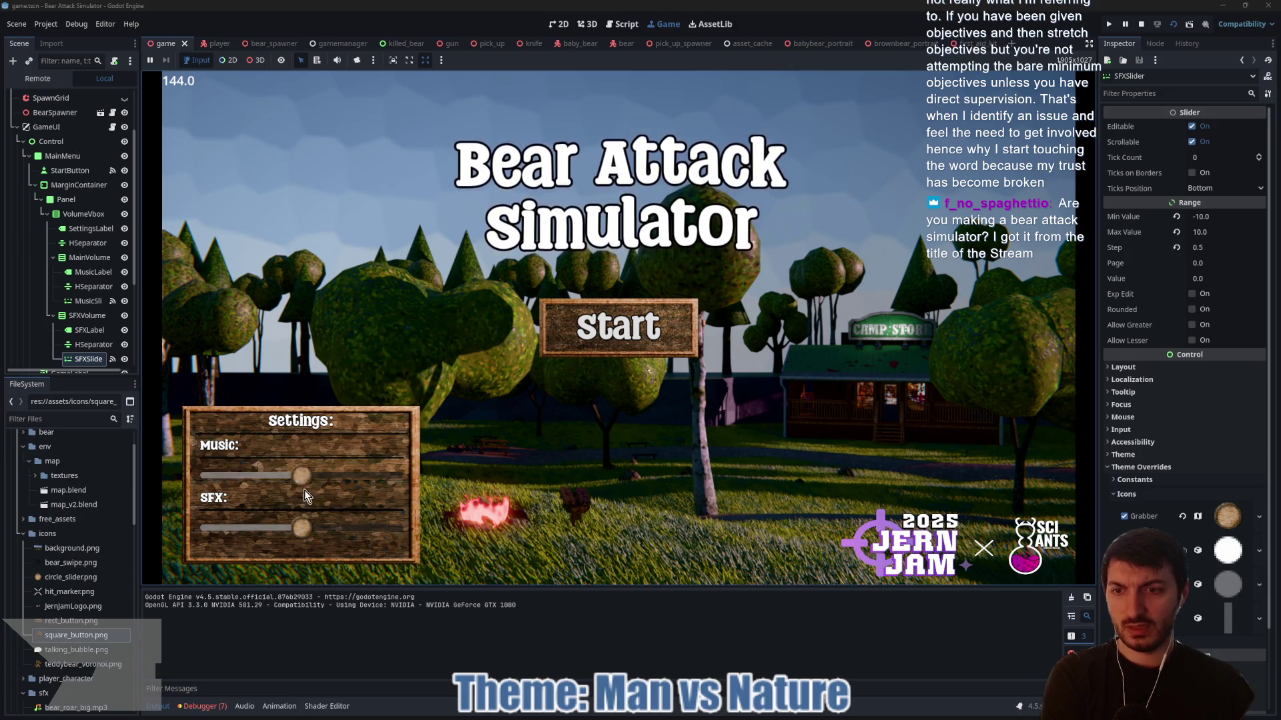
mouse_move(302, 482)
left_mouse_down()
mouse_move(252, 491)
mouse_move(262, 475)
mouse_move(283, 496)
mouse_move(273, 530)
left_mouse_up()
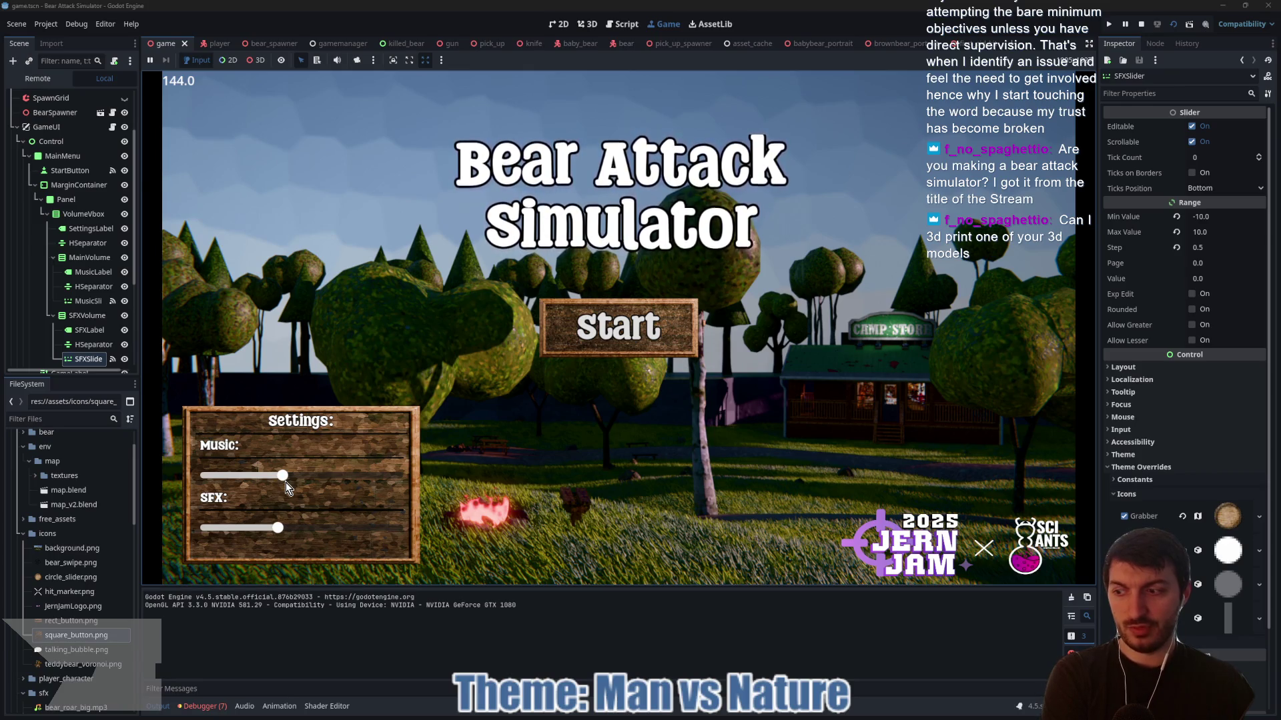
left_click(1141, 26)
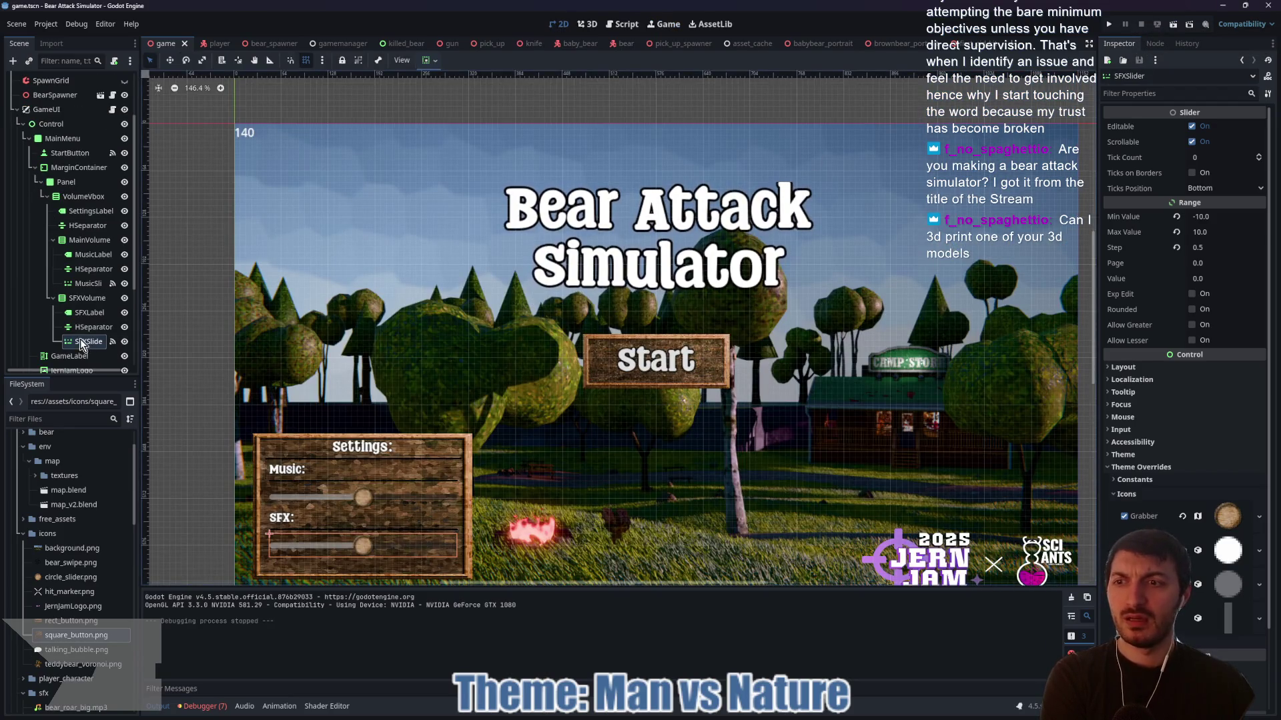
- Use the wooden grabber texture for MusicSlider's Grabber Highlight and Grabber Disabled icons, save, and run
left_click_drag(1228, 516, 1227, 584)
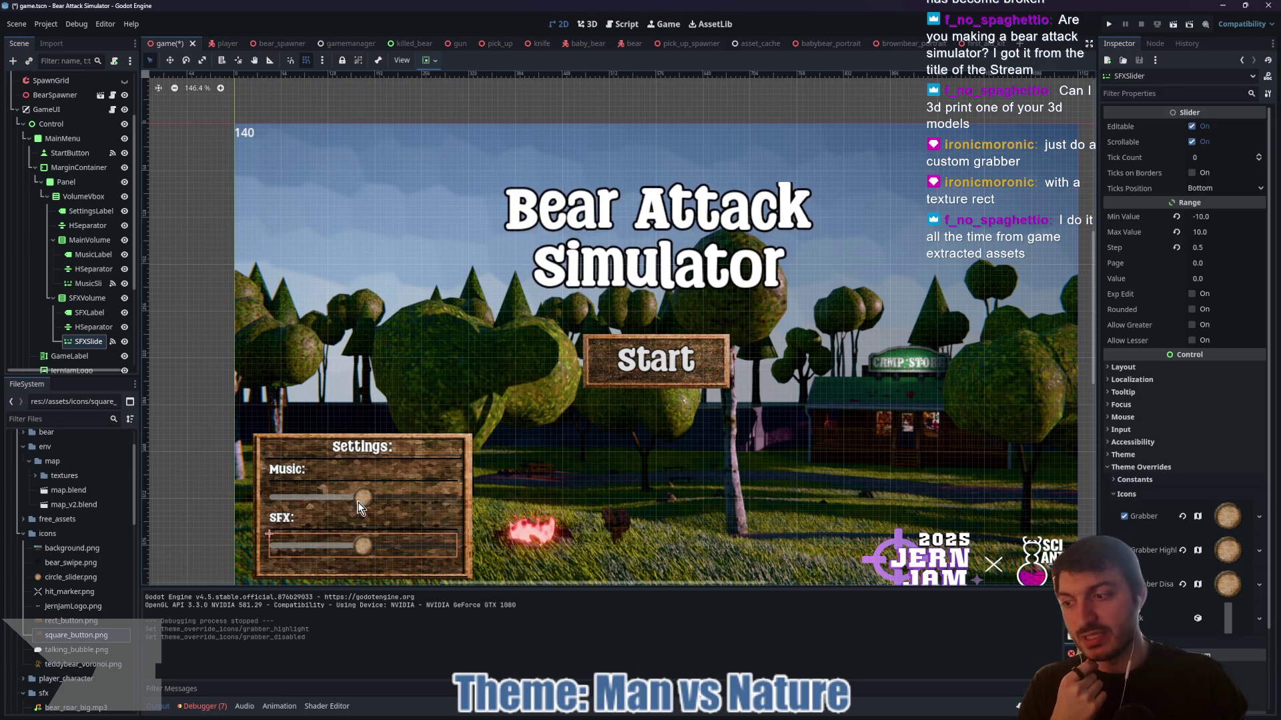
left_click(89, 284)
left_click(1227, 422)
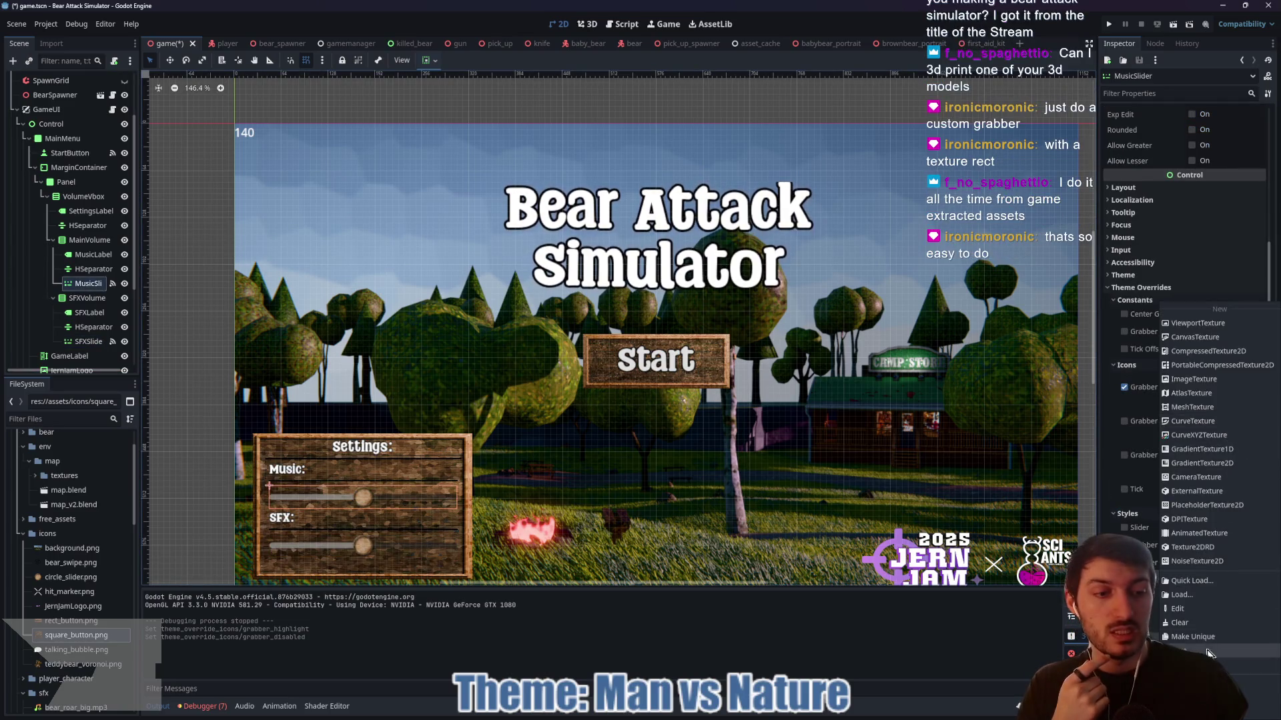
left_click(1232, 454)
left_click(1233, 453)
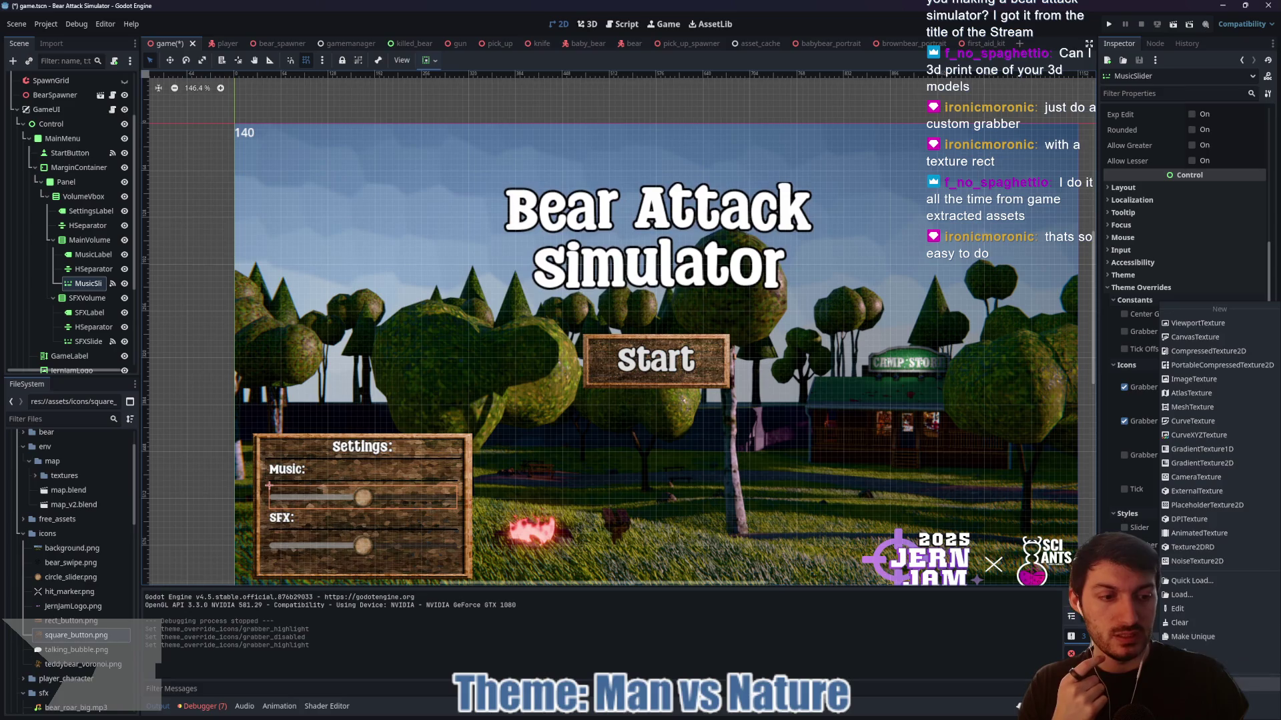
left_click(1156, 627)
key("ctrl+s")
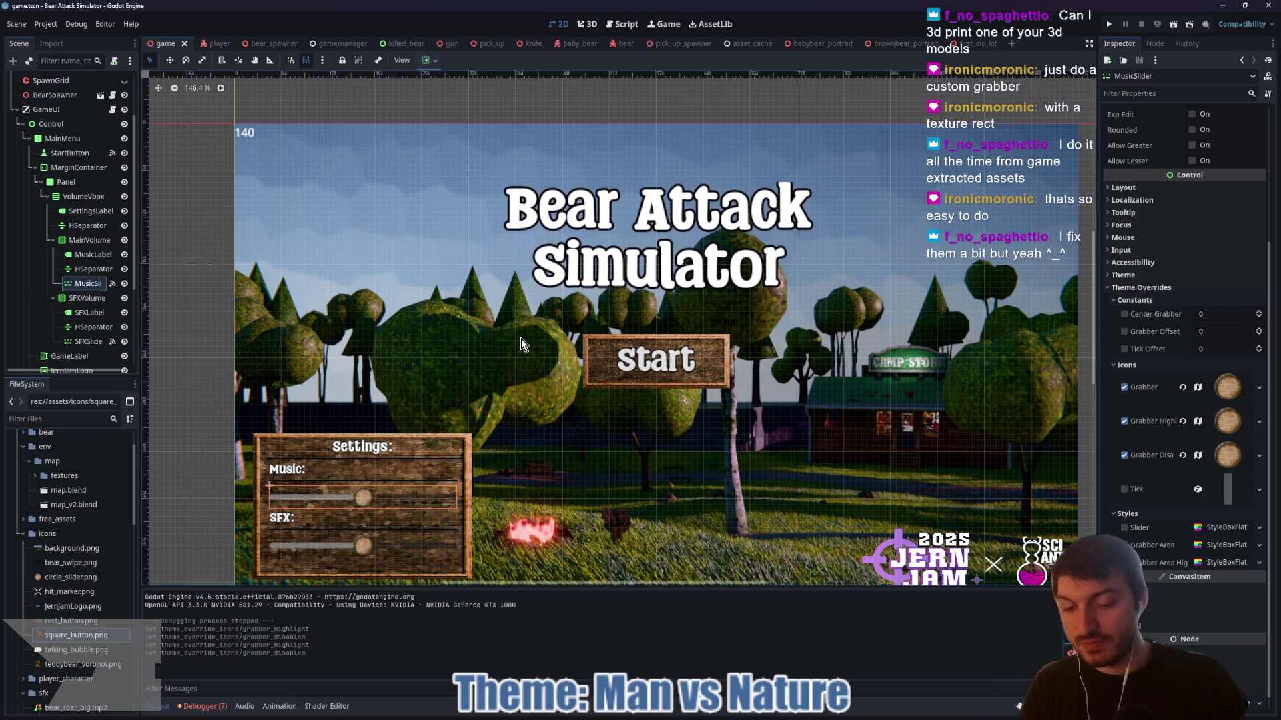
key("F5")
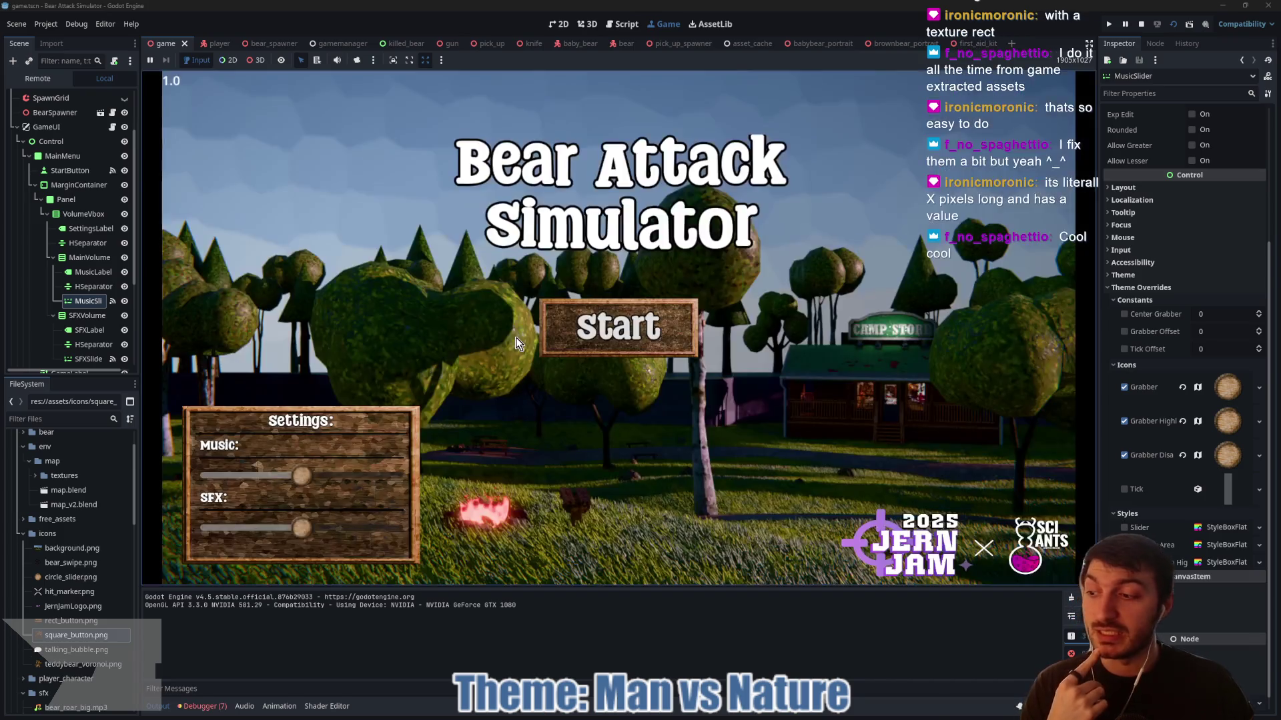
- Drag the Music slider in the running game, then collapse the theme overrides and open game_ui.gd
left_click_drag(298, 492, 243, 482)
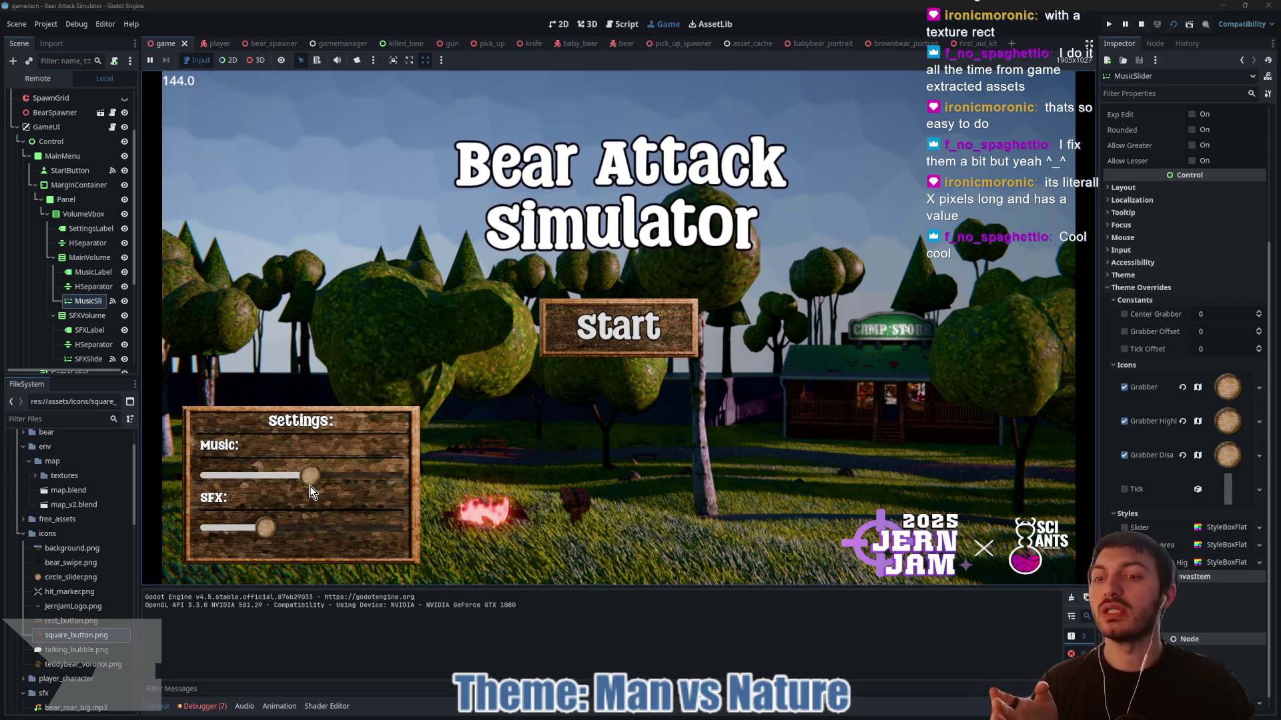
left_click_drag(311, 481, 254, 482)
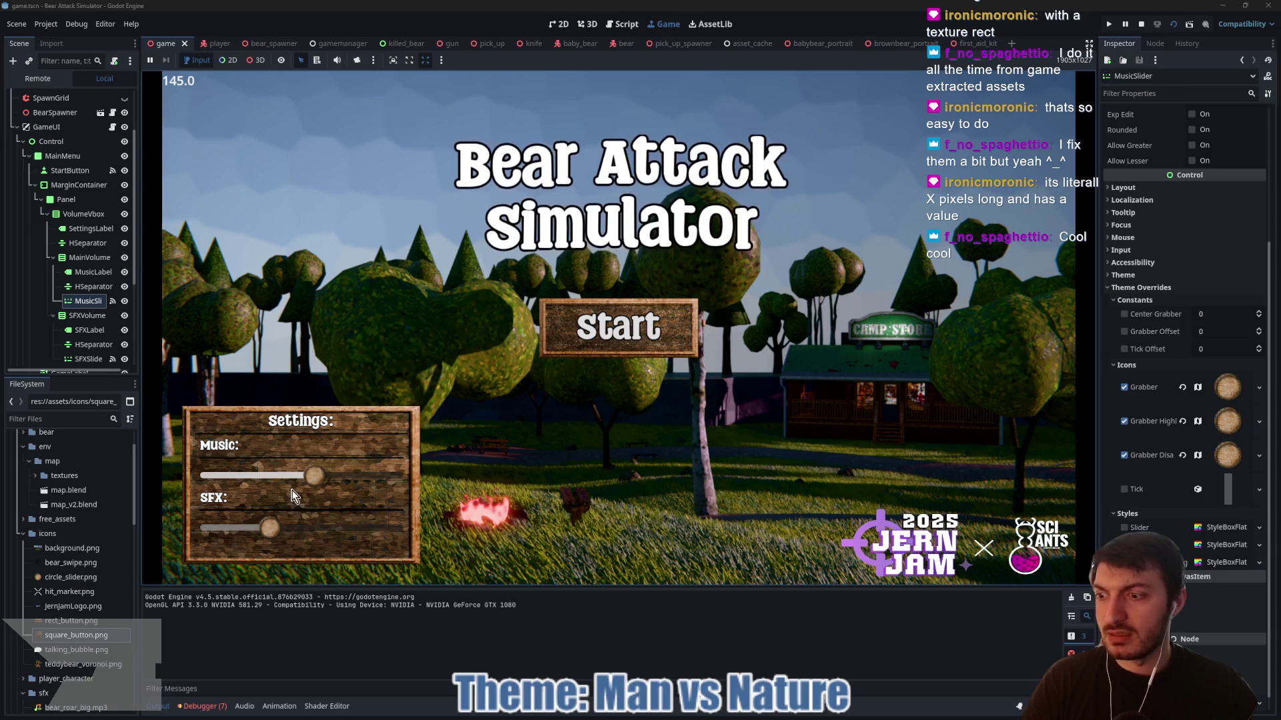
left_click(1134, 300)
scroll(1166, 300, "up", 3)
left_click(1139, 336)
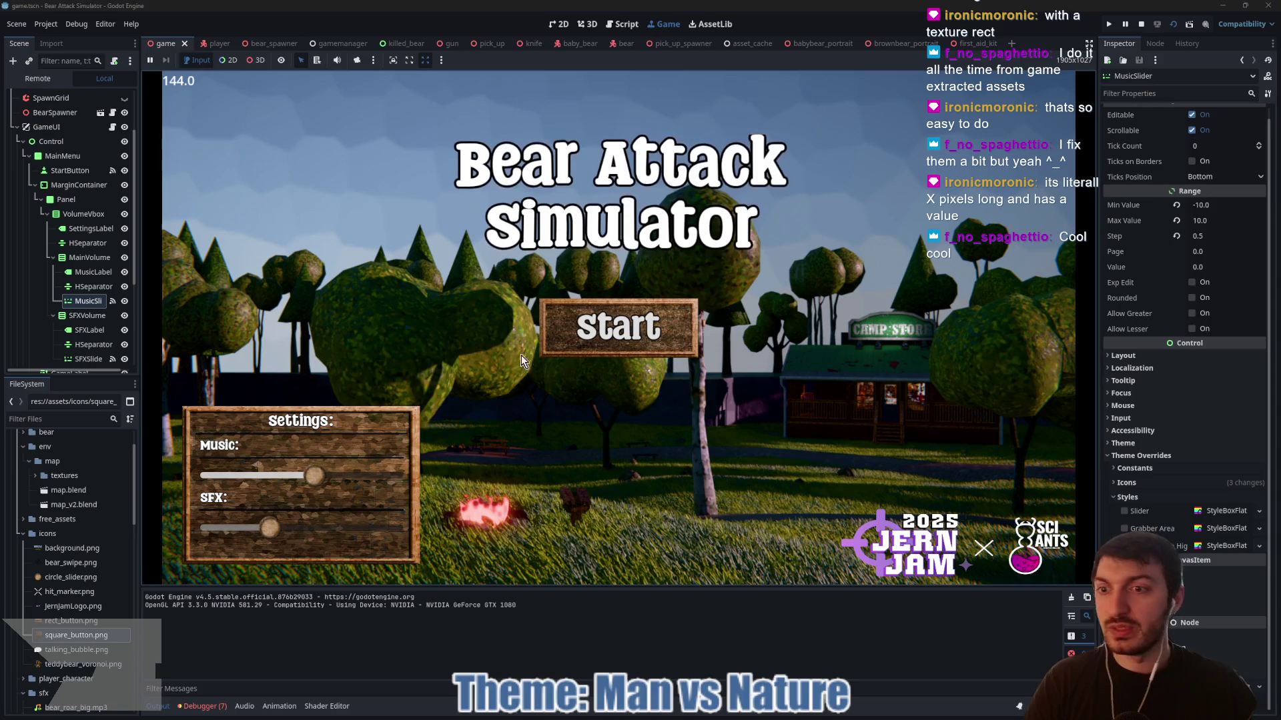
left_click(113, 127)
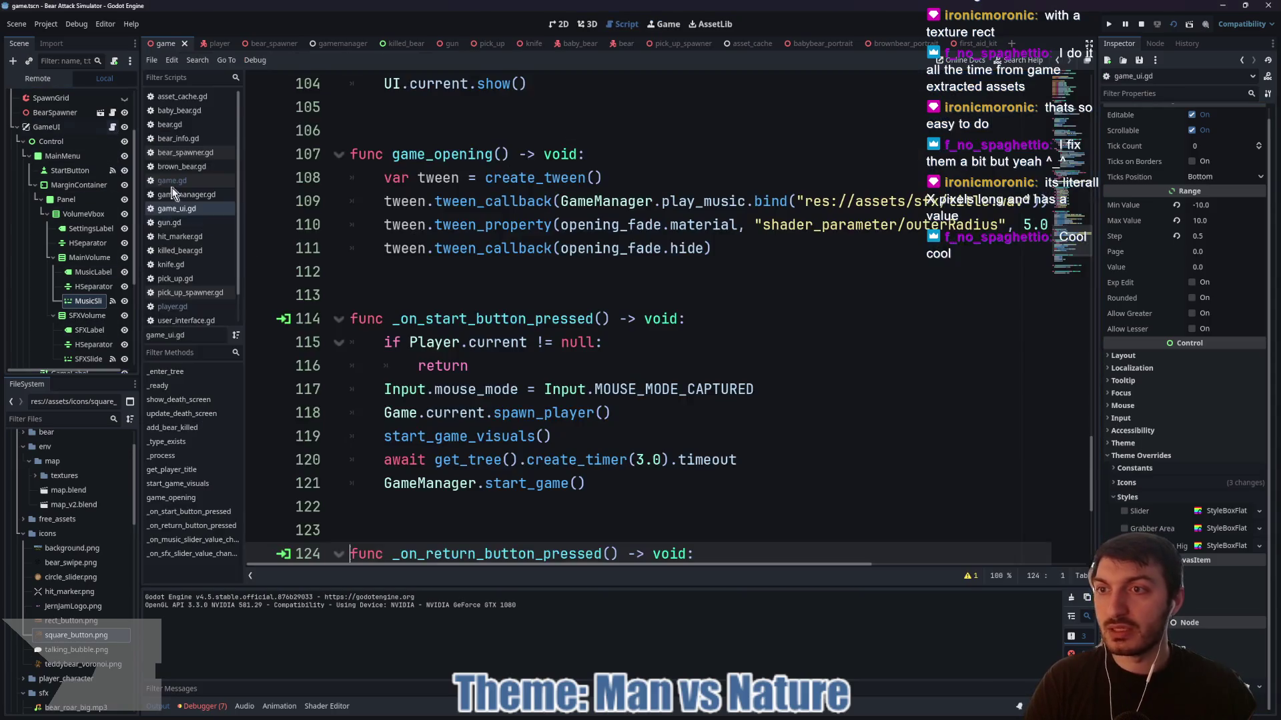
scroll(613, 320, "down", 4)
scroll(576, 320, "down", 1)
left_click(507, 389)
left_click(654, 413)
double_click(546, 414)
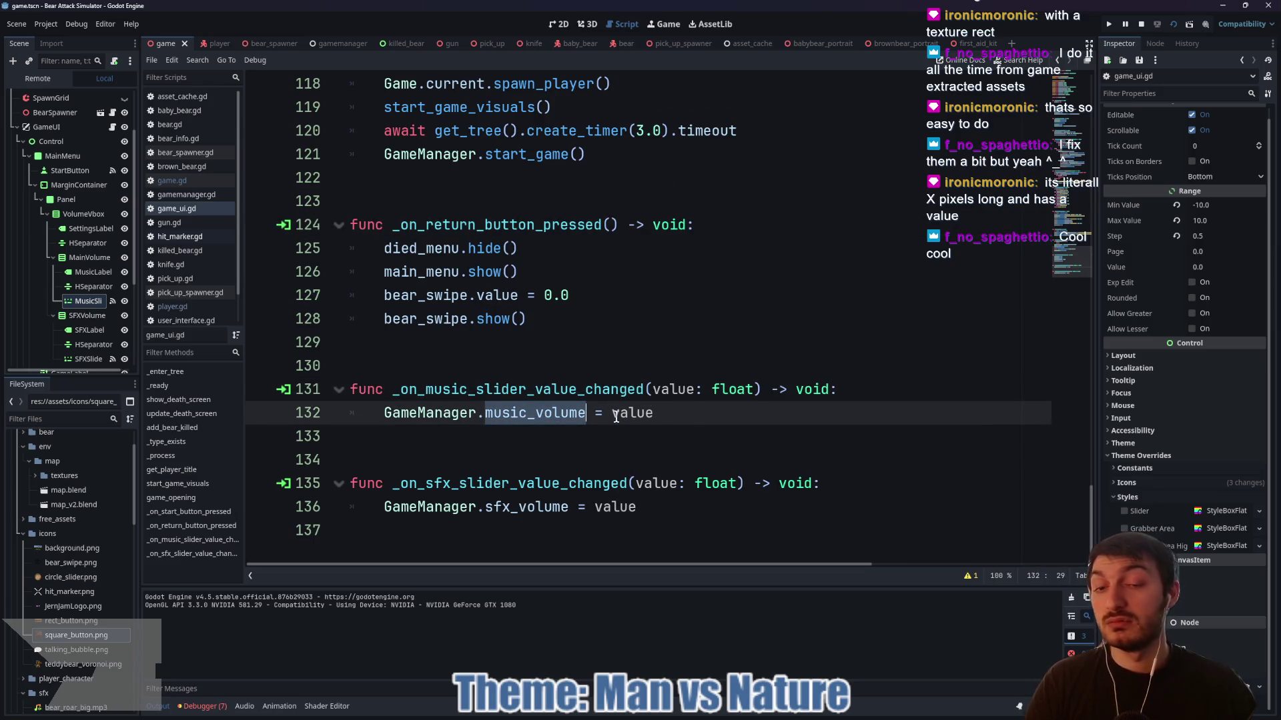
left_click(674, 412)
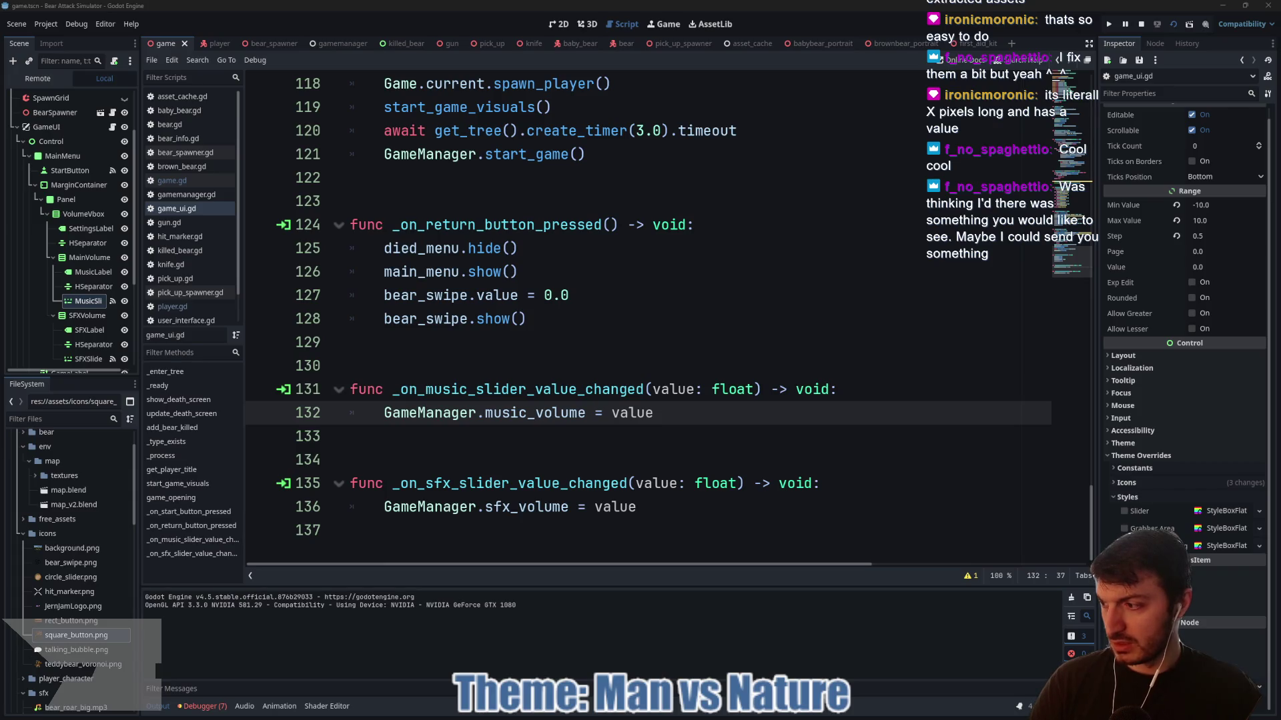
- Save Chrome's Photopea audio download as title_loop.wav in the project's assets/sfx folder
key("alt+Tab")
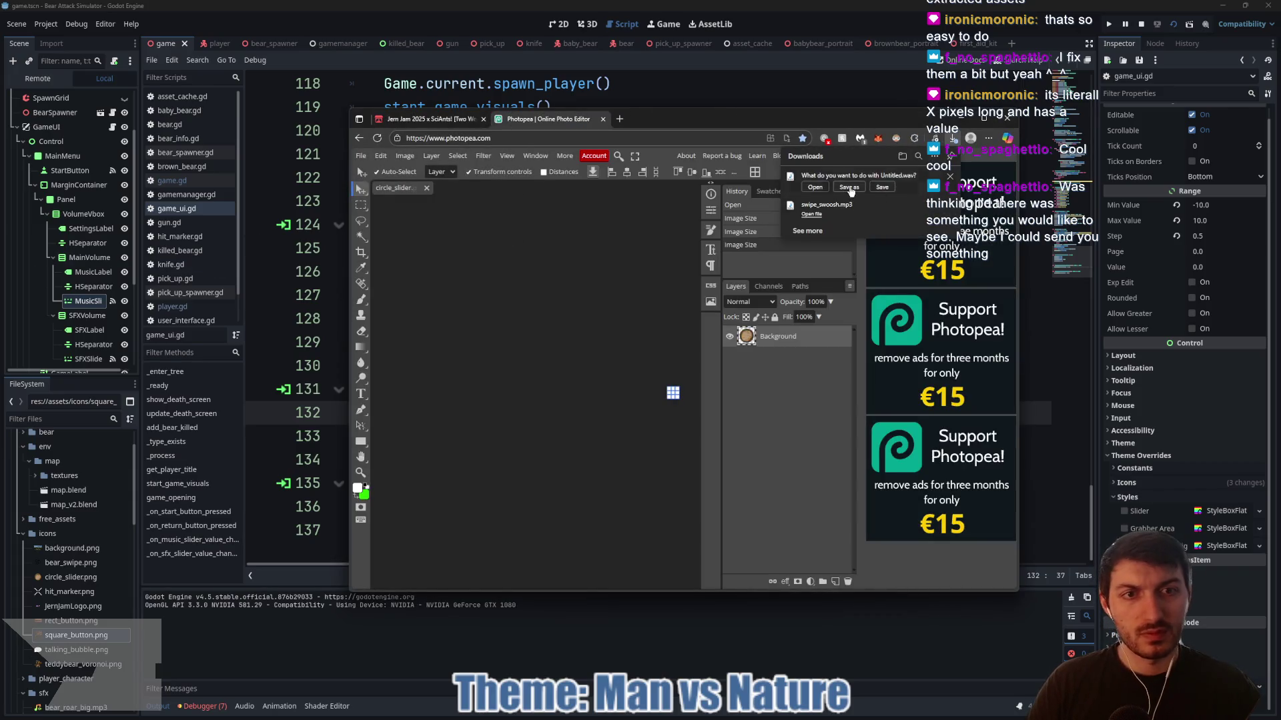
left_click(850, 187)
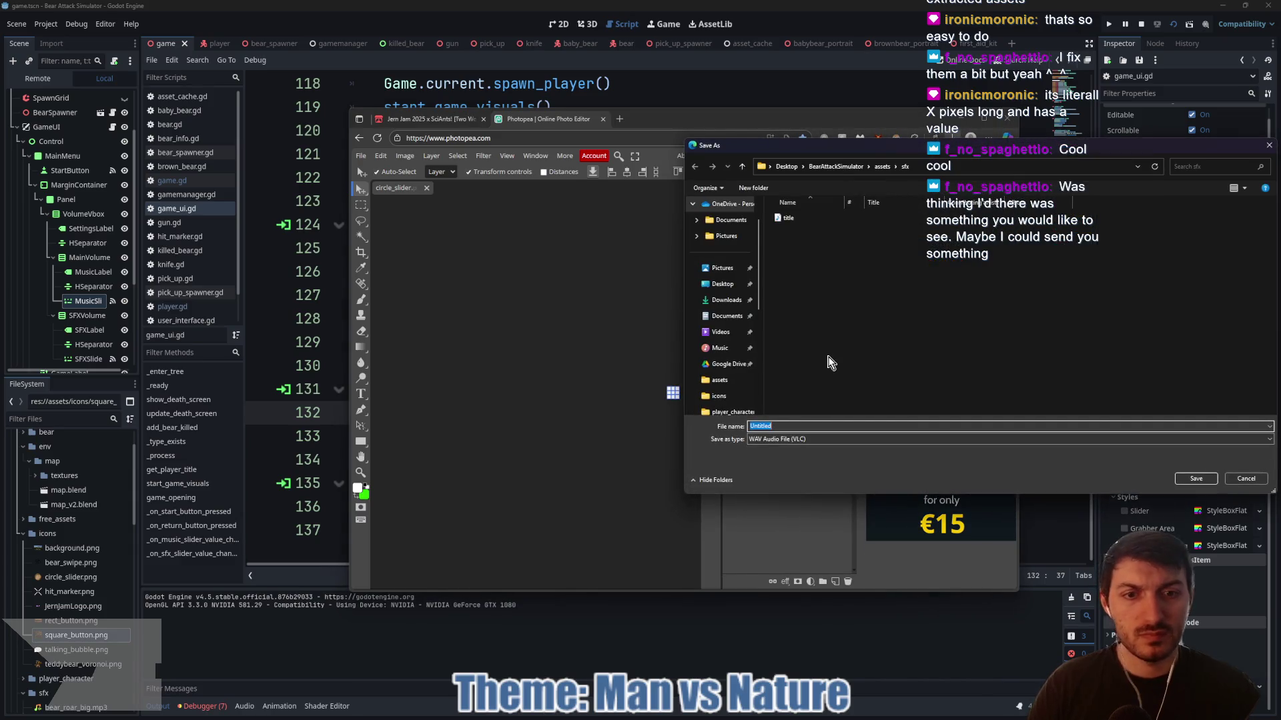
type("title_loop")
left_click(1187, 475)
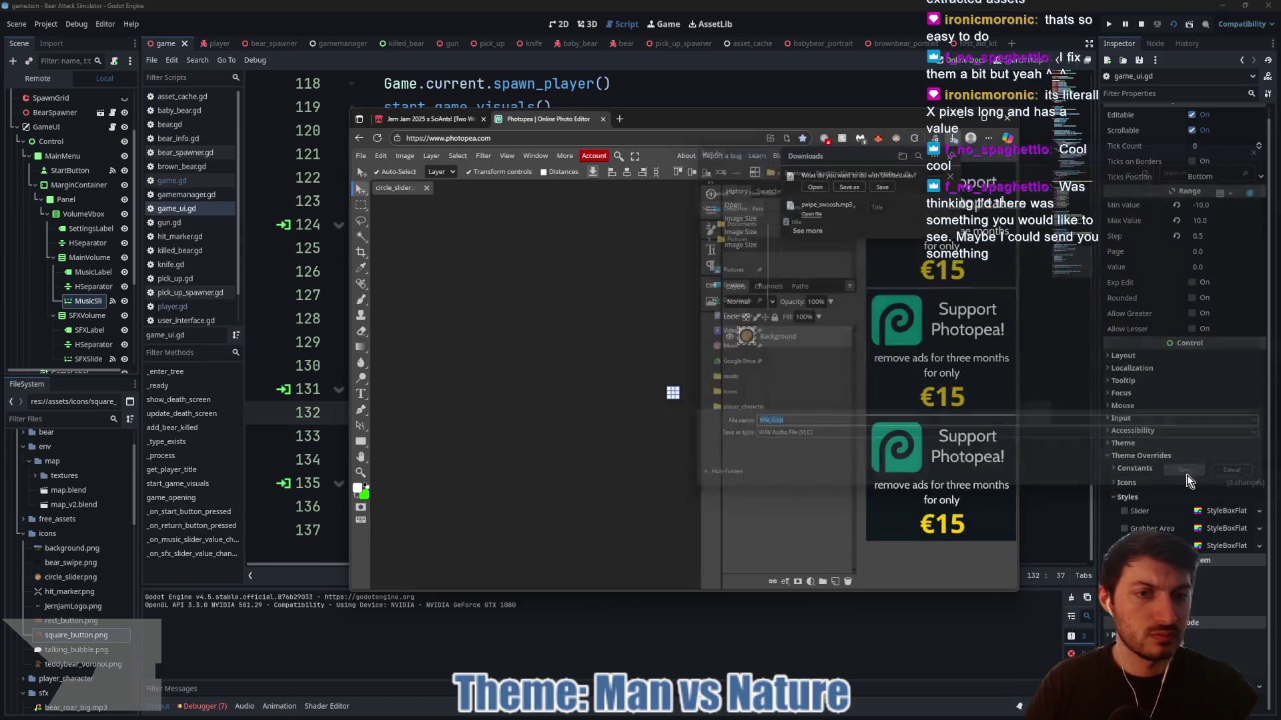
left_click(719, 86)
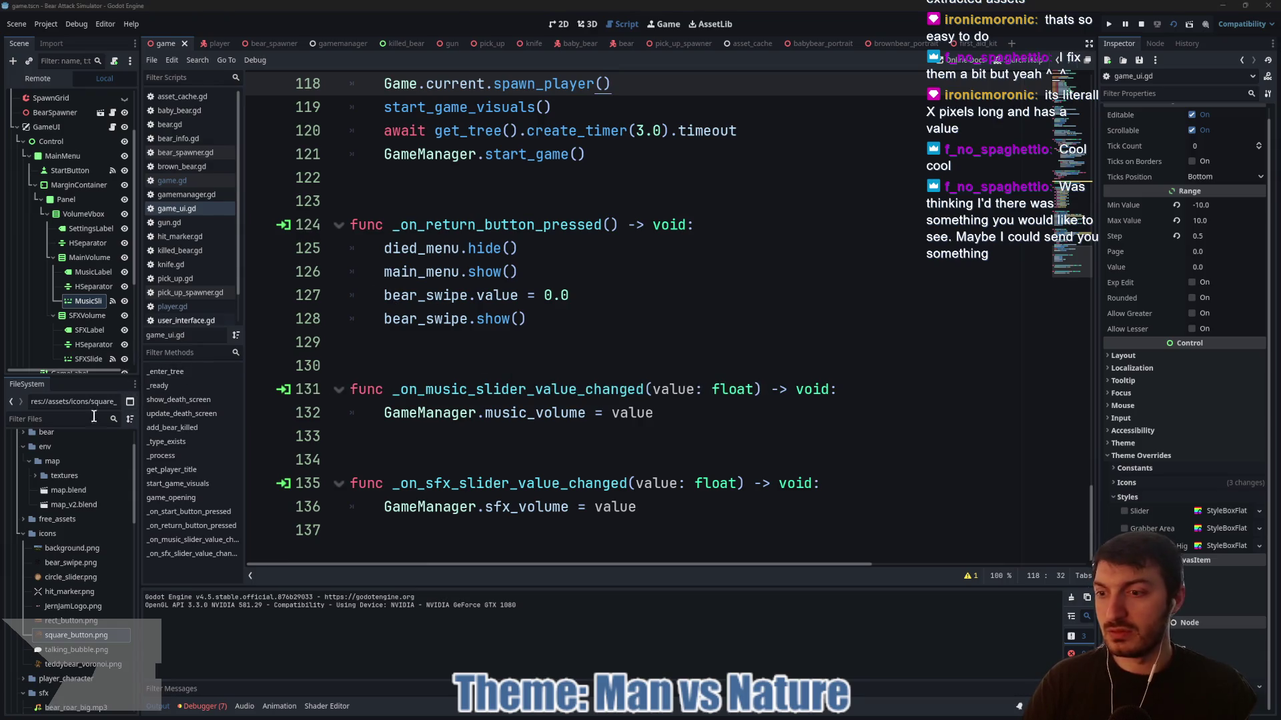
- Copy the resource path of title_loop.wav from the sfx folder in FileSystem
scroll(70, 541, "up", 2)
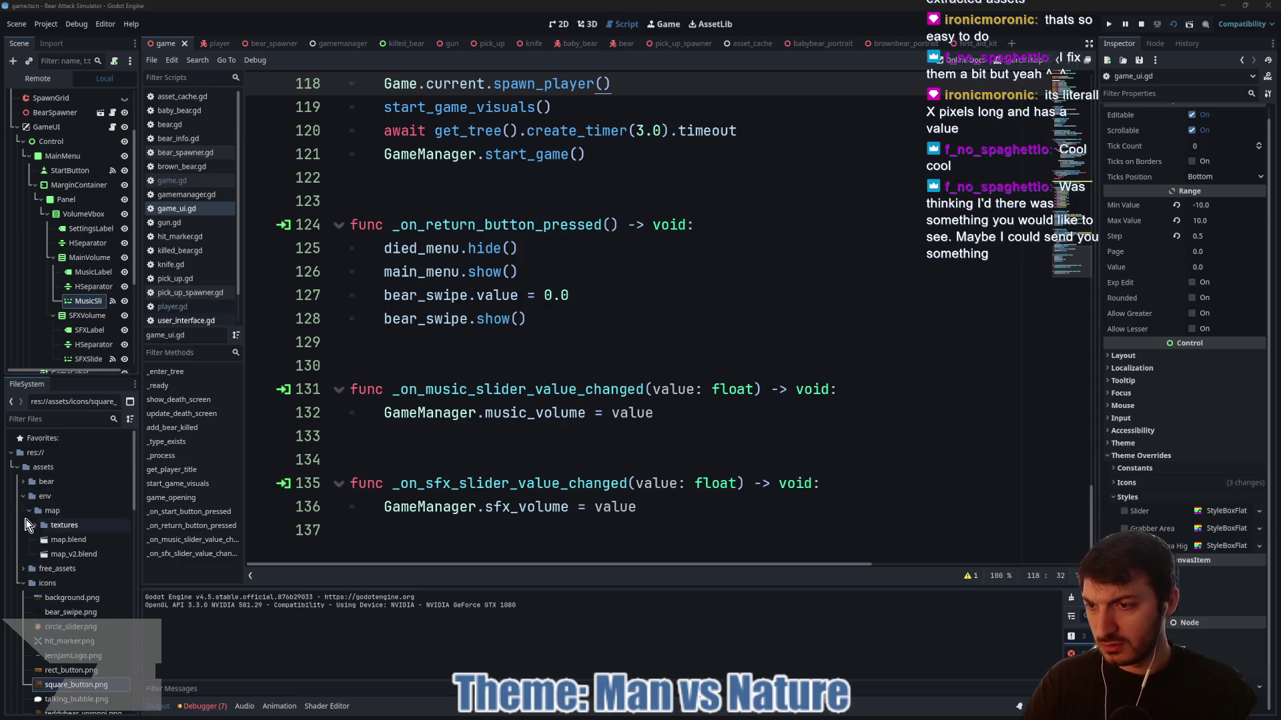
left_click(23, 582)
scroll(26, 608, "down", 3)
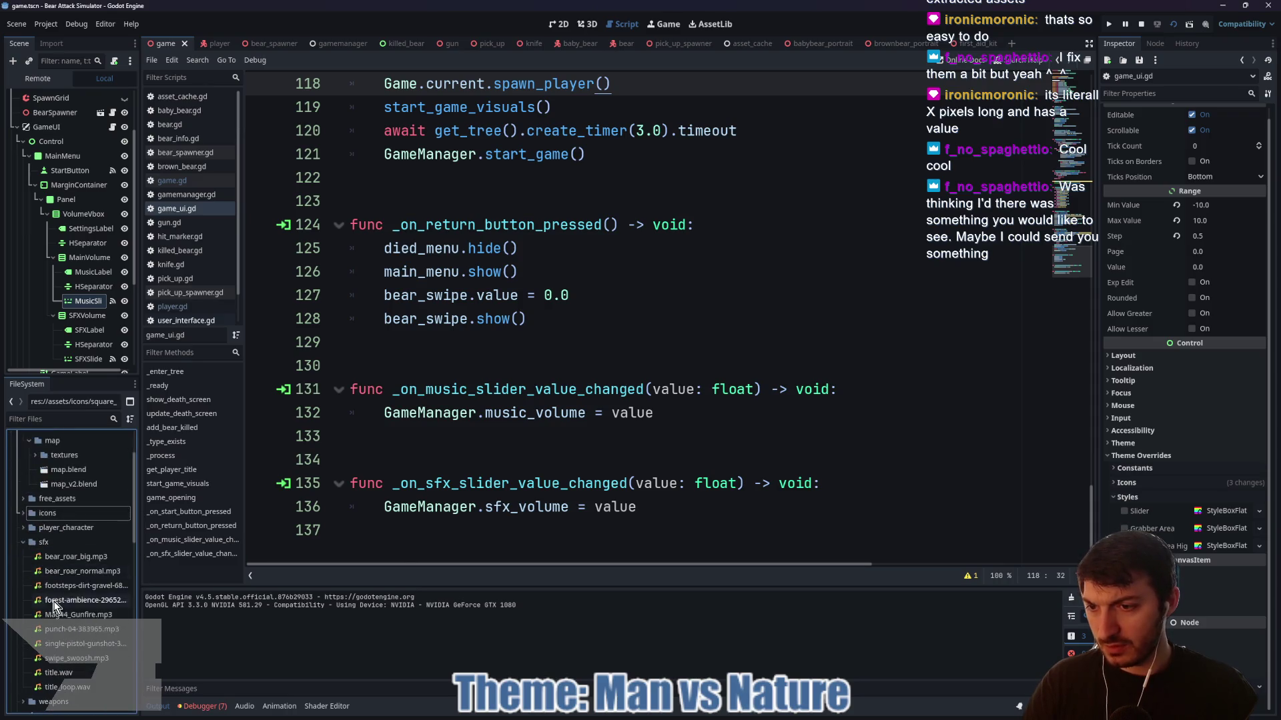
right_click(71, 687)
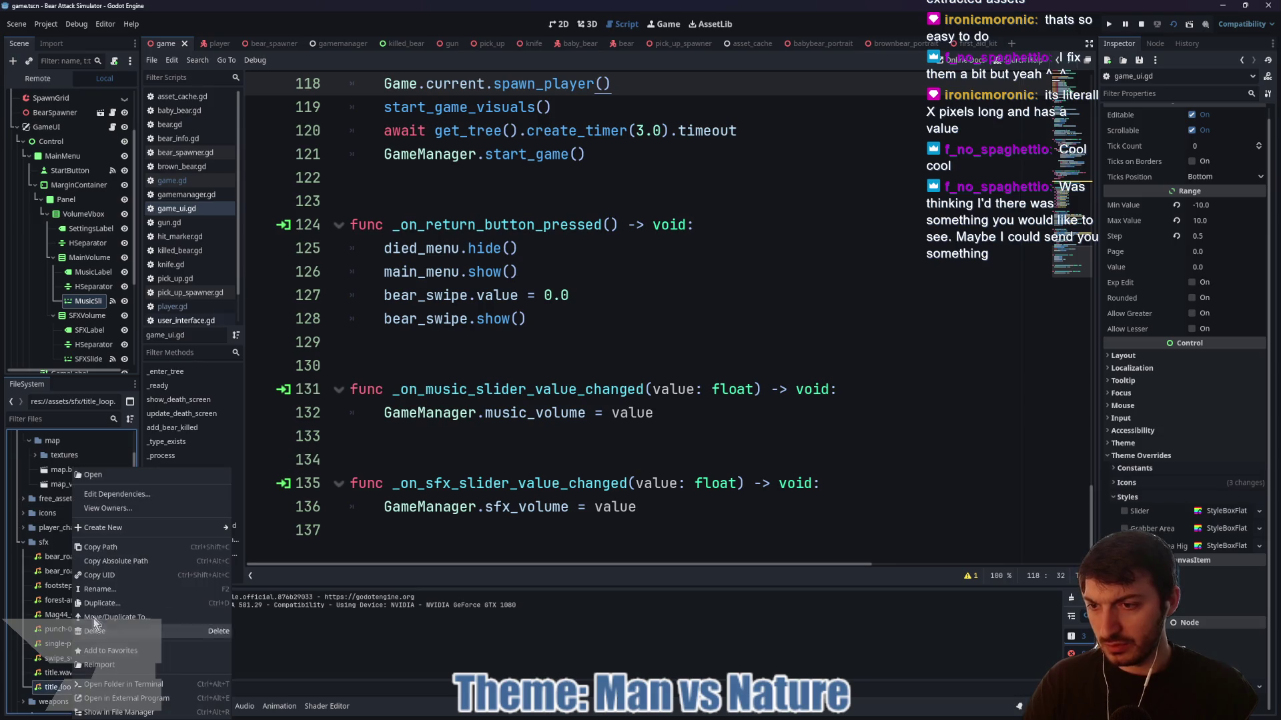
left_click(129, 555)
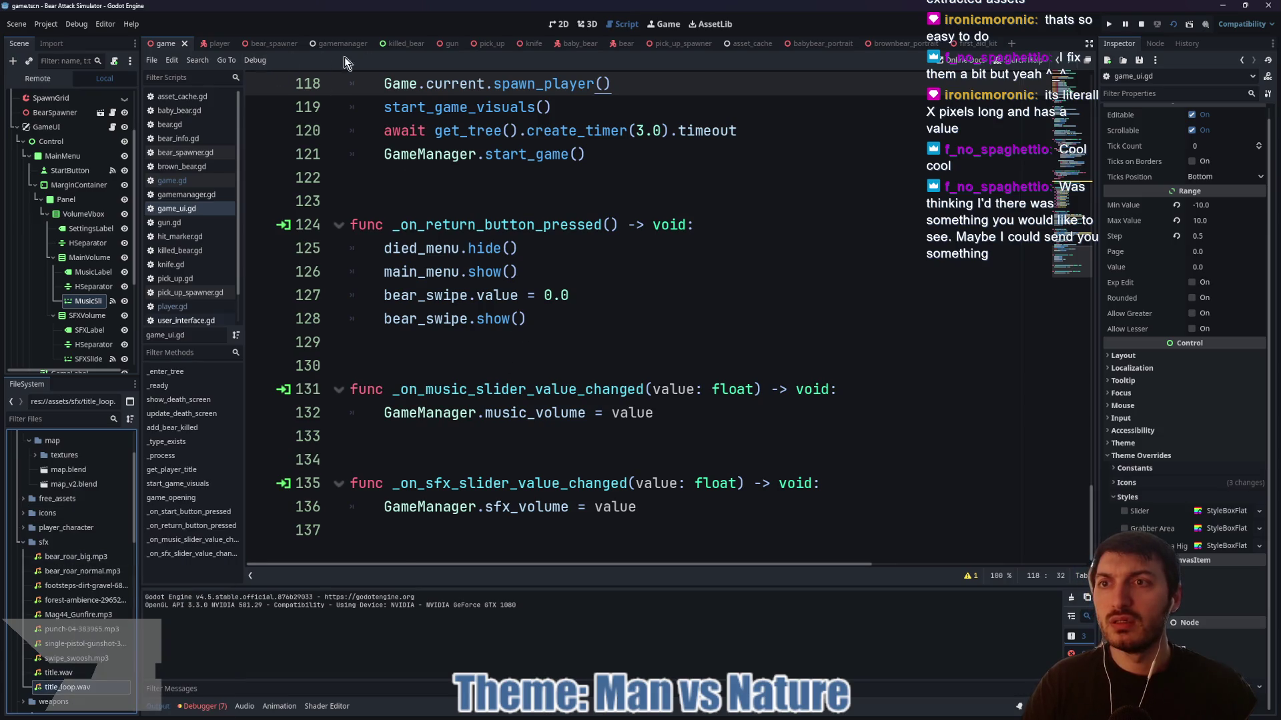
- Look through the gamemanager script, then return to the game scene's GameUI script
left_click(342, 43)
scroll(577, 325, "down", 5)
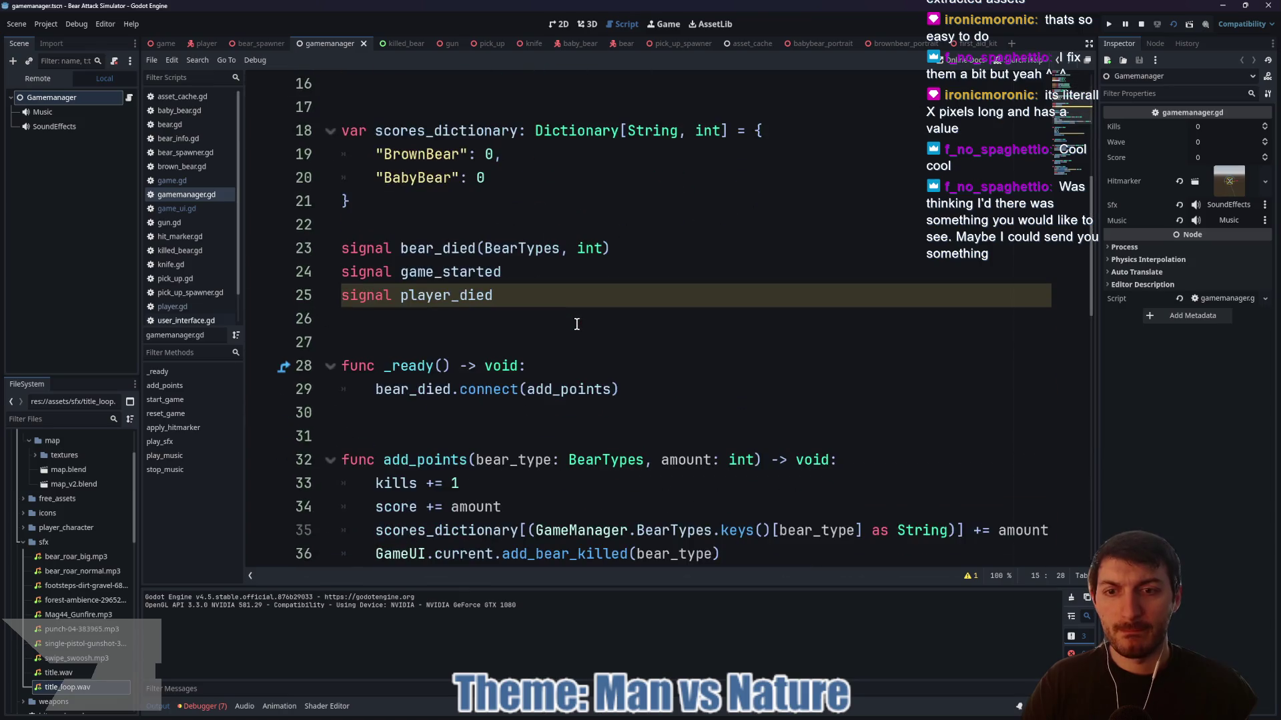
scroll(577, 327, "down", 4)
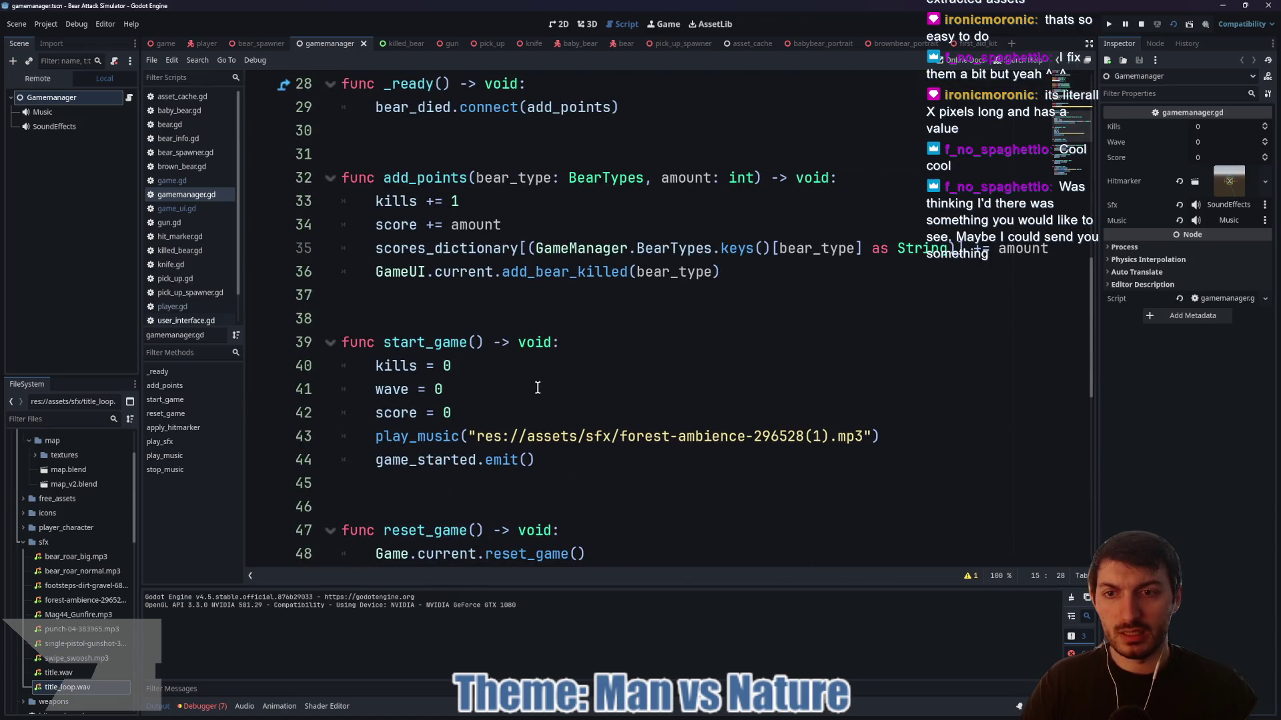
scroll(583, 426, "down", 8)
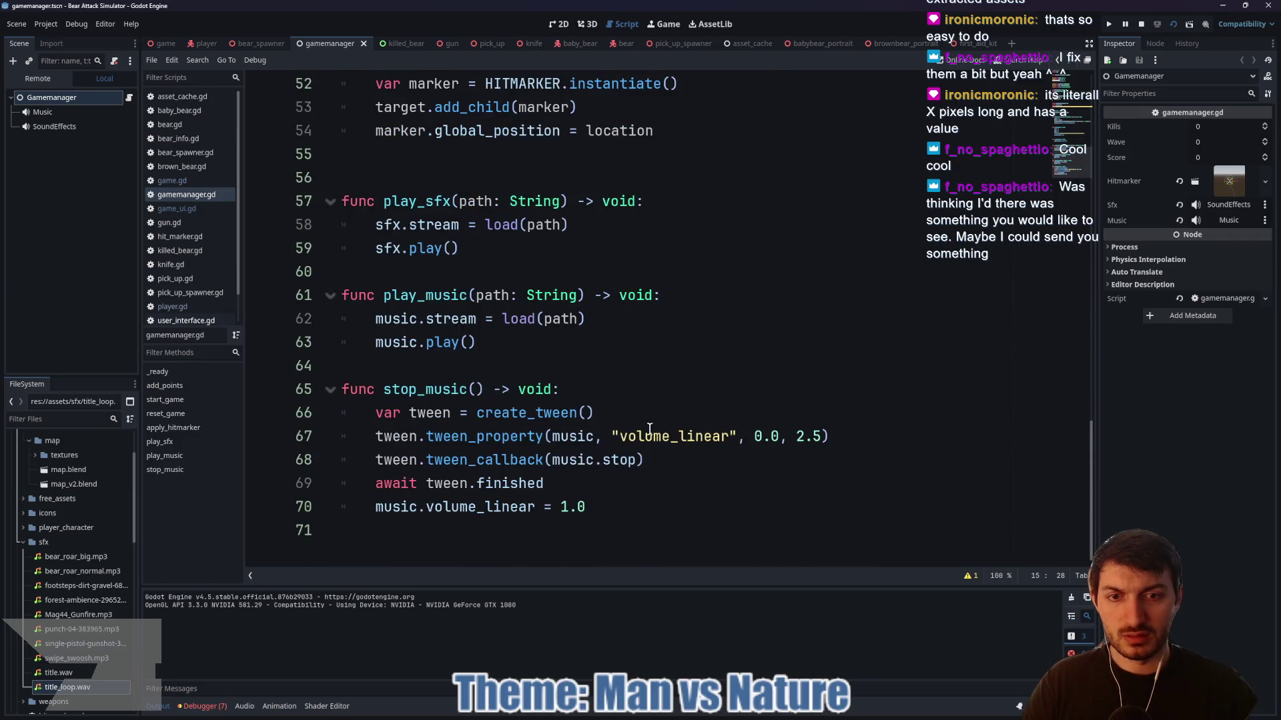
scroll(649, 427, "up", 16)
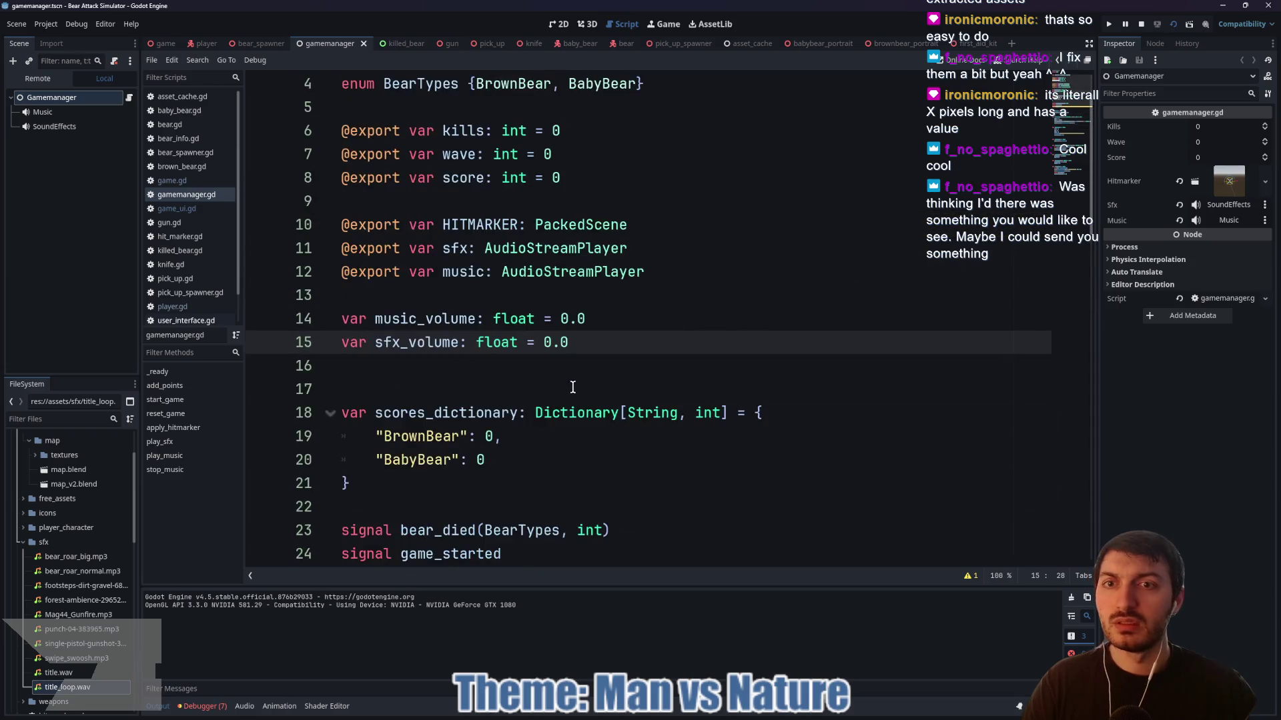
scroll(572, 387, "up", 1)
left_click(163, 43)
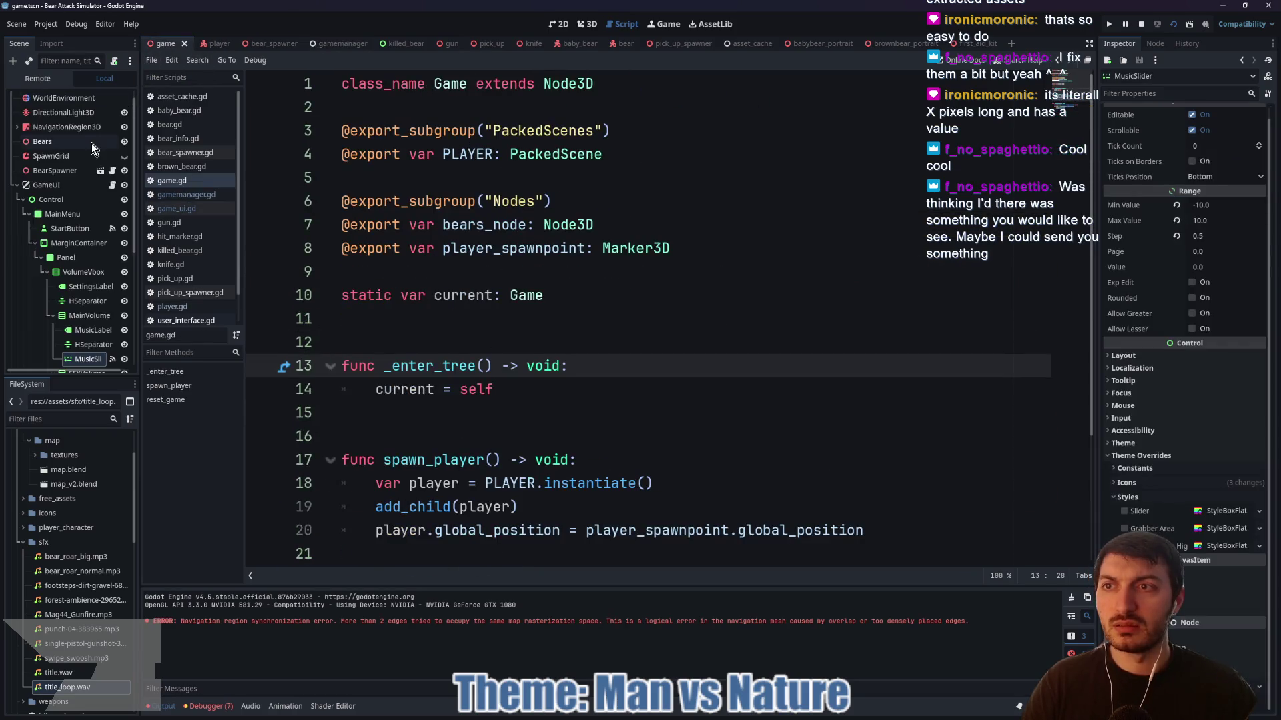
scroll(511, 268, "down", 2)
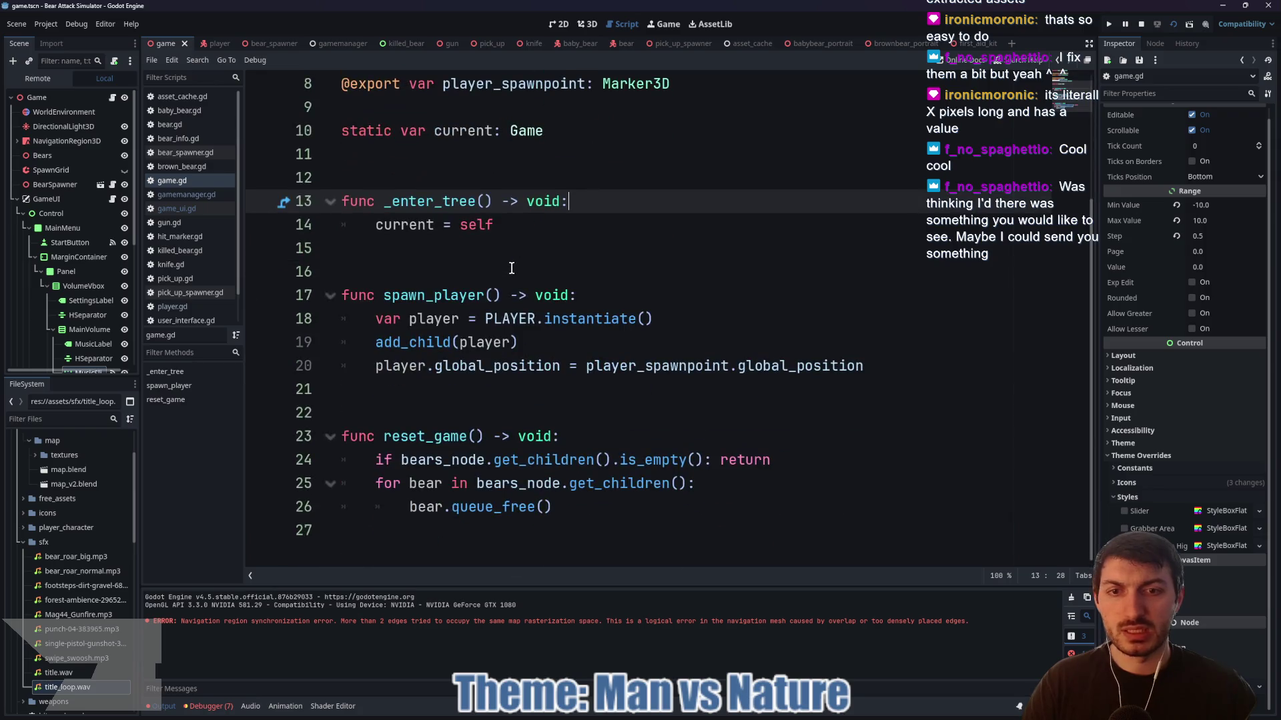
scroll(612, 295, "up", 2)
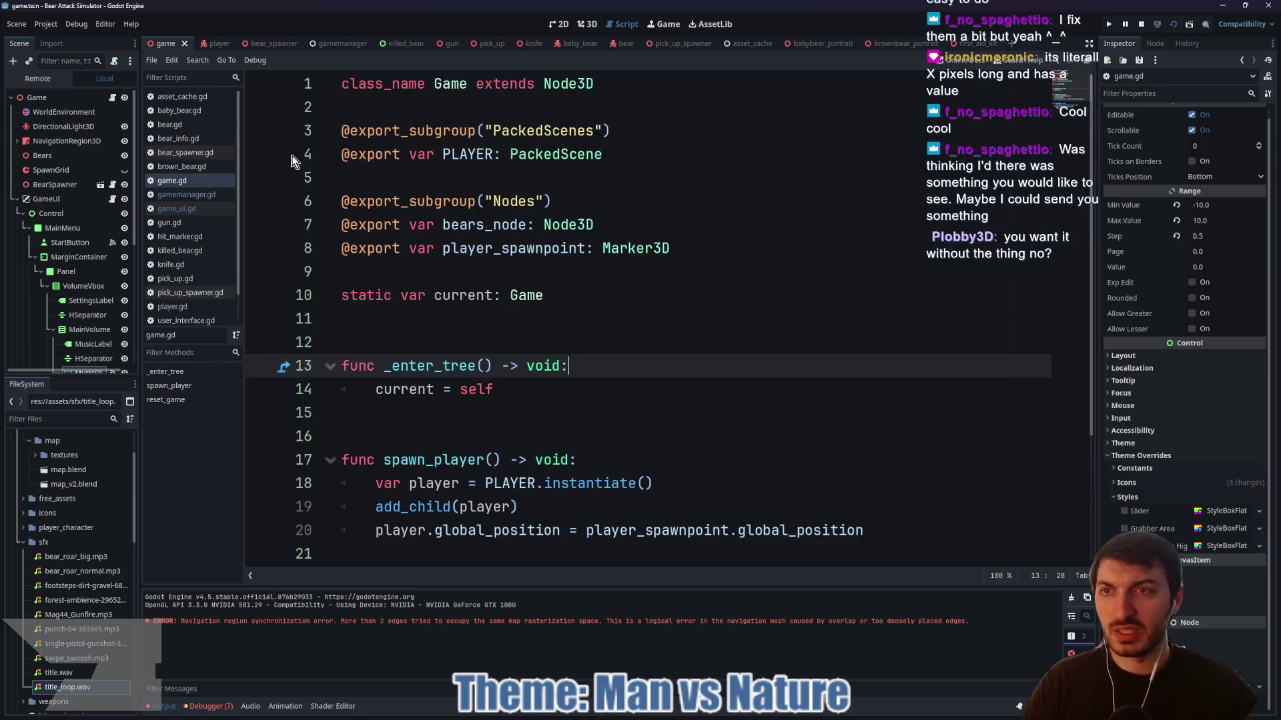
scroll(504, 268, "down", 2)
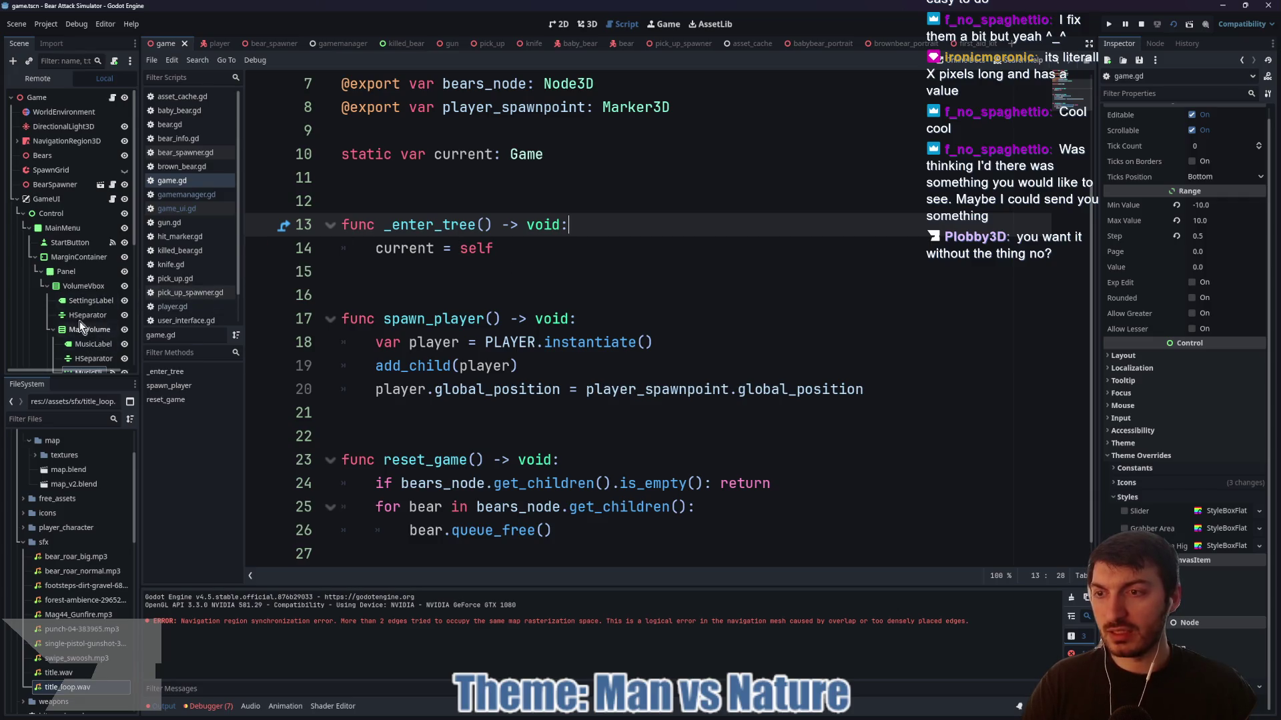
left_click(112, 200)
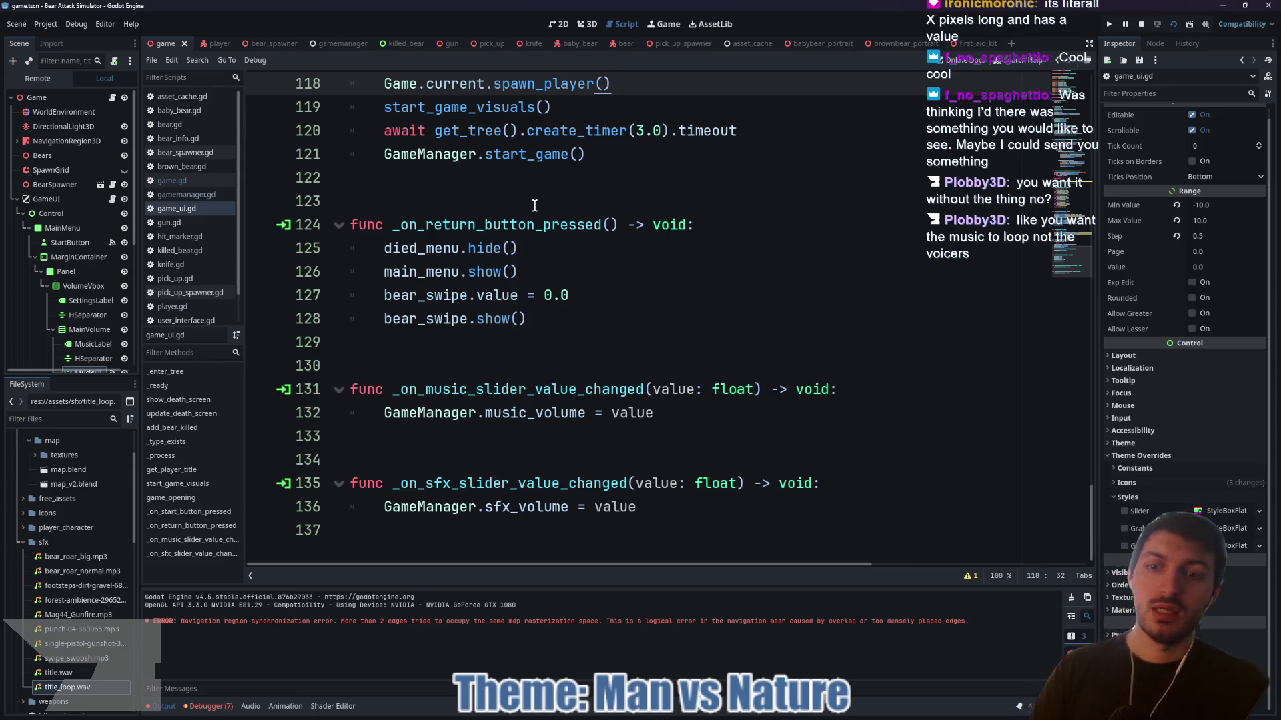
- Replace the title.wav path on line 109 with res://assets/sfx/title_loop.wav and save
scroll(587, 287, "up", 5)
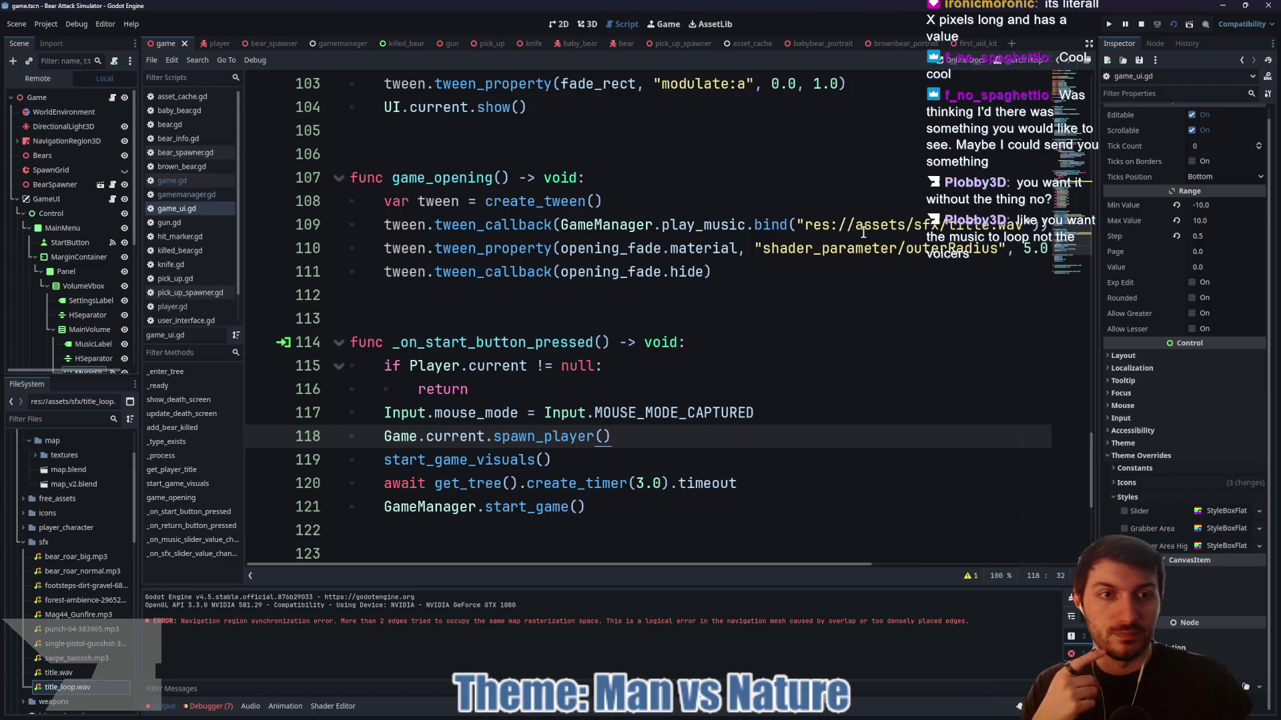
left_click(805, 225)
left_click_drag(805, 225, 1024, 226)
type("res://assets/sfx/title_loop.wav")
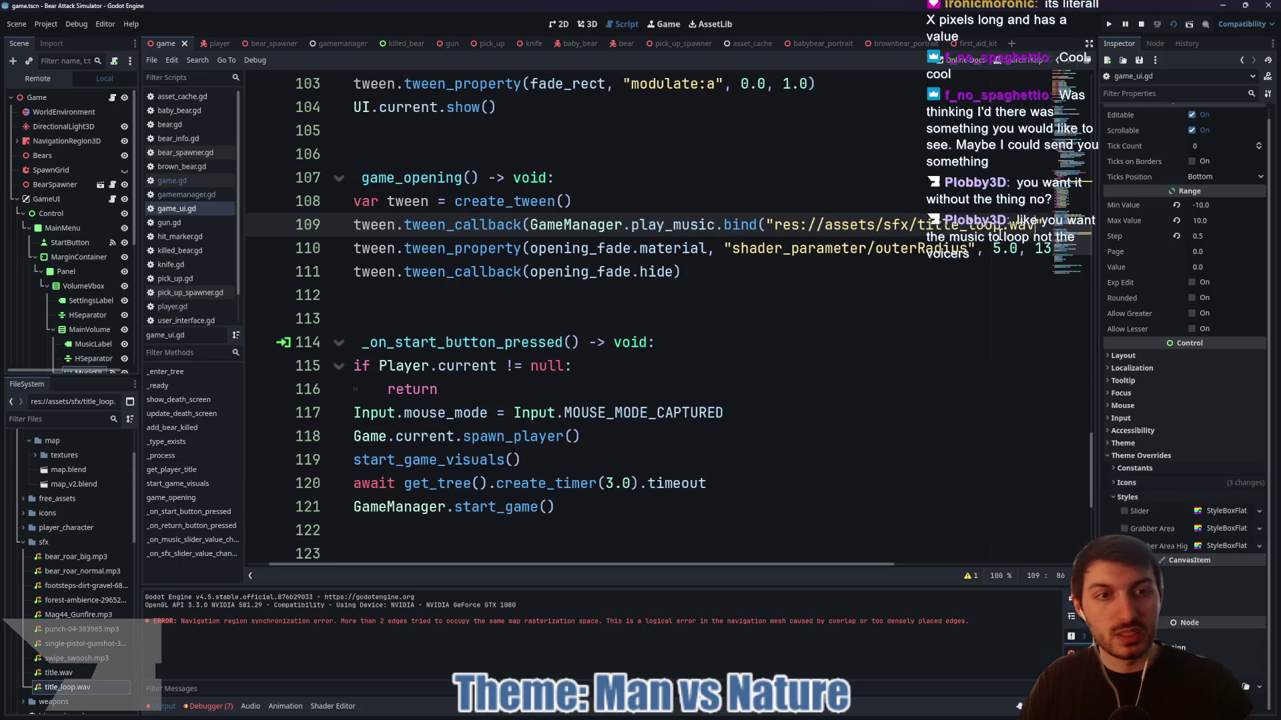
key("ctrl+s")
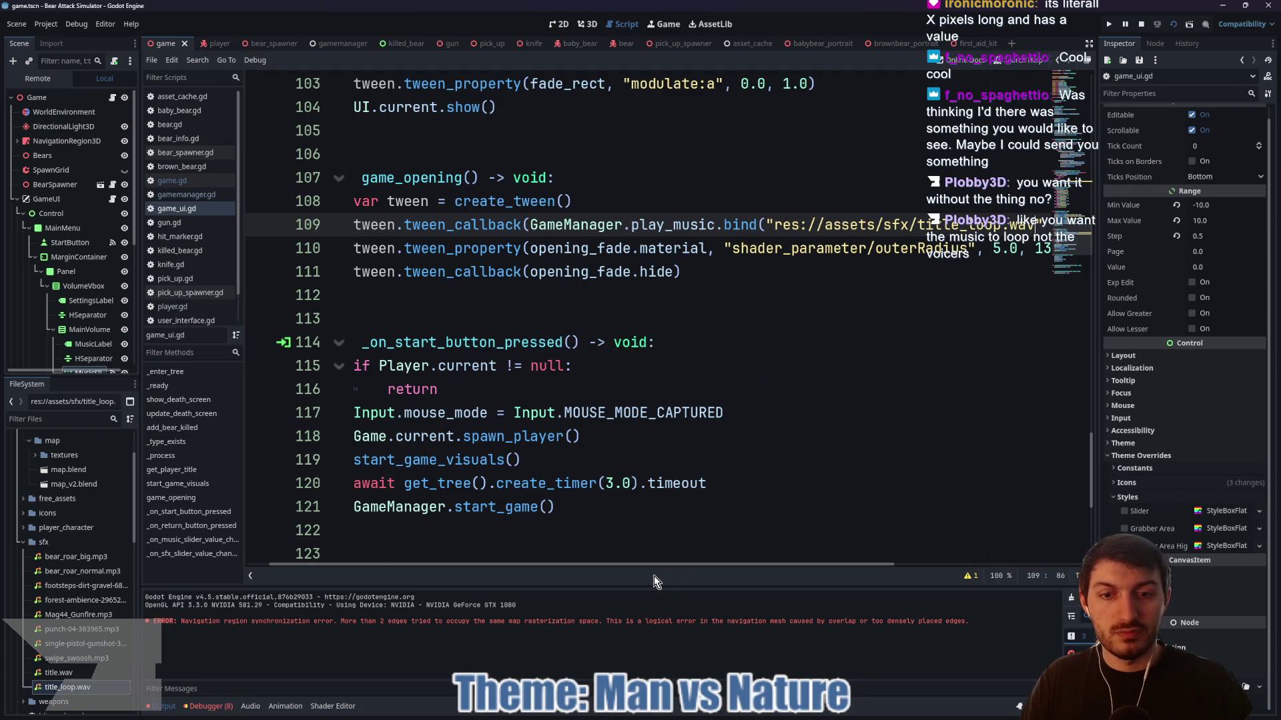
mouse_move(644, 572)
left_mouse_down()
mouse_move(751, 559)
mouse_move(672, 564)
left_mouse_up()
- Jump to play_music in gamemanager.gd and add a new line after music.play()
left_click(633, 227, "ctrl")
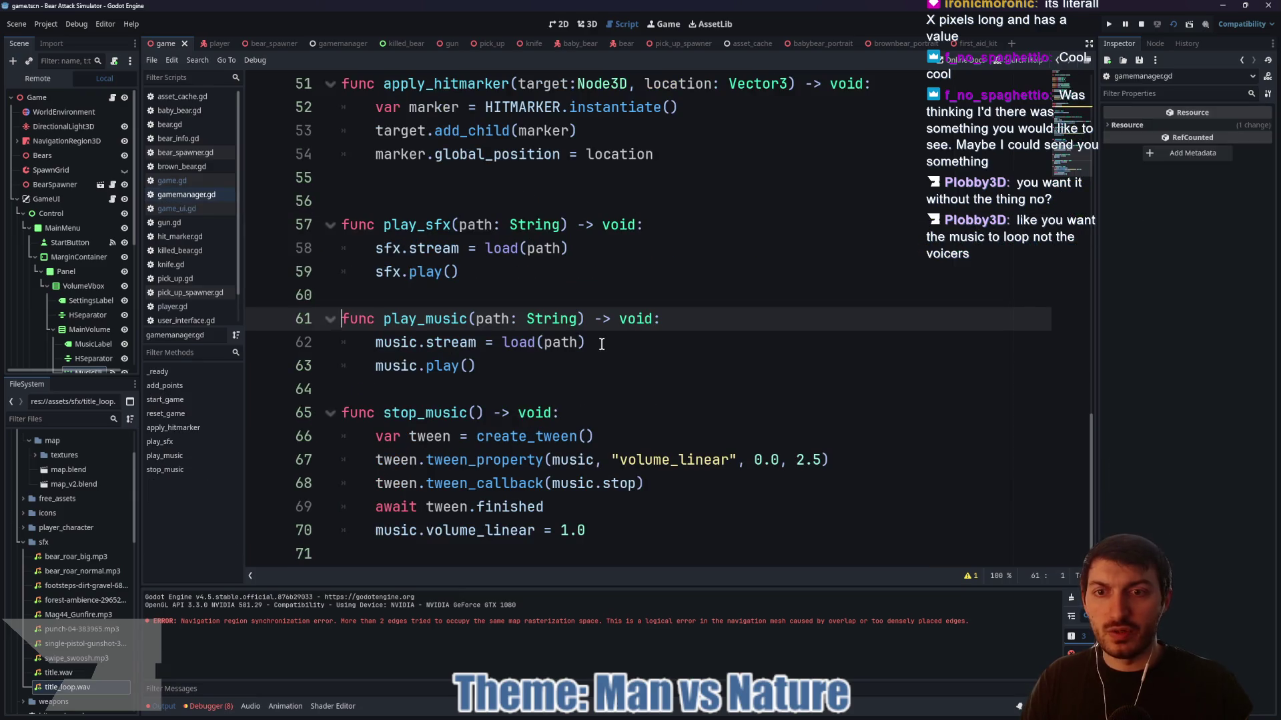
left_click(623, 334)
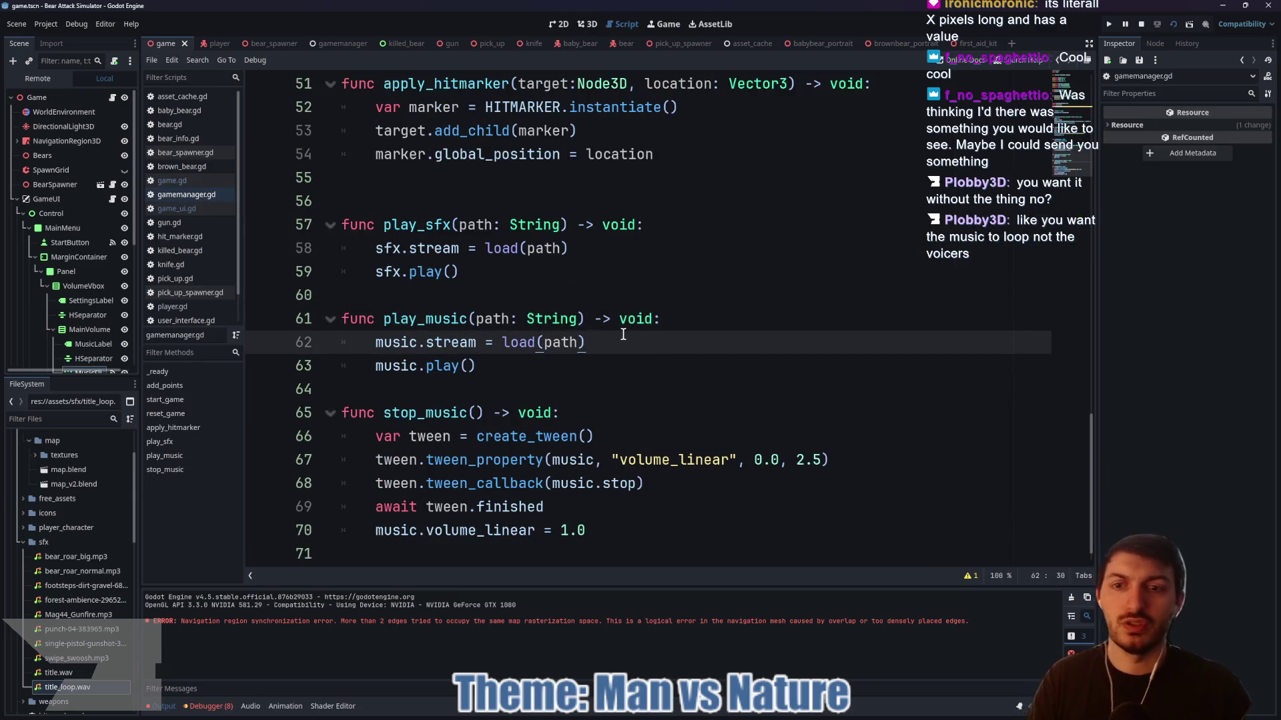
left_click(505, 376)
key("Return")
- Try setting music.playback_type on the new line, then delete it and save the script
type("music.l")
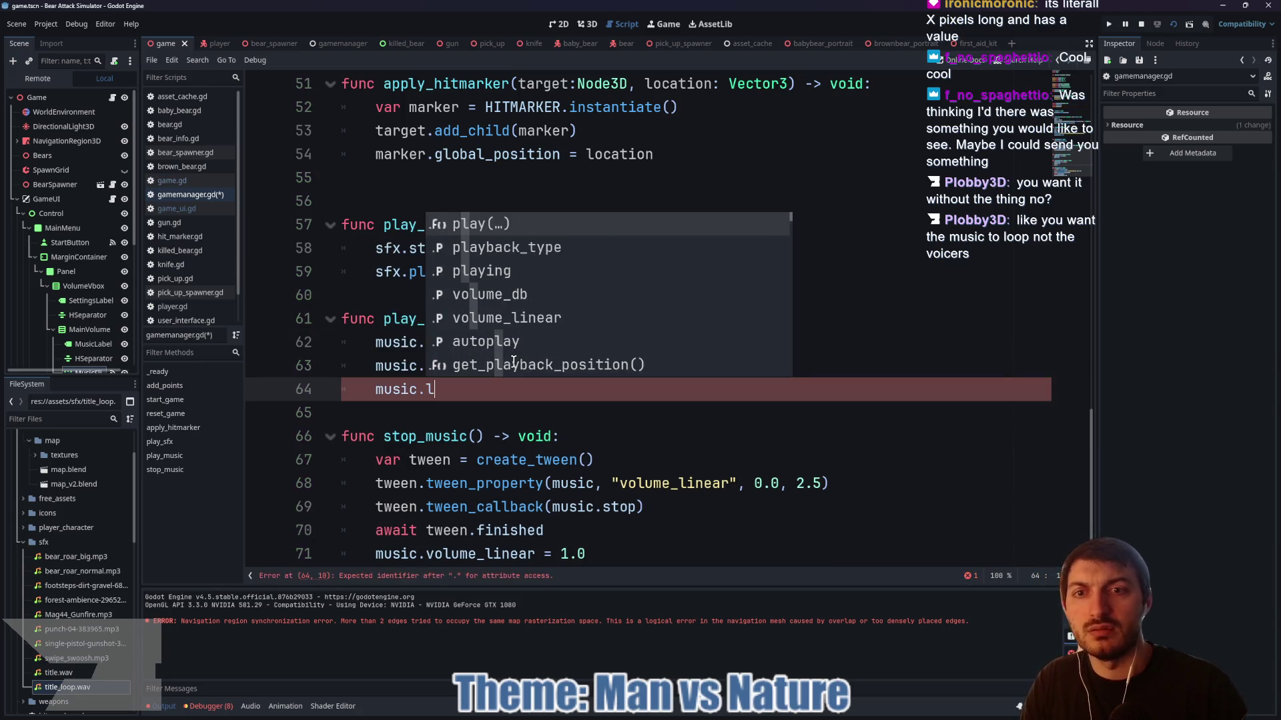
key("BackSpace")
type("pl")
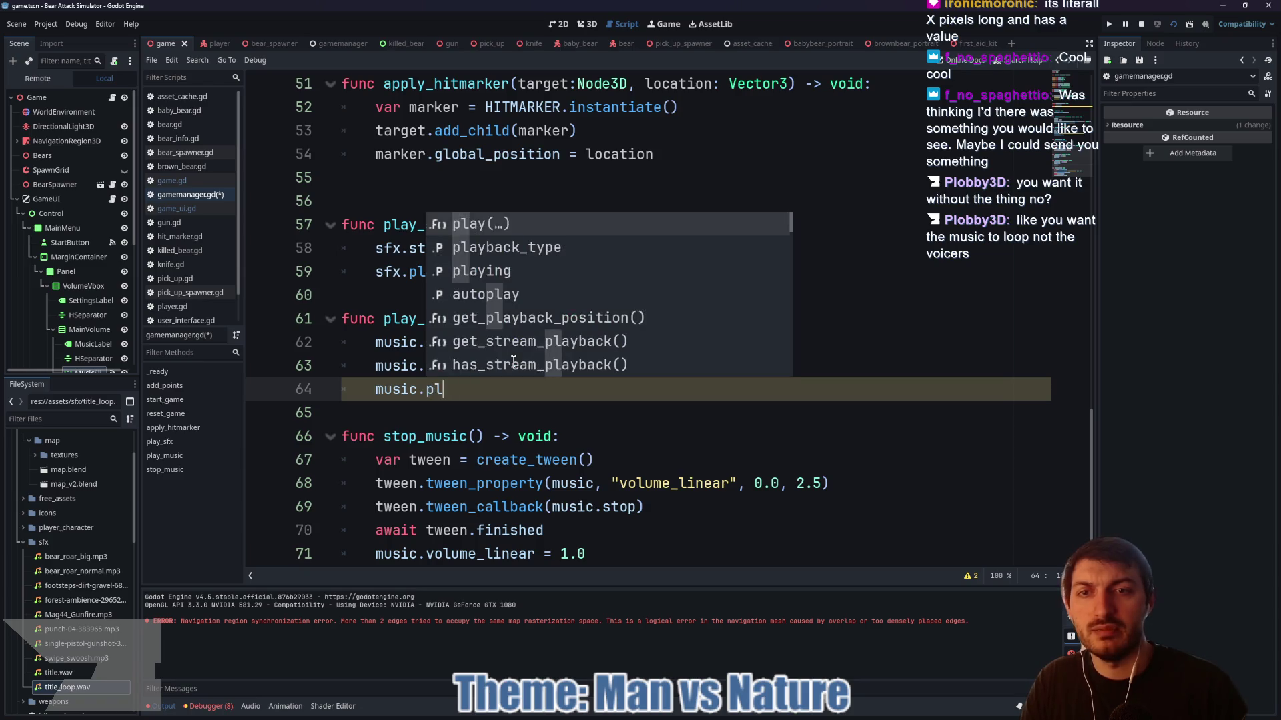
key("Down")
key("Return")
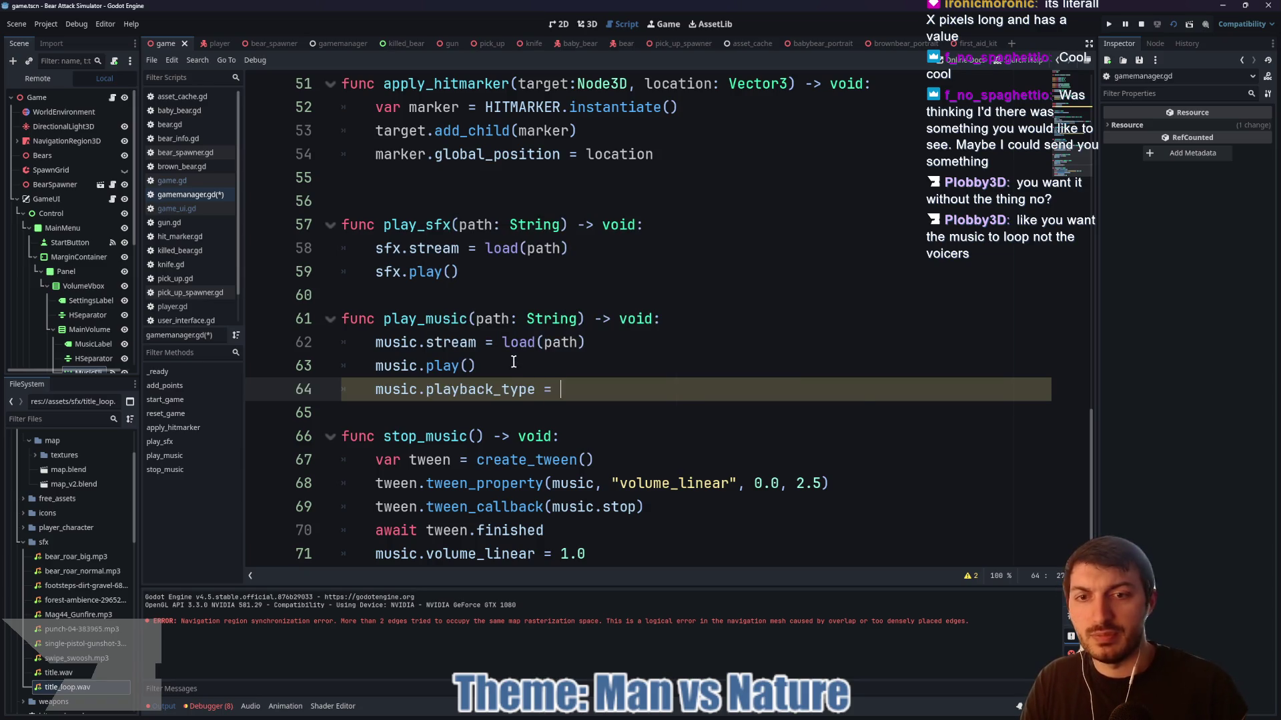
key("Down")
key("Down")
key("Down")
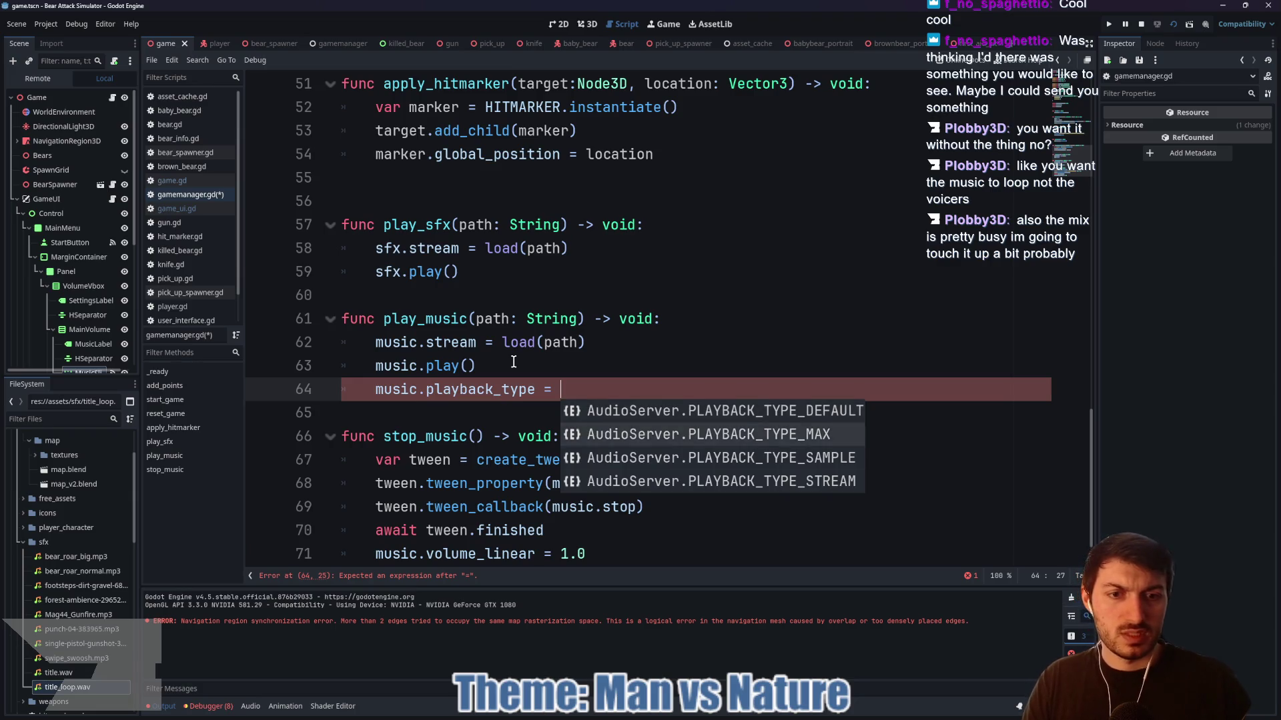
key("Escape")
left_click_drag(563, 390, 374, 393)
key("BackSpace")
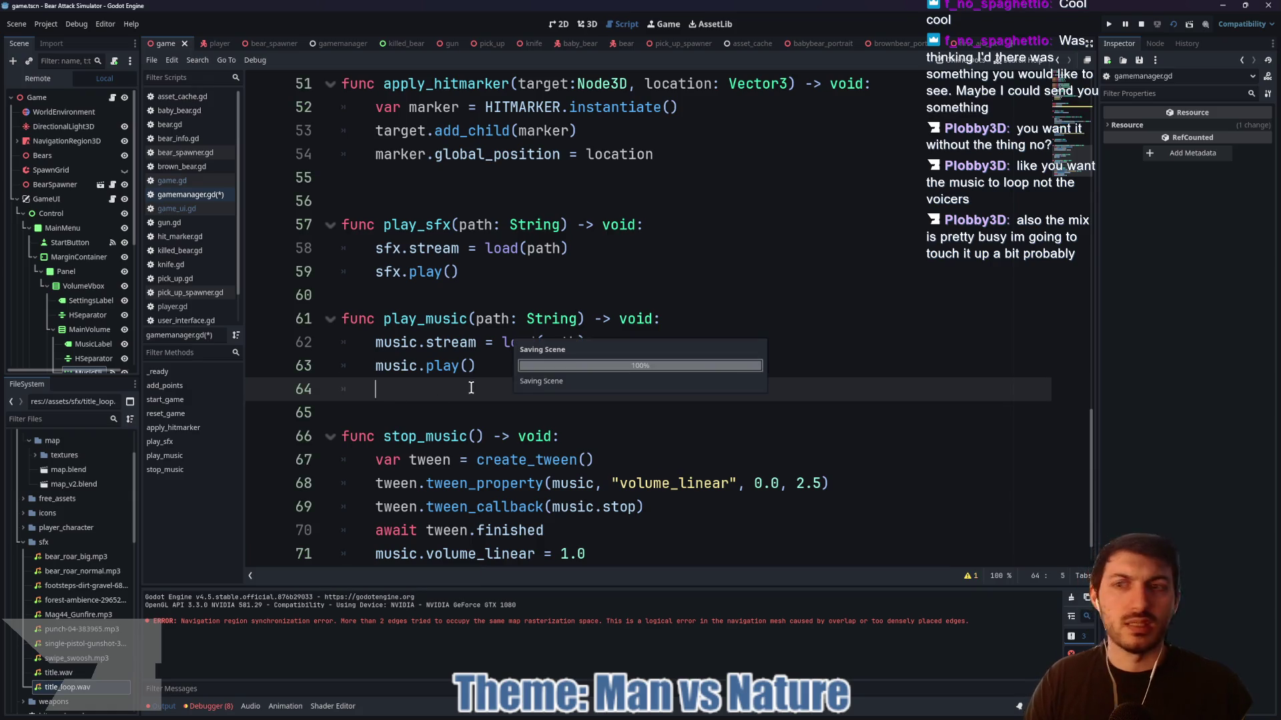
key("ctrl+s")
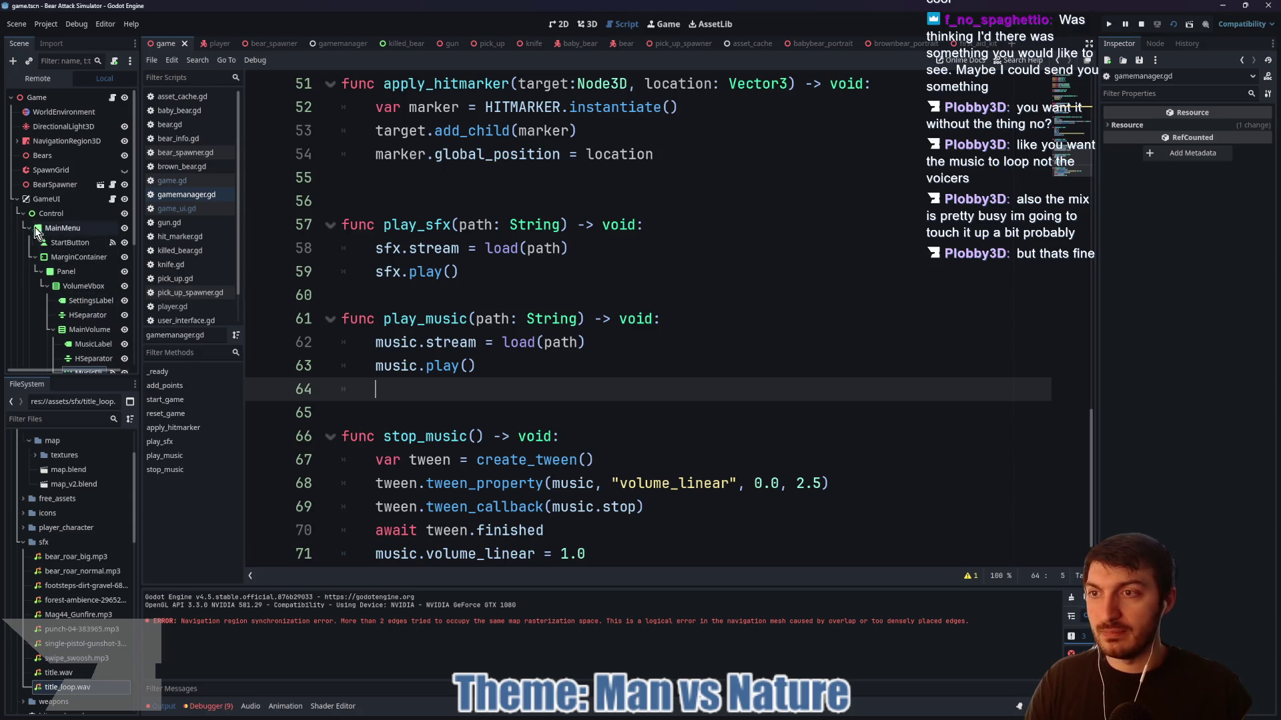
- Collapse the GameUI branch in the Scene dock and the sfx folder in FileSystem
key("Left")
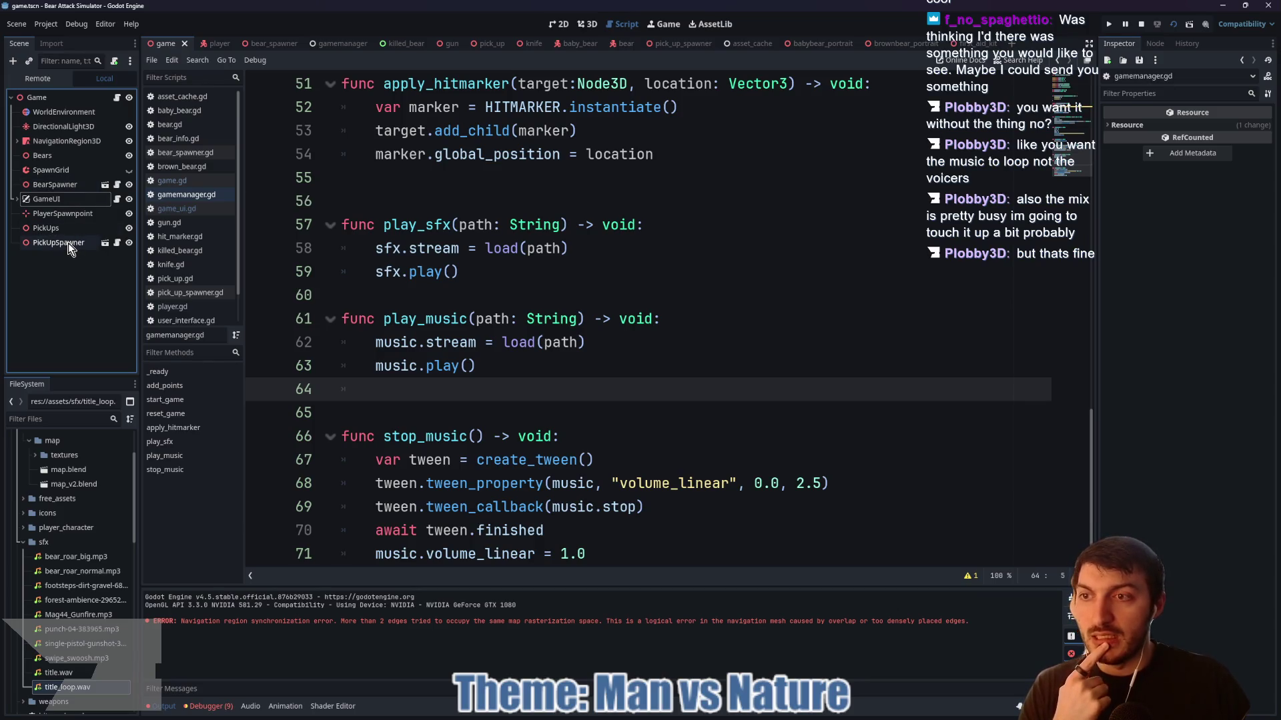
left_click(484, 393)
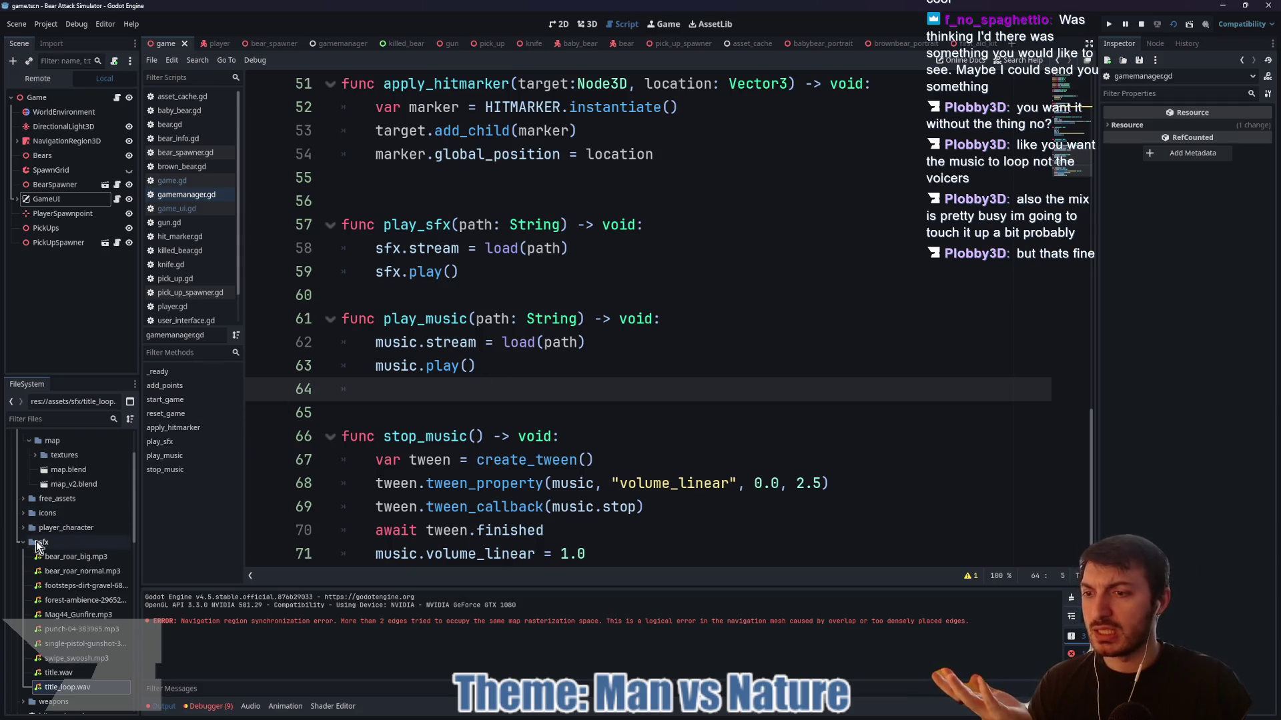
left_click(22, 546)
scroll(76, 533, "down", 2)
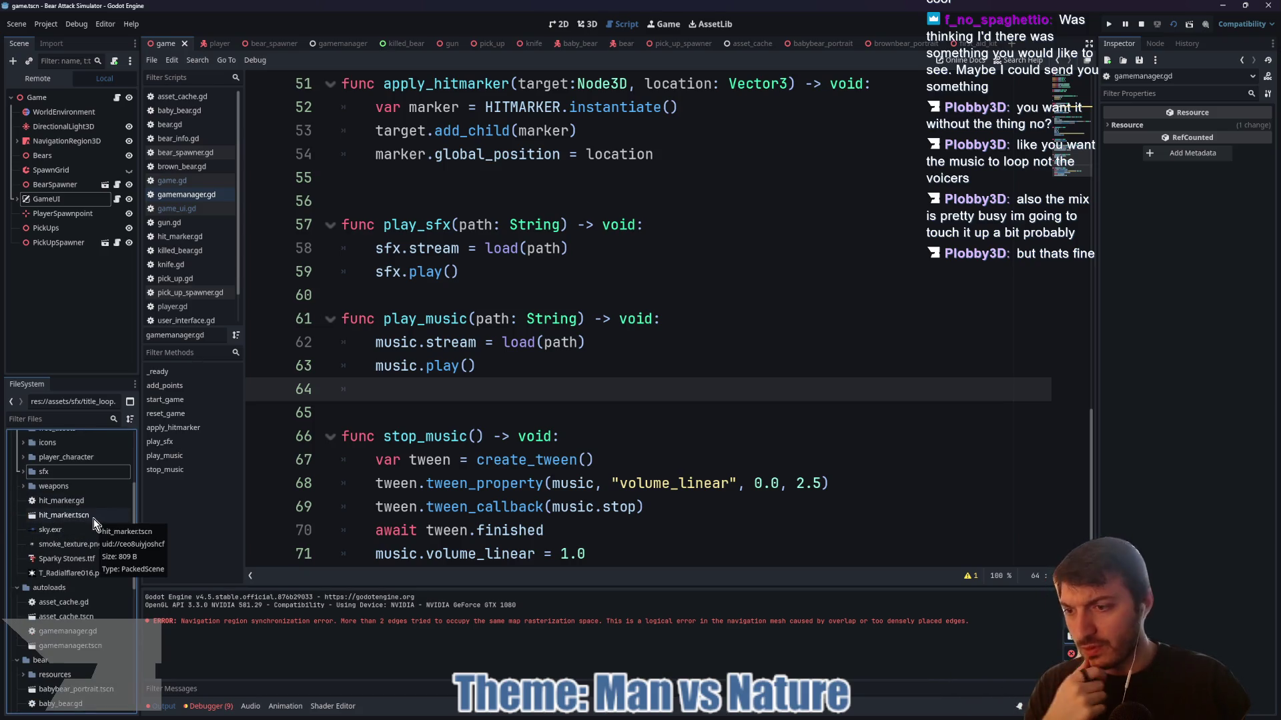
scroll(93, 524, "down", 3)
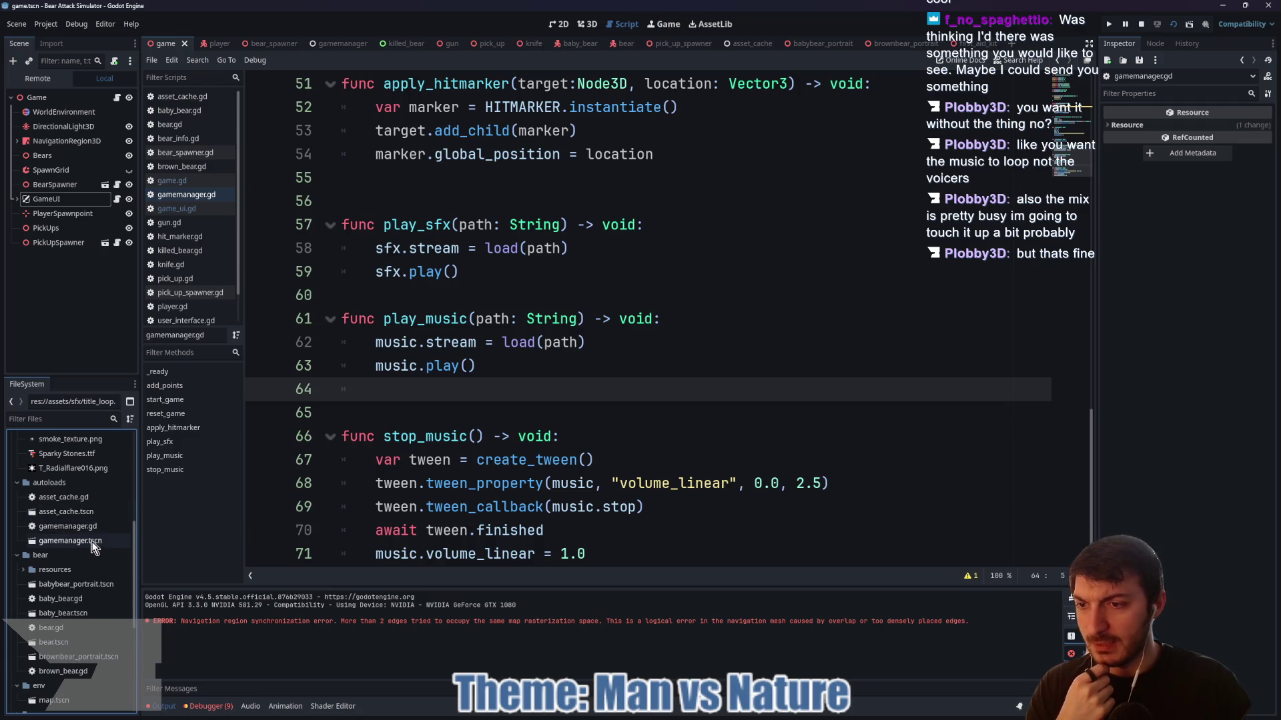
scroll(91, 544, "down", 2)
scroll(84, 530, "up", 5)
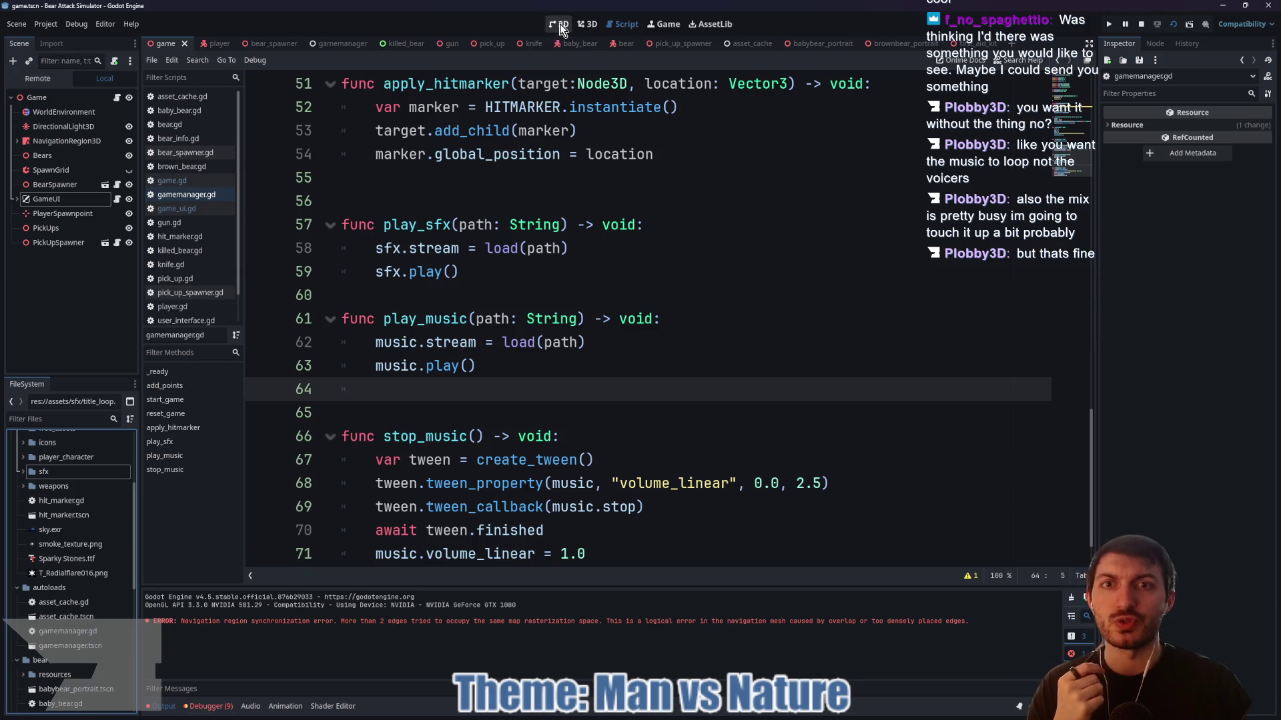
- Show the title screen in the 2D view, then bring up the Jern Jam browser page
left_click(560, 25)
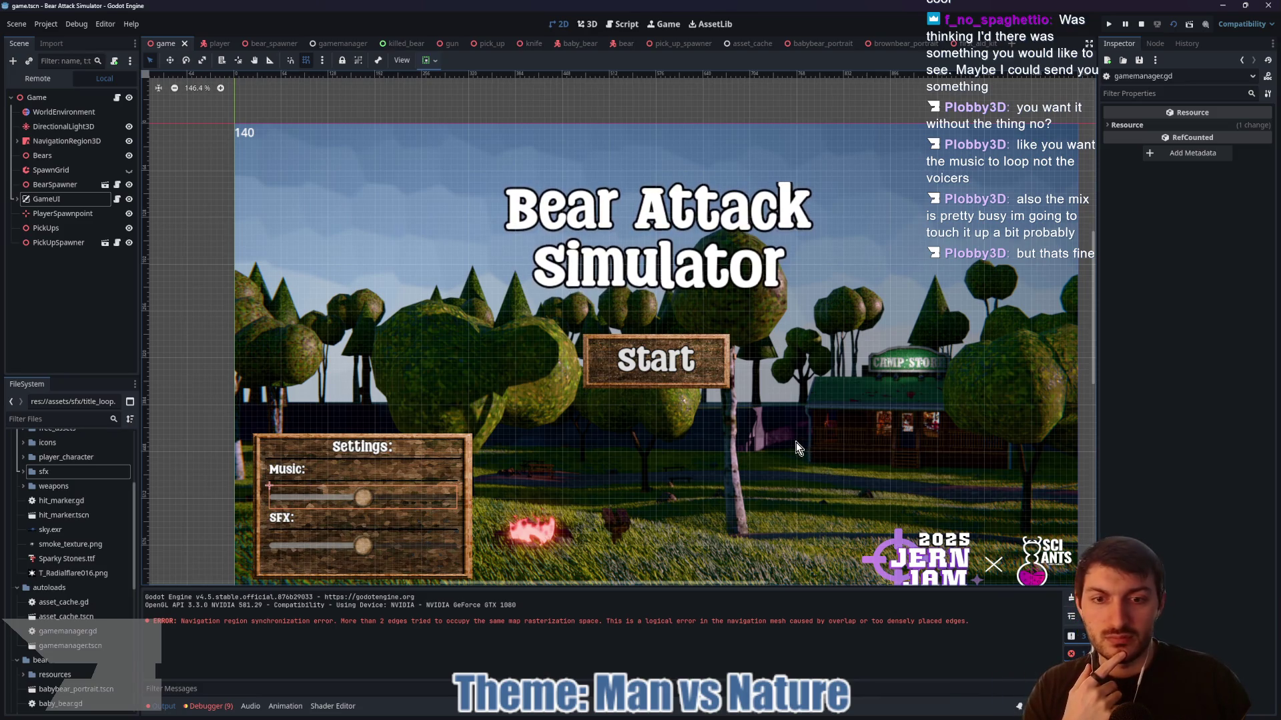
left_click(708, 715)
left_click(427, 119)
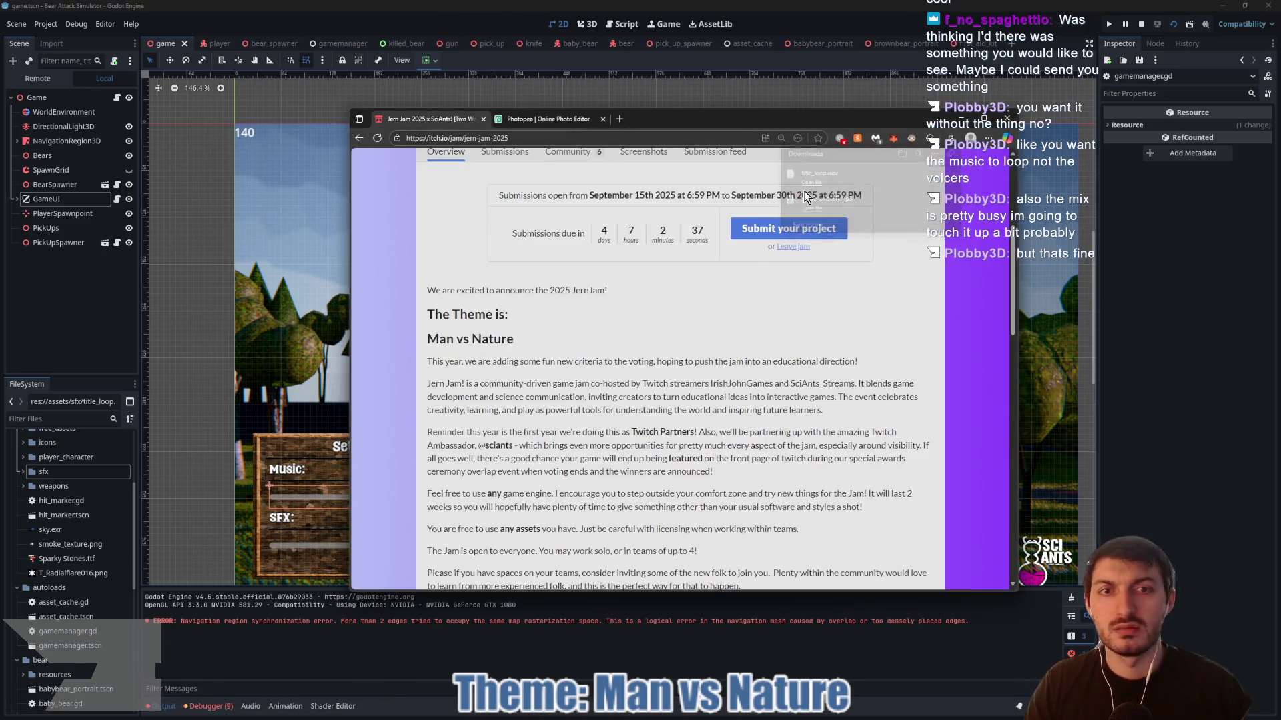
- Scroll through the Jern Jam itch.io page, then return to Godot and open the GameUI script
scroll(739, 272, "up", 4)
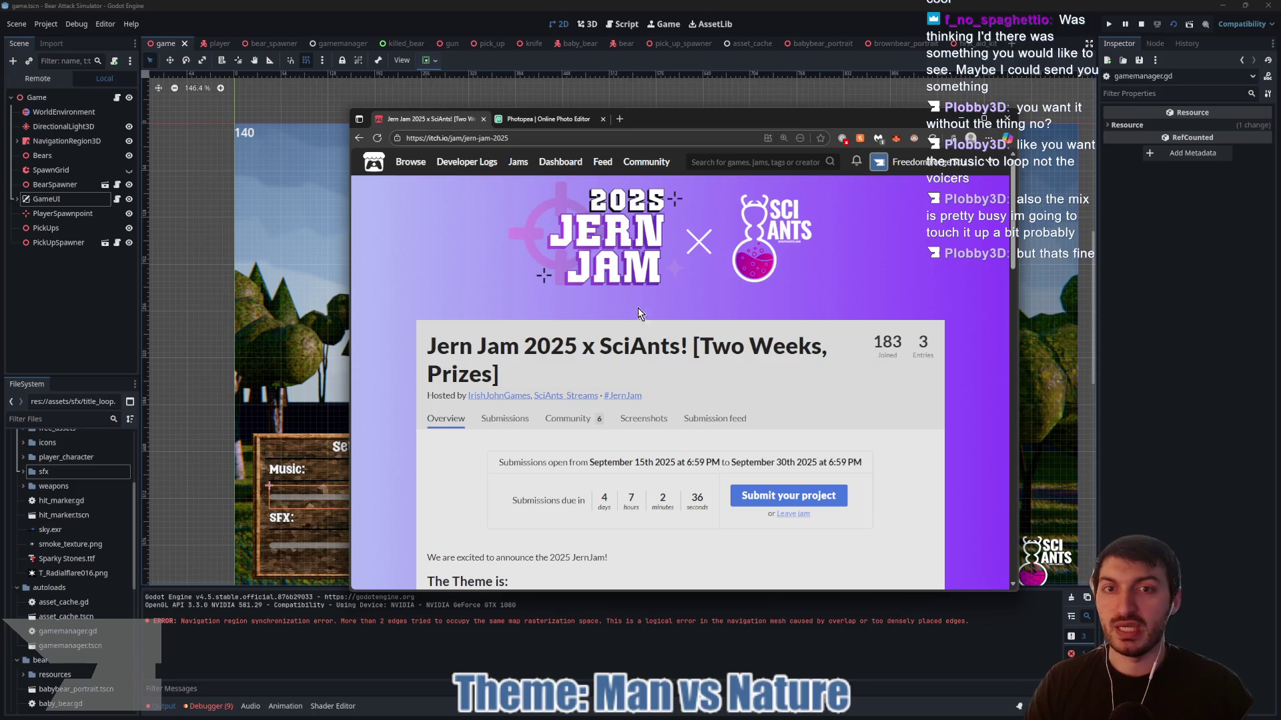
scroll(474, 309, "down", 10)
scroll(687, 367, "up", 4)
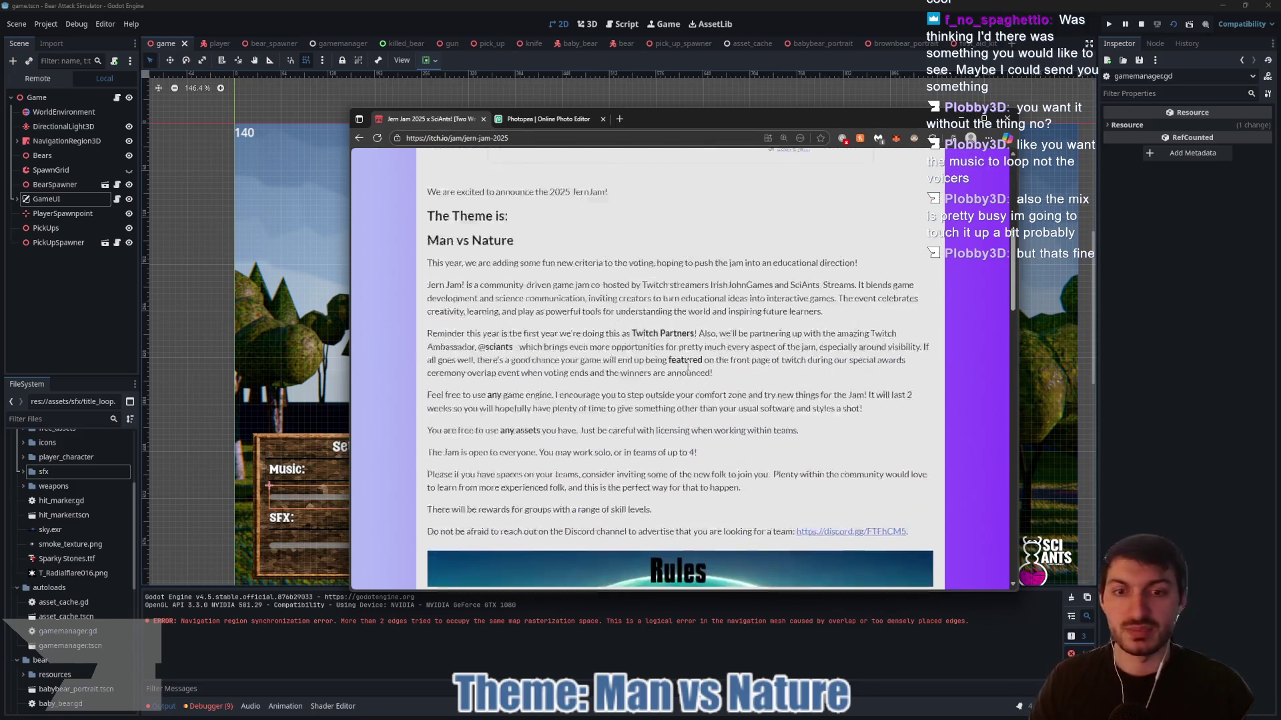
scroll(687, 366, "up", 5)
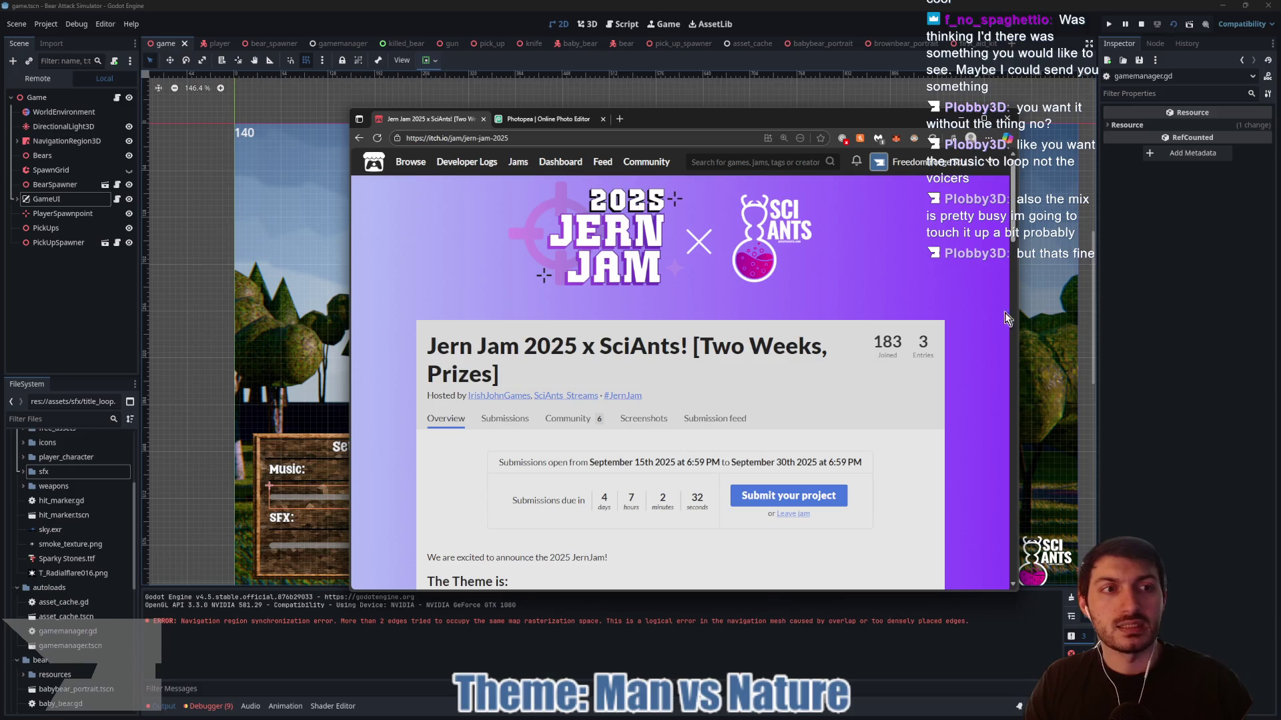
key("alt+Tab")
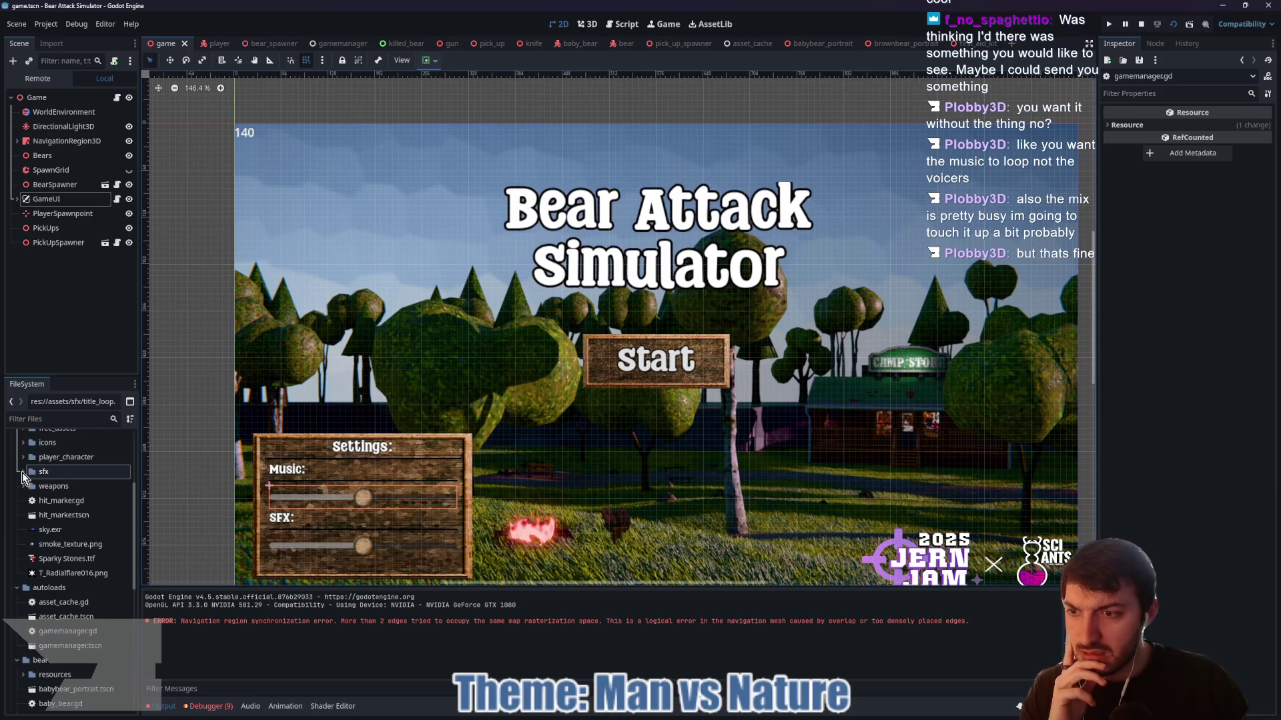
left_click(118, 199)
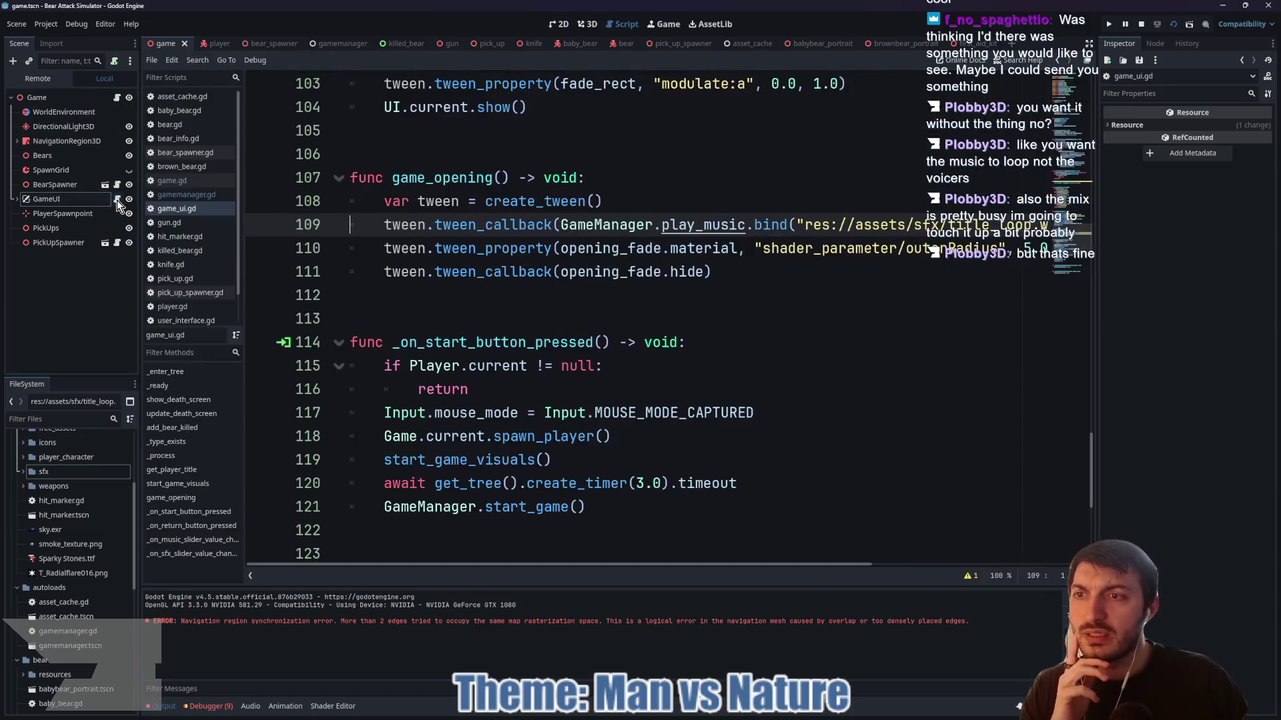
- In the gamemanager scene, check the Music player's Playback Type and leave it at Default
double_click(952, 225)
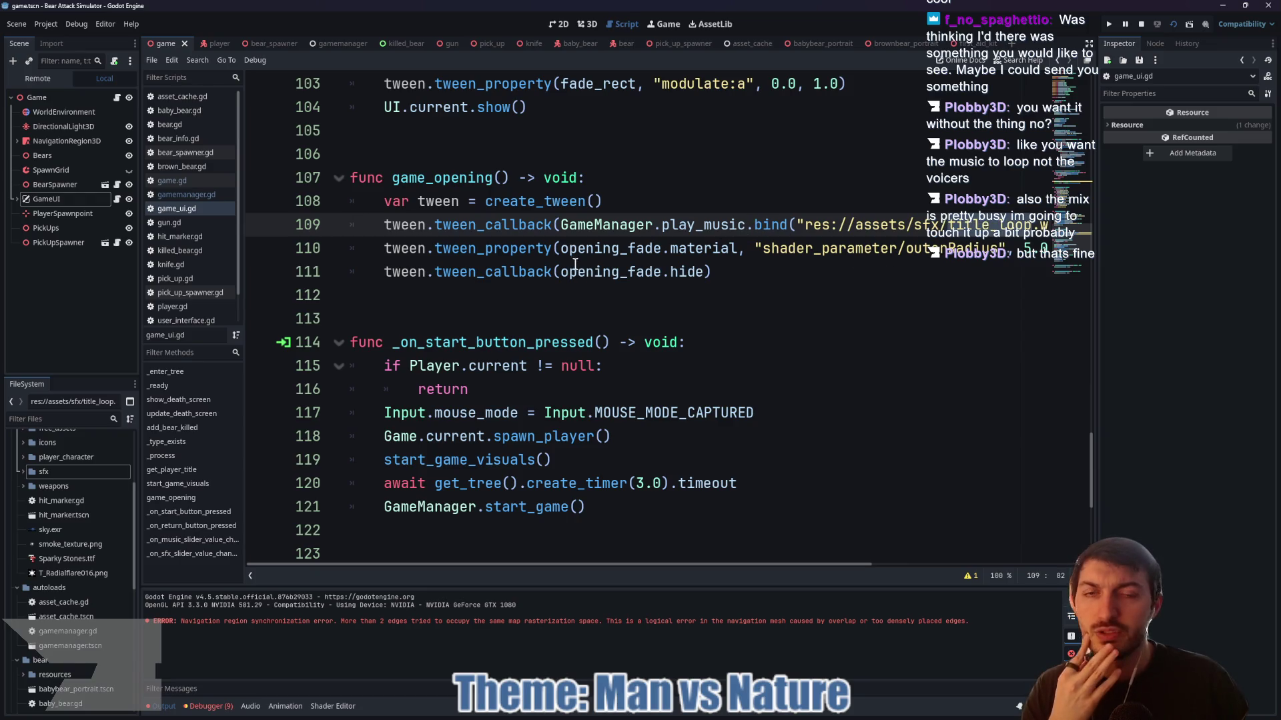
left_click(319, 44)
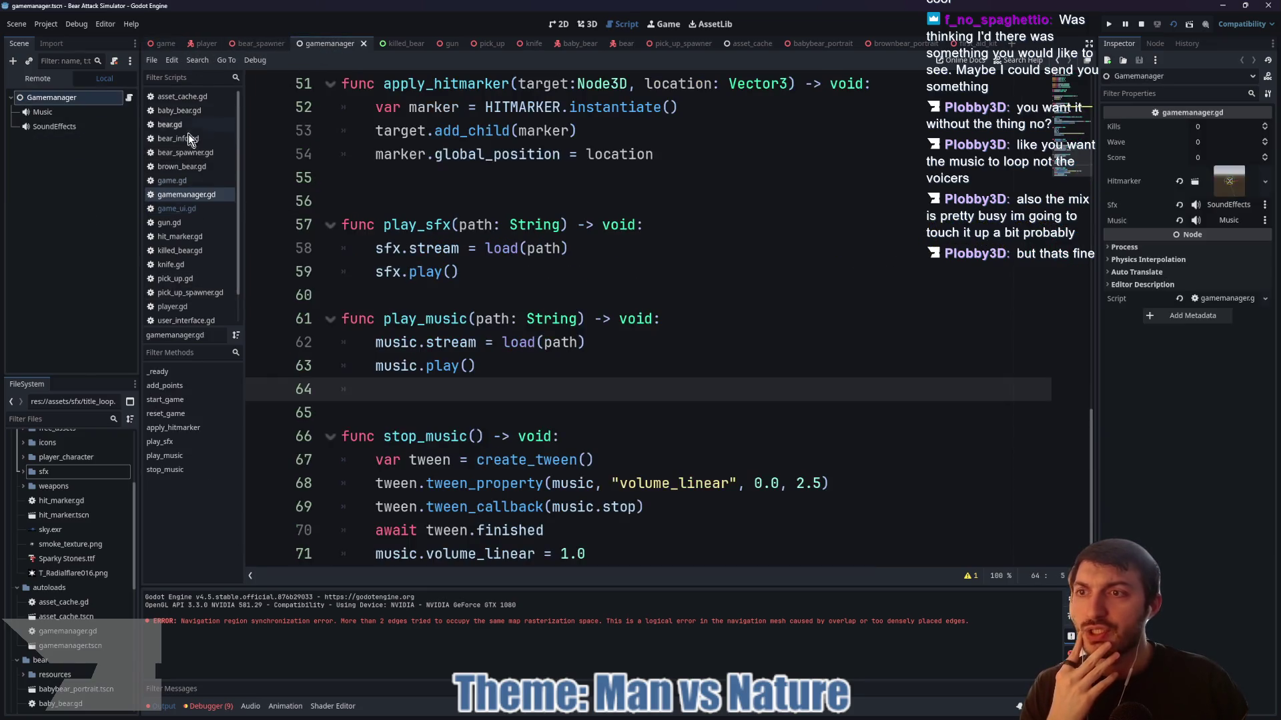
left_click(66, 113)
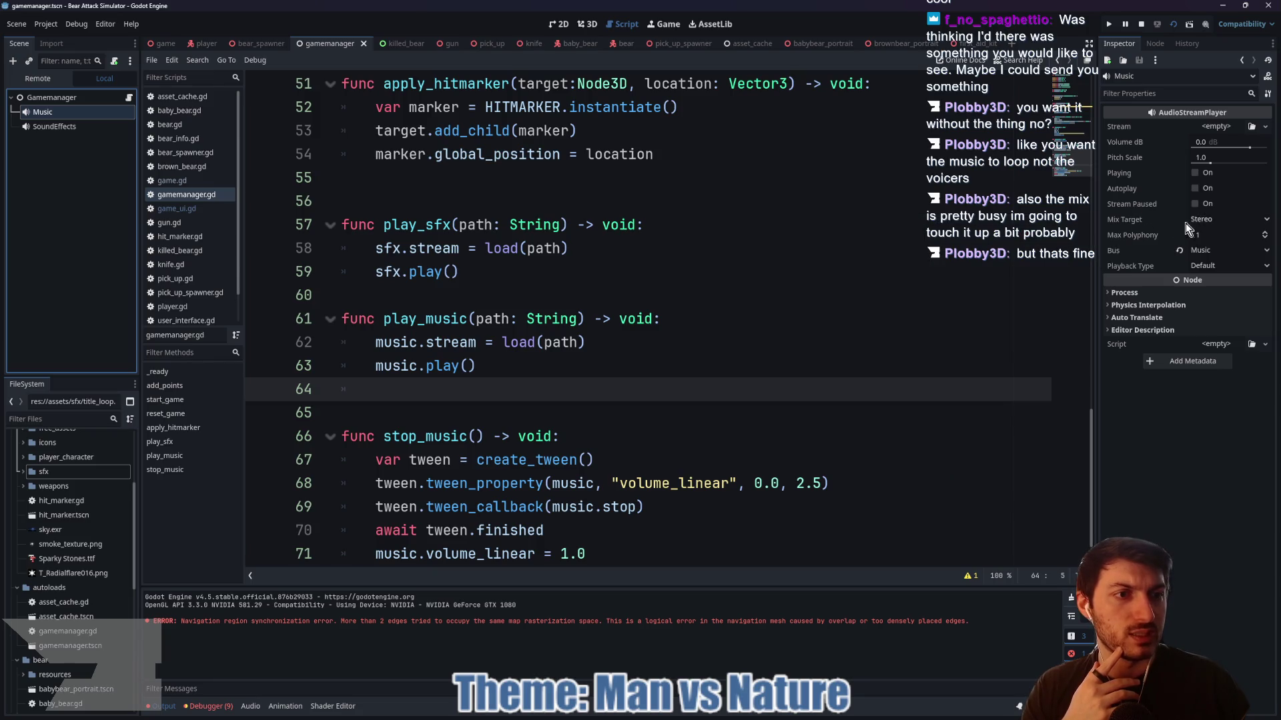
left_click(1204, 266)
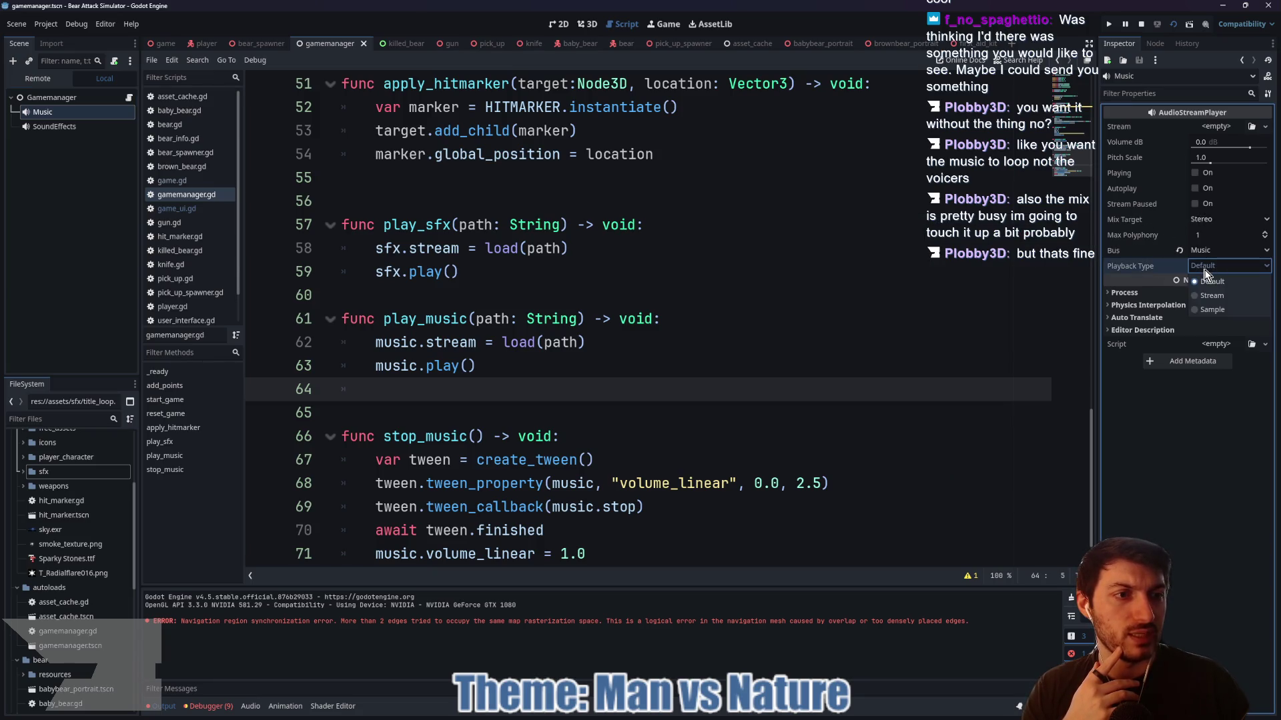
left_click(1142, 274)
mouse_move(1141, 274)
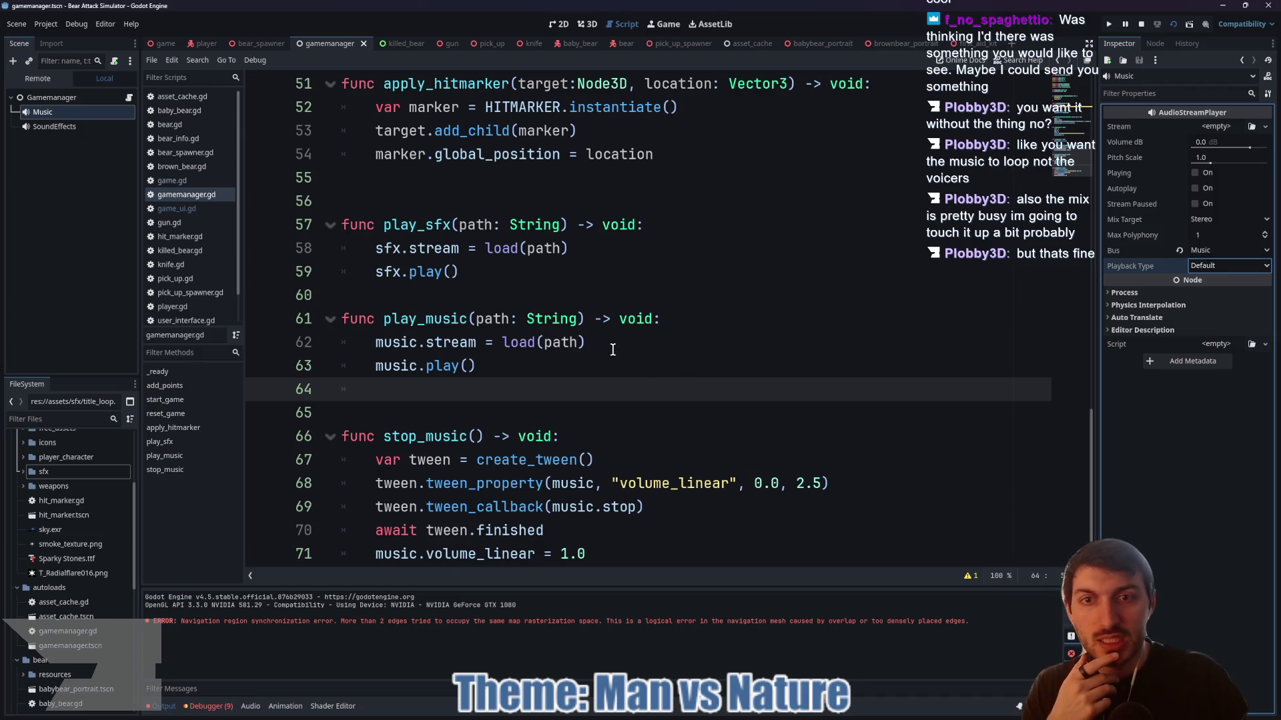
scroll(613, 352, "up", 3)
scroll(613, 352, "down", 4)
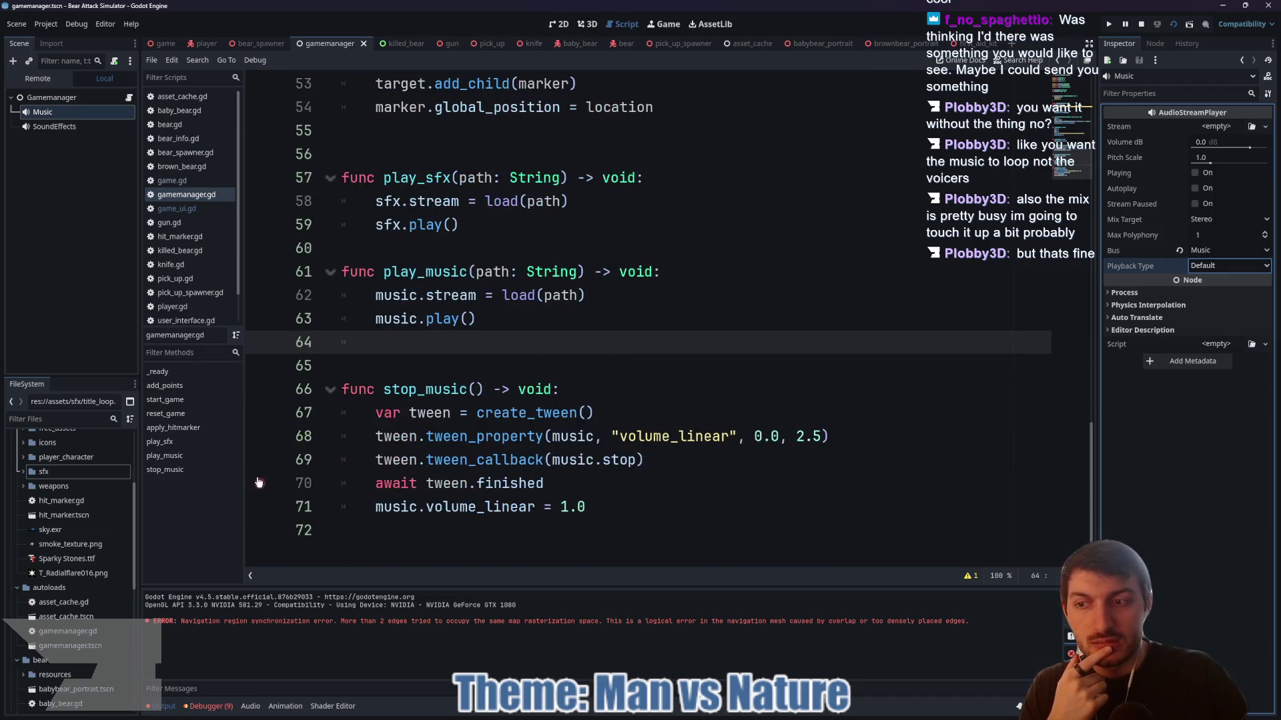
scroll(74, 552, "down", 2)
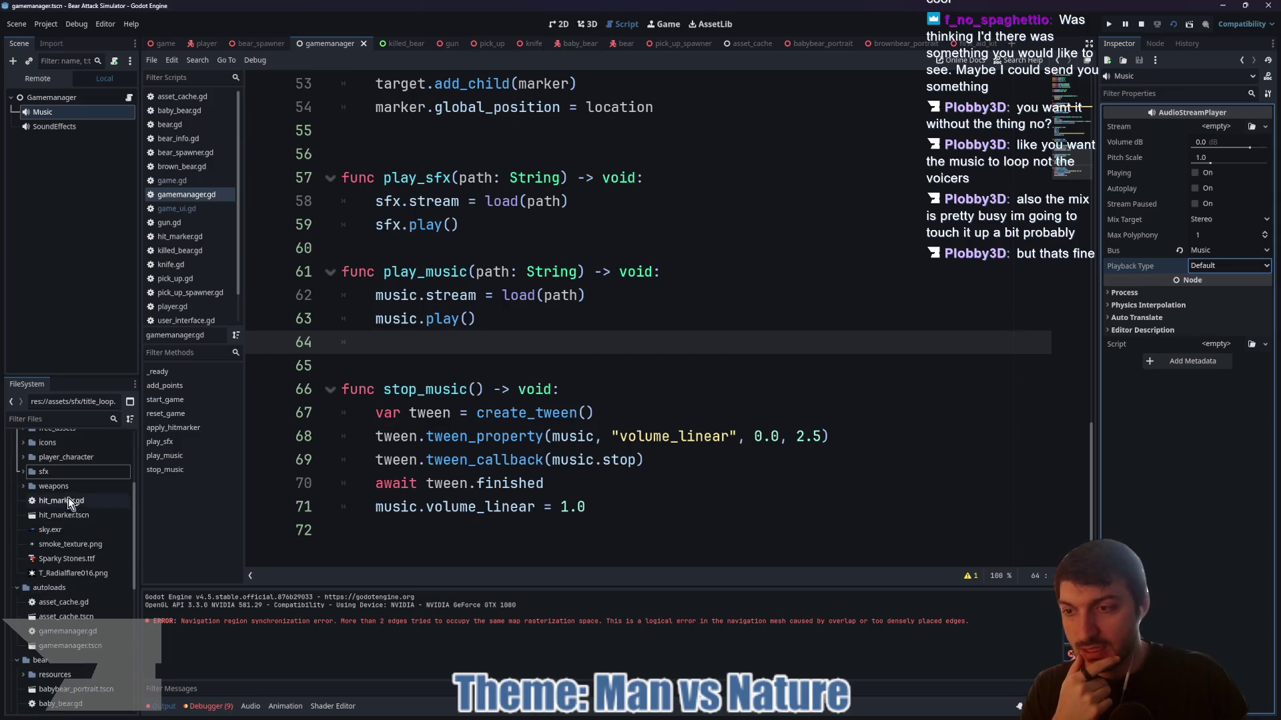
left_click(24, 472)
left_click(75, 614)
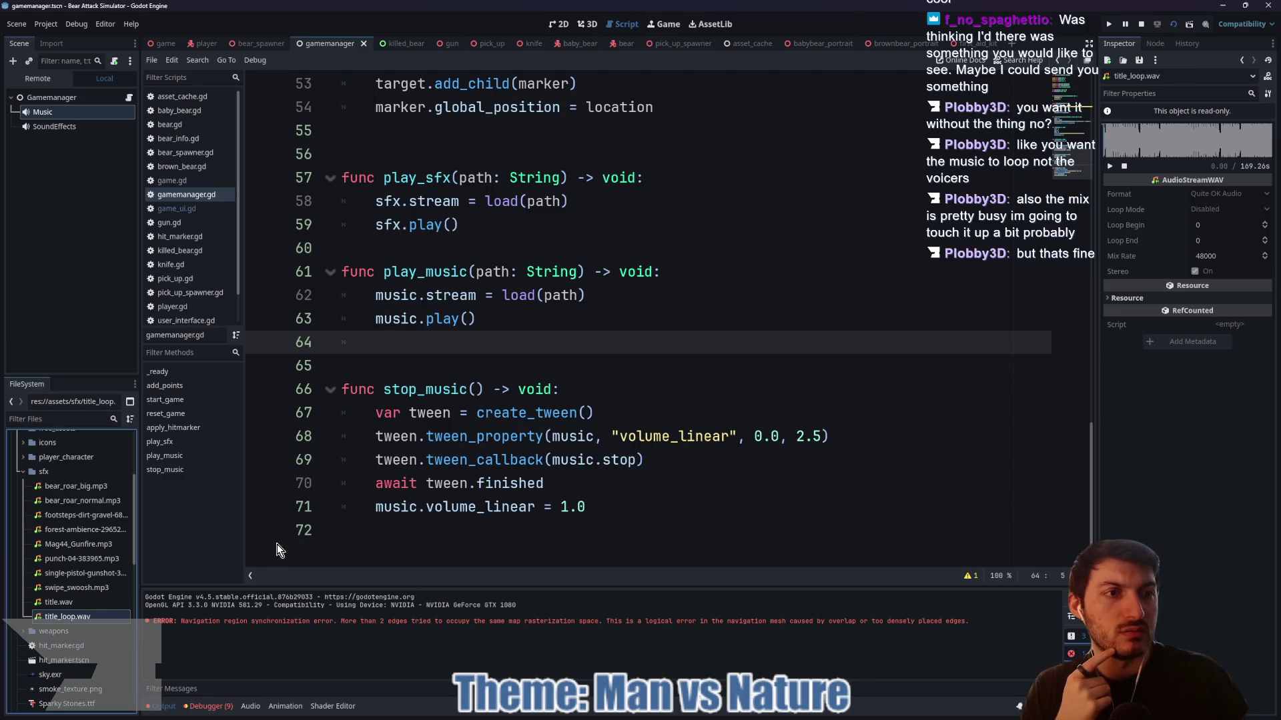
left_click(1228, 210)
left_click(79, 619)
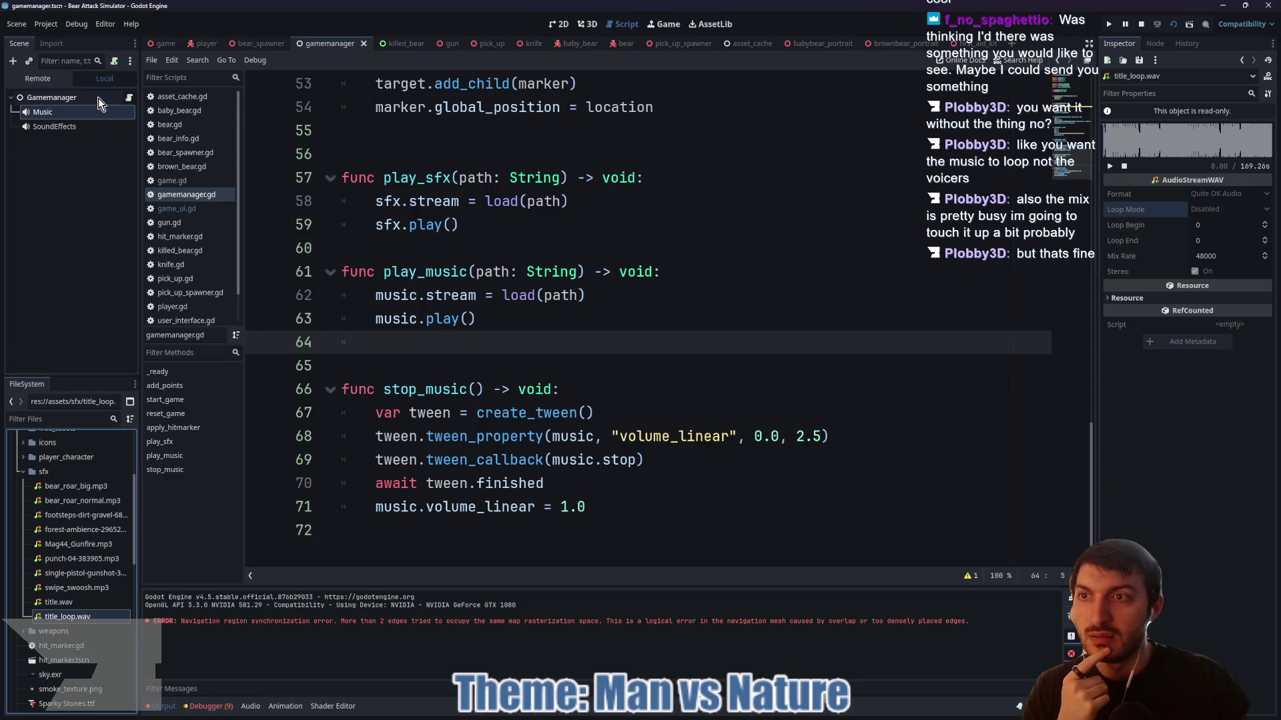
left_click(1141, 24)
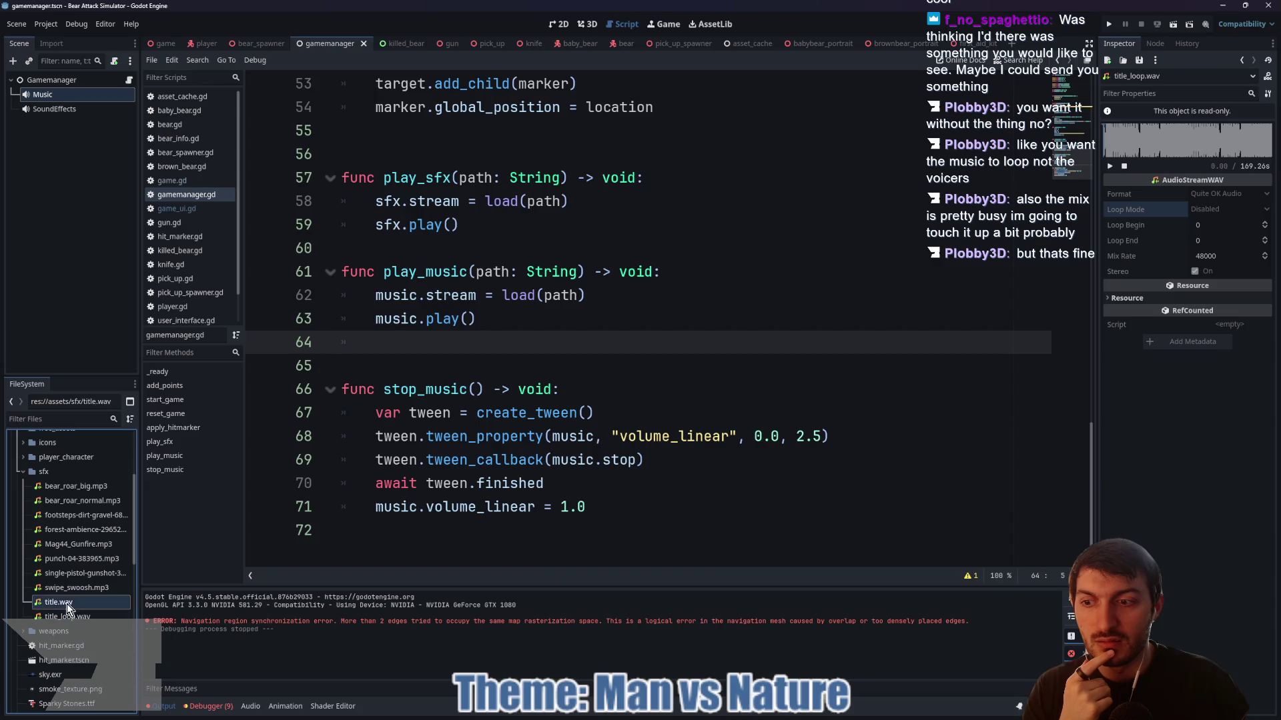
double_click(80, 573)
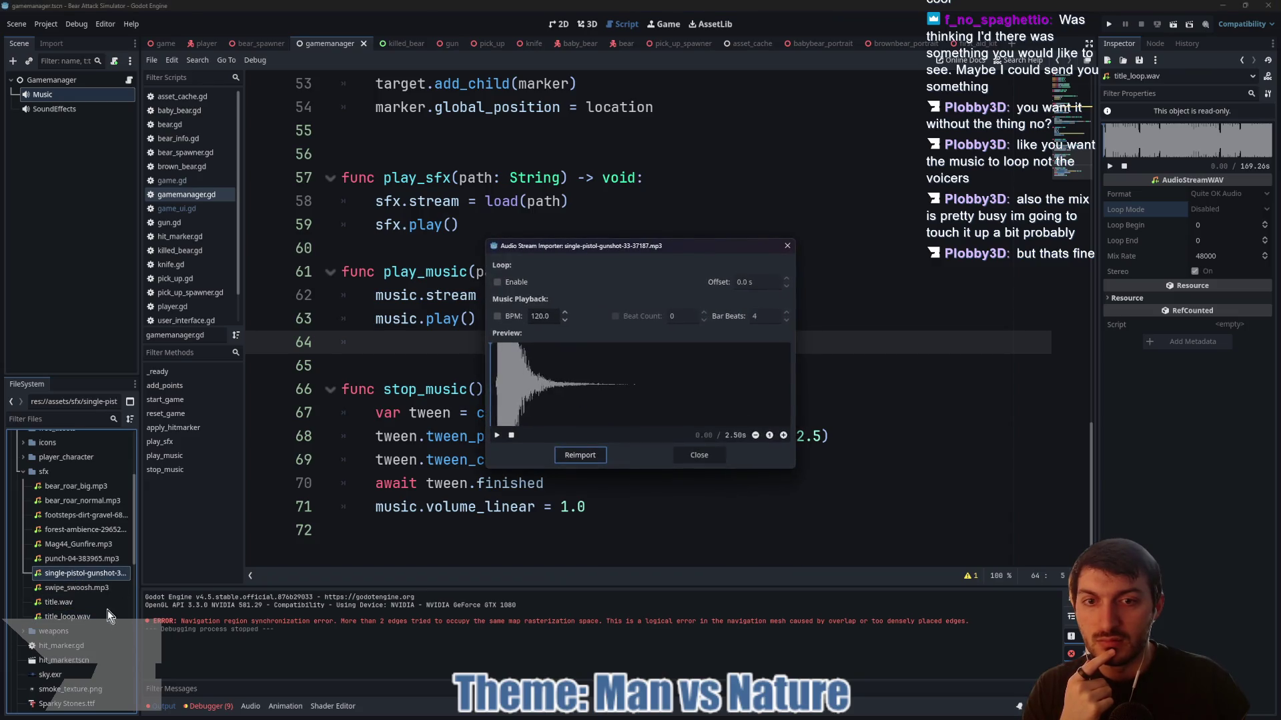
left_click(704, 460)
left_click(67, 615)
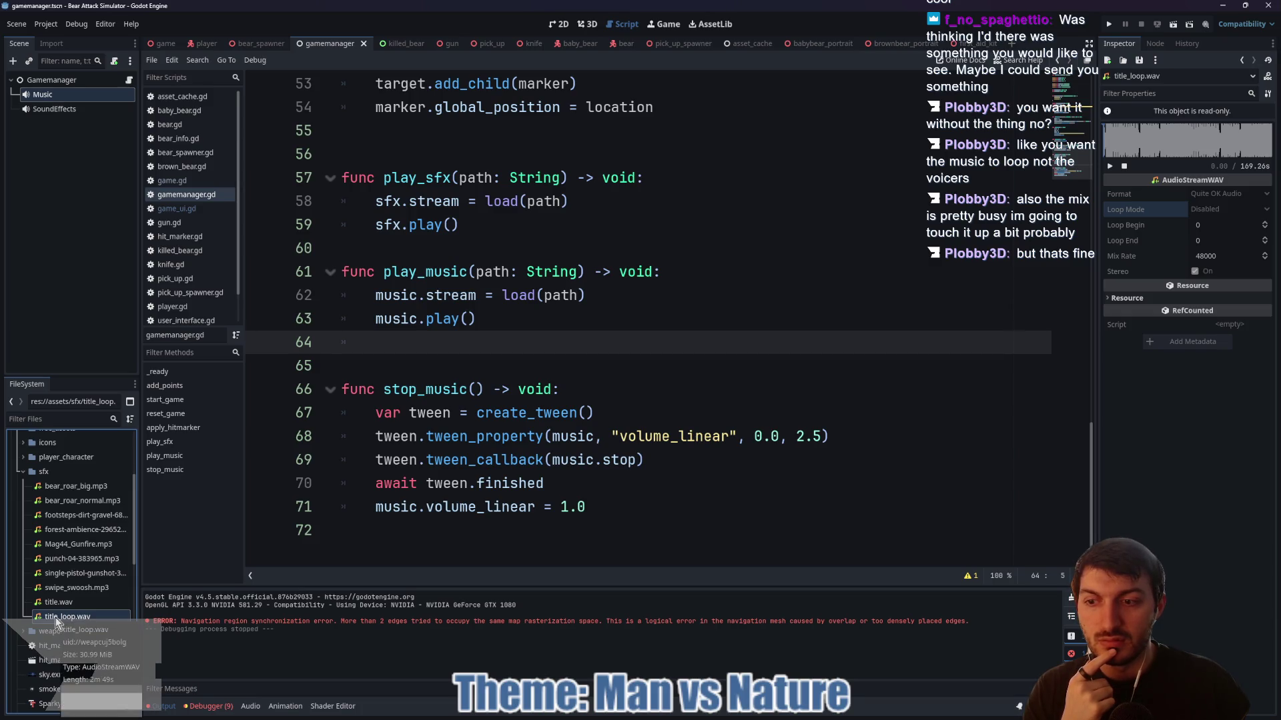
right_click(53, 621)
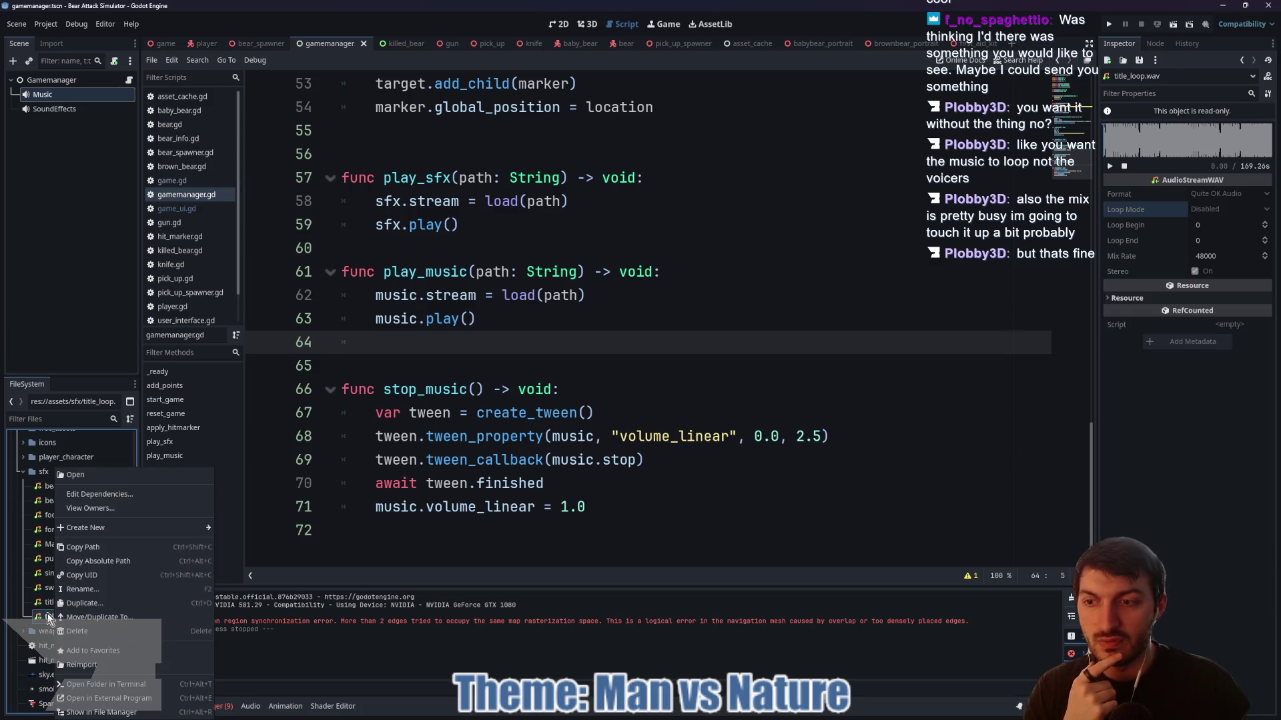
key("Escape")
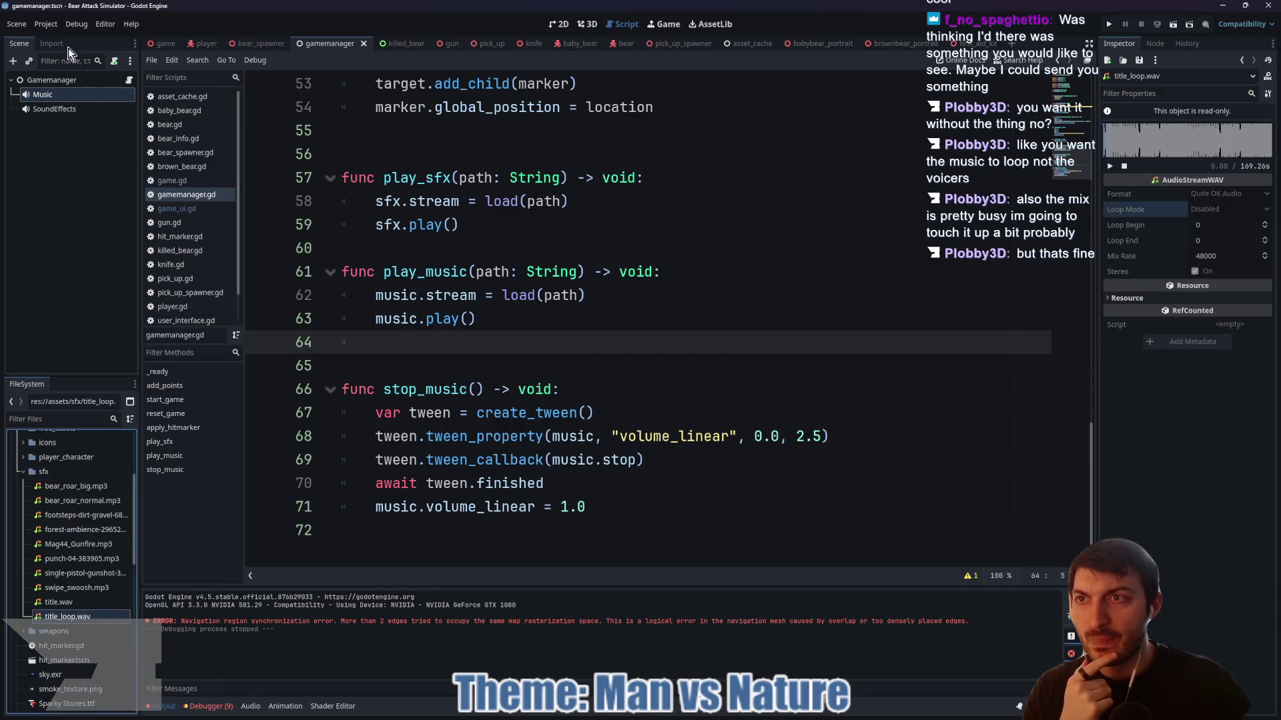
- Reimport title_loop.wav with Loop Mode set to Forward
left_click(51, 44)
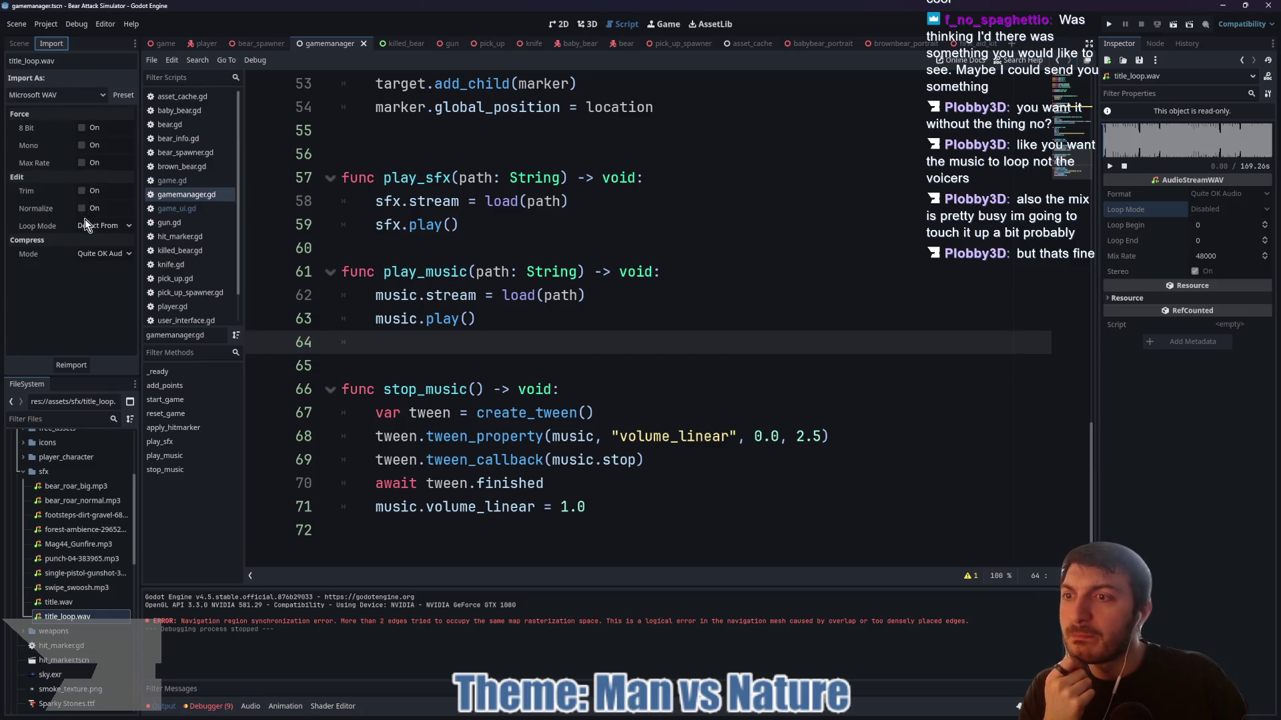
left_click(106, 226)
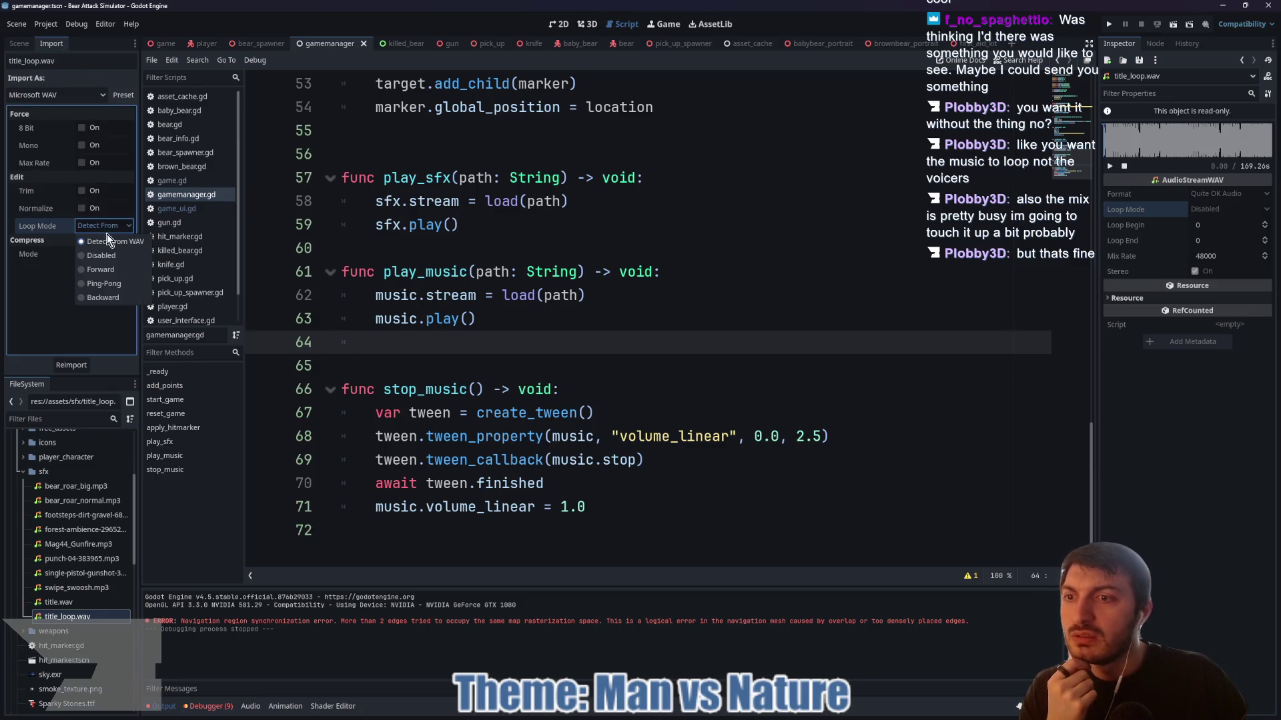
left_click(100, 270)
left_click(71, 365)
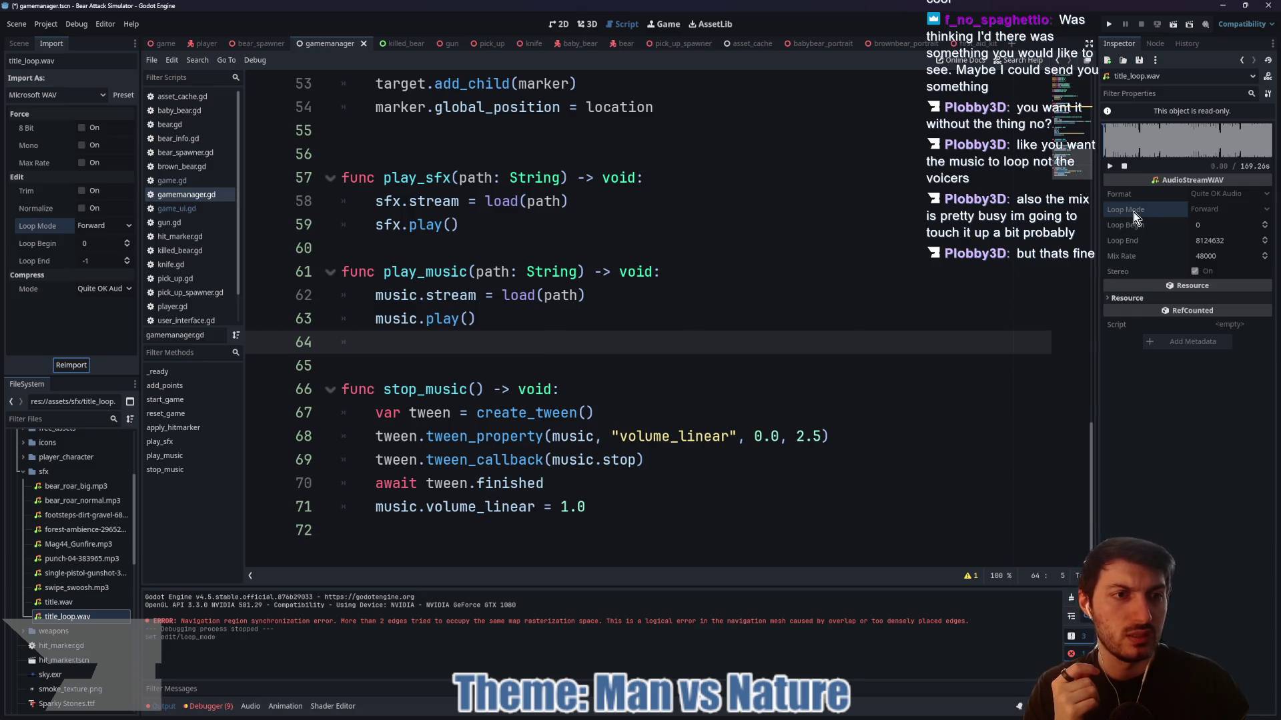
- Save the project changes and switch over to the game scene
mouse_move(1134, 215)
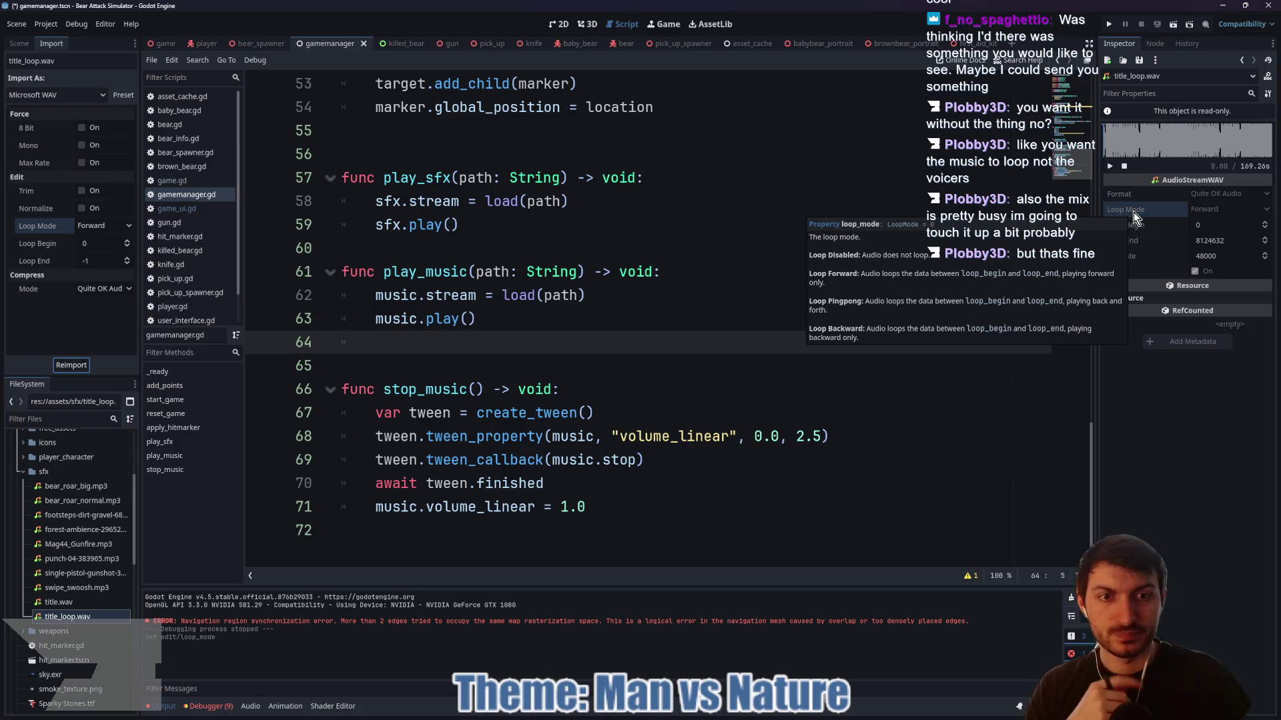
left_click(405, 343)
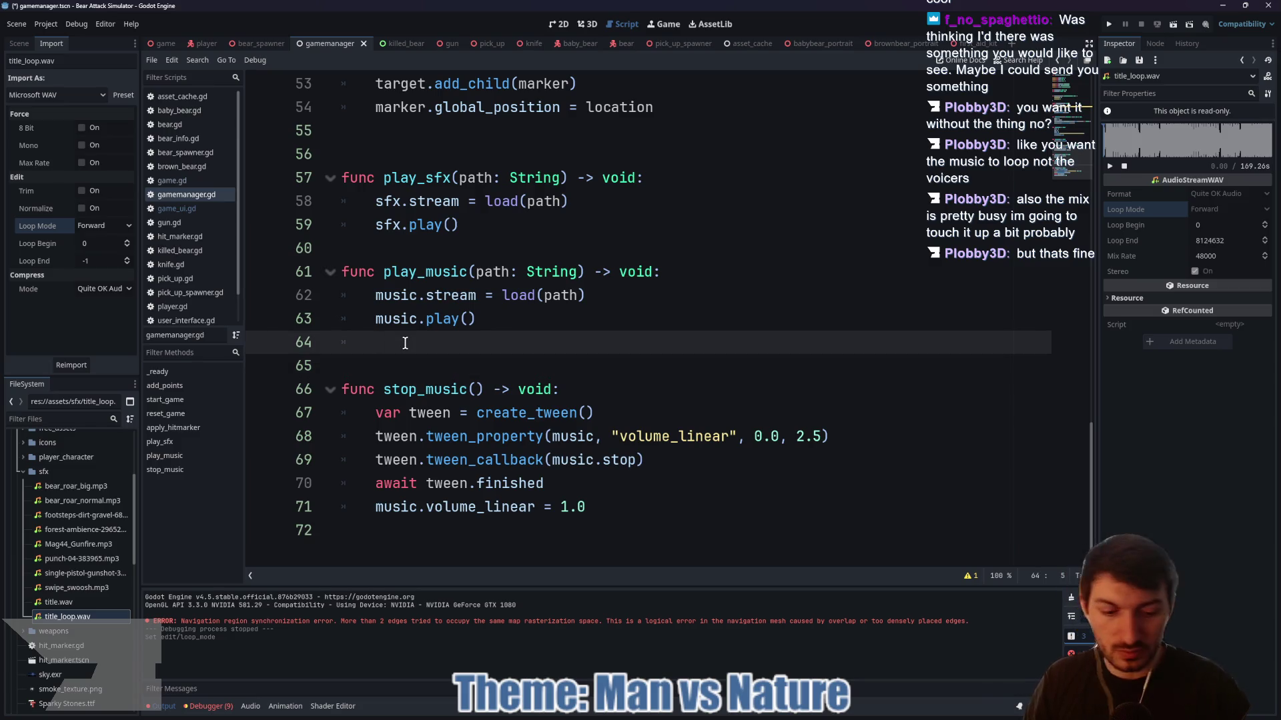
key("ctrl+s")
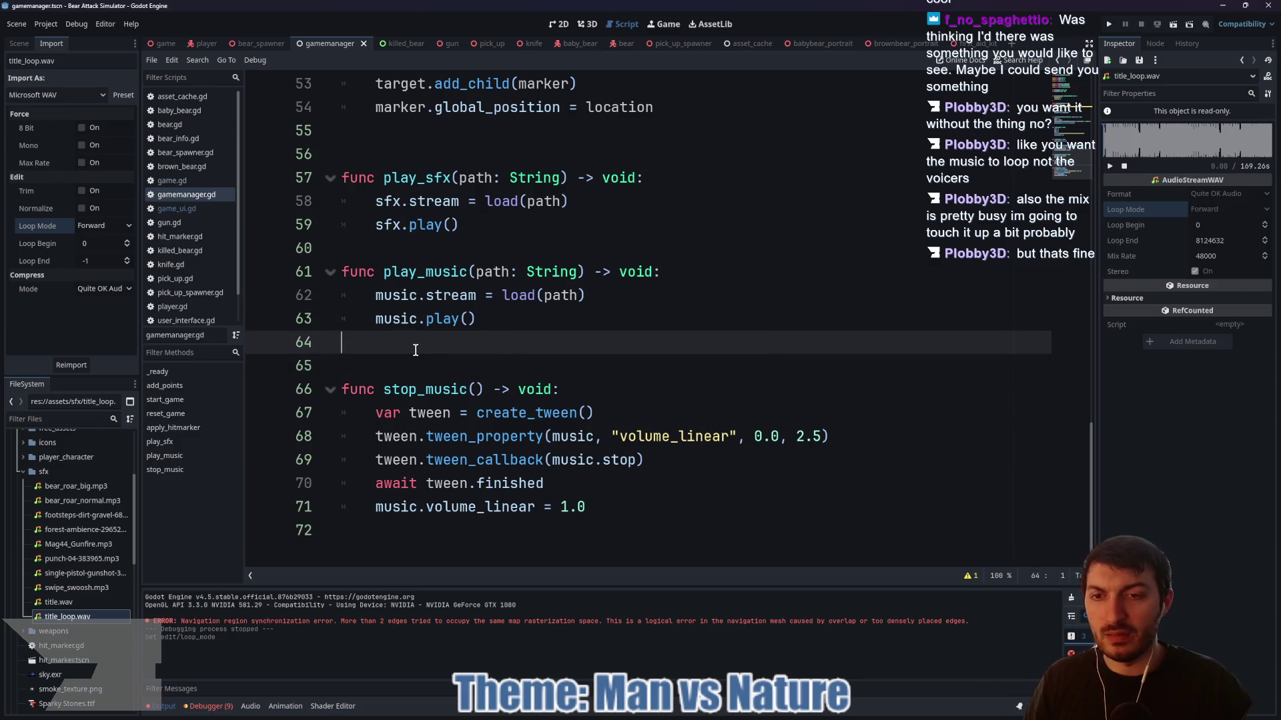
key("F5")
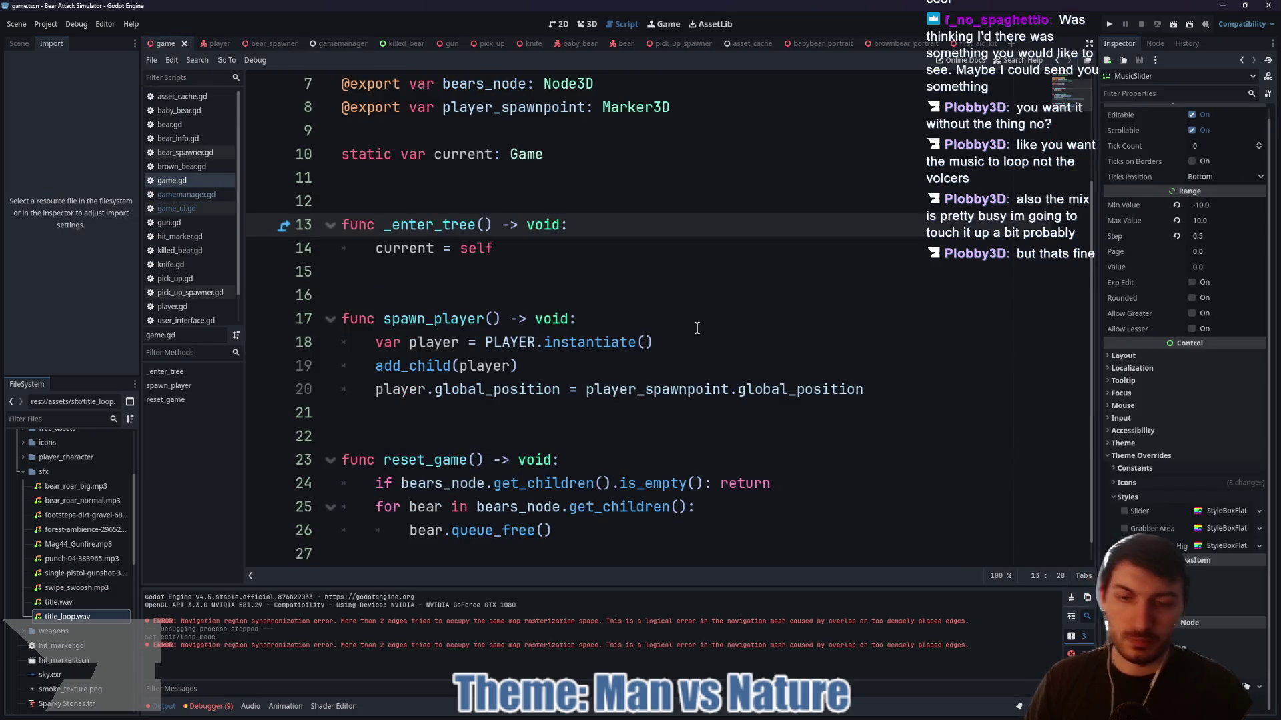
- Run the game and drag the Music and SFX sliders left to test volume, then stop it
key("F5")
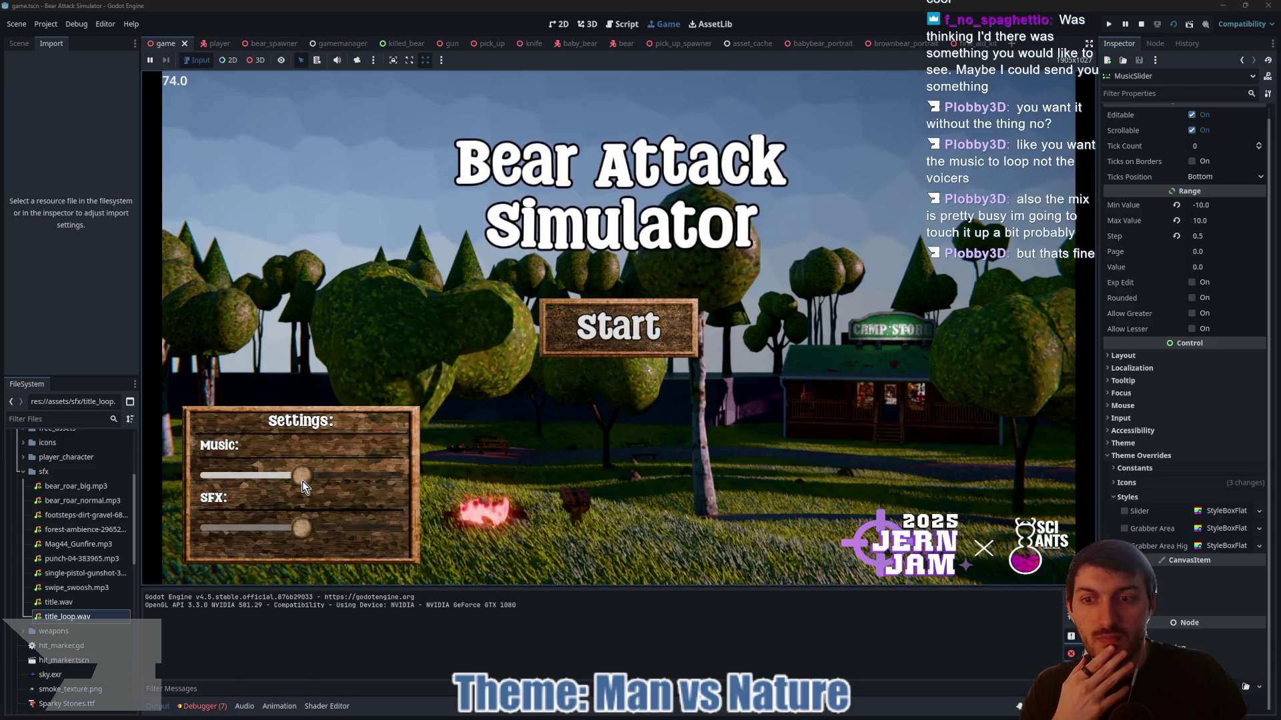
mouse_move(302, 482)
left_mouse_down()
mouse_move(391, 485)
mouse_move(211, 478)
mouse_move(314, 479)
left_mouse_up()
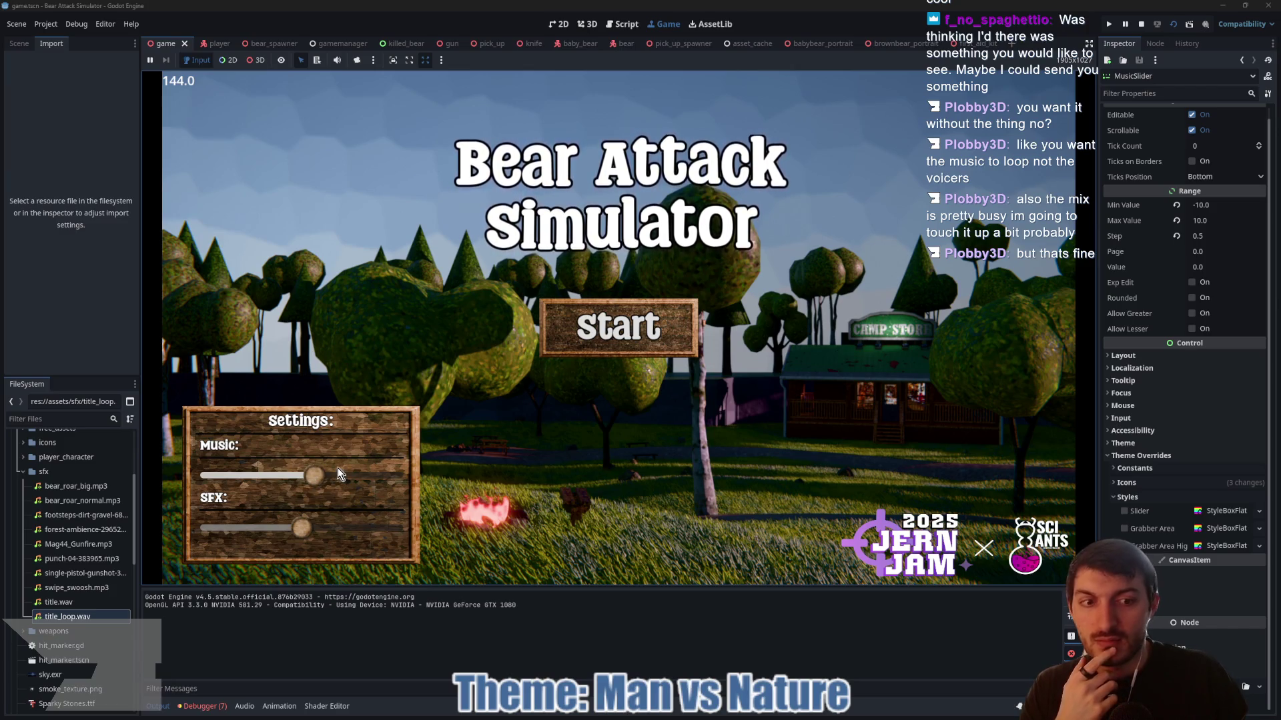
mouse_move(314, 478)
left_mouse_down()
mouse_move(185, 489)
mouse_move(307, 480)
mouse_move(241, 475)
mouse_move(354, 477)
mouse_move(305, 478)
left_mouse_up()
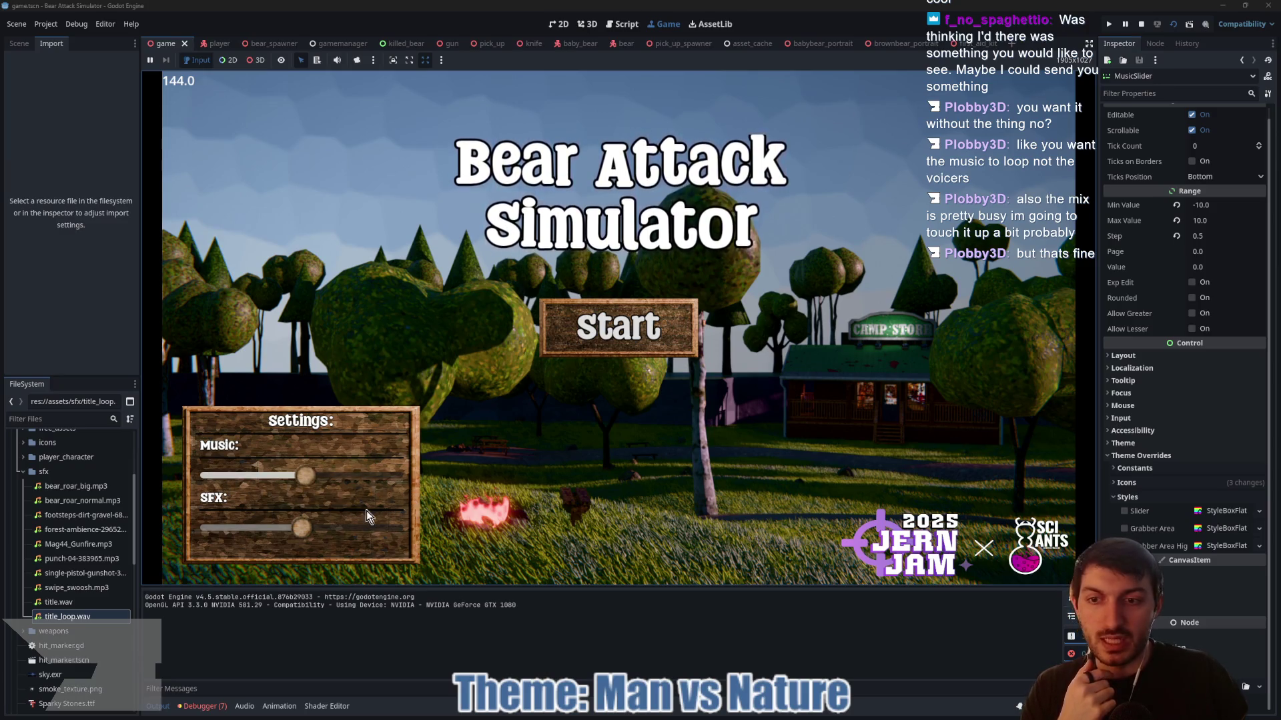
left_click_drag(307, 530, 282, 530)
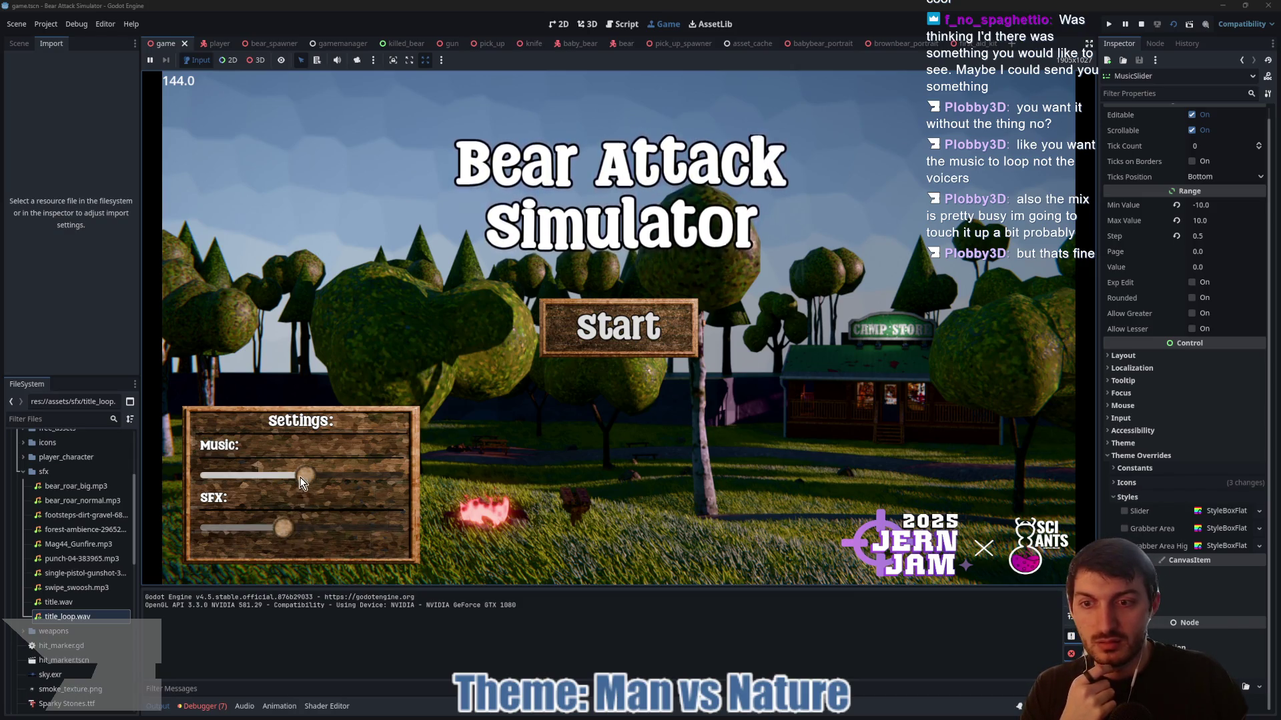
left_click_drag(281, 483, 273, 483)
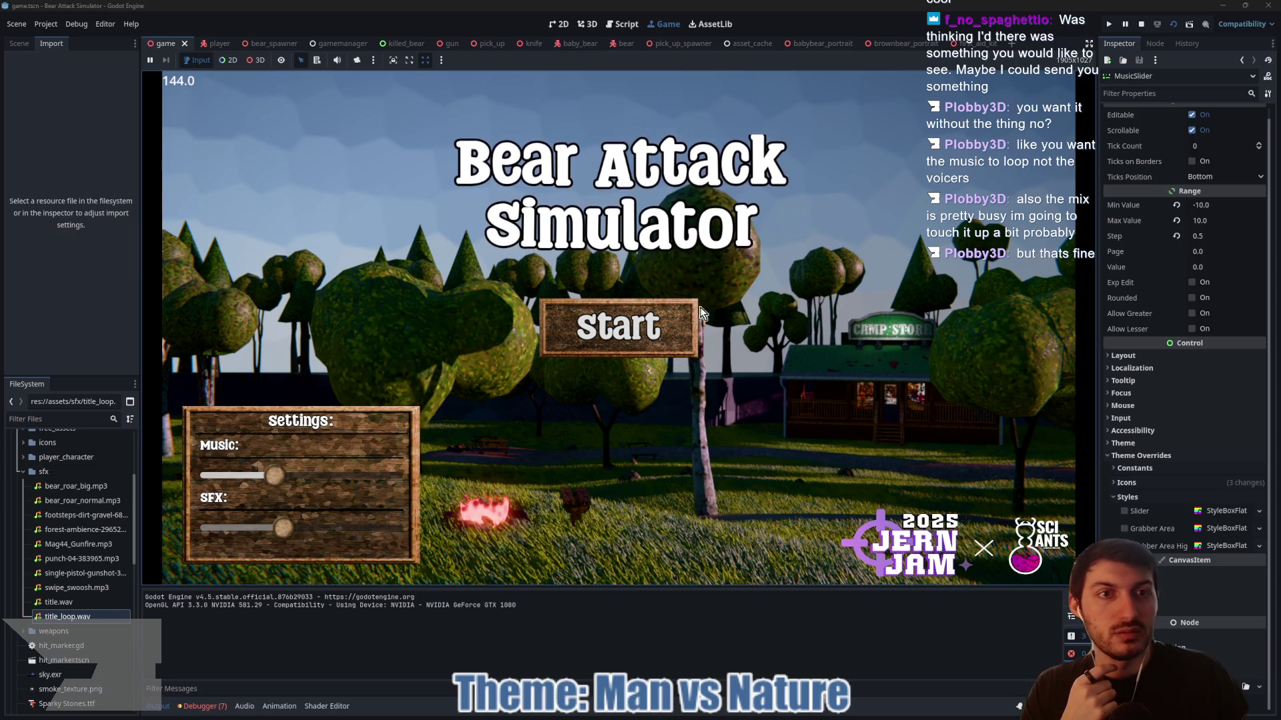
left_click(1141, 24)
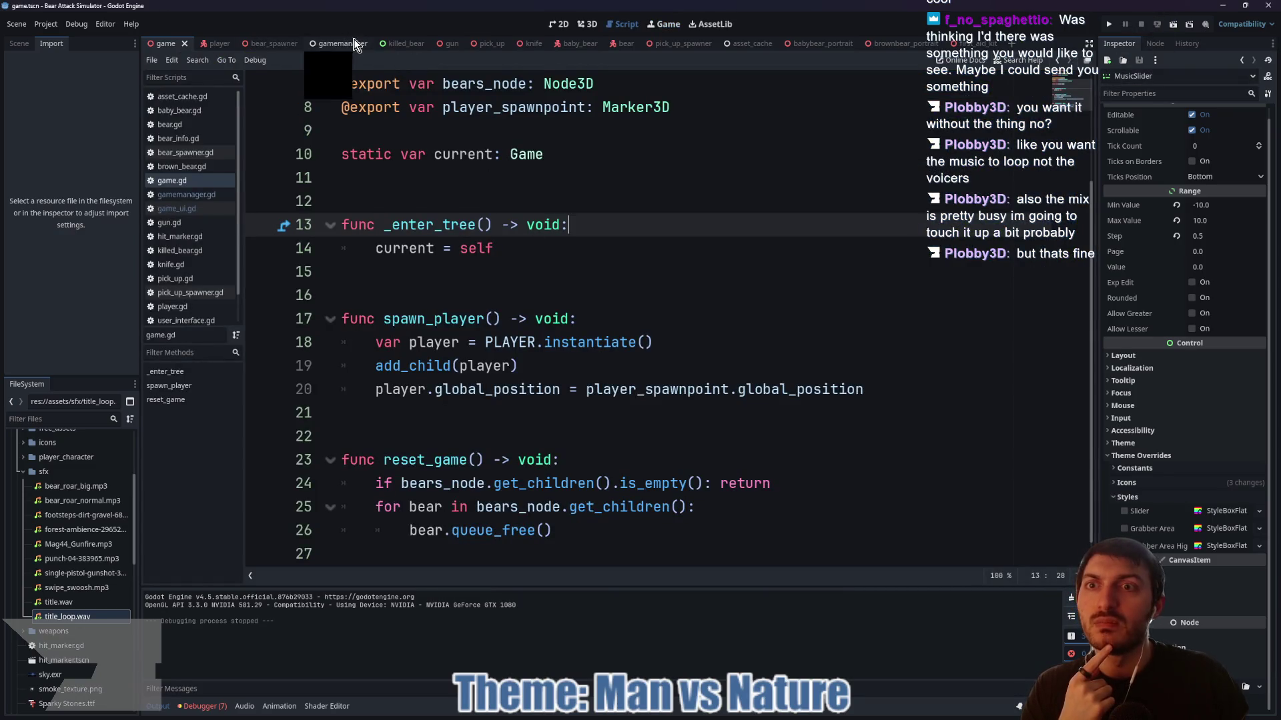
- Check the gamemanager scene's Music node volume in the Inspector, then return to the game scene
left_click(337, 43)
scroll(524, 330, "up", 5)
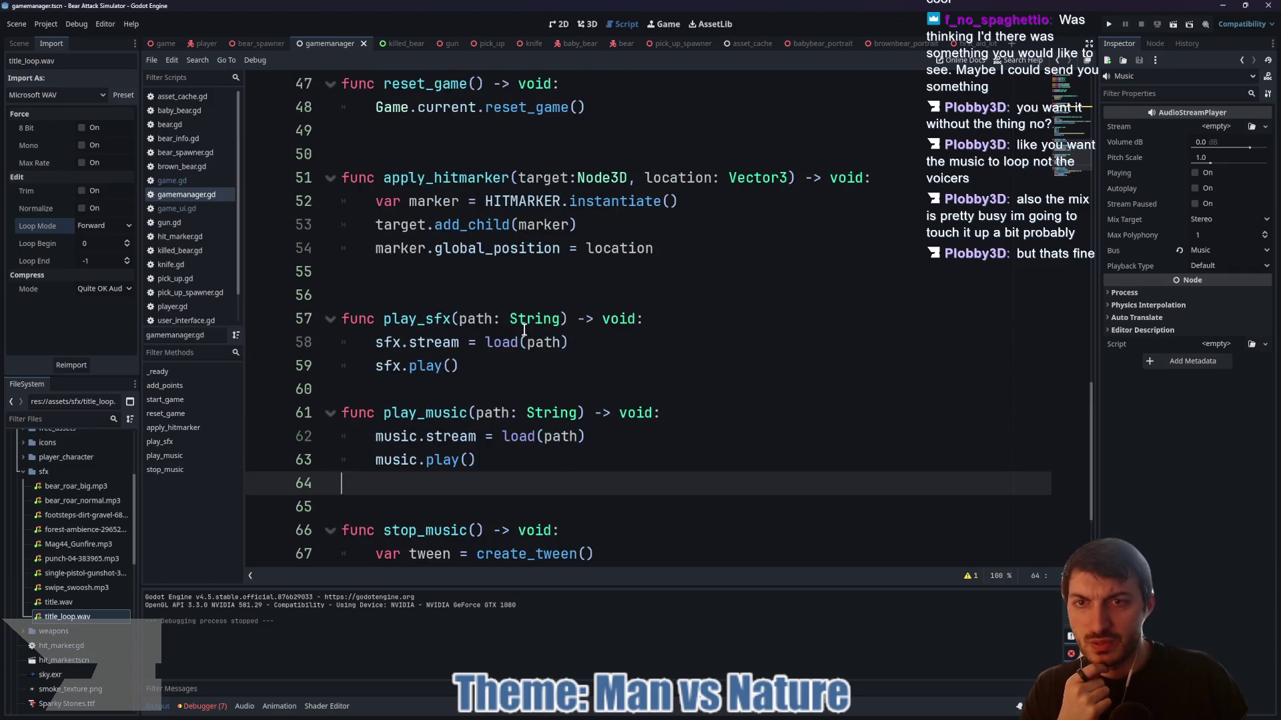
scroll(515, 342, "down", 2)
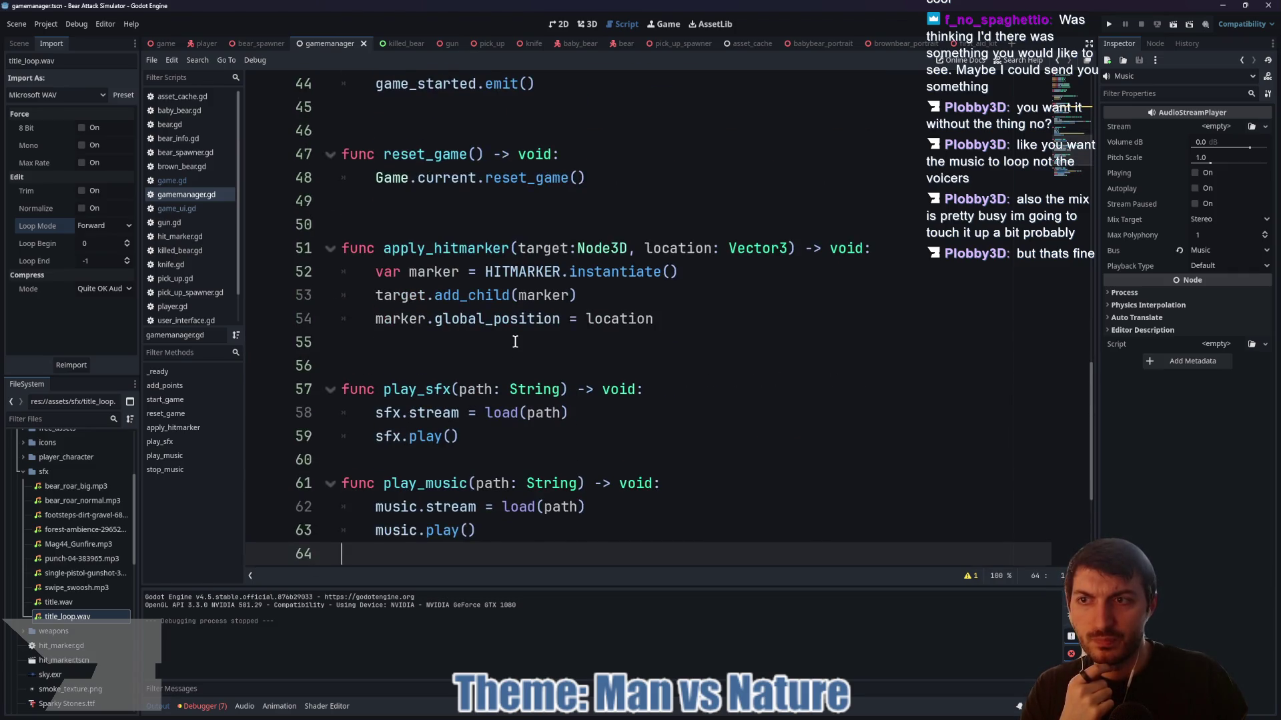
left_click(20, 44)
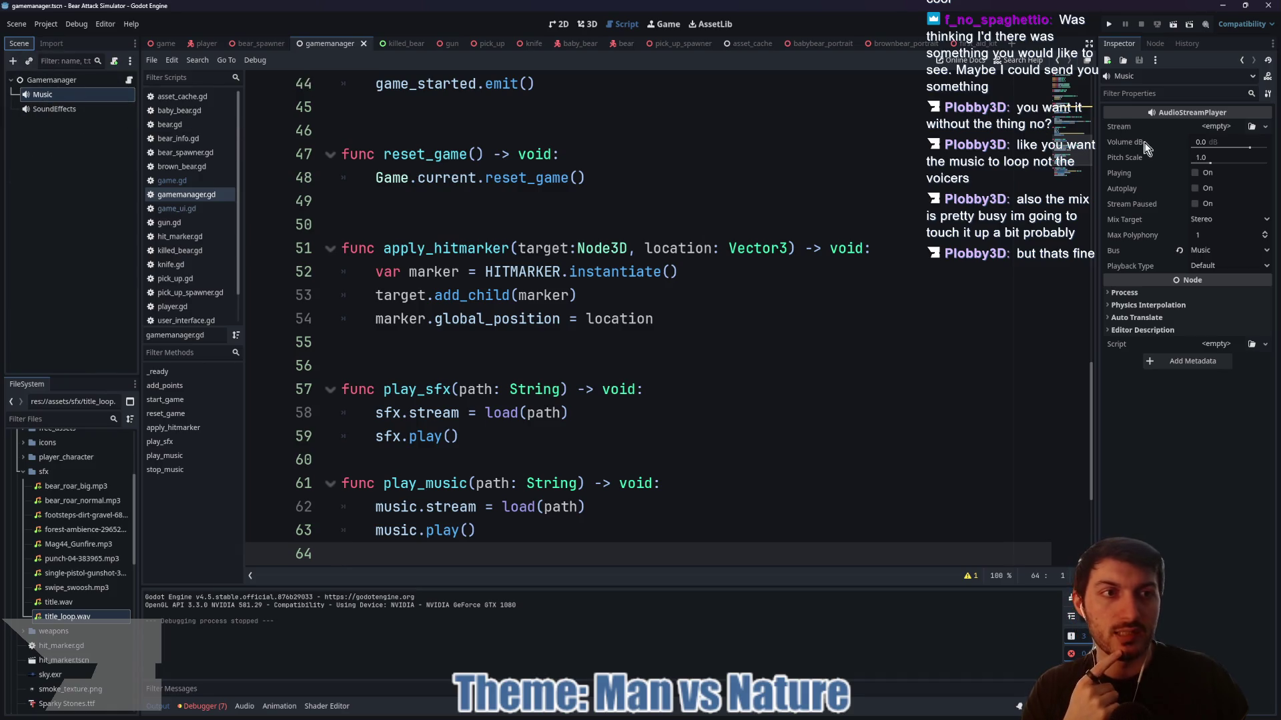
mouse_move(1146, 142)
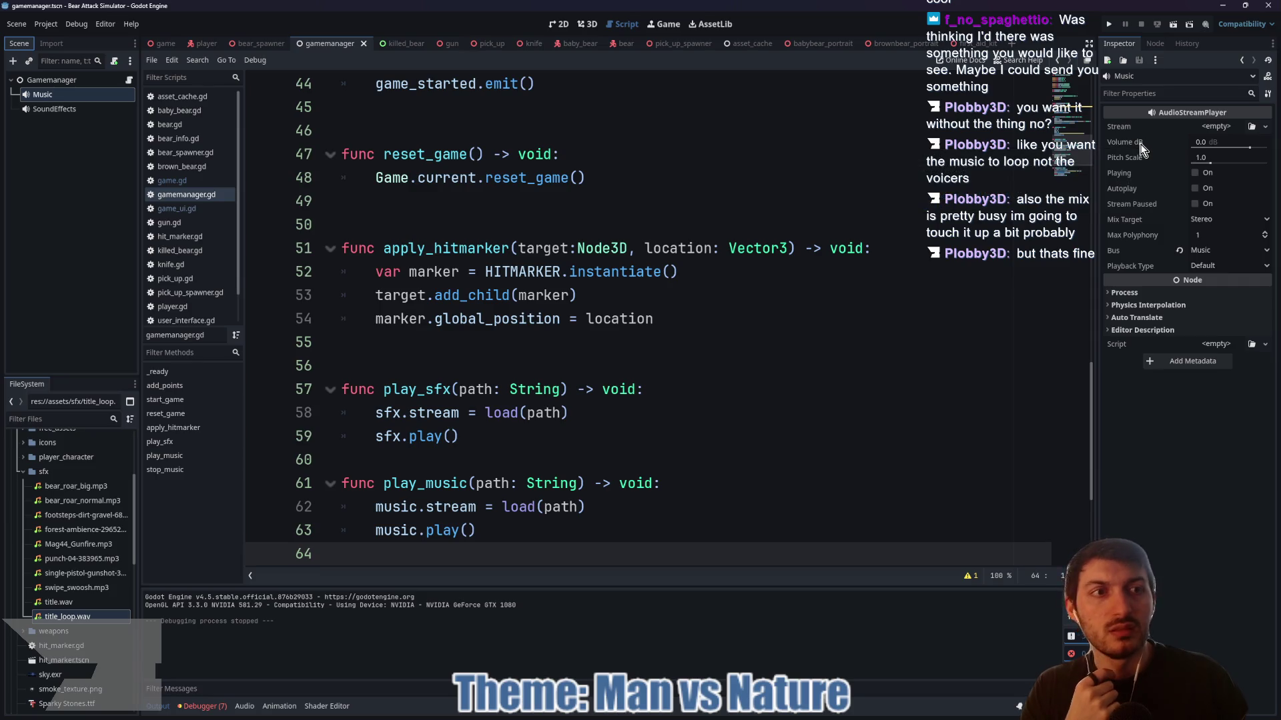
left_click(163, 42)
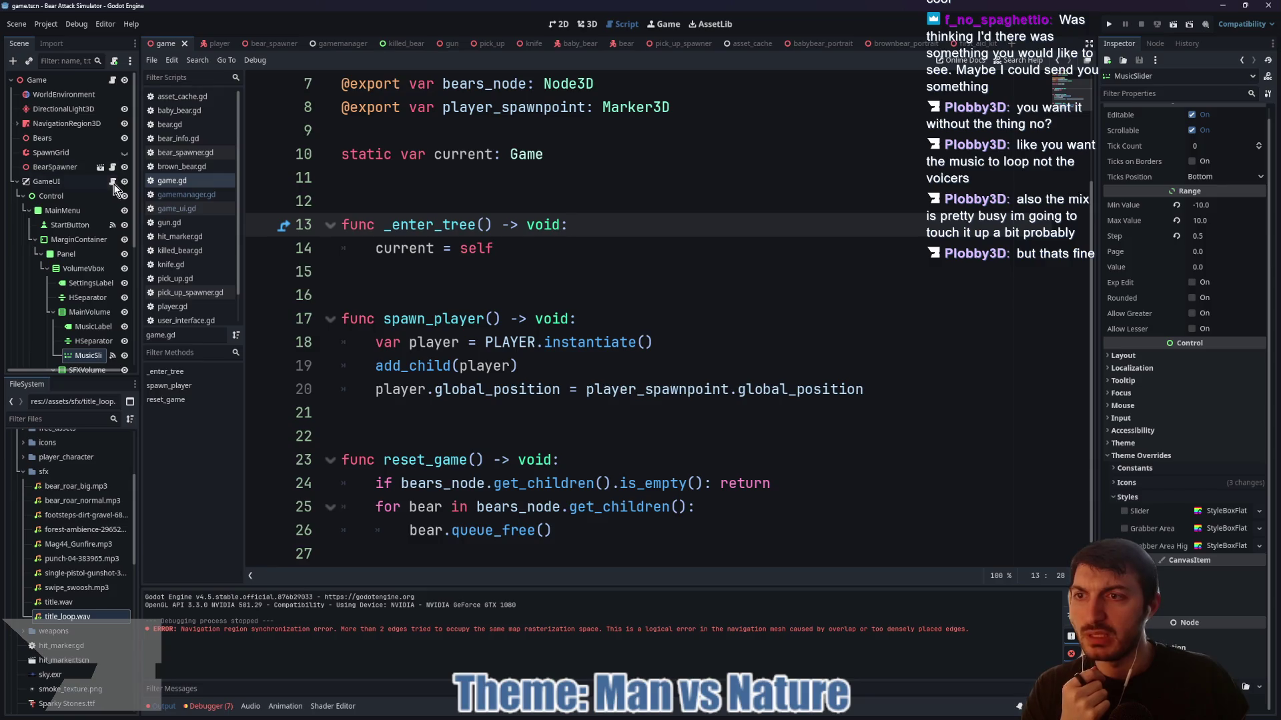
- Open the GameUI script and jump from music_volume in the slider handler to its definition
left_click(112, 182)
scroll(574, 319, "down", 5)
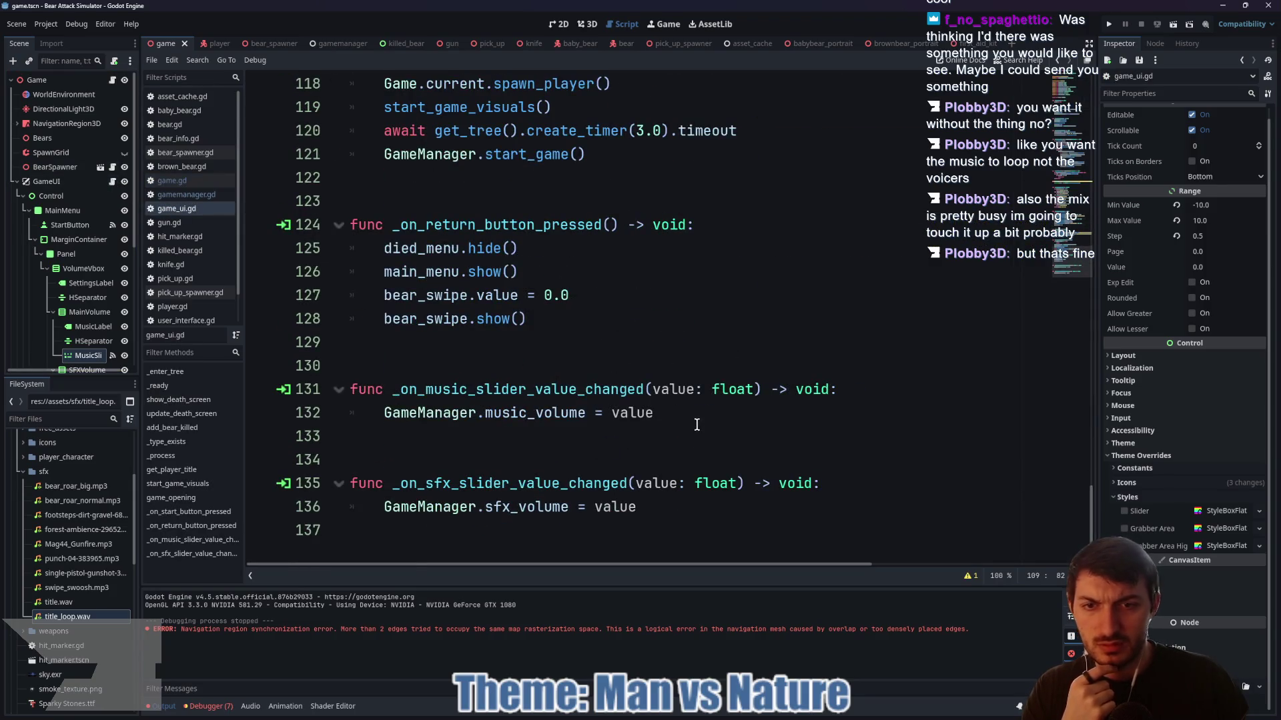
left_click(545, 413)
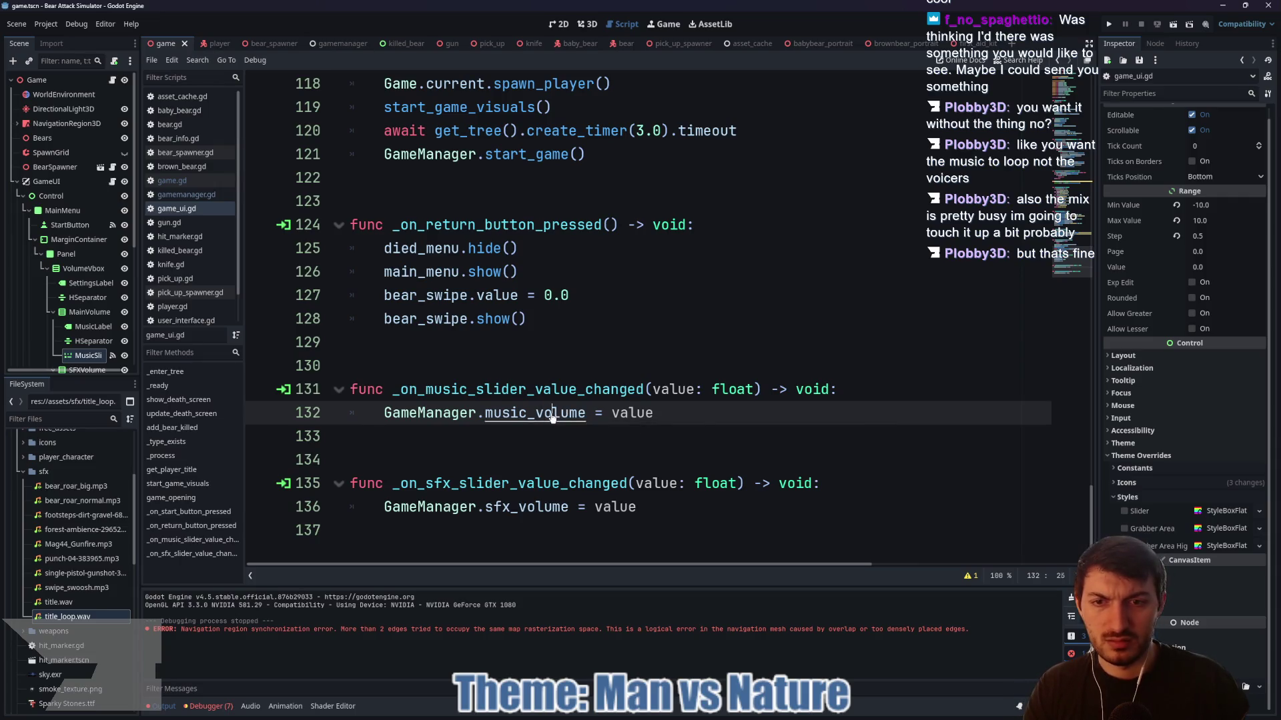
left_click(560, 413, "ctrl")
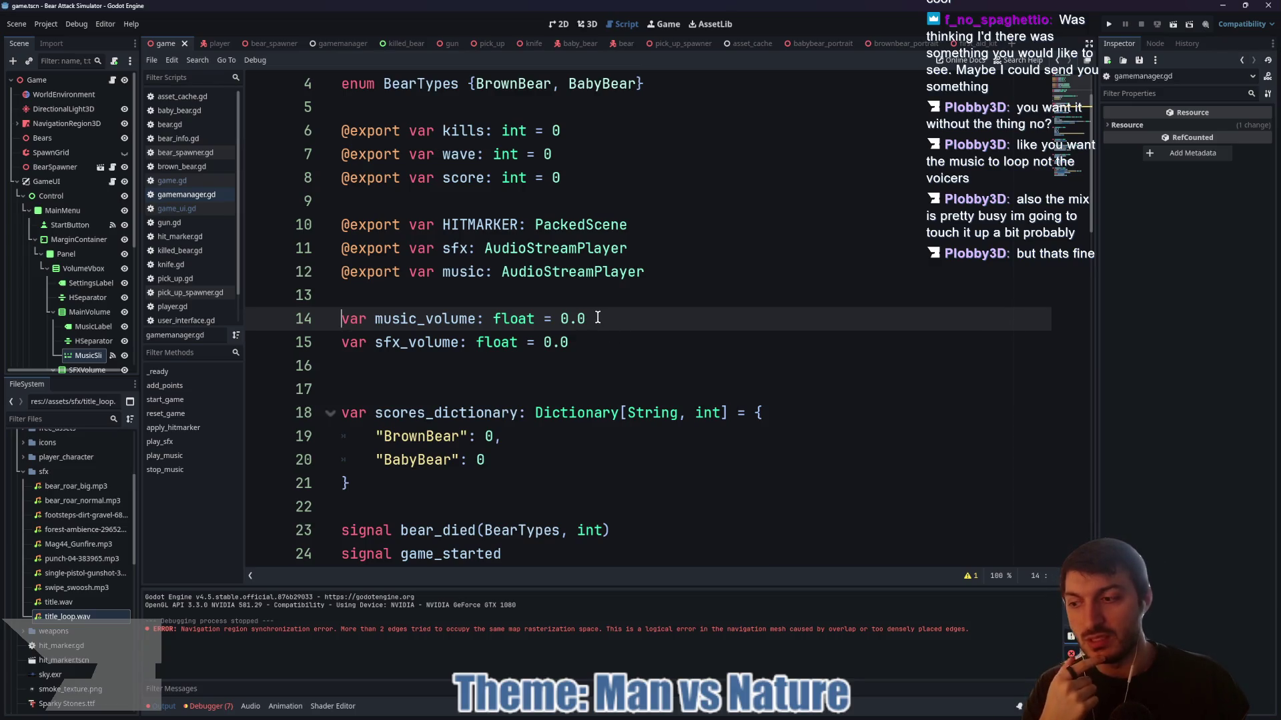
- Place the caret at the end of the music_volume declaration in gamemanager.gd
scroll(598, 318, "down", 5)
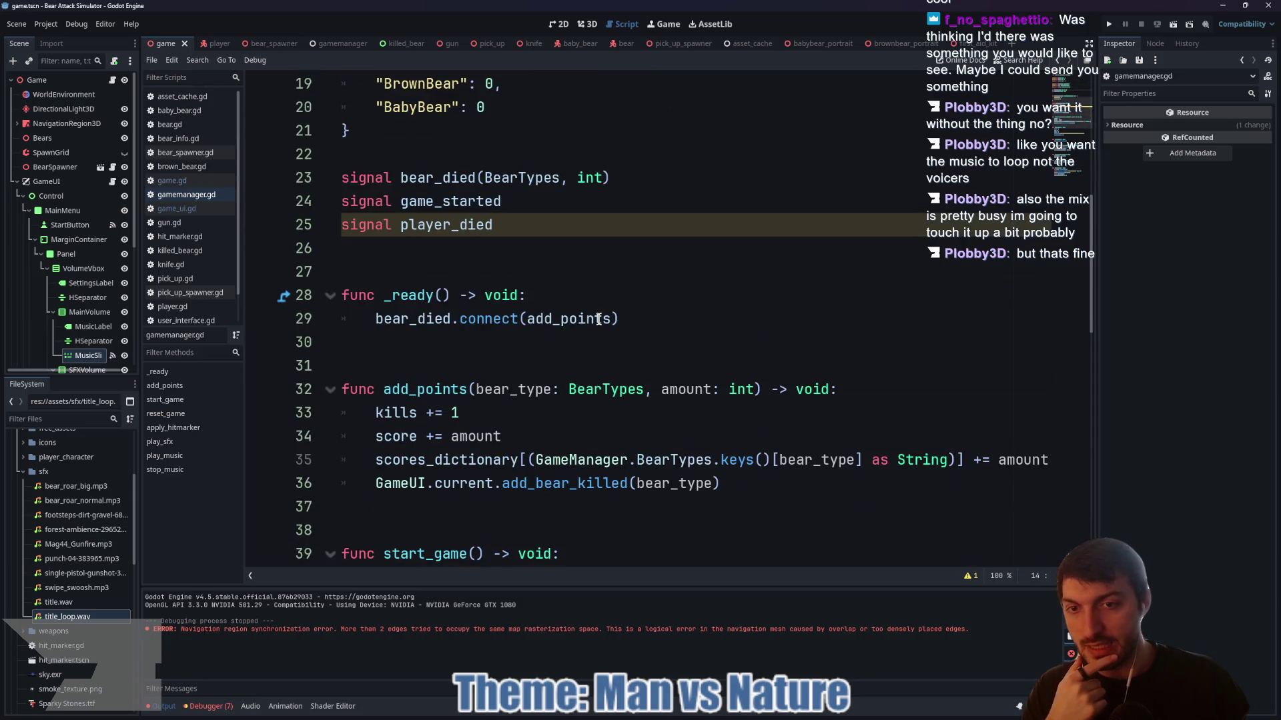
scroll(598, 318, "down", 9)
scroll(591, 324, "up", 6)
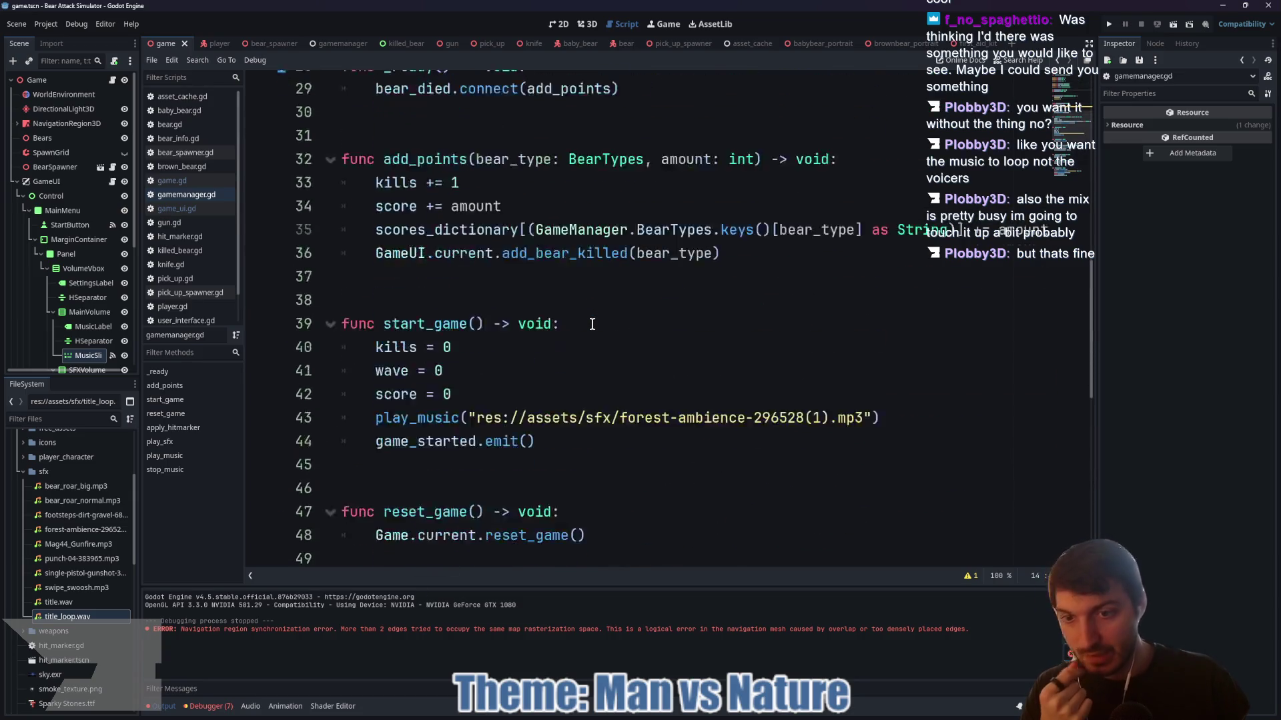
scroll(591, 323, "up", 6)
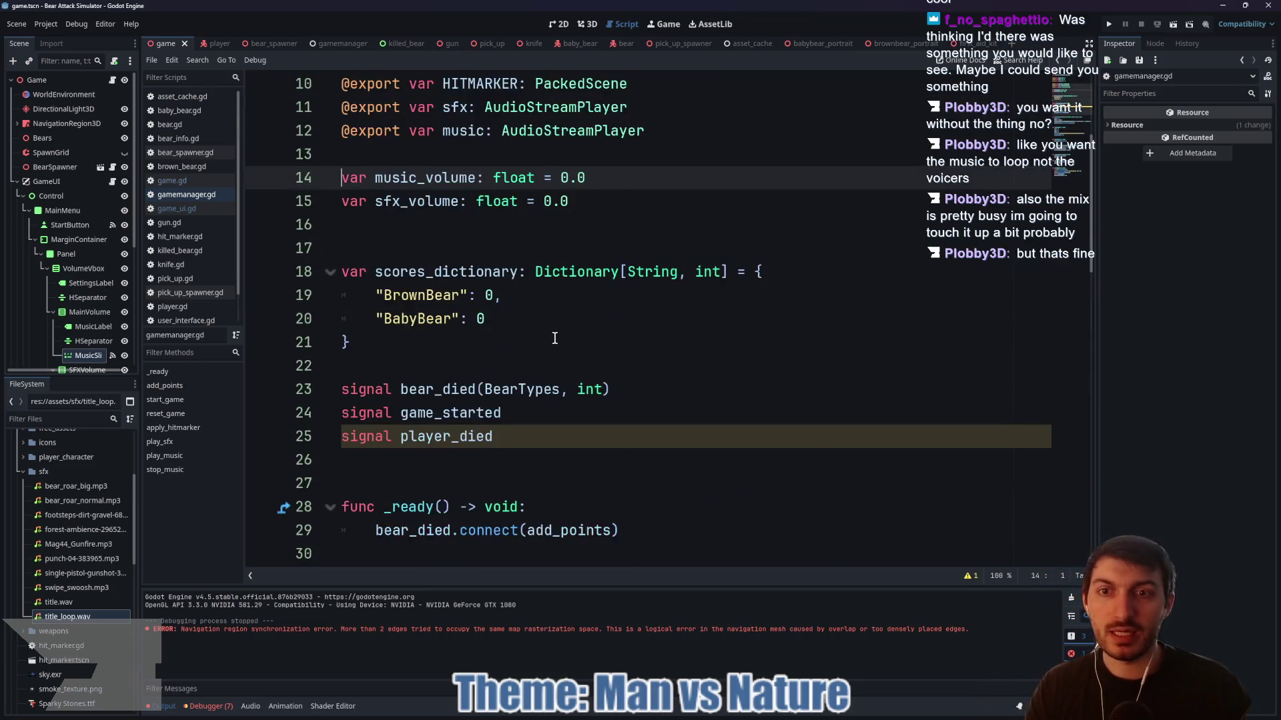
scroll(555, 338, "up", 1)
left_click(602, 248)
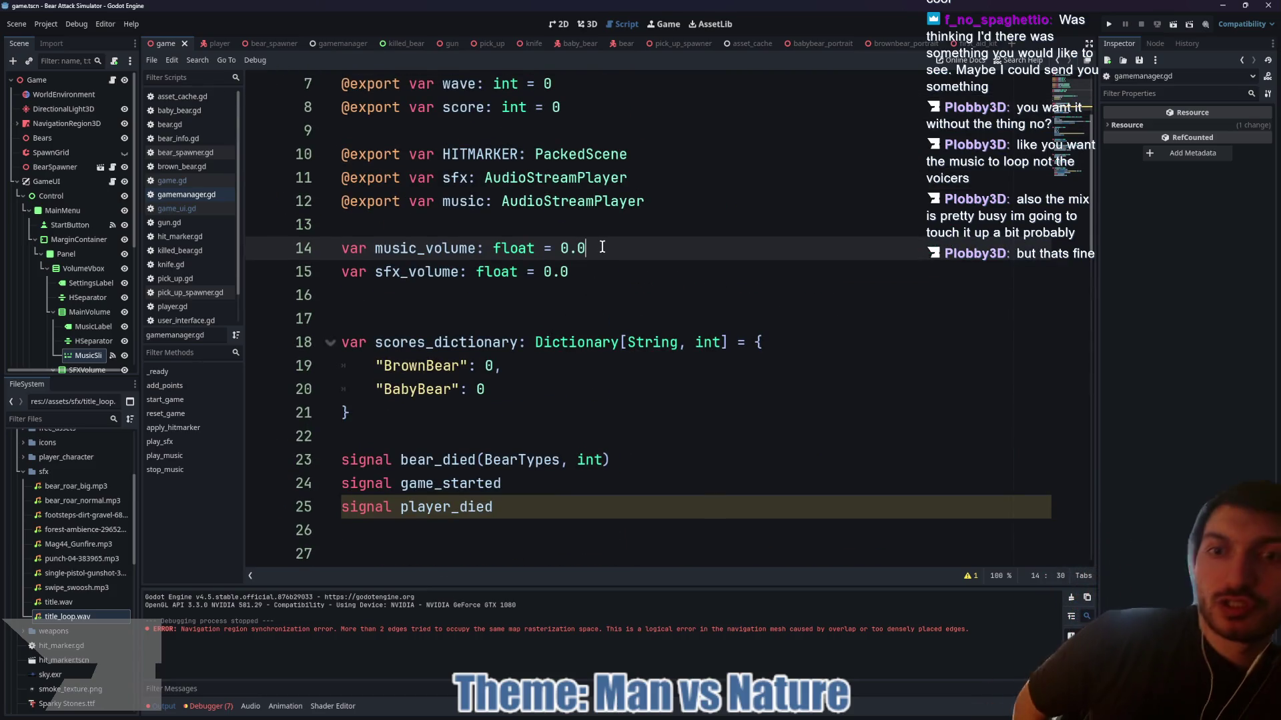
- Give music_volume a set(value) setter that stores 'music_volume = value'
type(":")
key("Return")
type("set(value)")
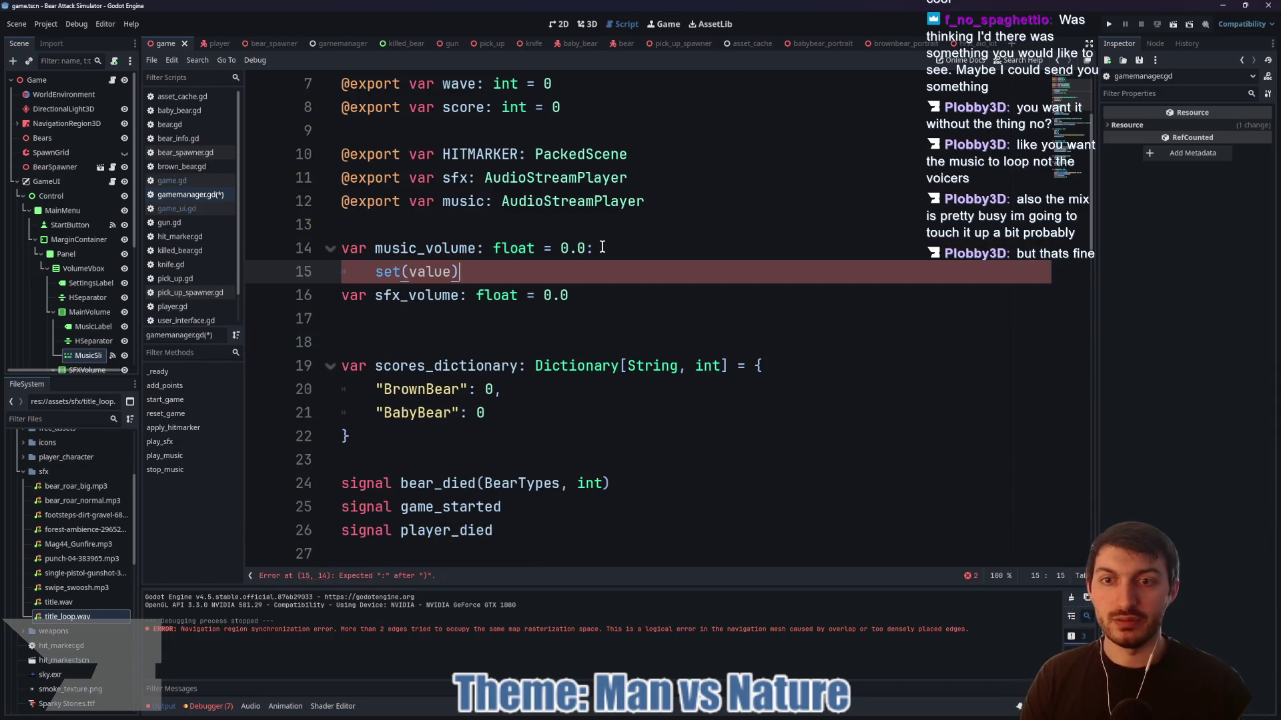
type(":")
key("Return")
type("v")
key("BackSpace")
type("music_volume")
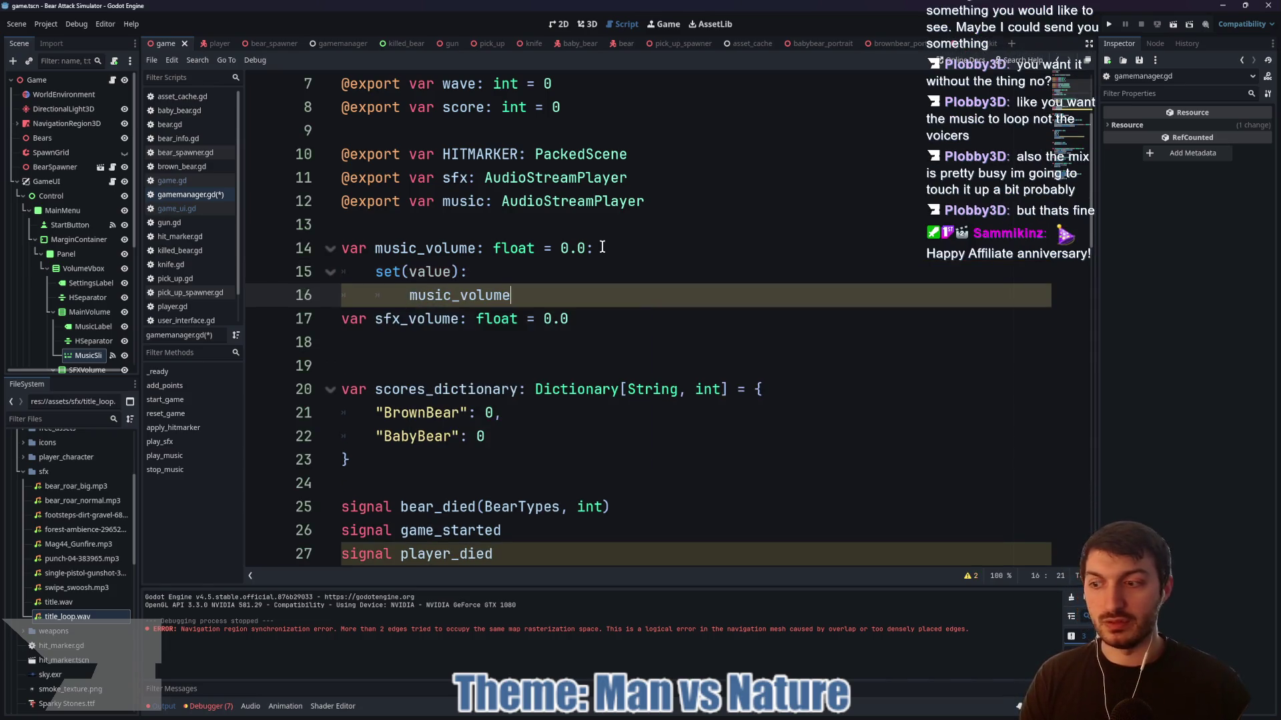
type(" = value")
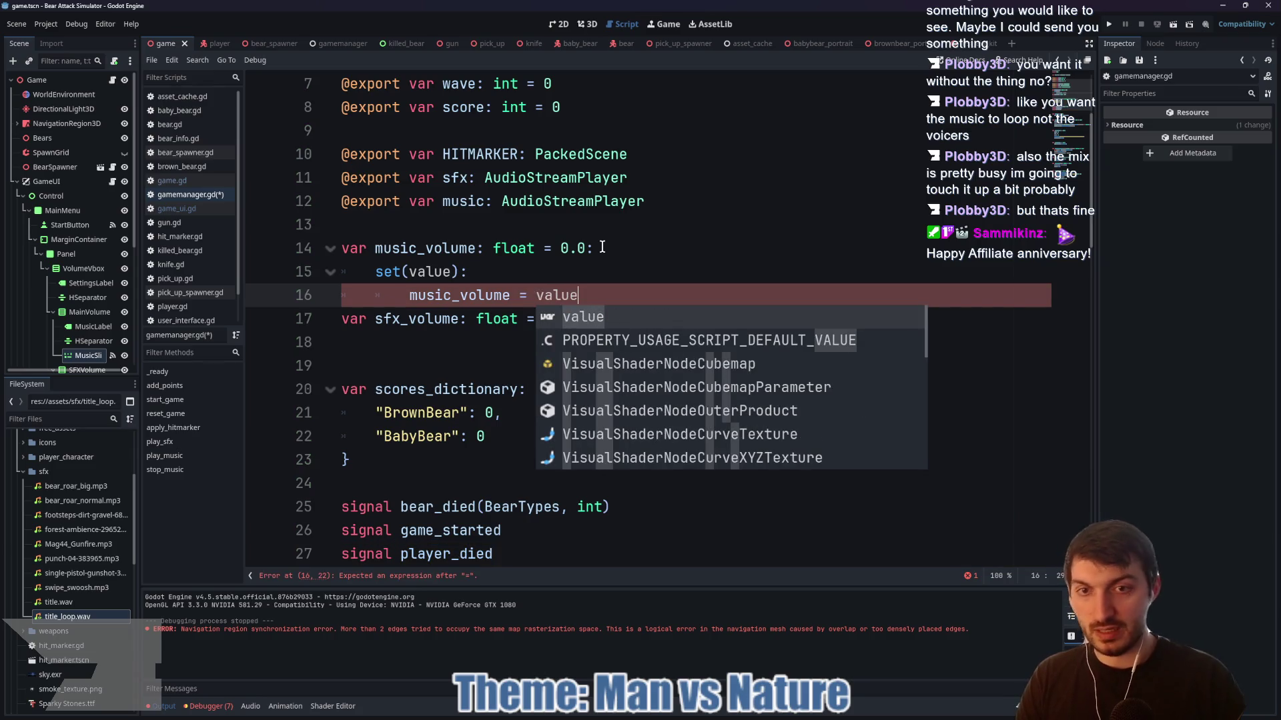
key("Escape")
- Add 'music.volume_linear = music_volume' to the setter and save gamemanager.gd
key("Return")
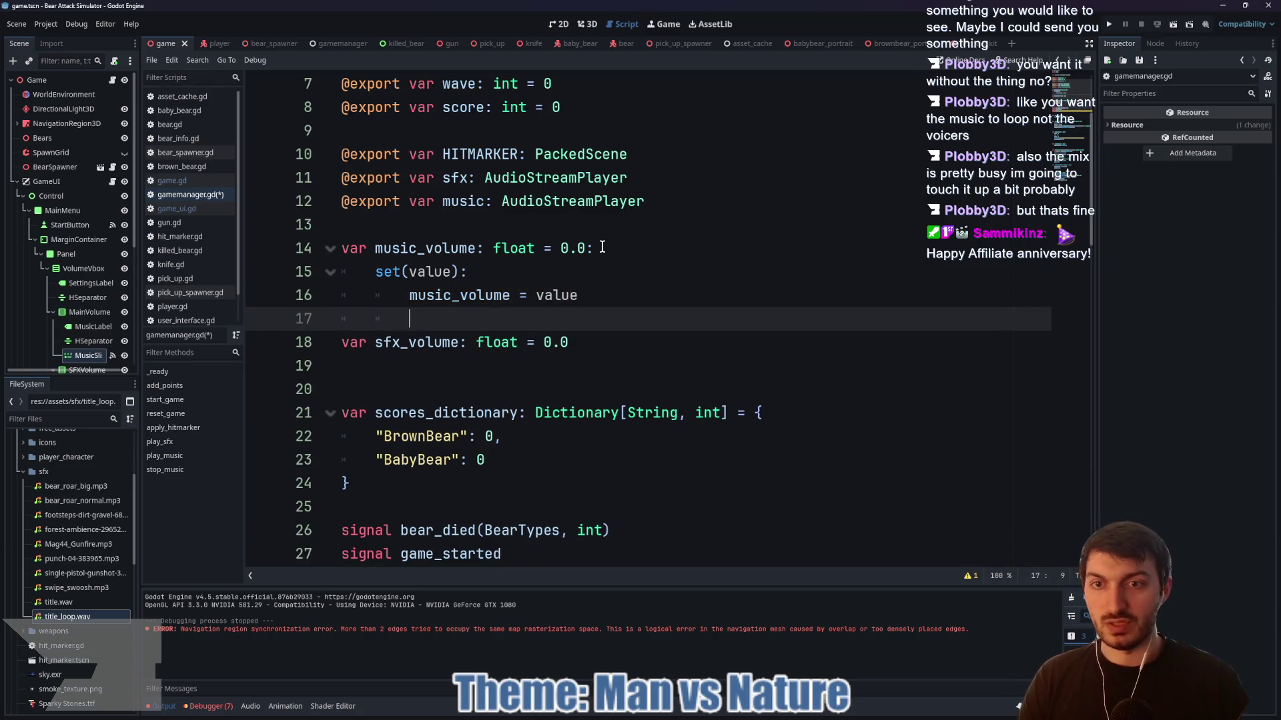
type("music")
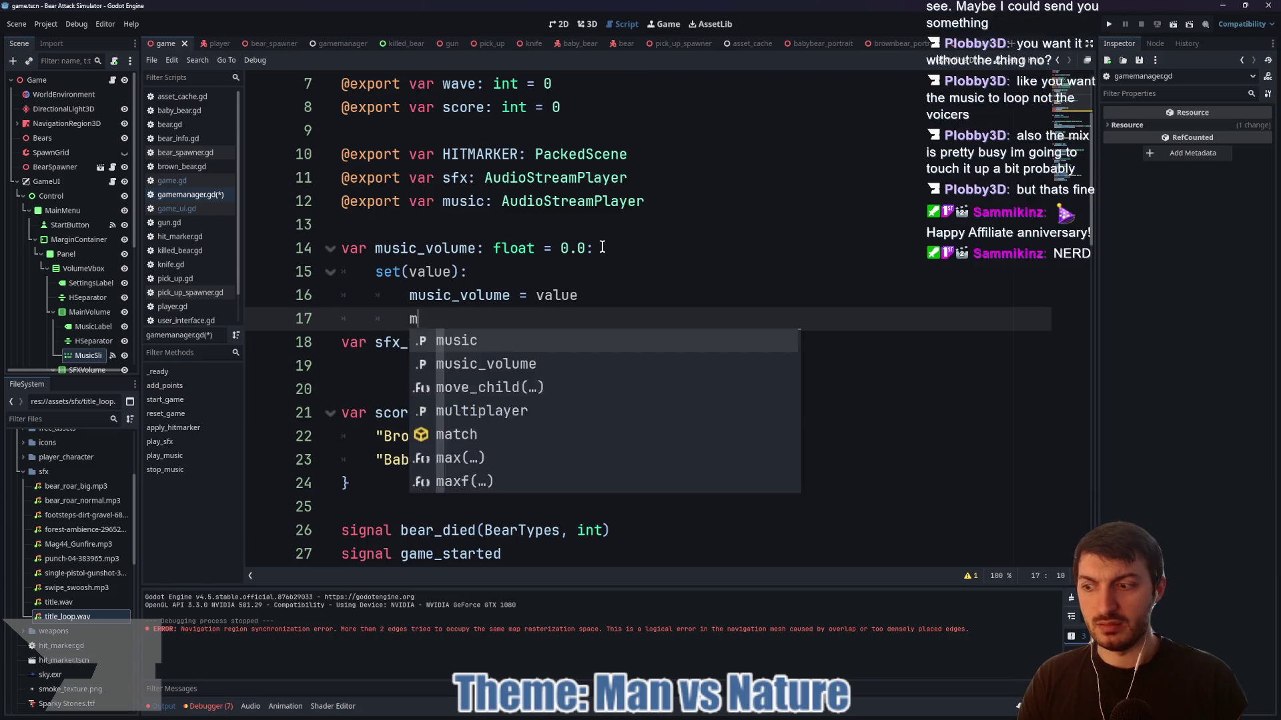
key("Escape")
type(".linea")
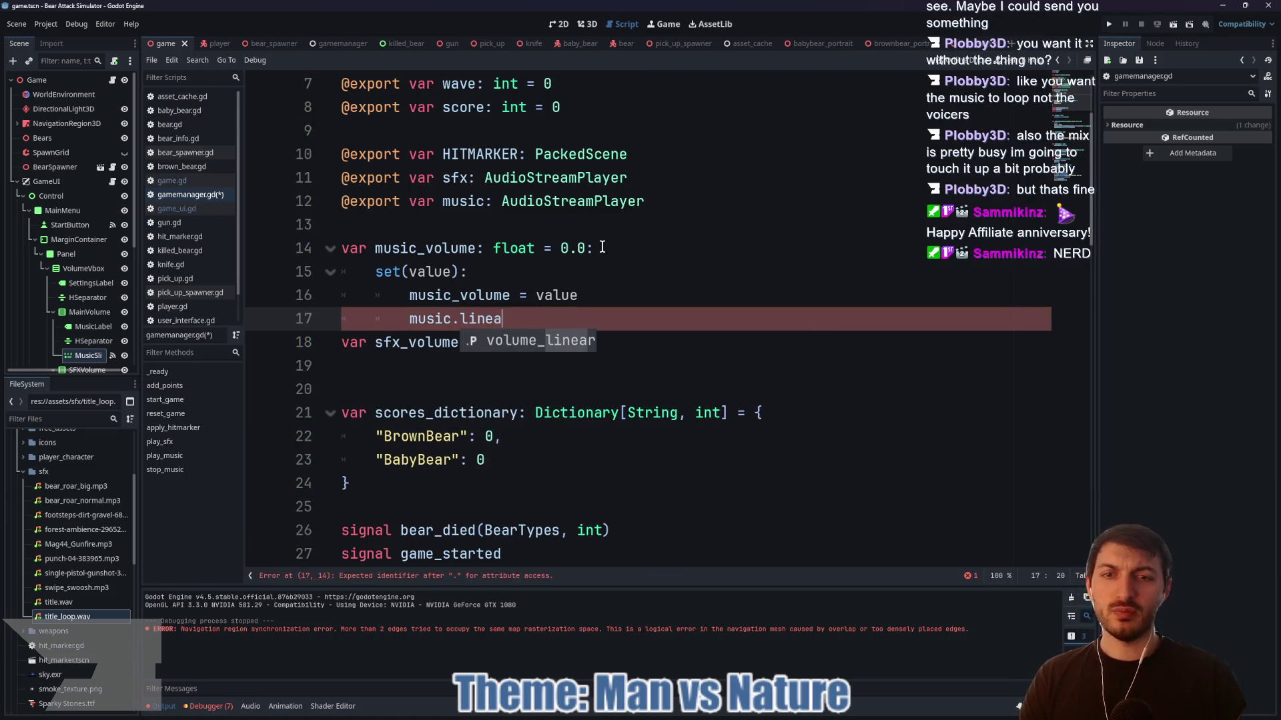
type("volume_linear")
key("Return")
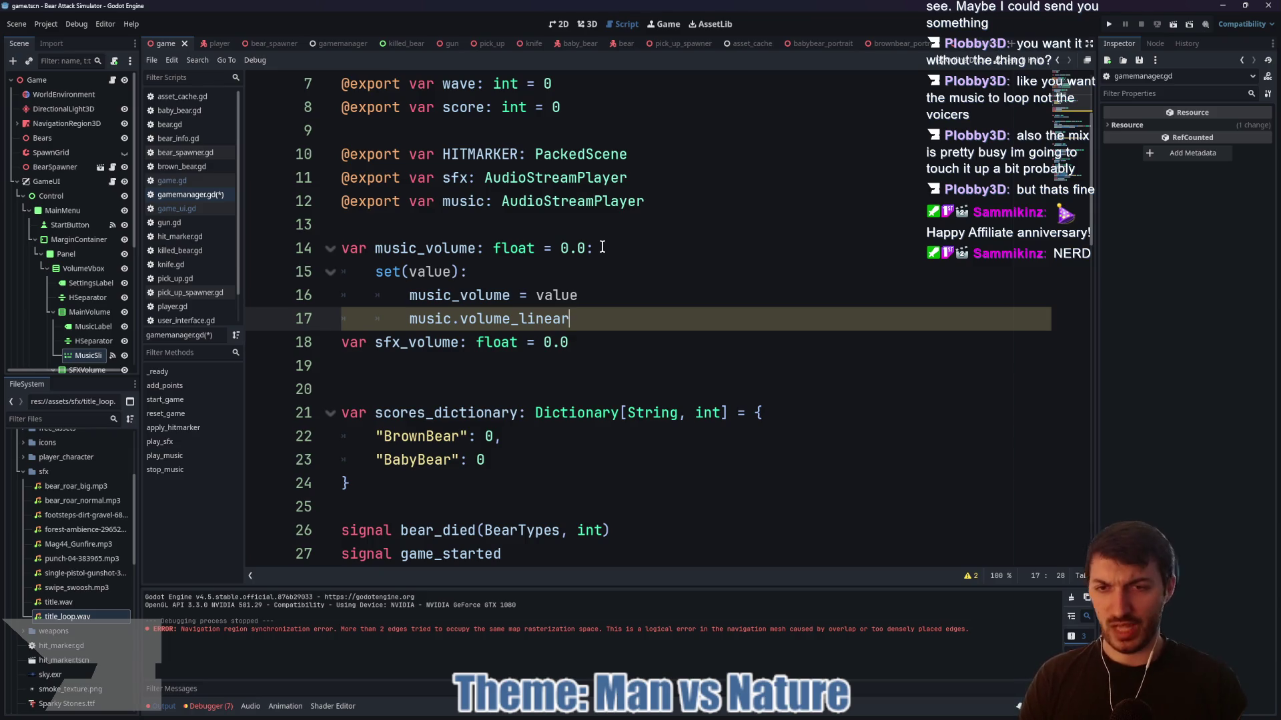
type(" = music")
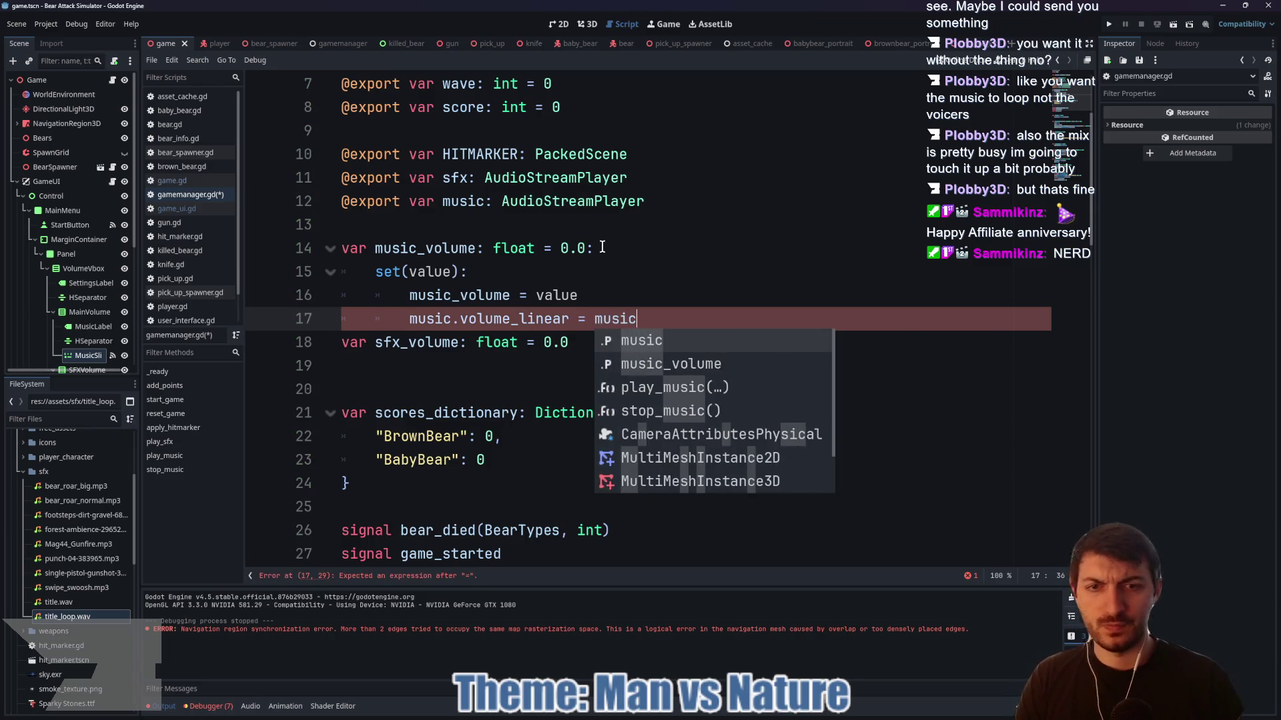
key("Down")
key("Return")
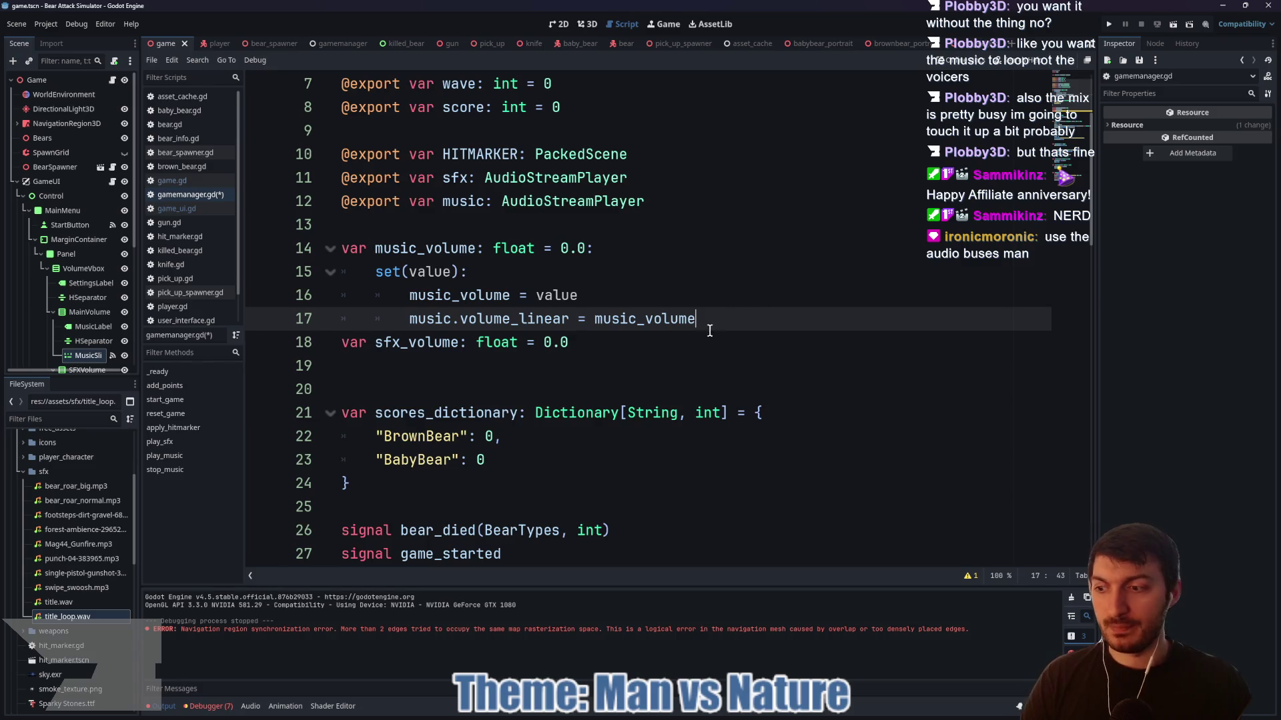
left_click(711, 332)
key("ctrl+s")
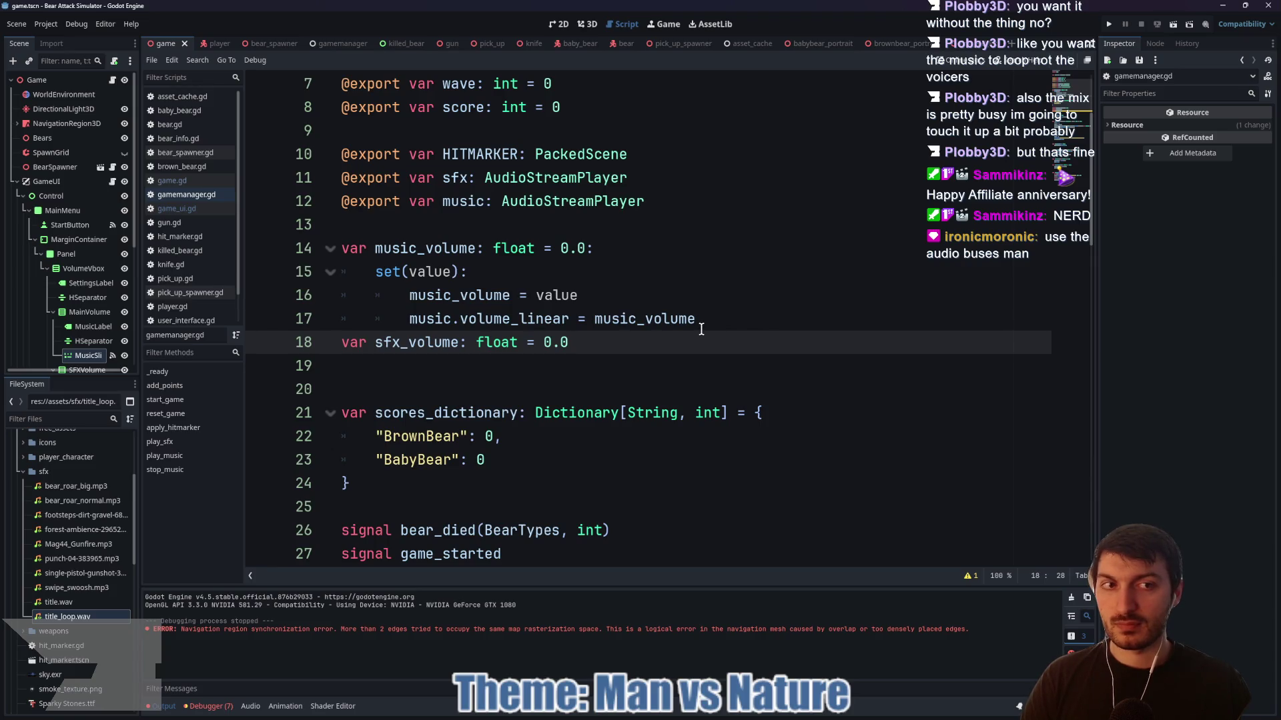
- View the Master, Music and SFX bus mixer, then select the music.volume_linear line
left_click(250, 706)
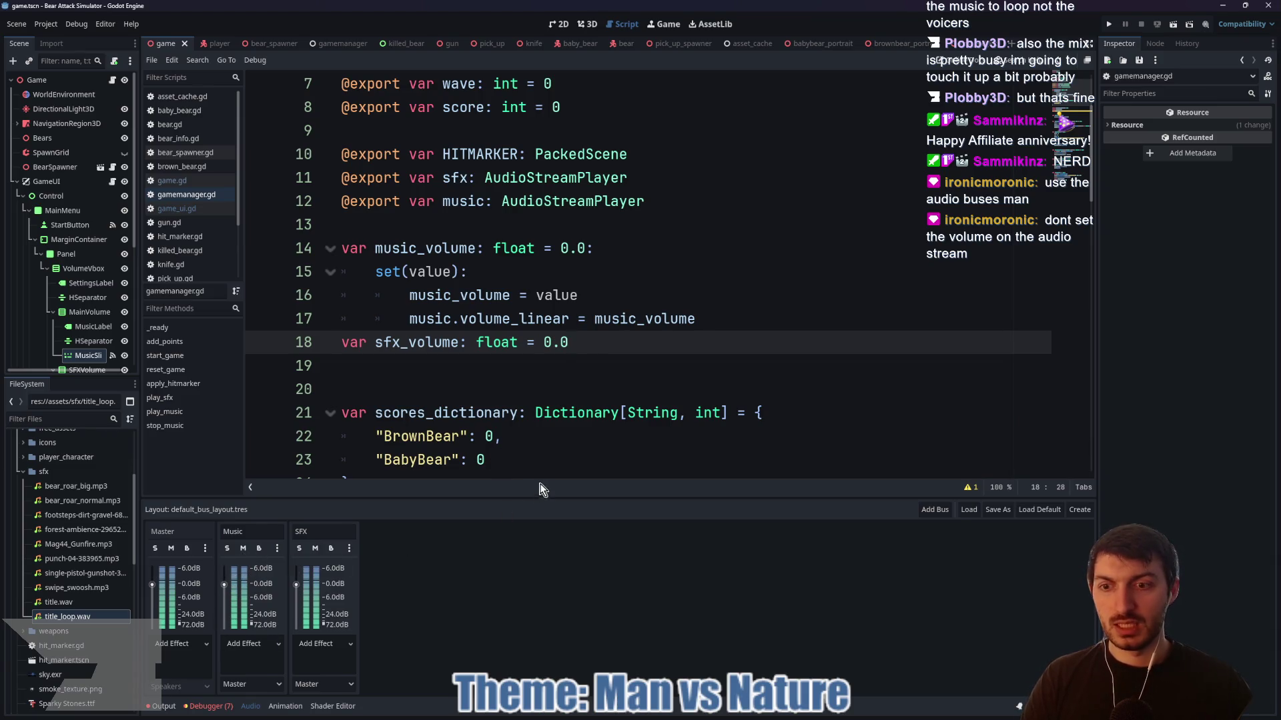
left_click(724, 322)
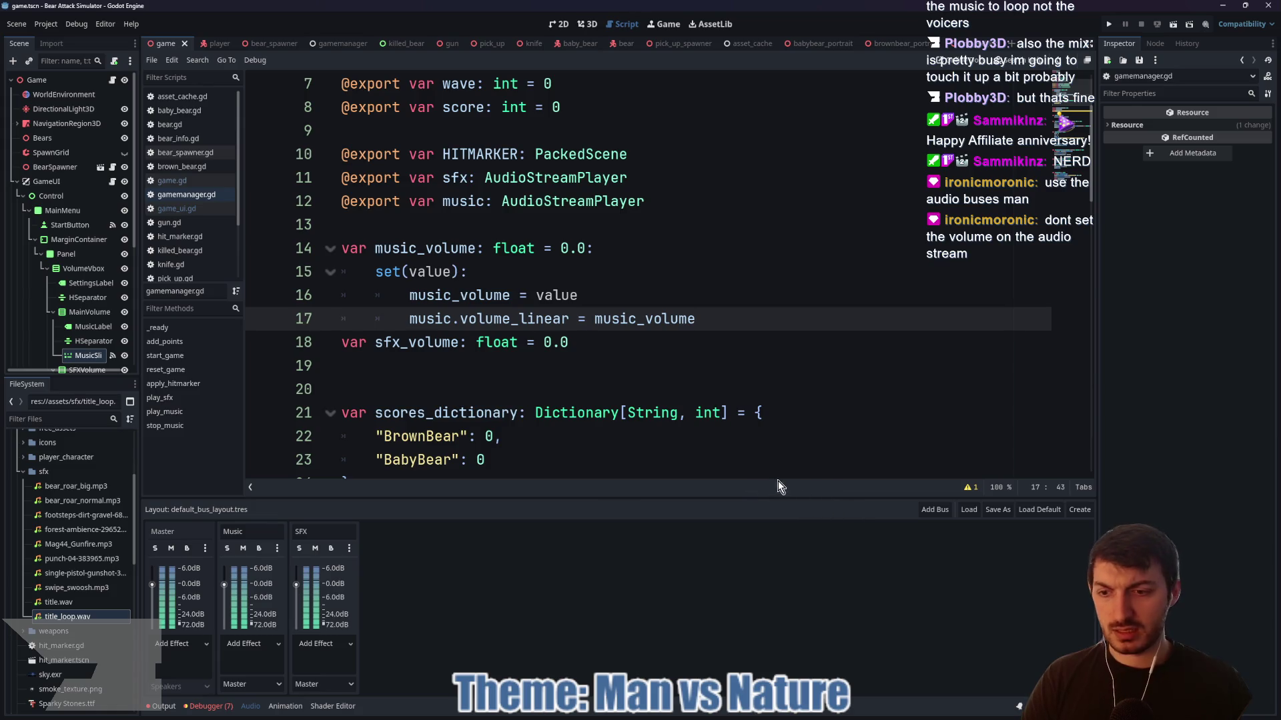
left_click_drag(716, 319, 406, 318)
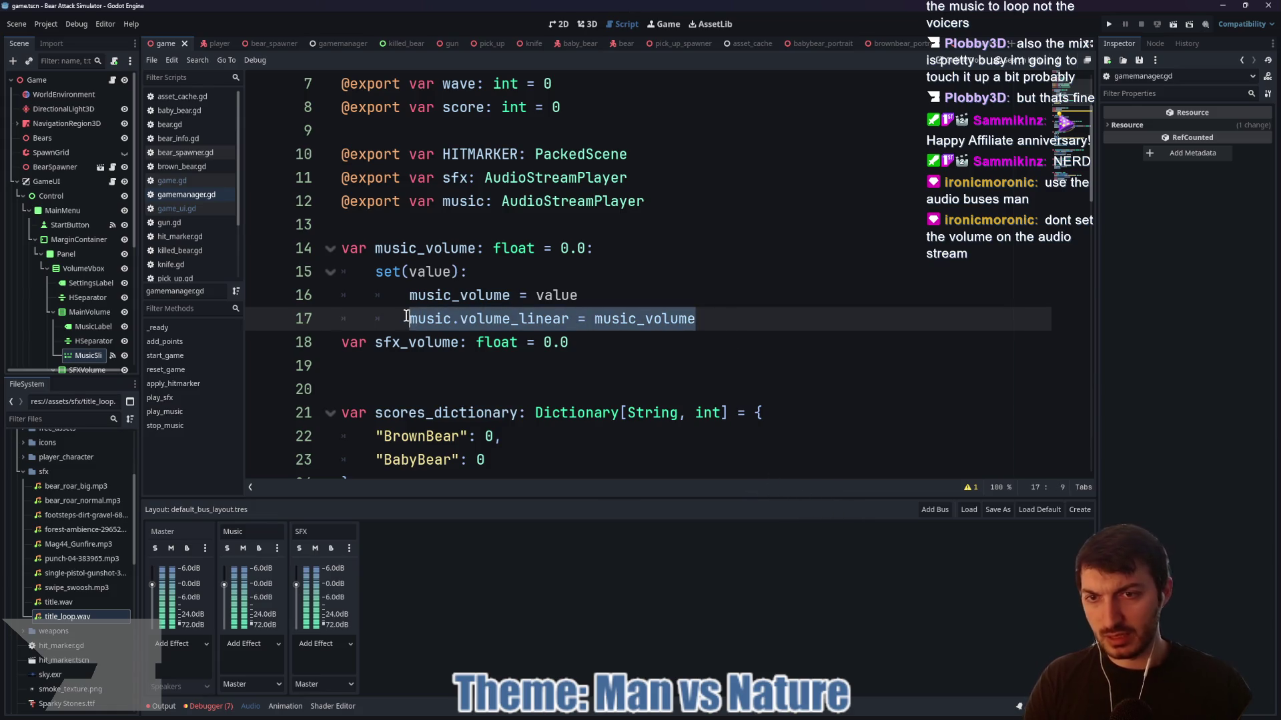
- Replace the selection with AudioBusLayout via autocomplete and open its class documentation
type("Audio")
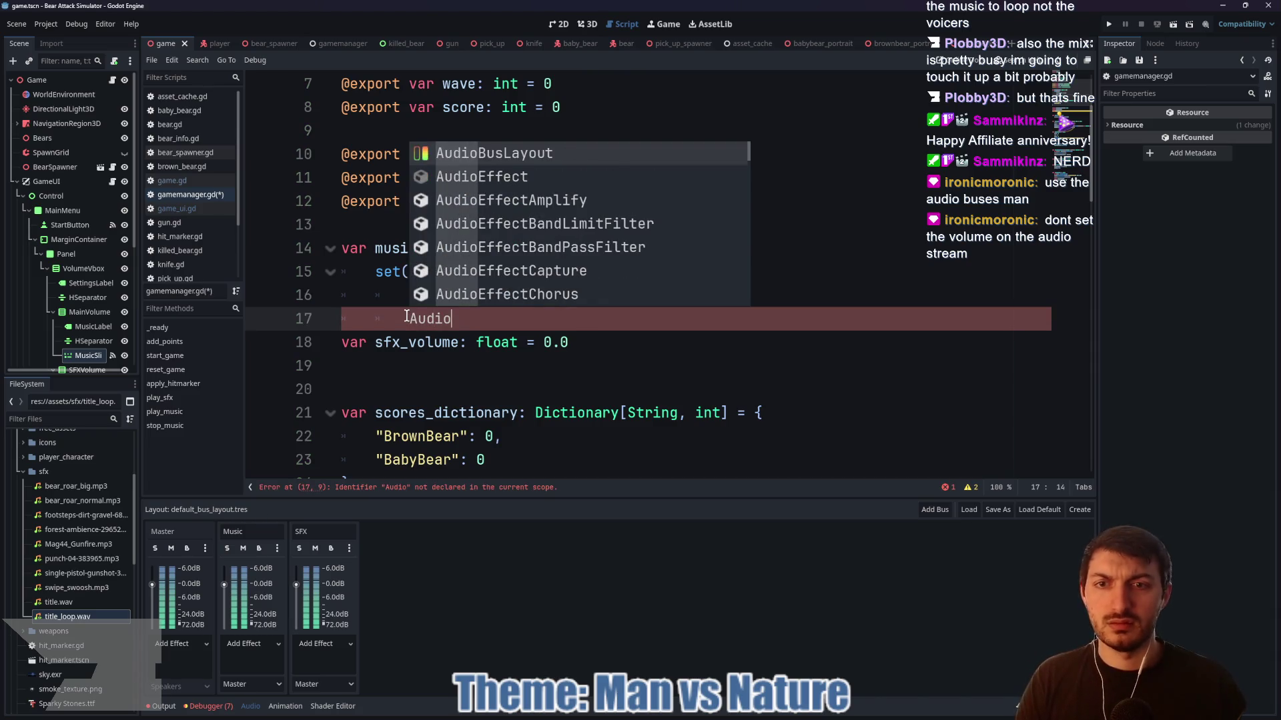
type("Bu")
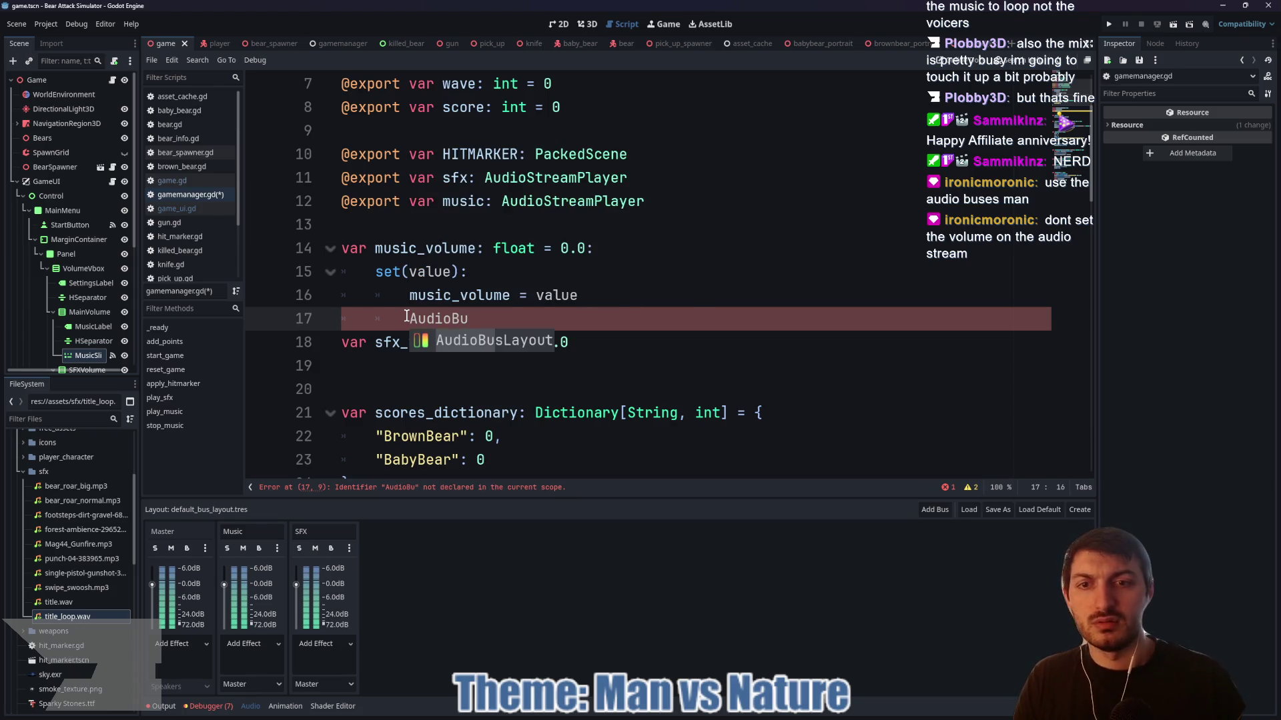
key("Return")
left_click(450, 321, "ctrl")
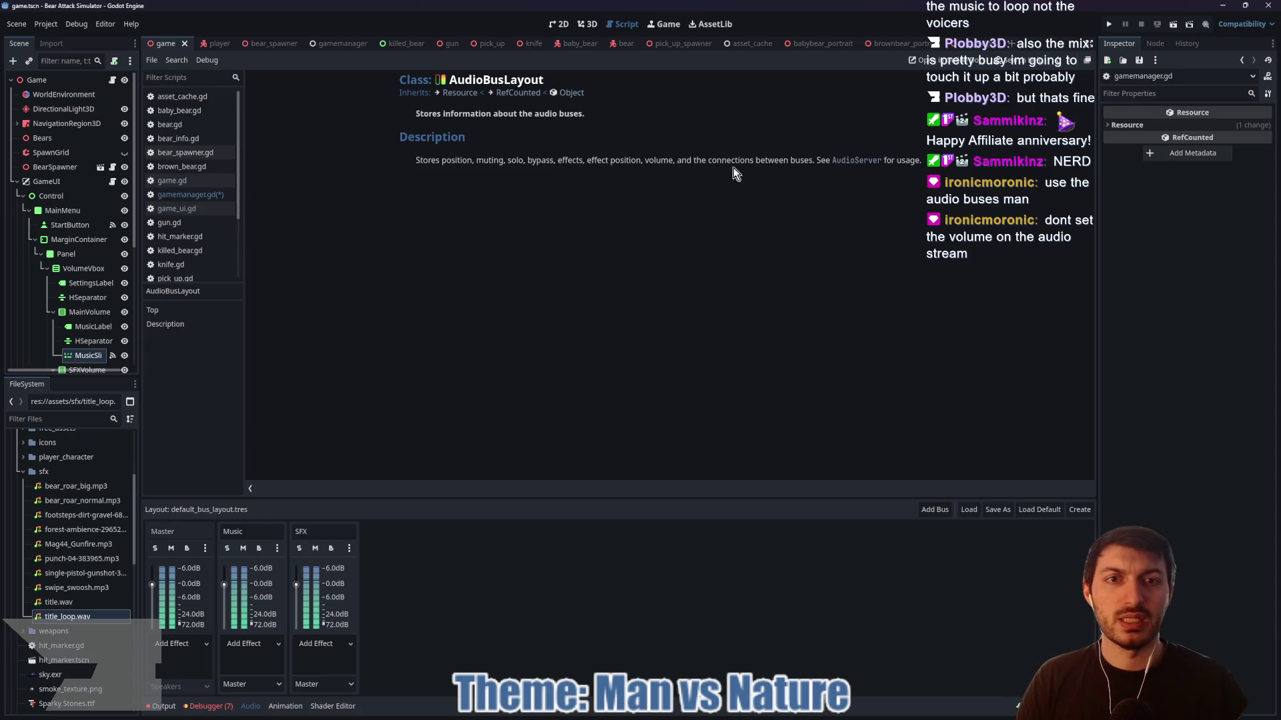
- Browse the AudioServer class reference's Methods, including bus volume getters, comparing with AudioBusLayout
left_click(851, 160)
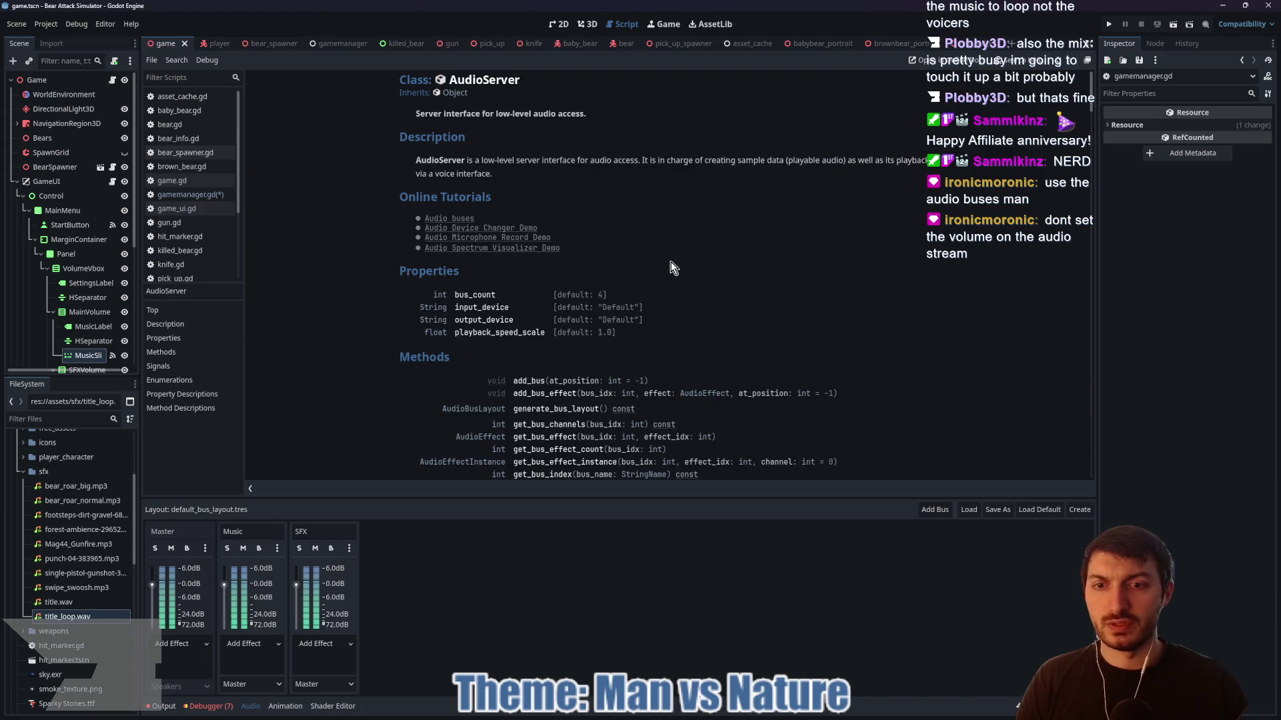
scroll(674, 264, "down", 3)
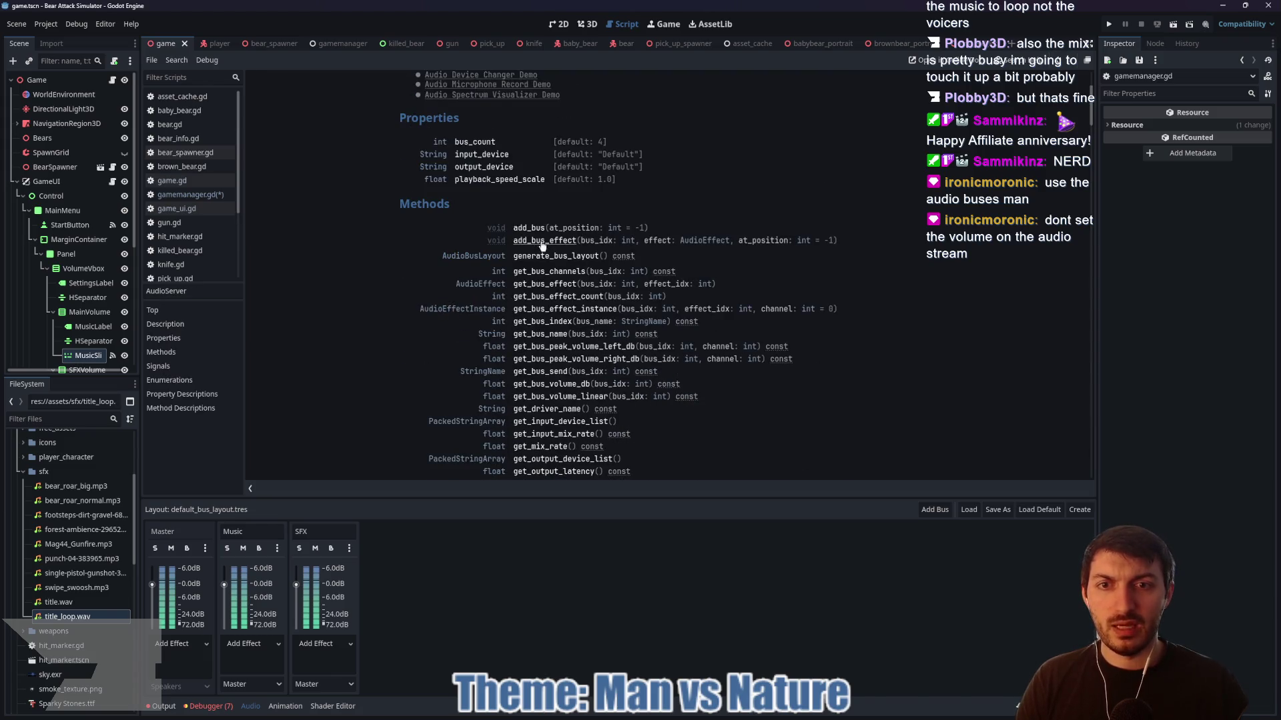
scroll(541, 287, "down", 2)
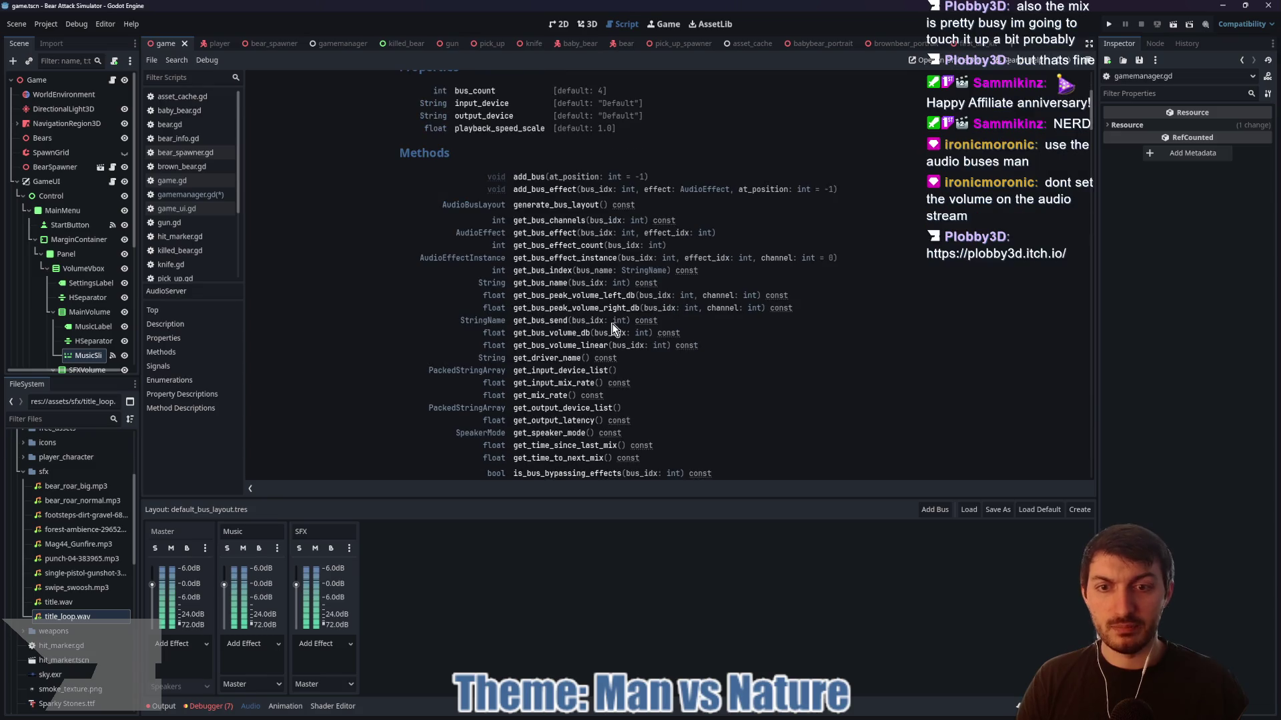
left_click(473, 205)
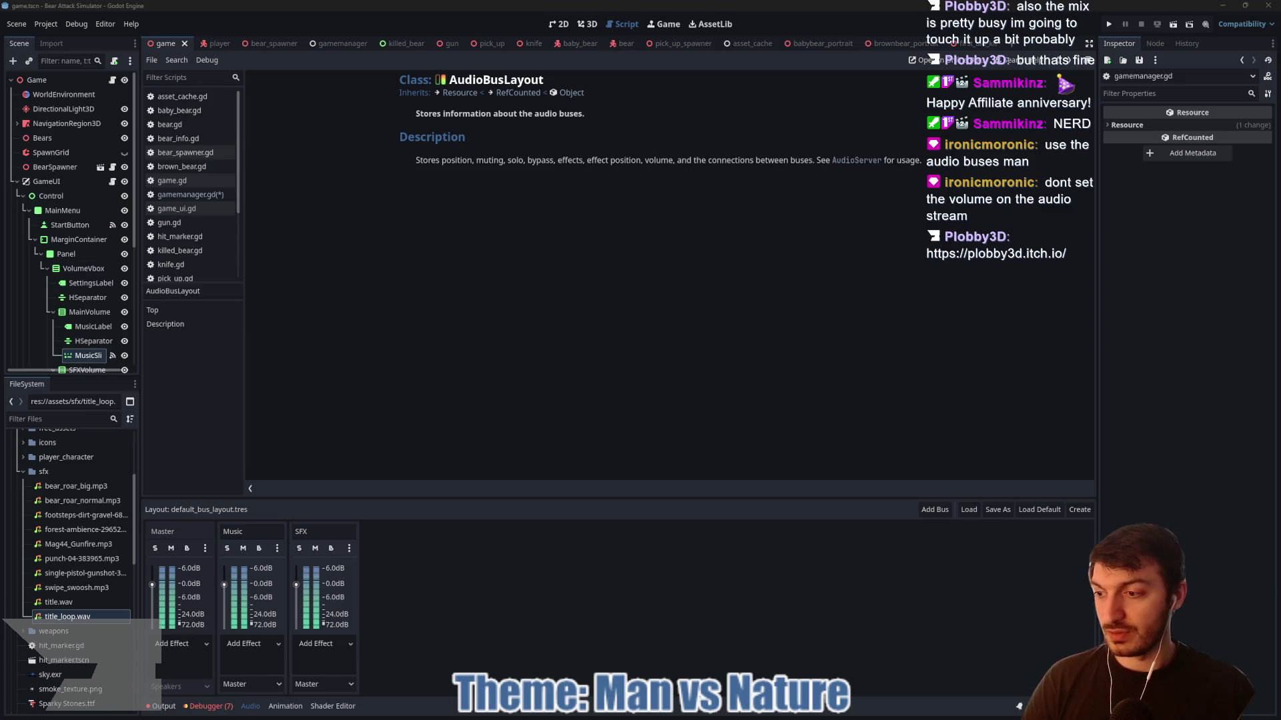
left_click(844, 162)
scroll(688, 214, "down", 5)
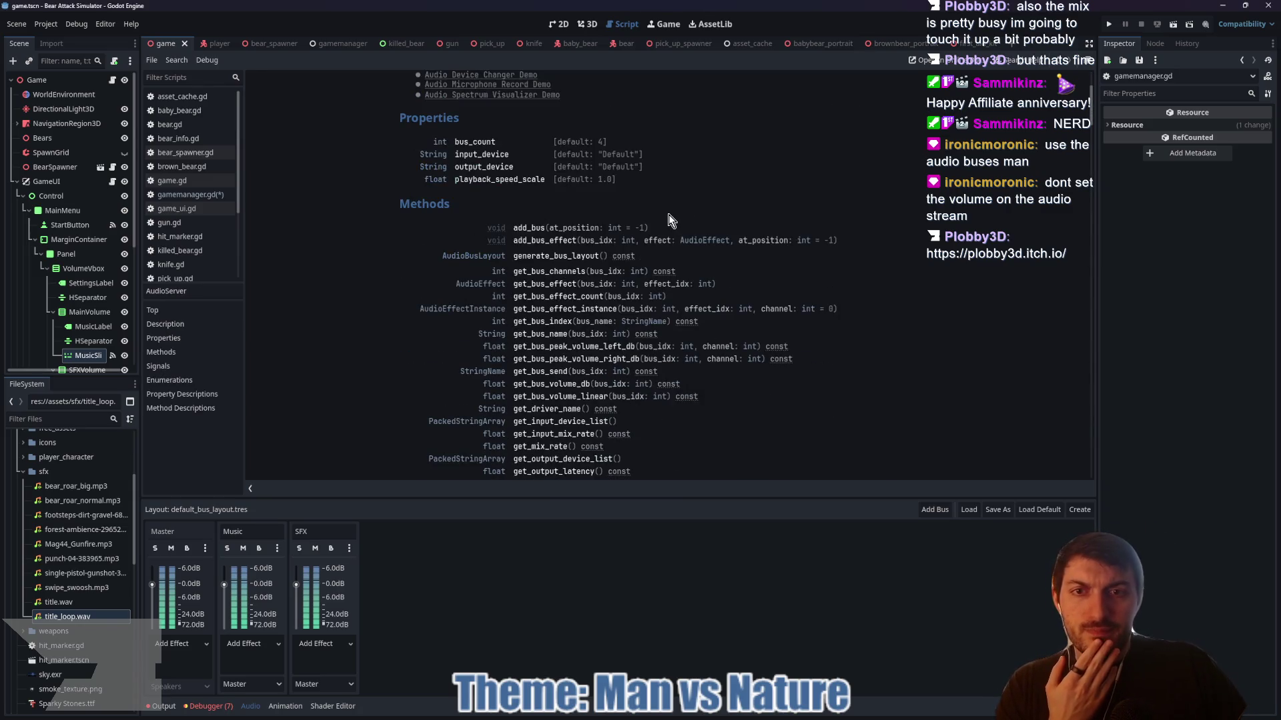
scroll(567, 214, "down", 4)
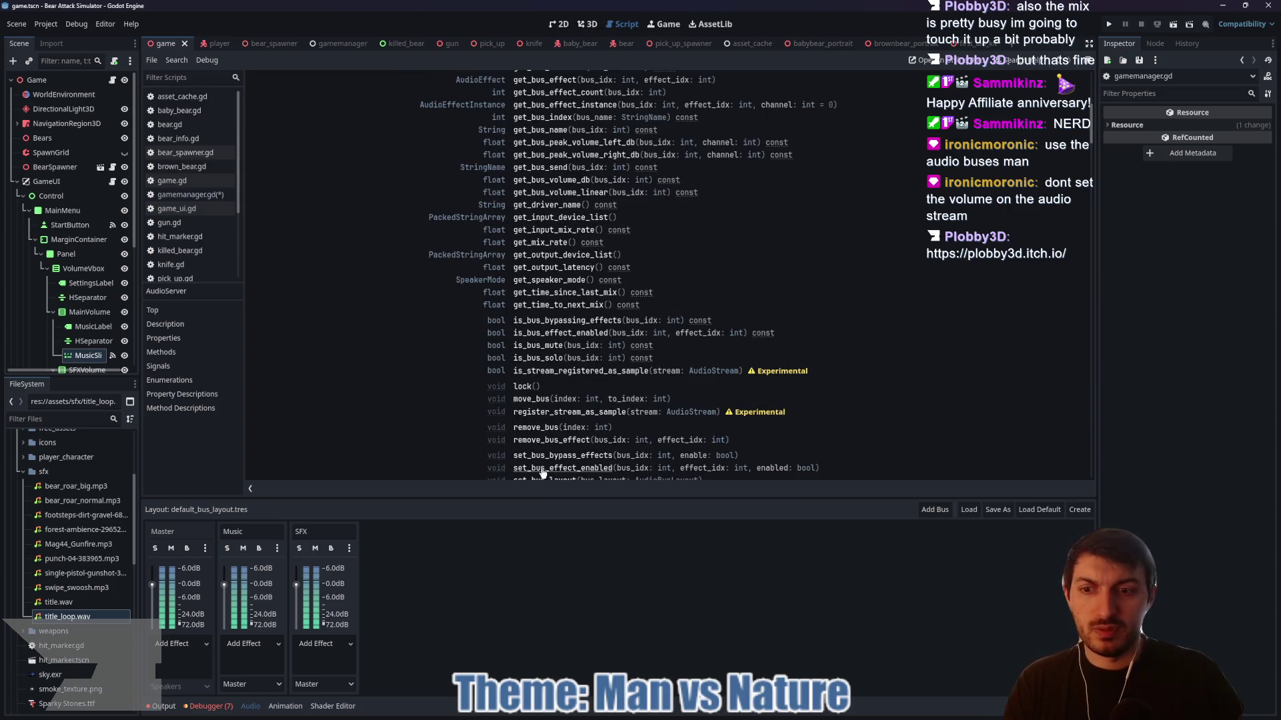
scroll(658, 306, "up", 4)
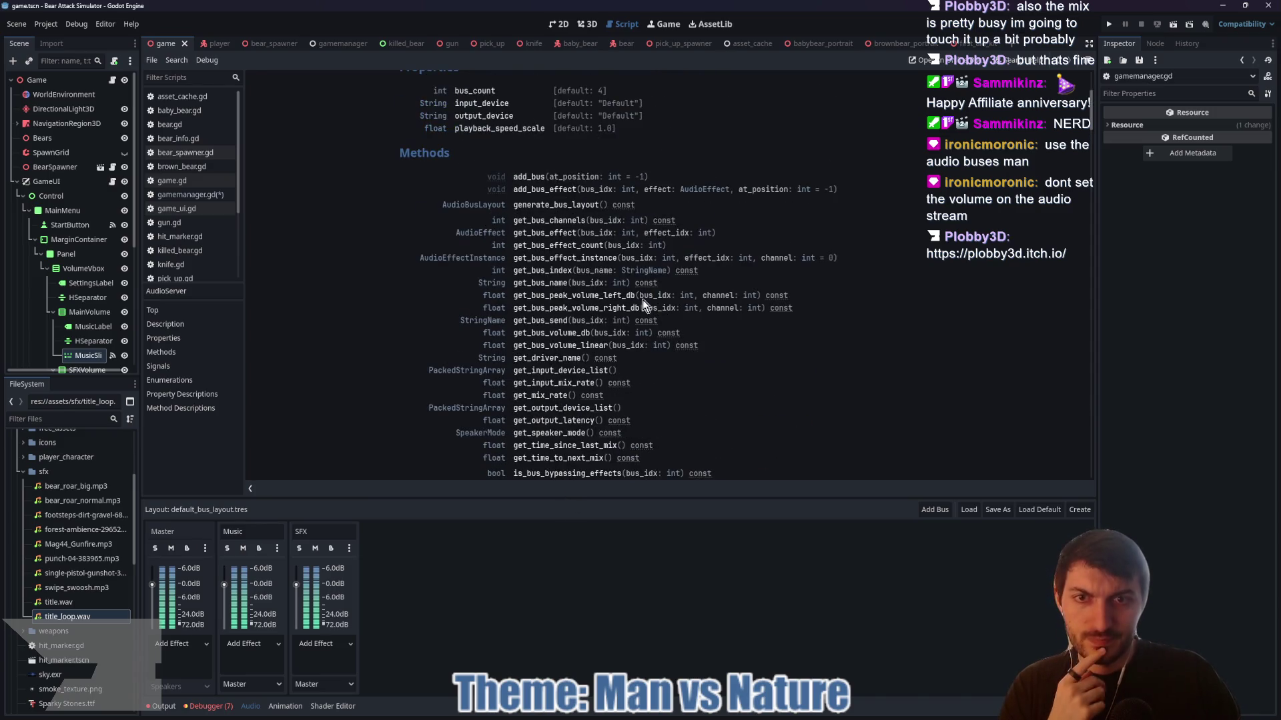
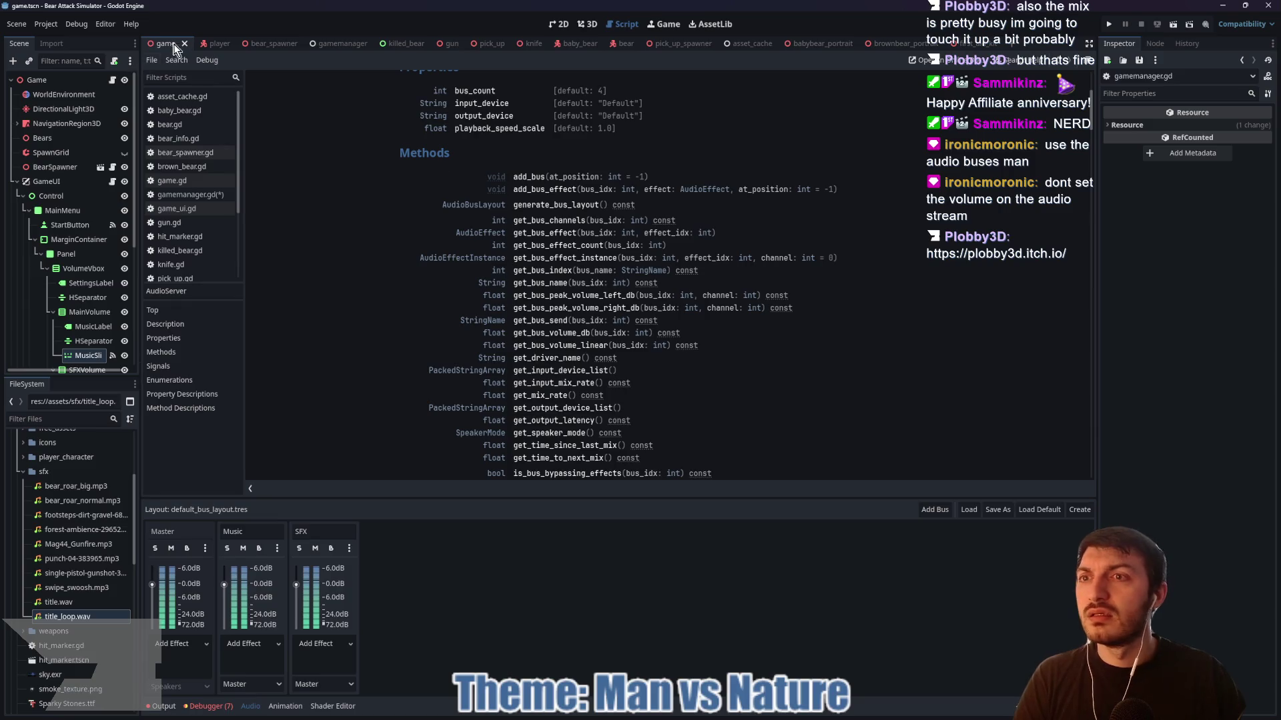
- Look over the game UI script, then bring up gamemanager.gd
left_click(113, 182)
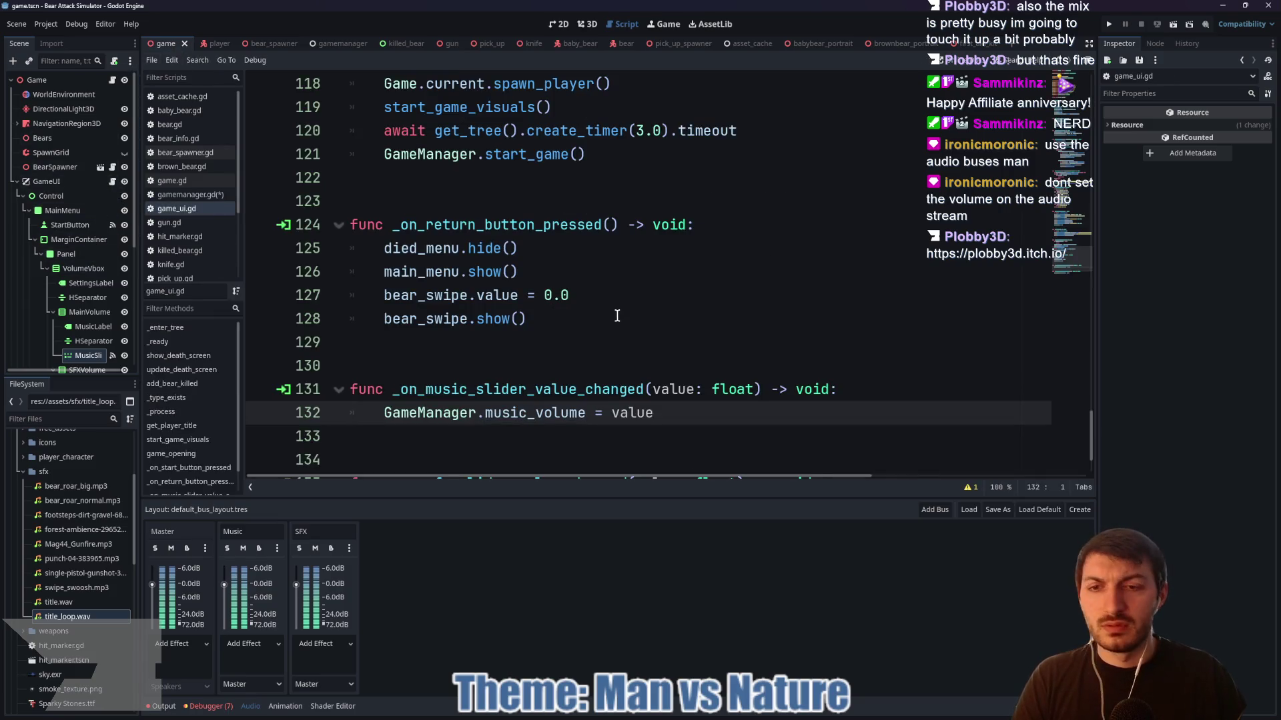
scroll(563, 331, "up", 15)
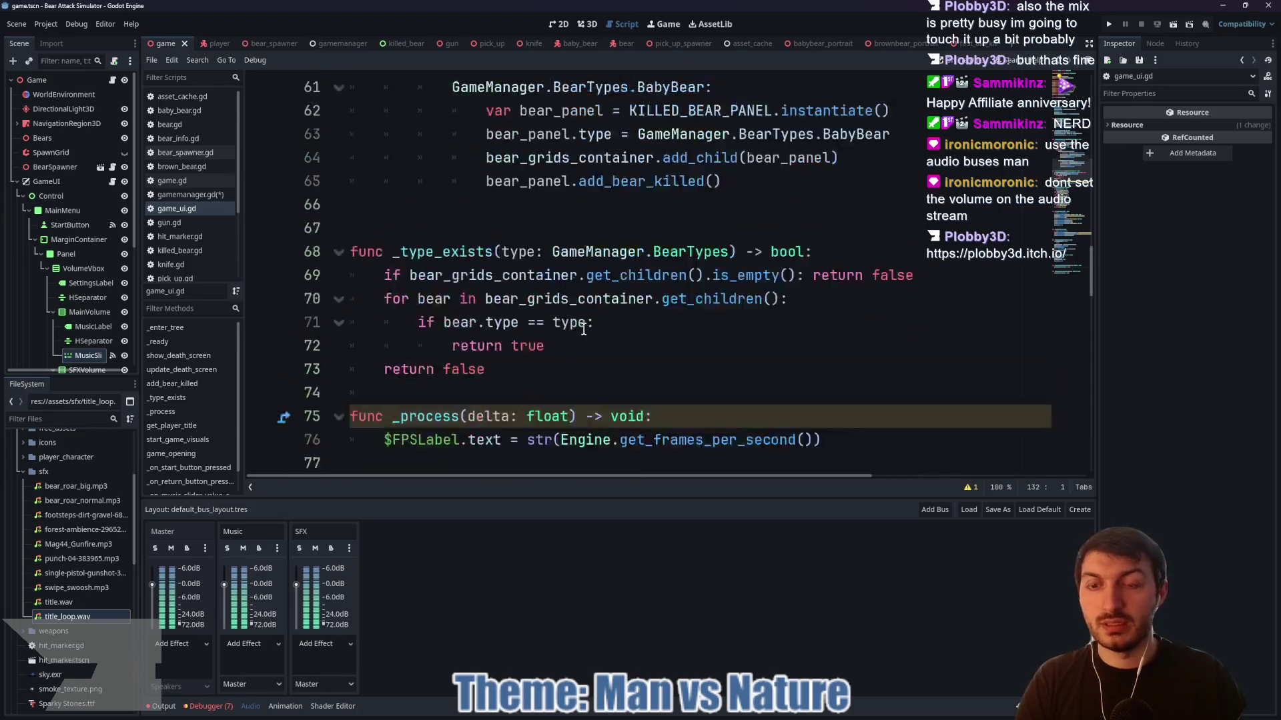
scroll(584, 329, "down", 3)
scroll(583, 329, "up", 8)
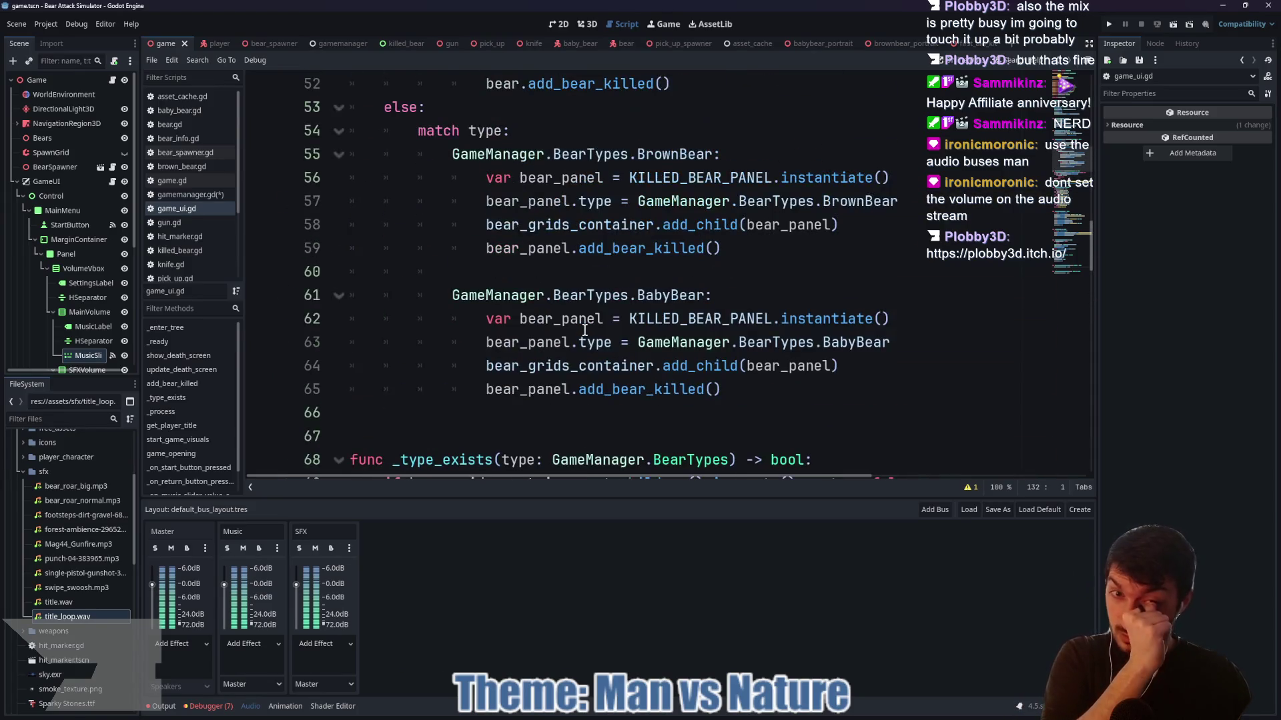
scroll(584, 330, "up", 14)
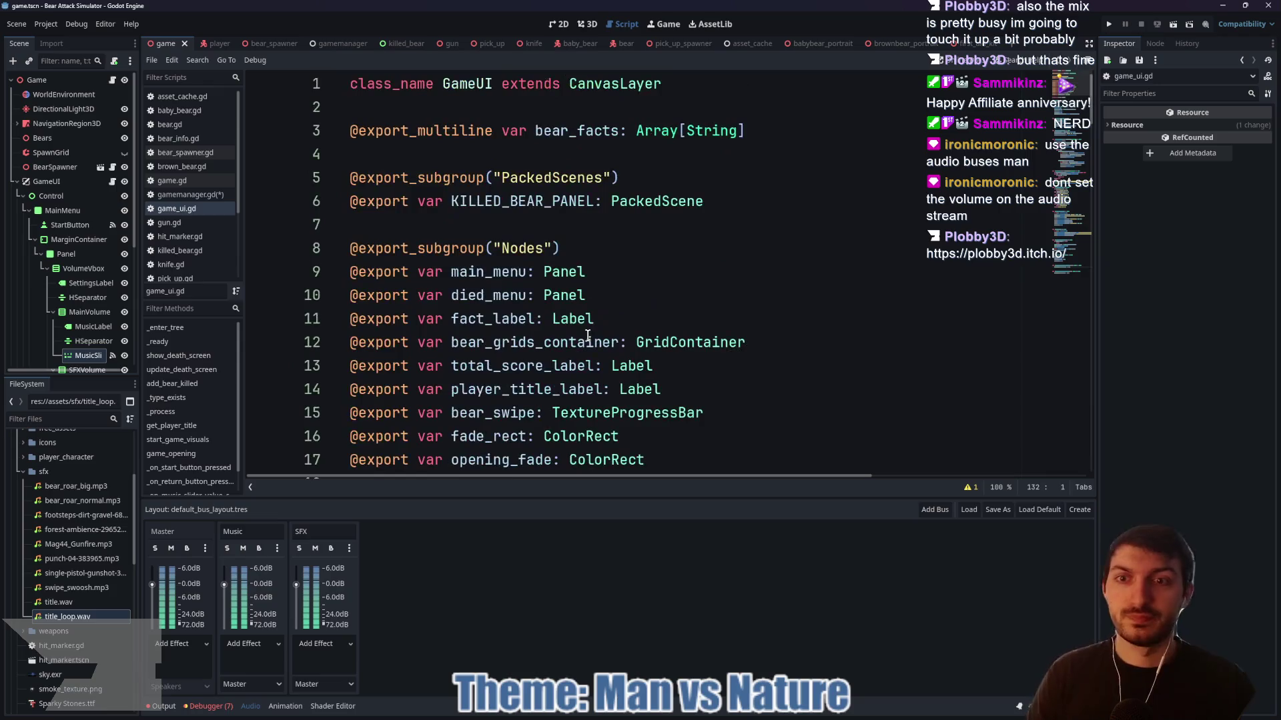
left_click(329, 43)
- Clear the leftover partial text on line 17 of the music_volume setter
left_click_drag(626, 313, 410, 314)
type("set")
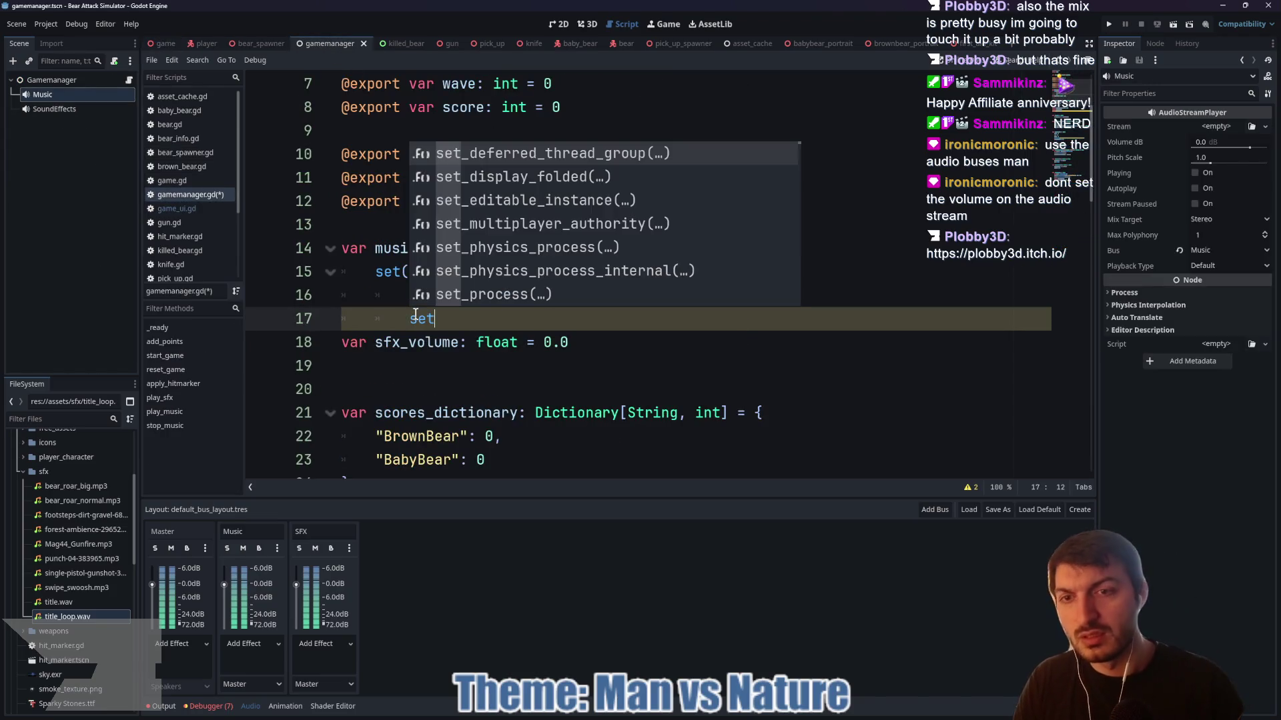
key("BackSpace")
key("BackSpace")
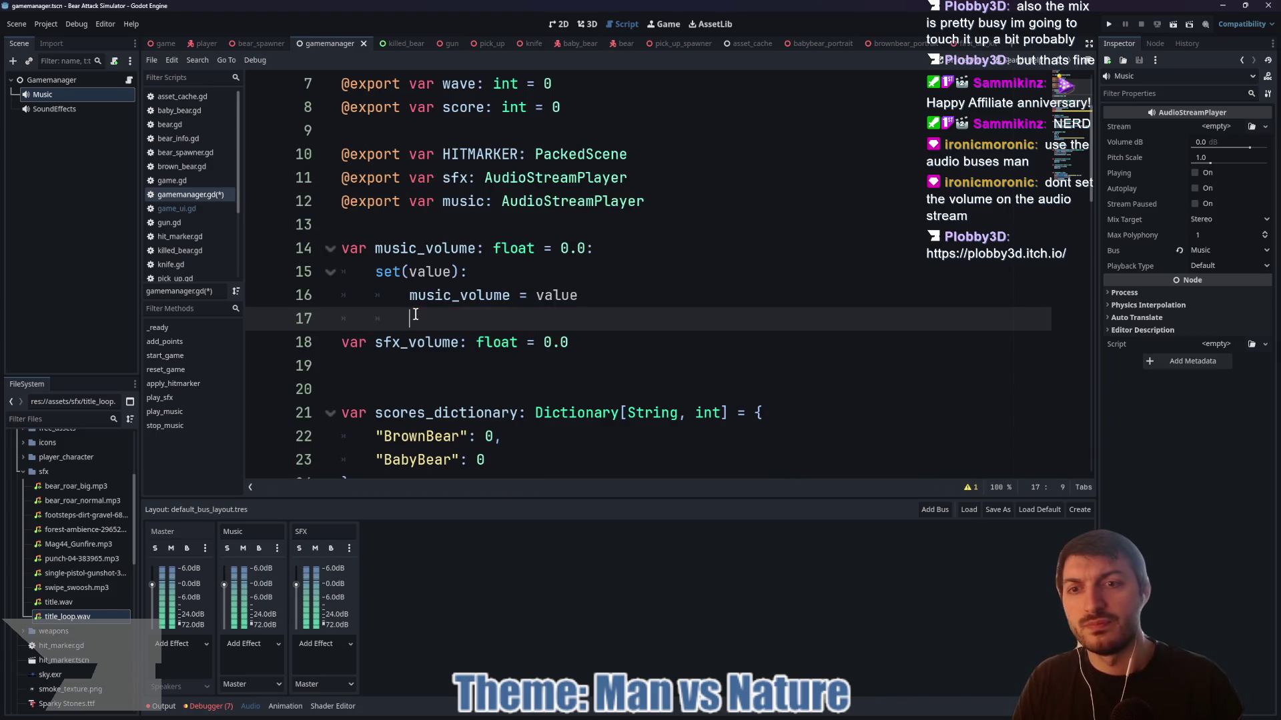
type("set_")
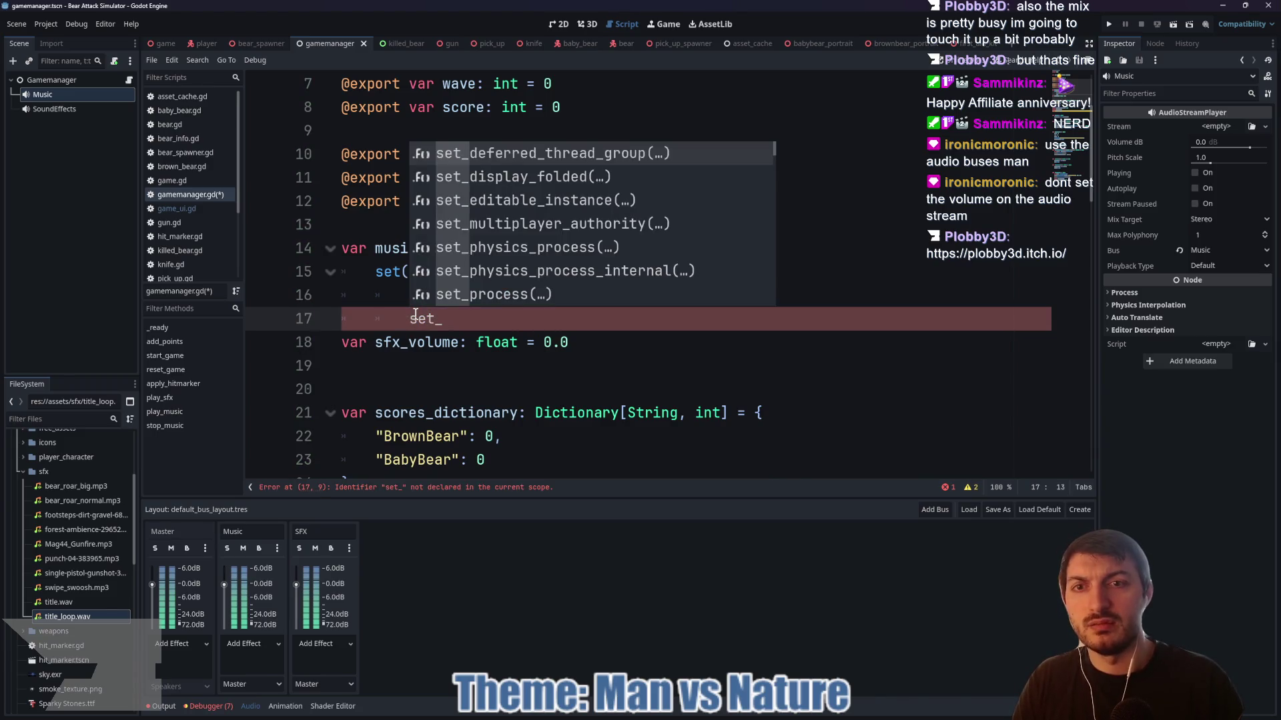
type("a")
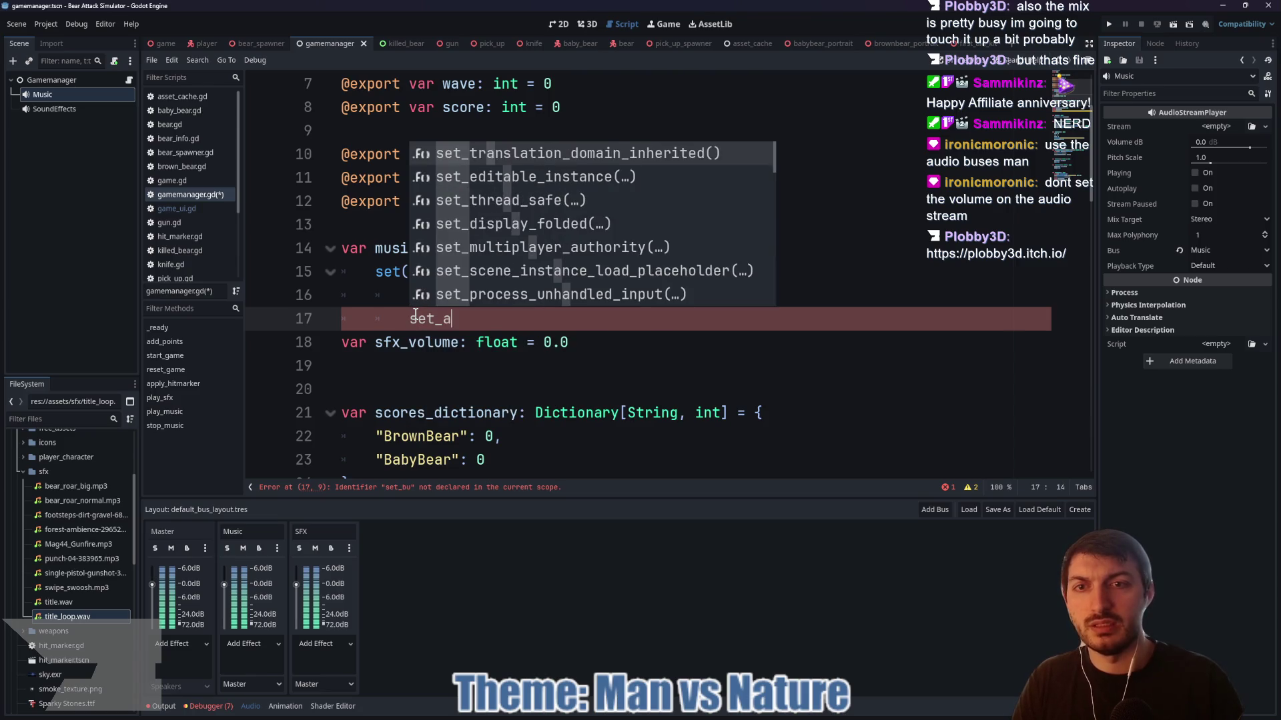
type("ud")
key("BackSpace")
key("BackSpace")
key("BackSpace")
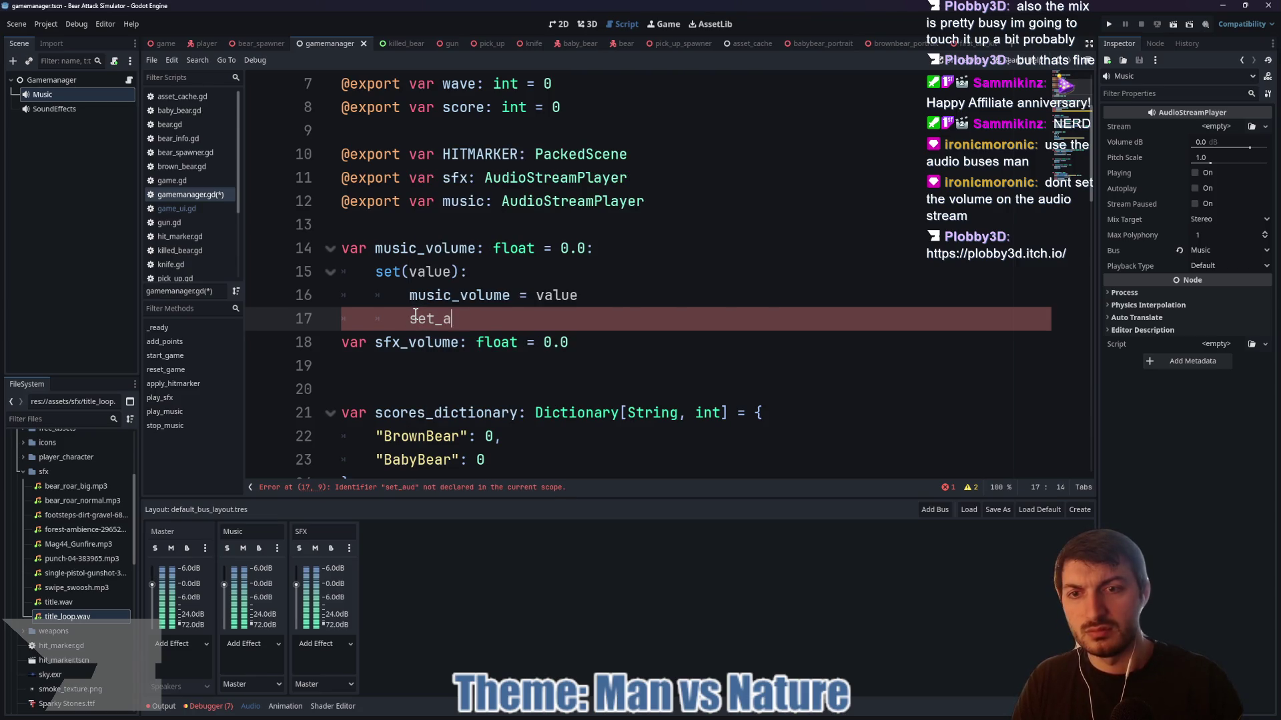
key("BackSpace")
key("BackSpace")
type("get_")
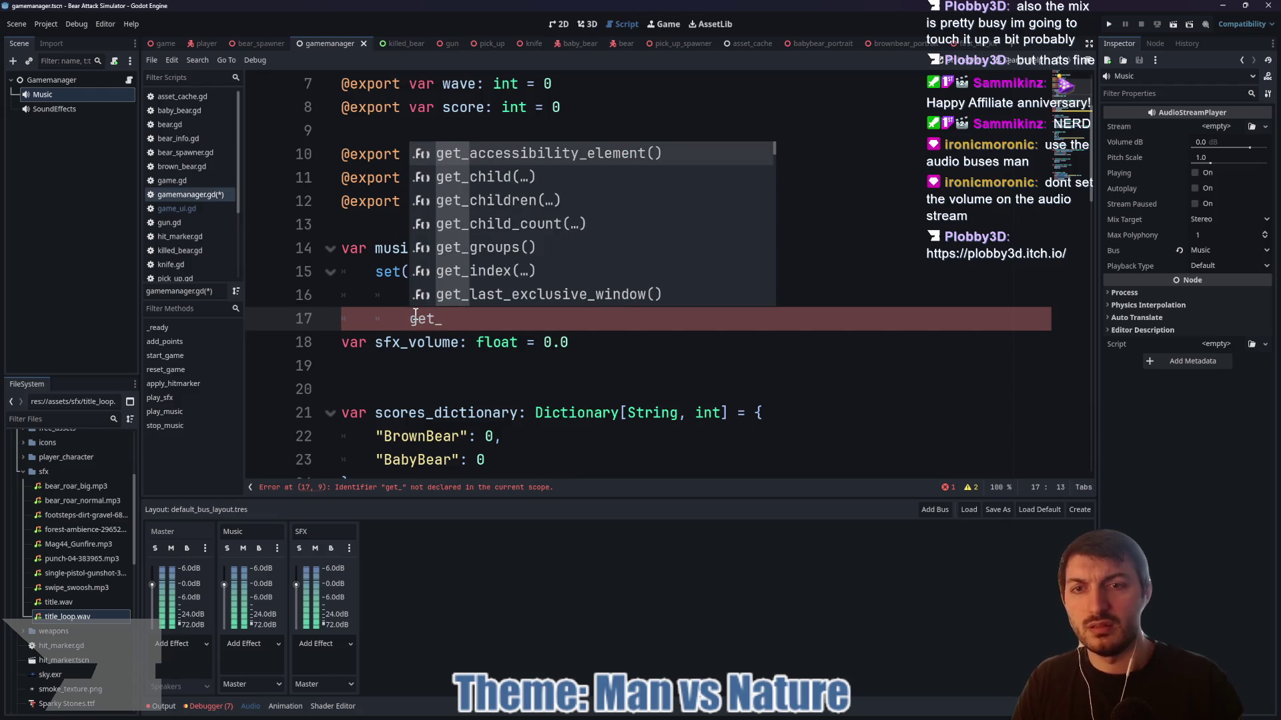
key("BackSpace")
key("BackSpace")
key("BackSpace")
- Write AudioServer.set_bus_volume_linear(1, music_volume) on line 17 using autocomplete
type("Audio")
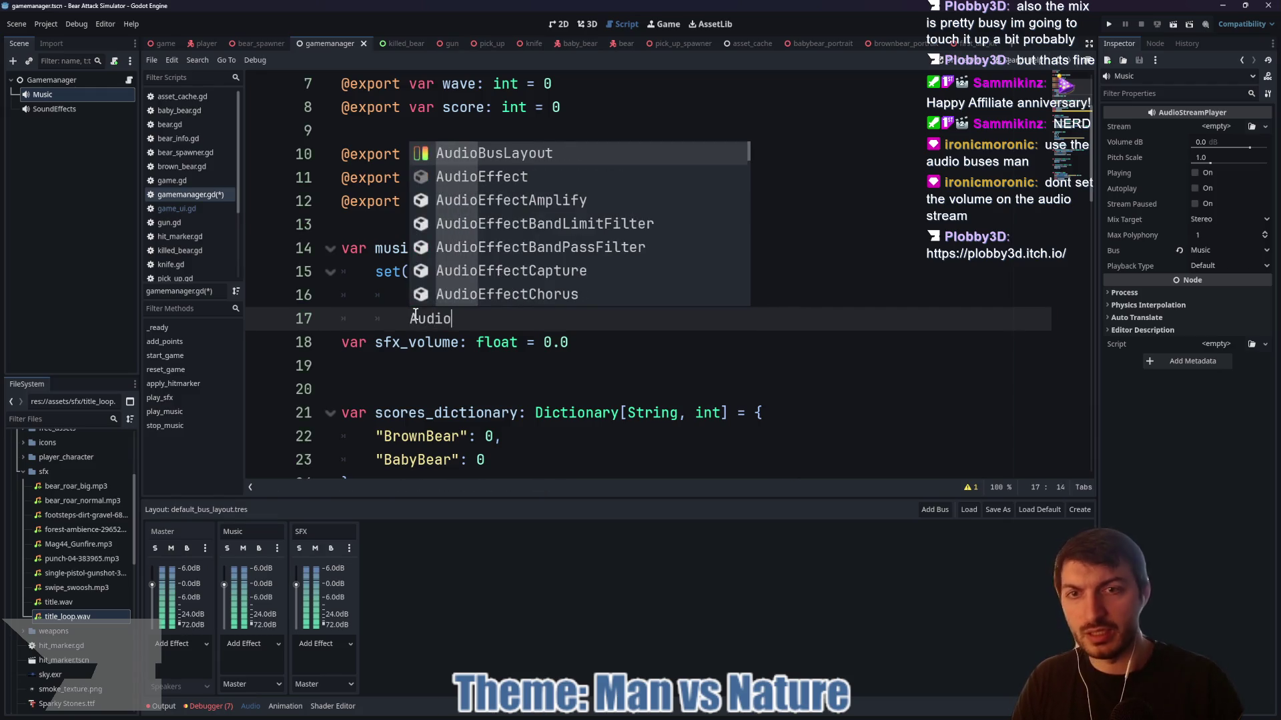
type("Ser")
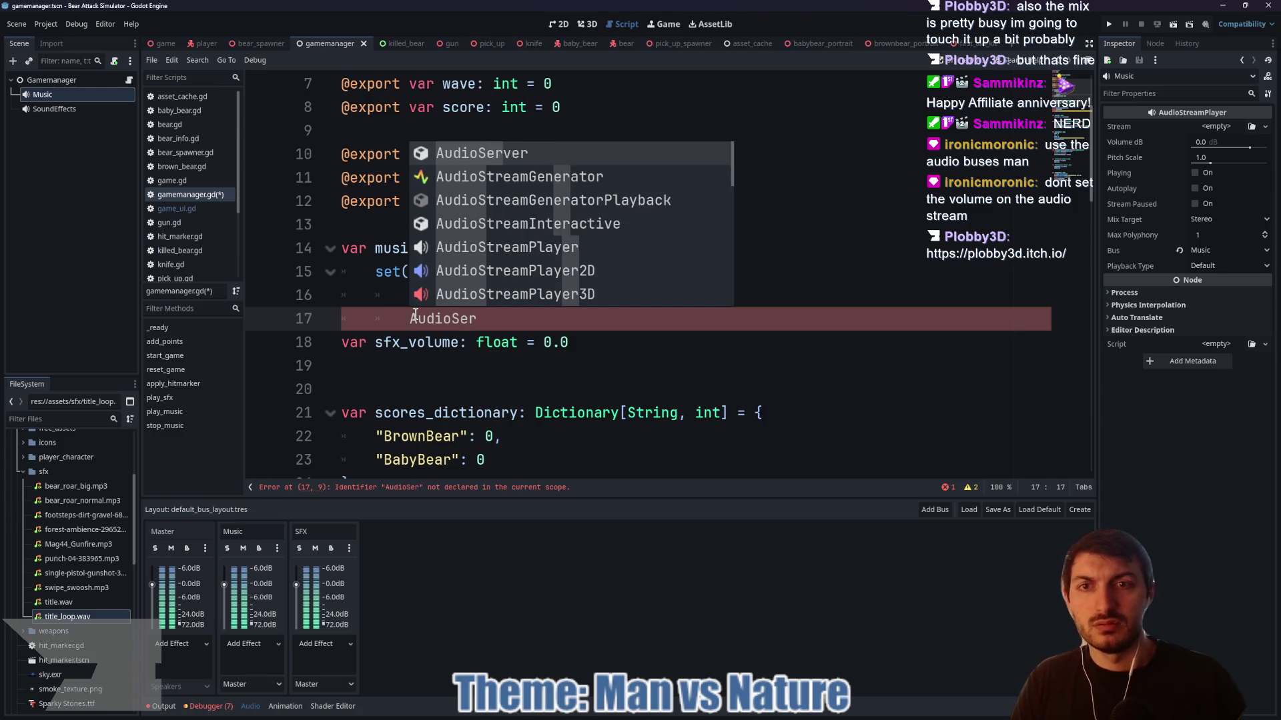
key("Return")
type(".")
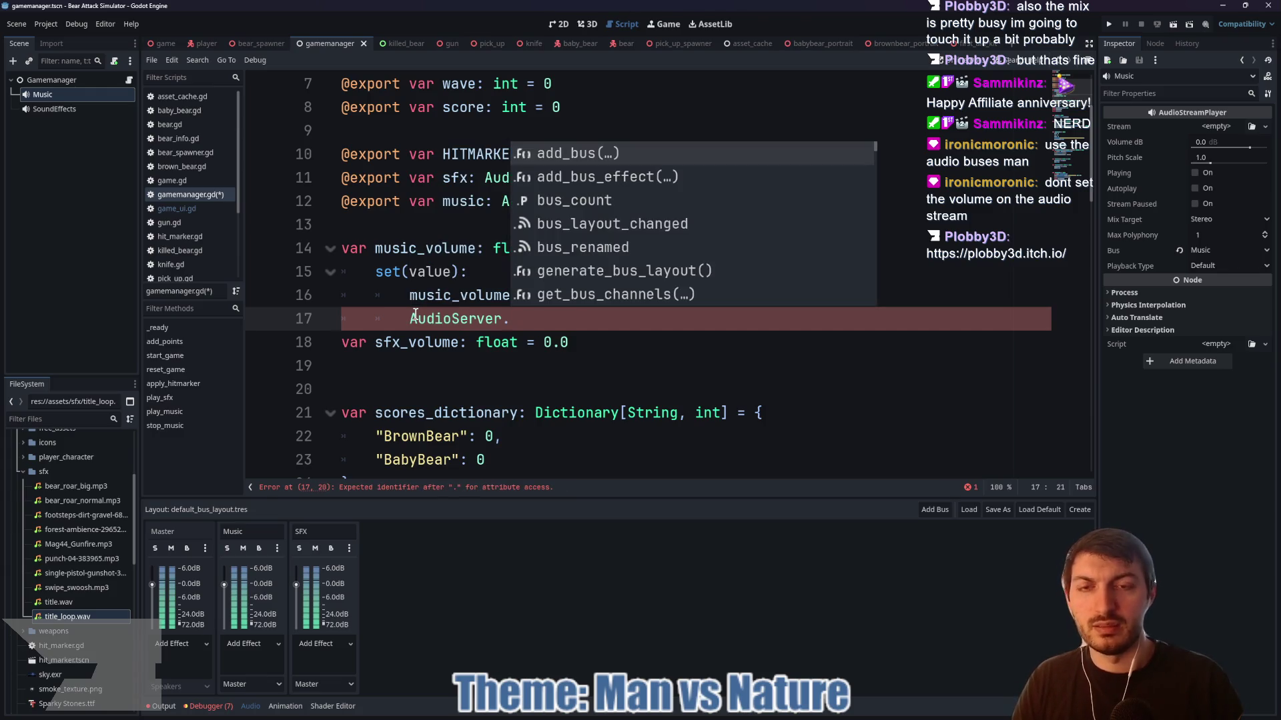
type("set_")
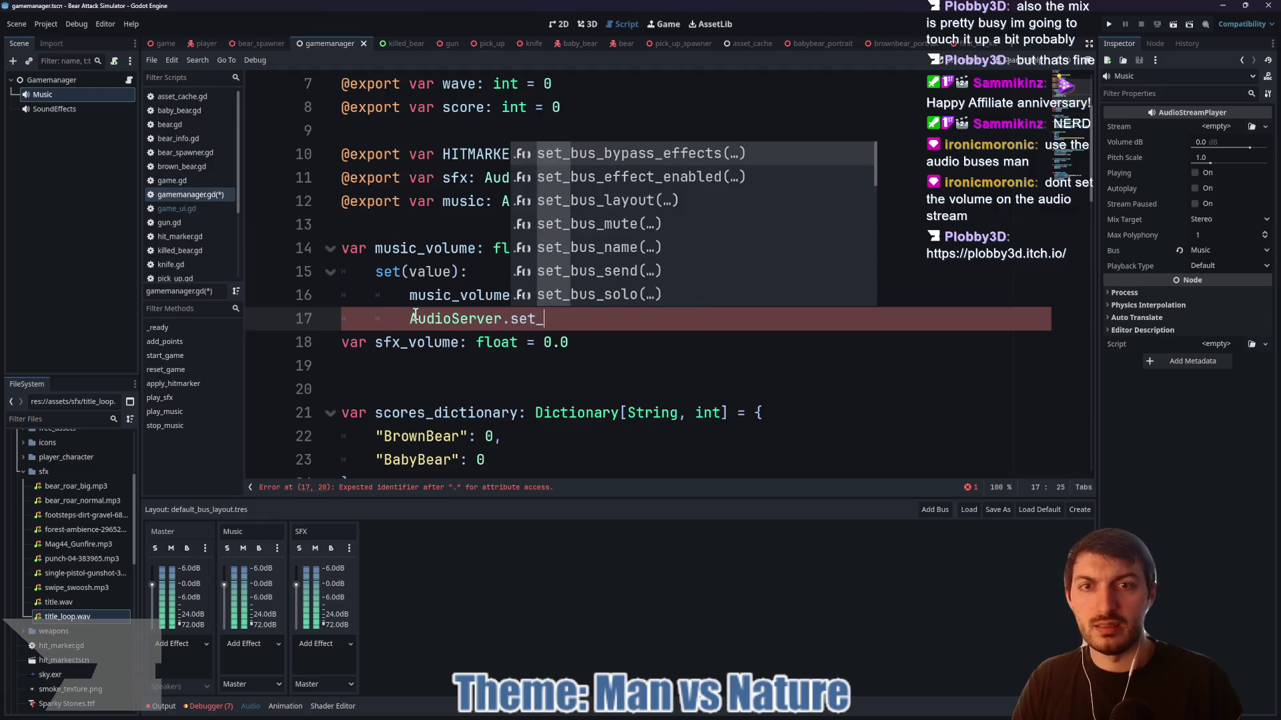
type("bus_")
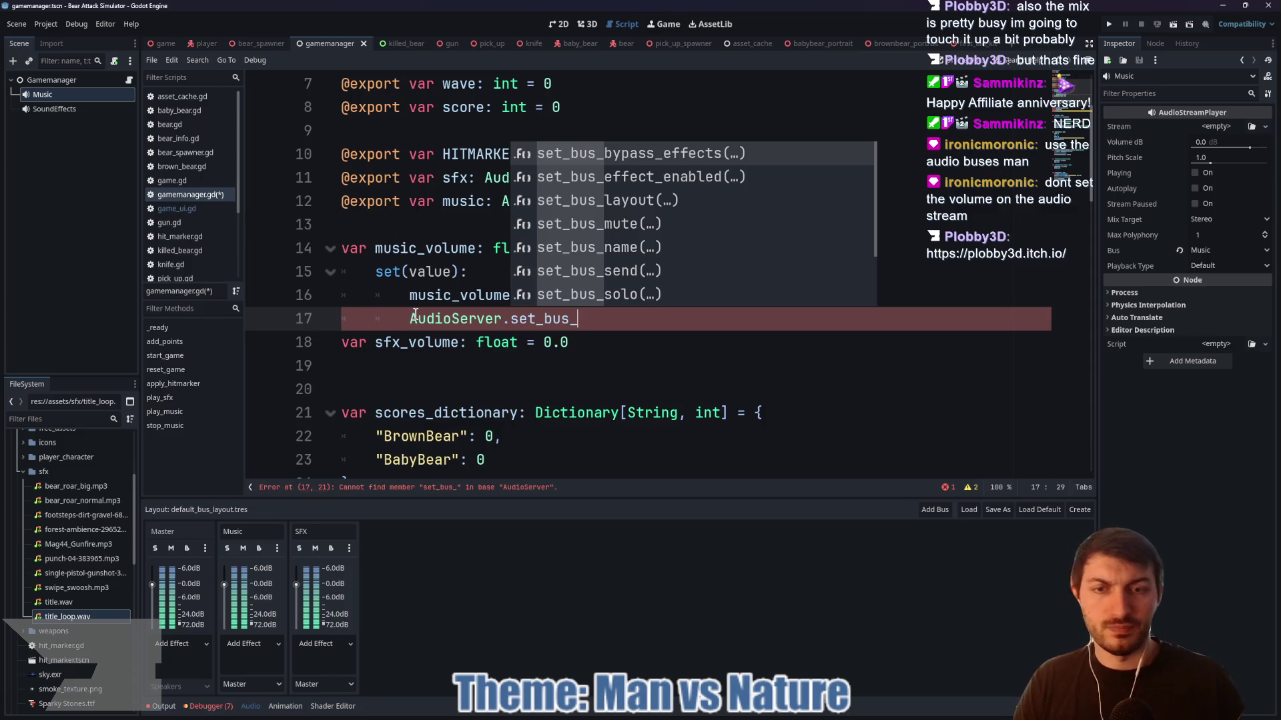
key("Down")
key("Down")
key("Down")
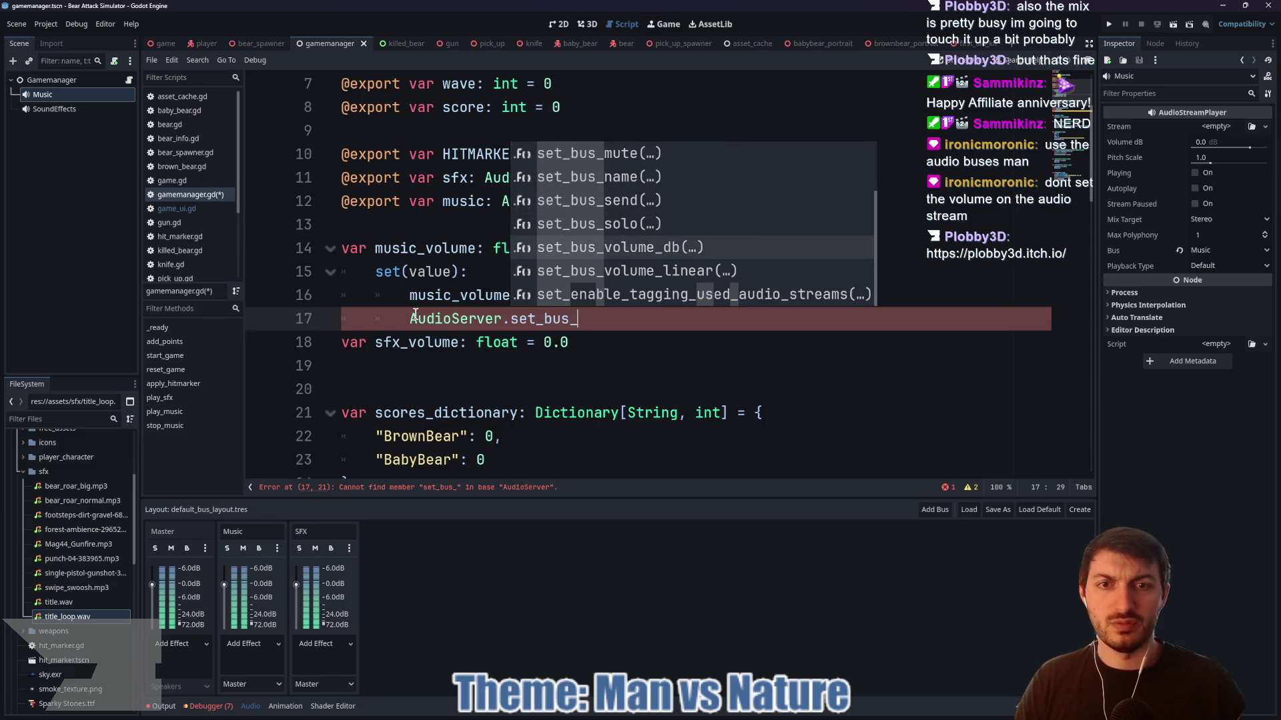
key("Down")
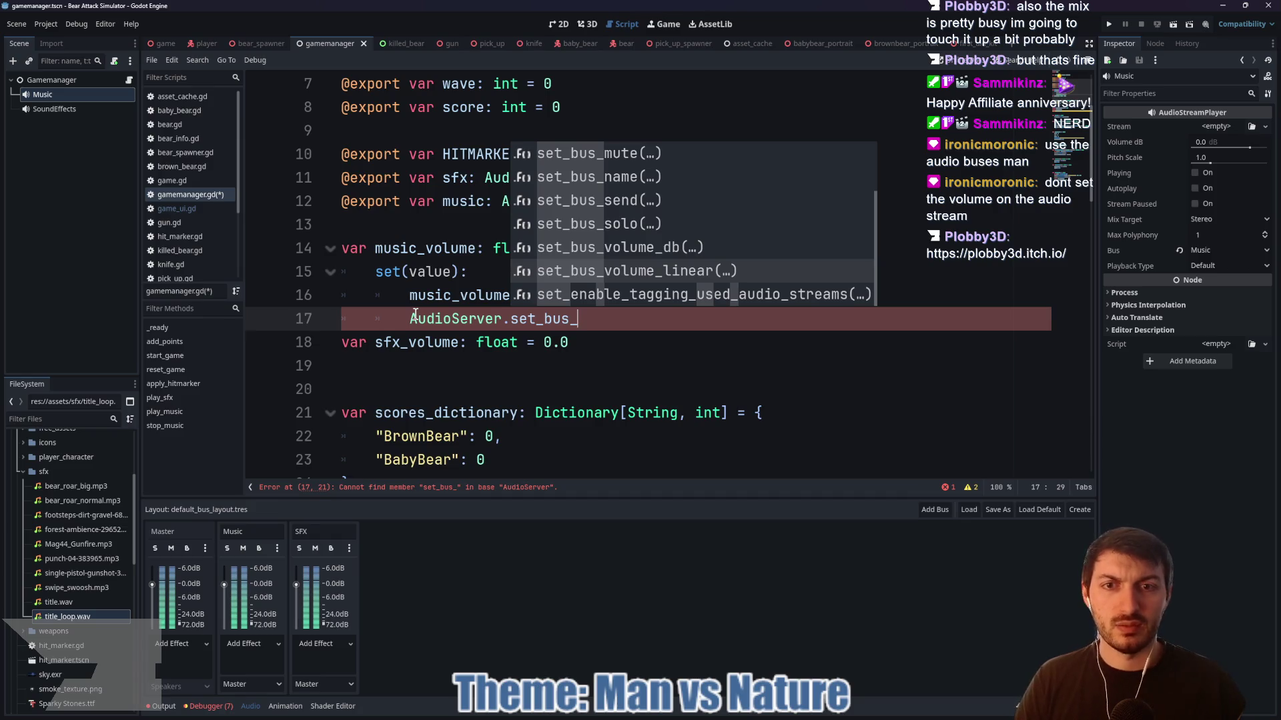
mouse_move(225, 587)
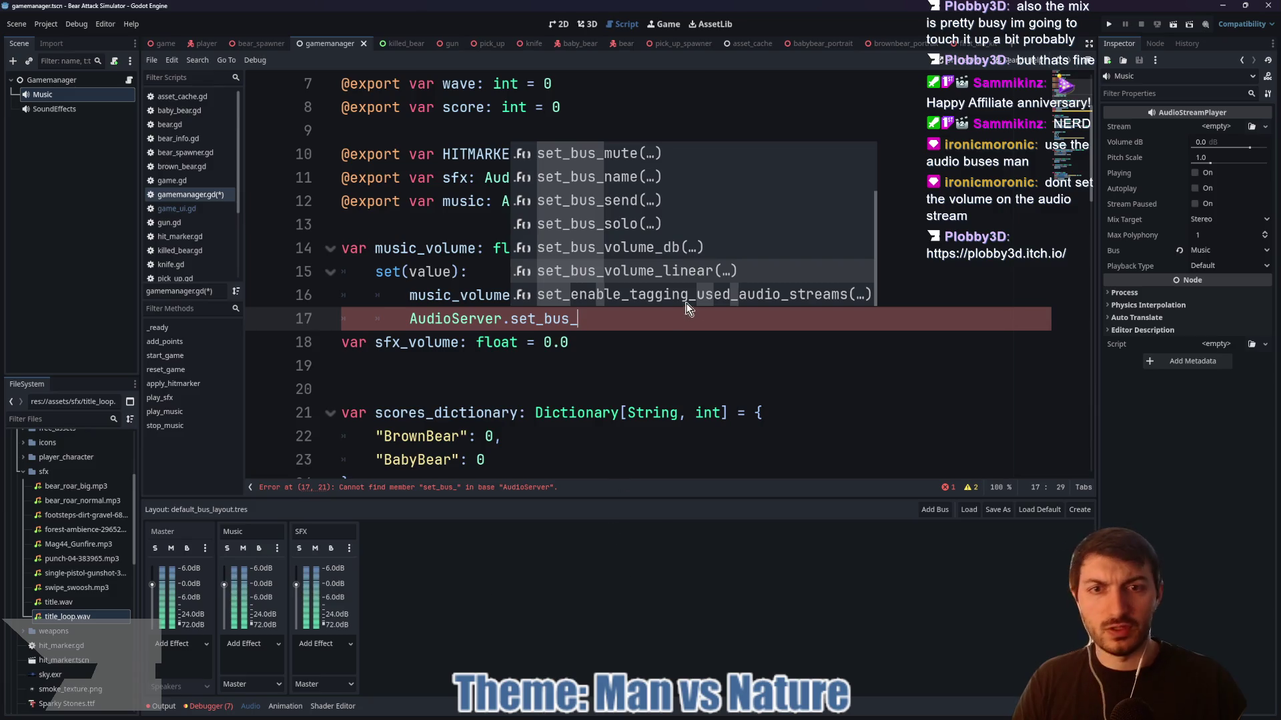
key("Return")
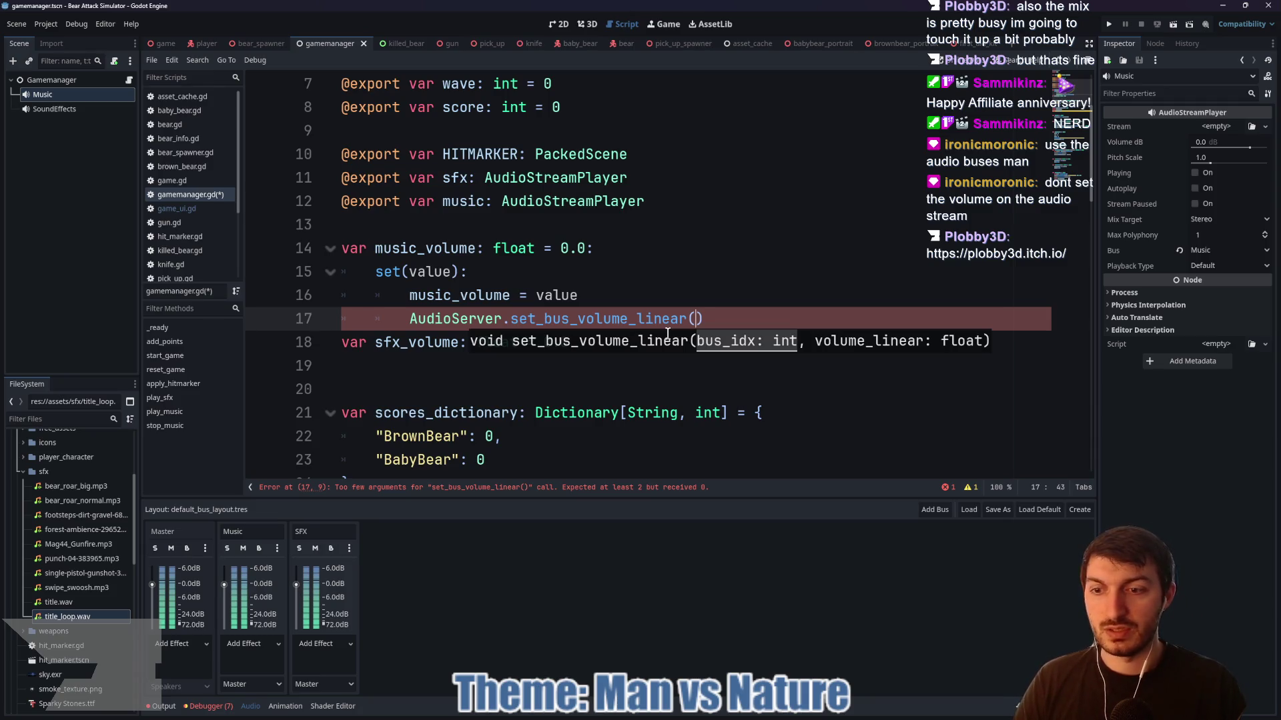
type("1")
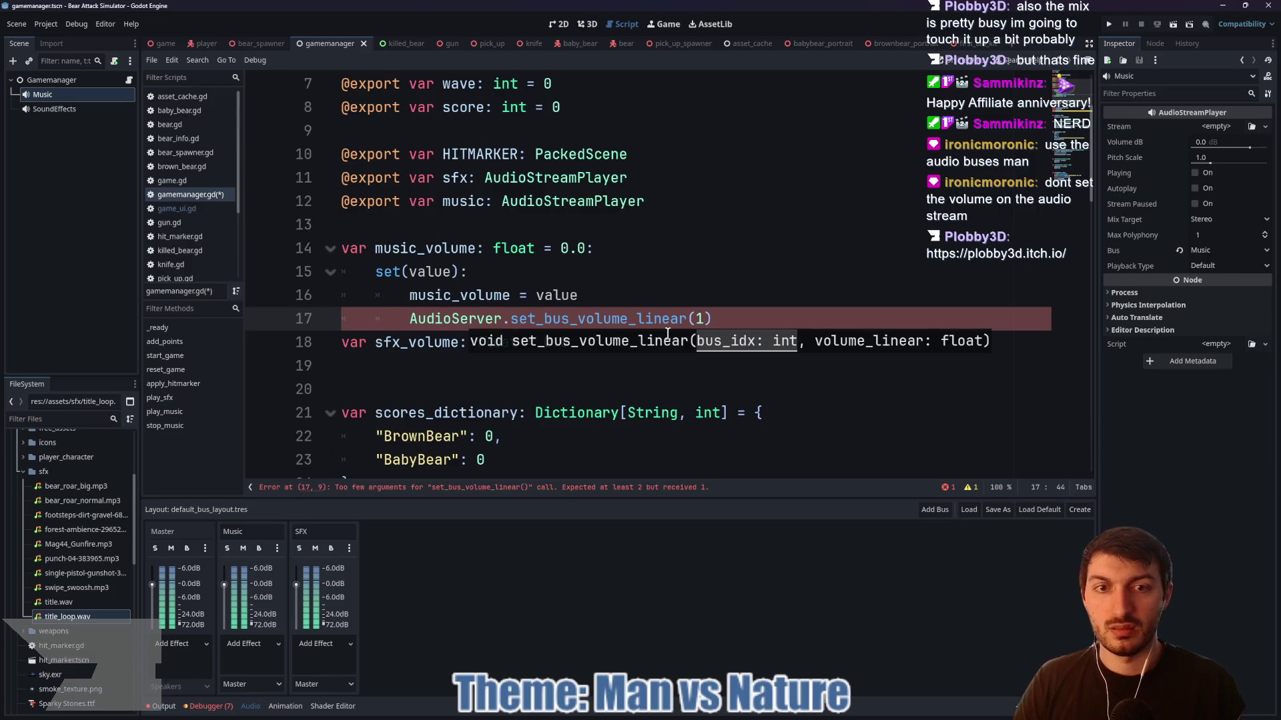
type(", music")
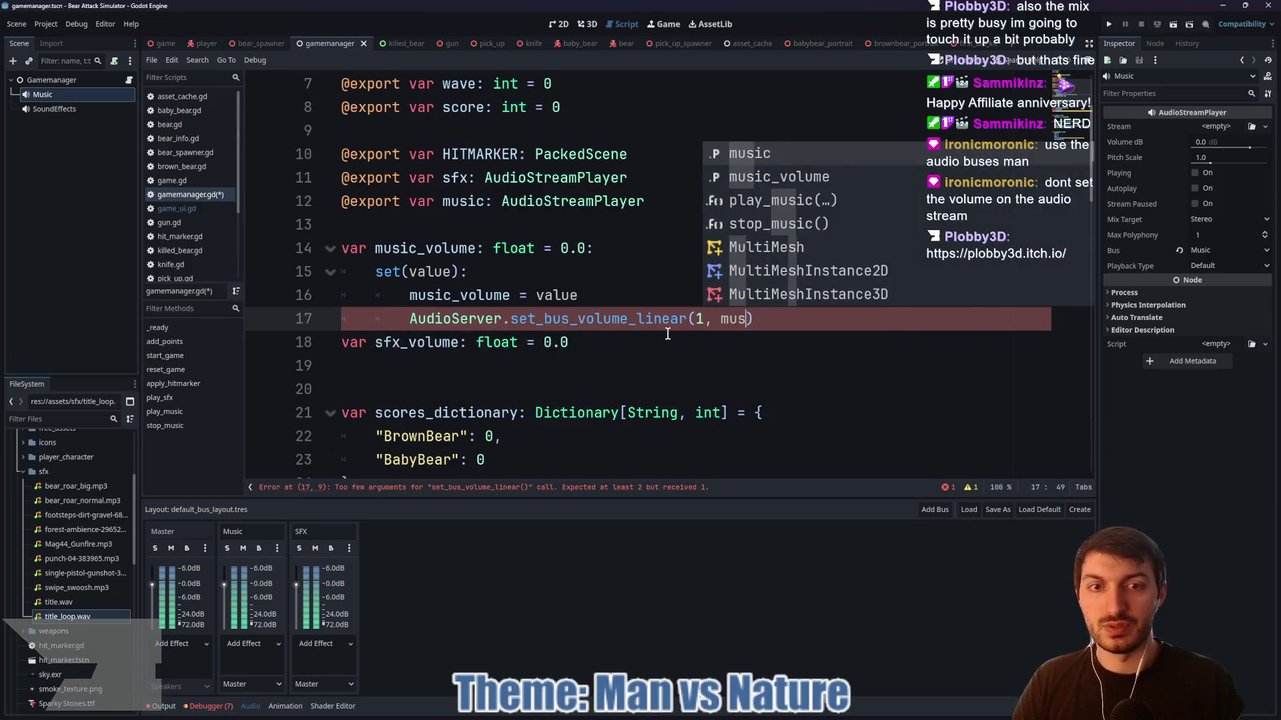
key("Down")
key("Return")
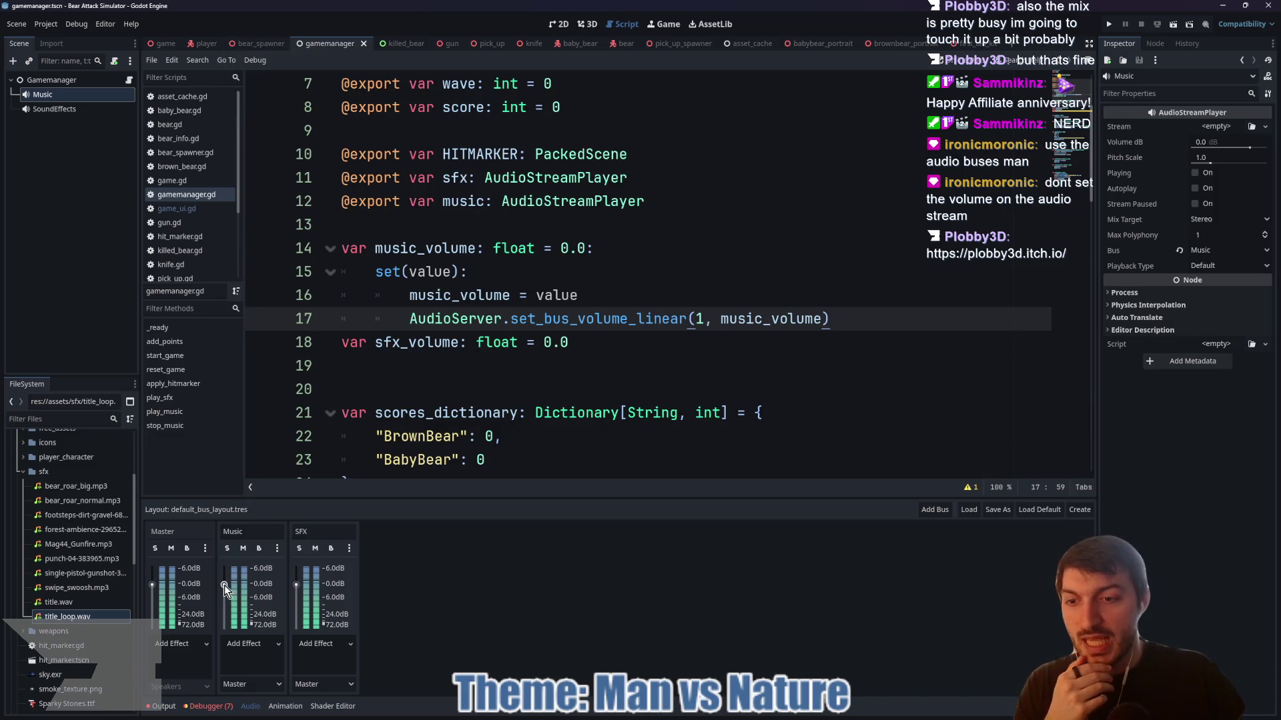
- Test the Music bus fader by raising it to +4 dB, then nudging it slightly lower
left_click_drag(224, 587, 224, 575)
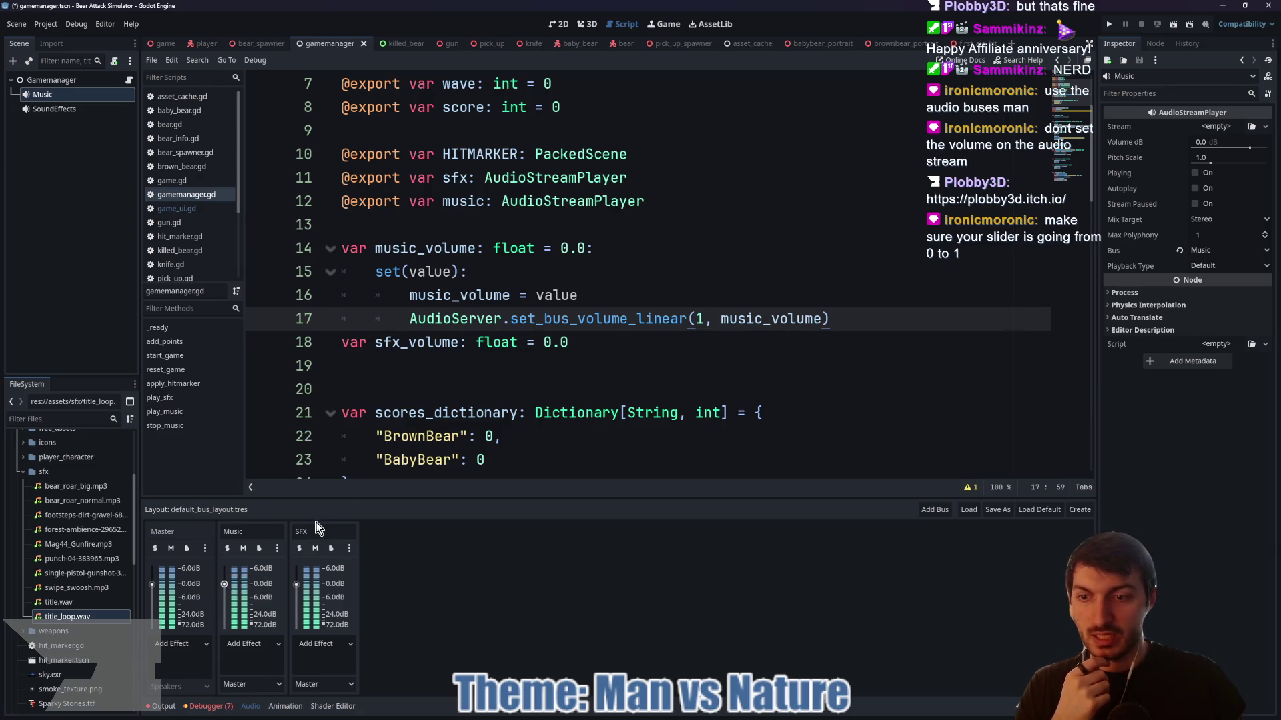
left_click_drag(224, 585, 224, 587)
left_click(638, 301)
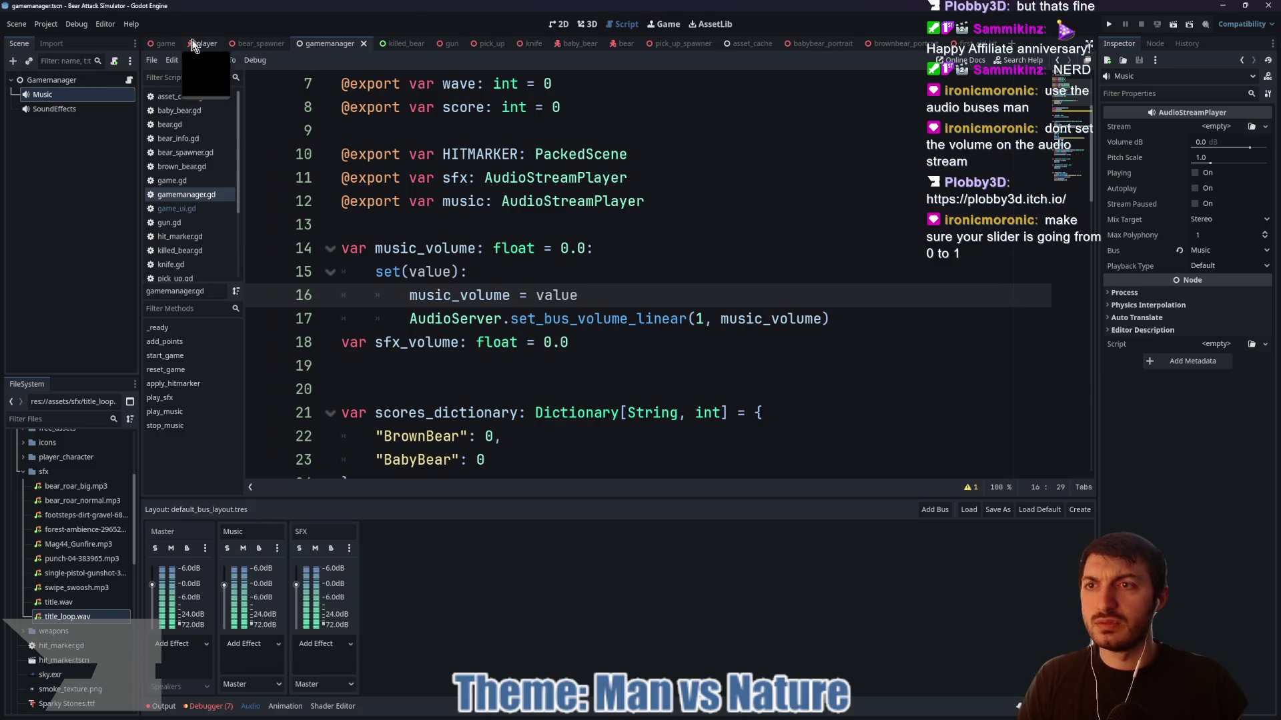
left_click(164, 44)
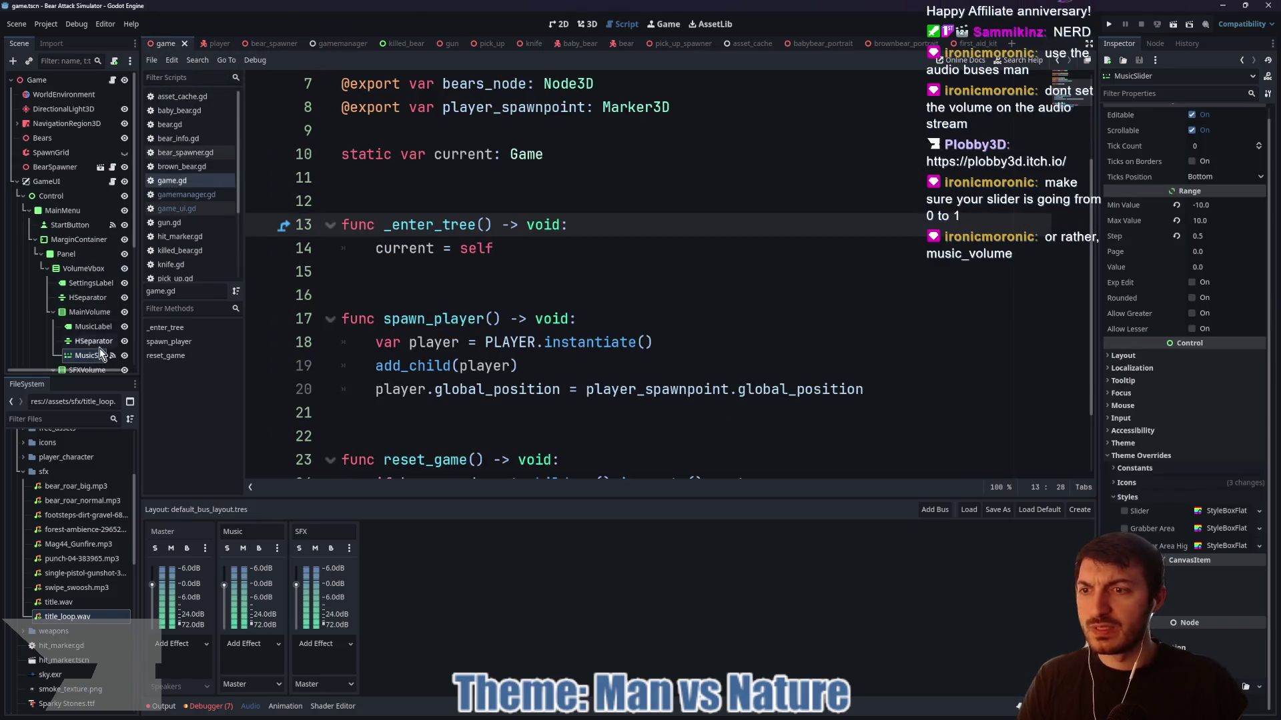
left_click(1230, 204)
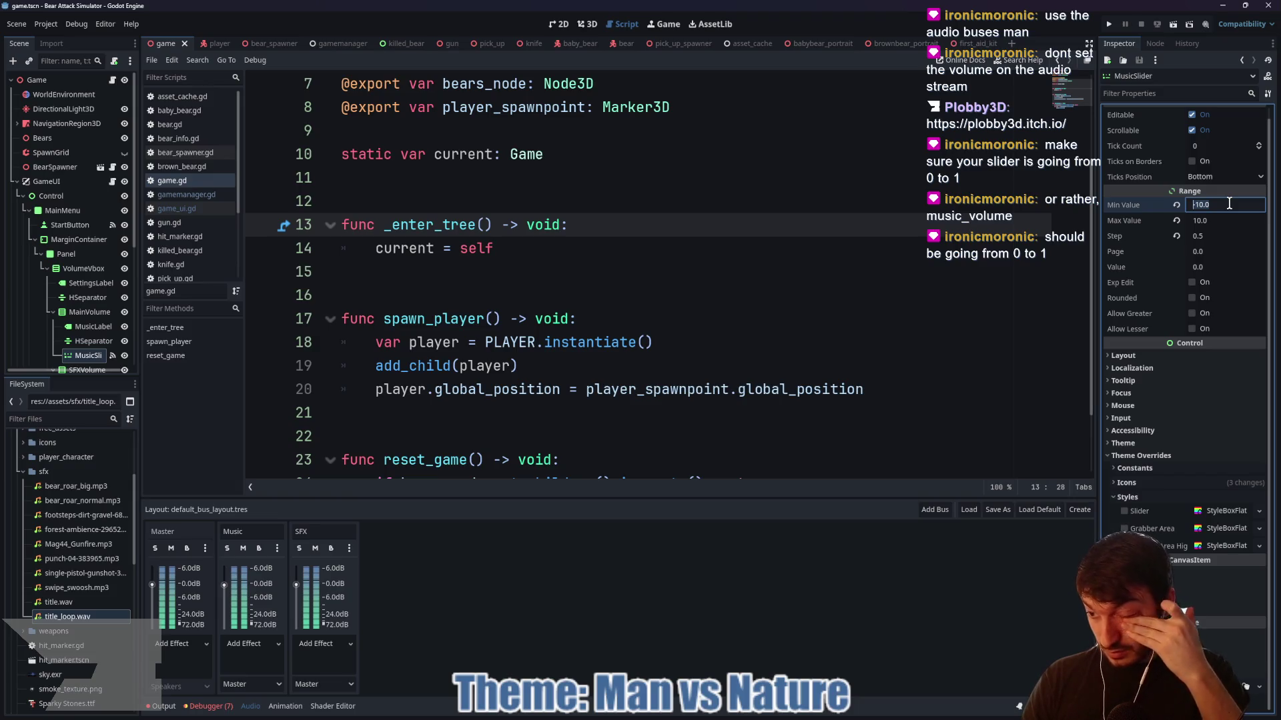
key("BackSpace")
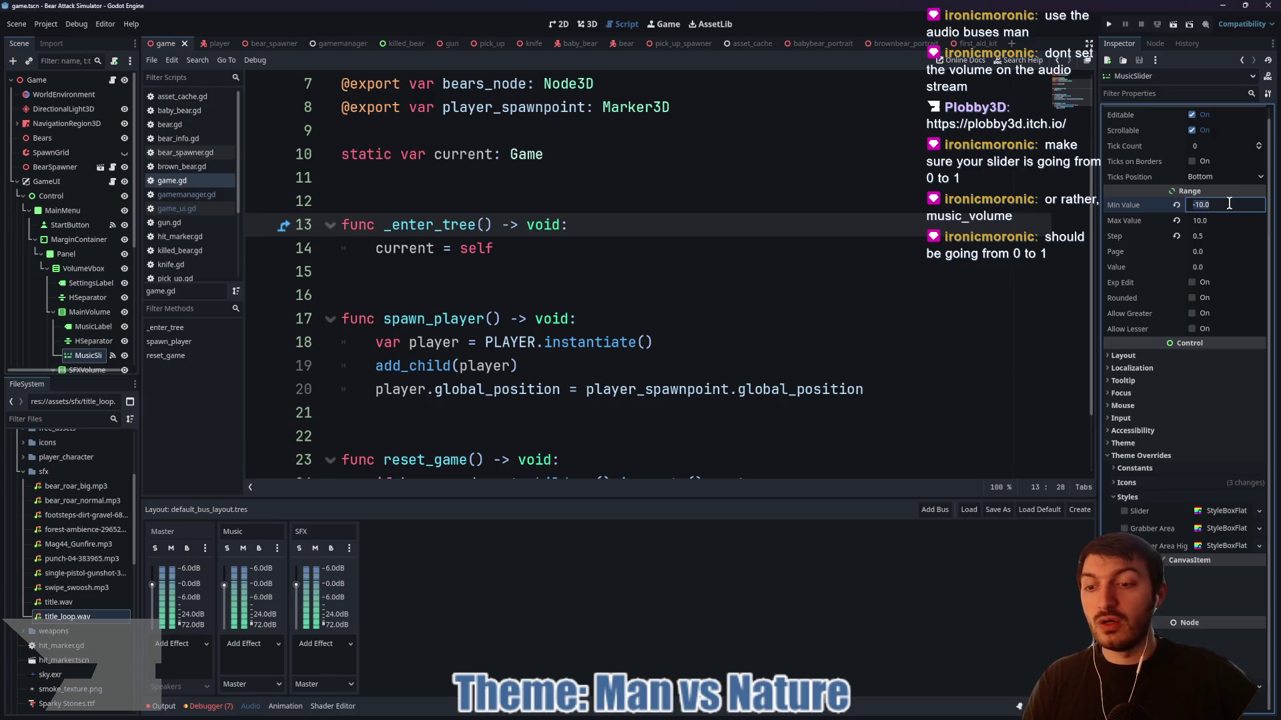
left_click(342, 43)
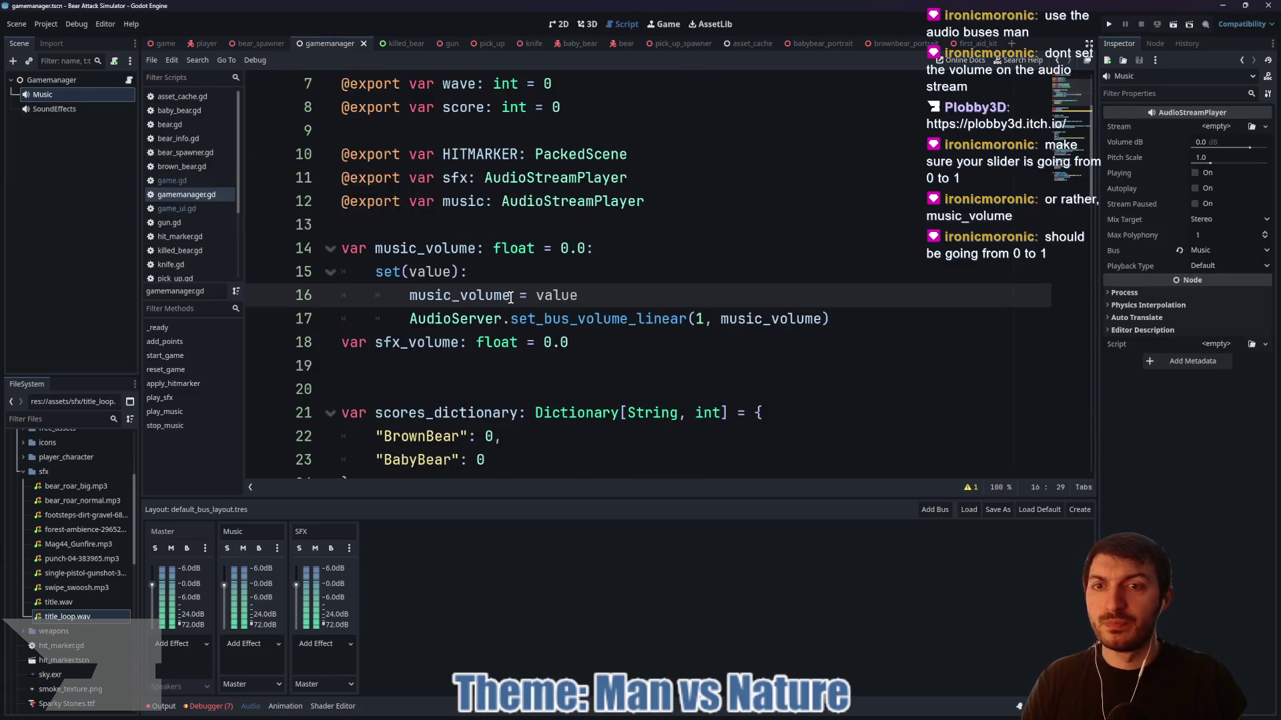
- Wrap value on line 16 in clampf(value, 0, 1) and save gamemanager.gd
left_click(496, 254)
left_click(575, 294)
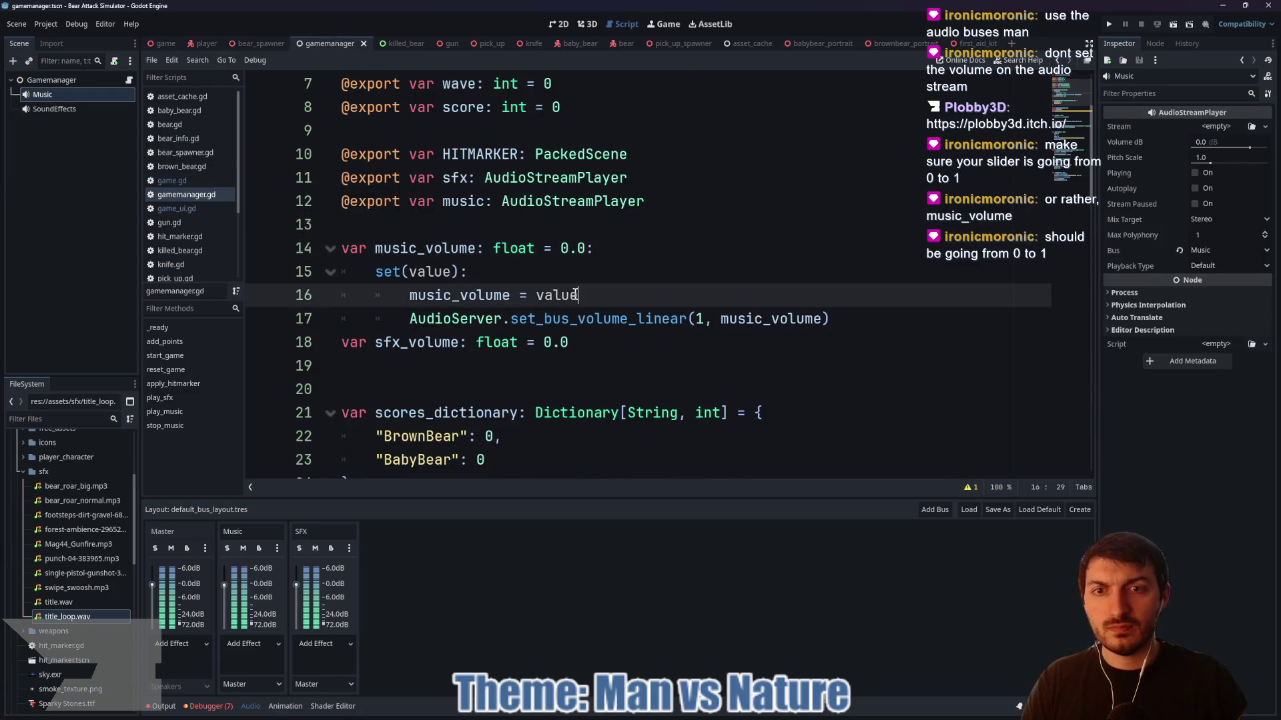
type("clamo")
key("BackSpace")
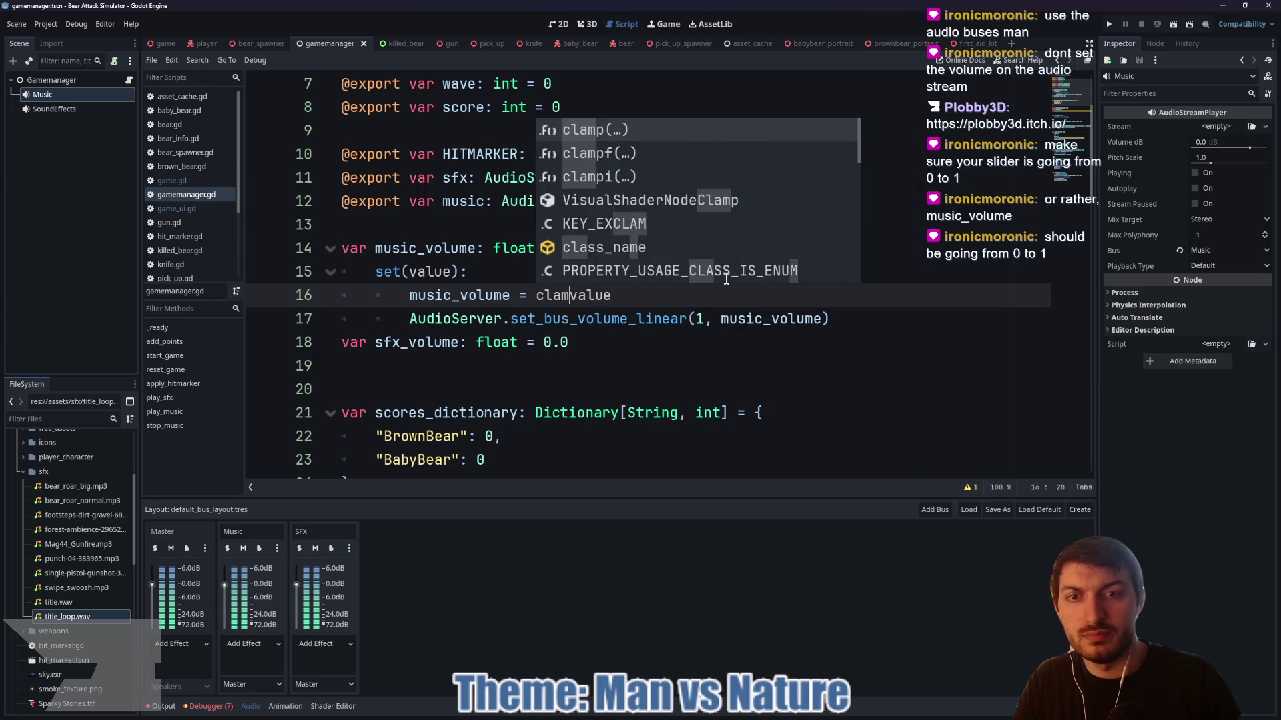
type("pf")
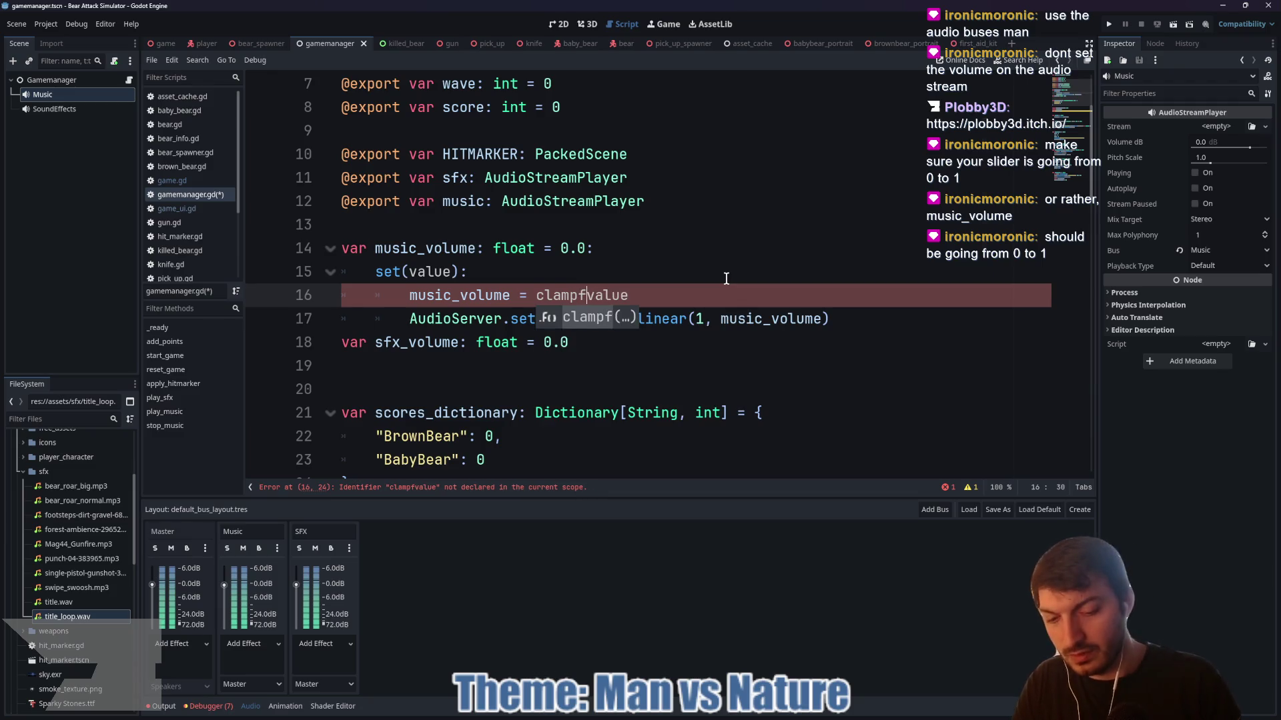
type("(")
key("Right")
key("Right")
type(", 0, 1)")
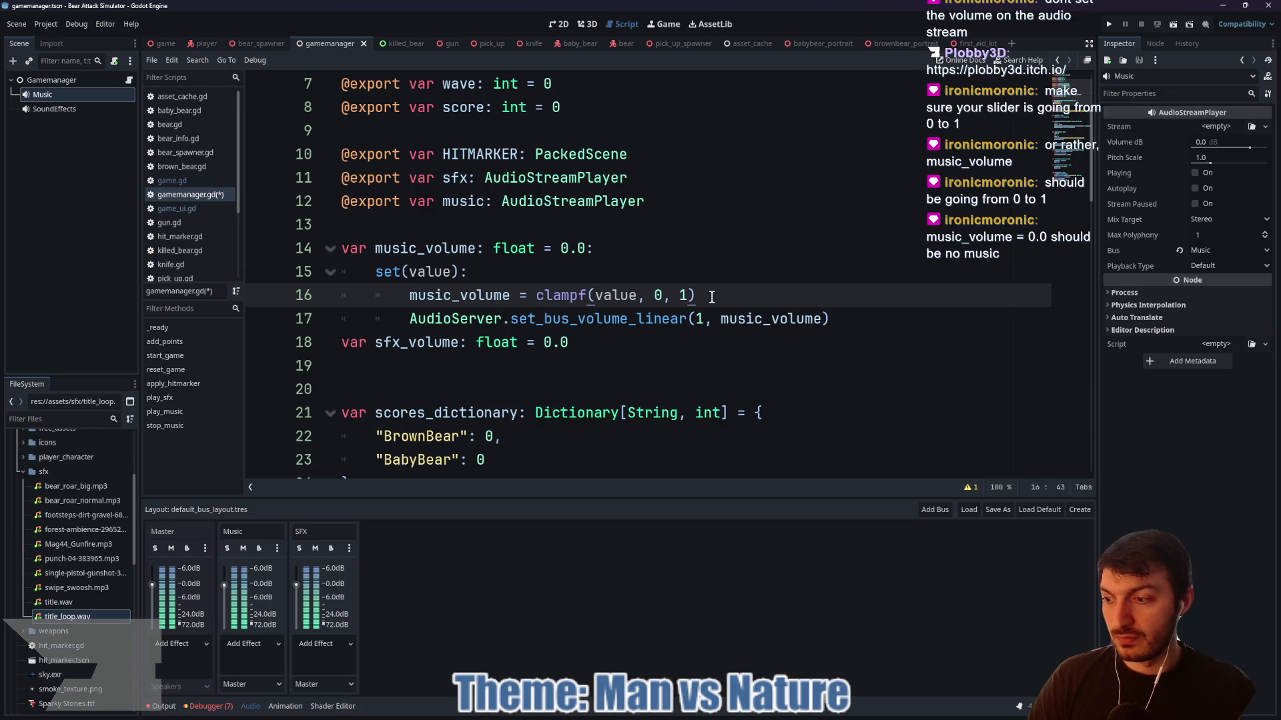
key("ctrl+s")
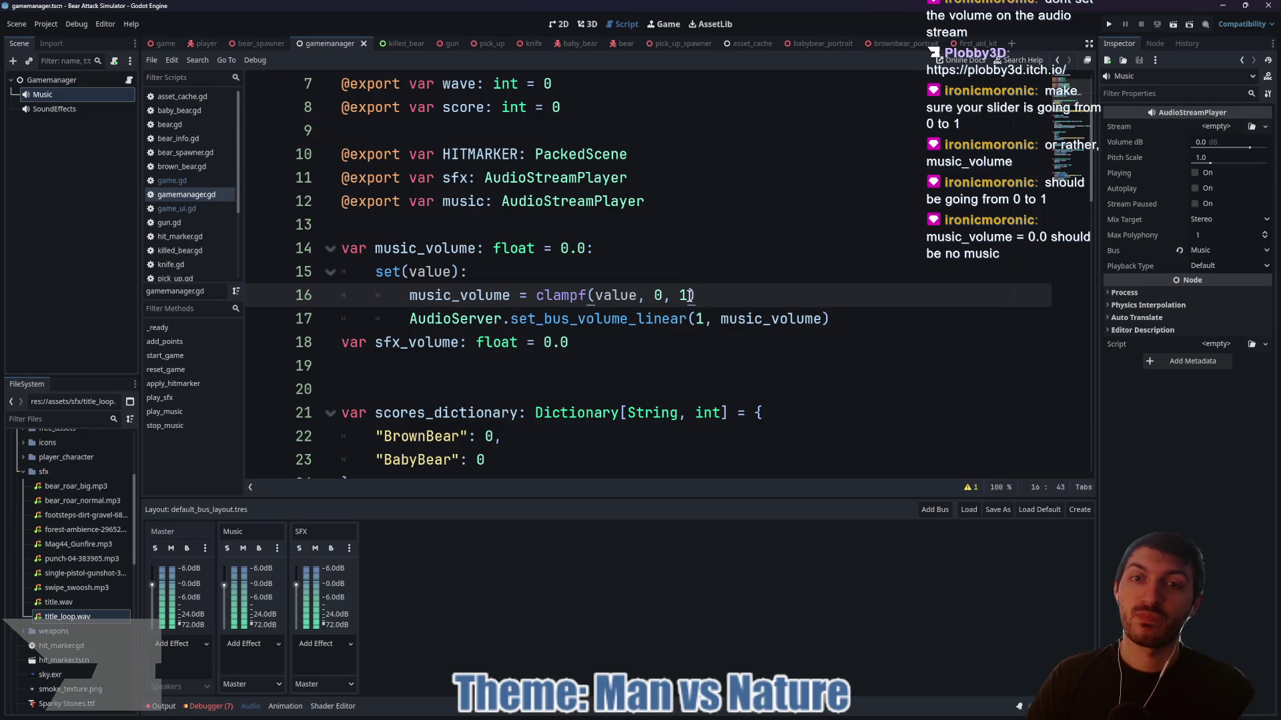
- Remove the surplus blank line after sfx_volume and return to the clampf line
left_click(405, 382)
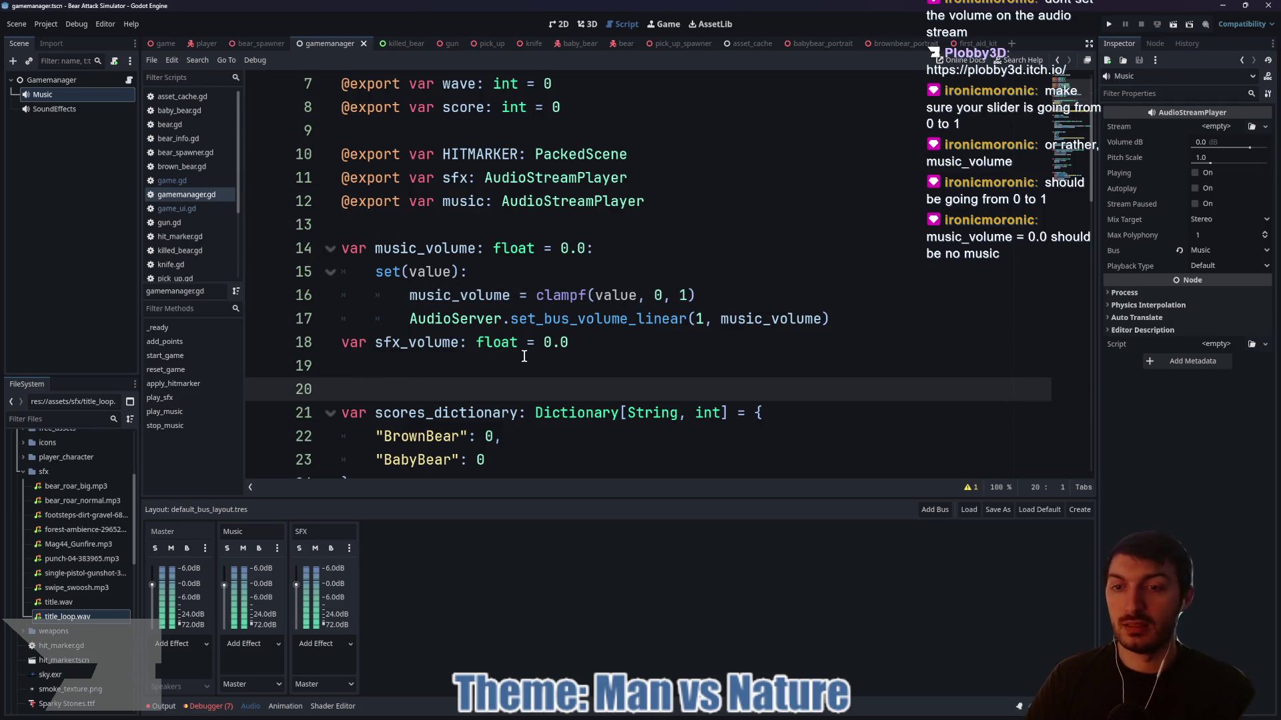
key("Return")
key("Return")
key("Up")
key("Up")
key("BackSpace")
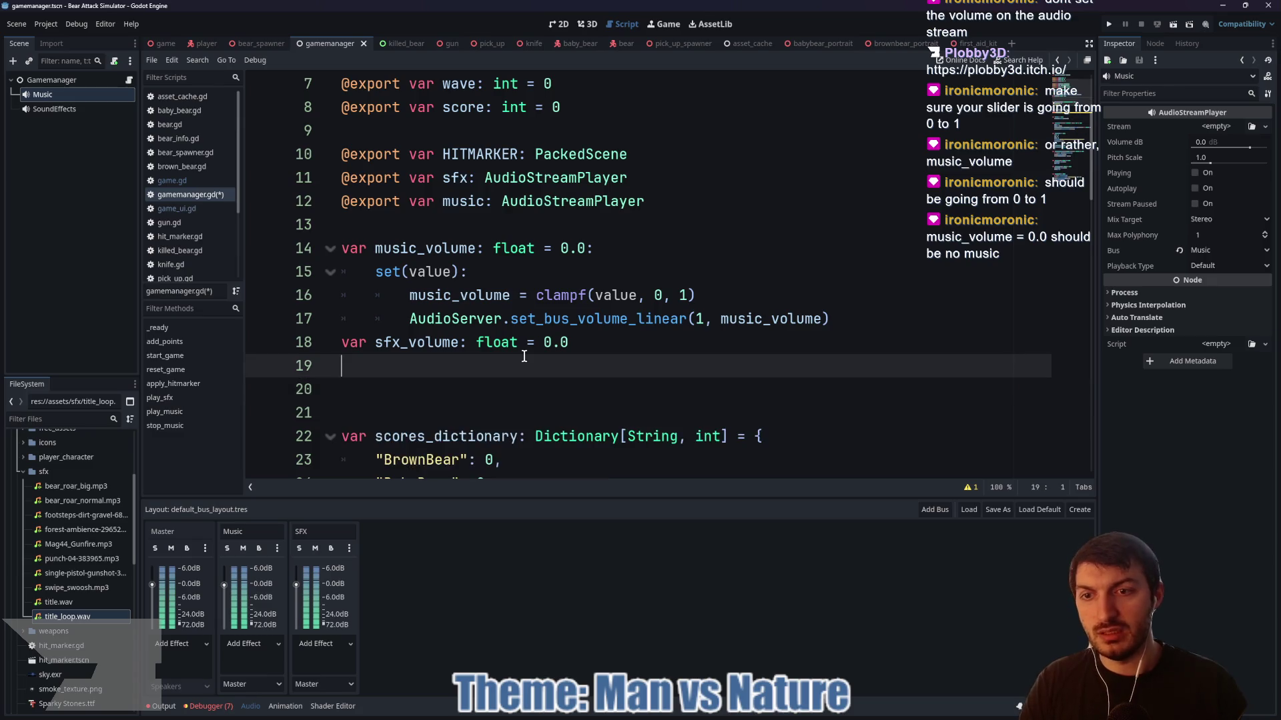
key("Delete")
key("BackSpace")
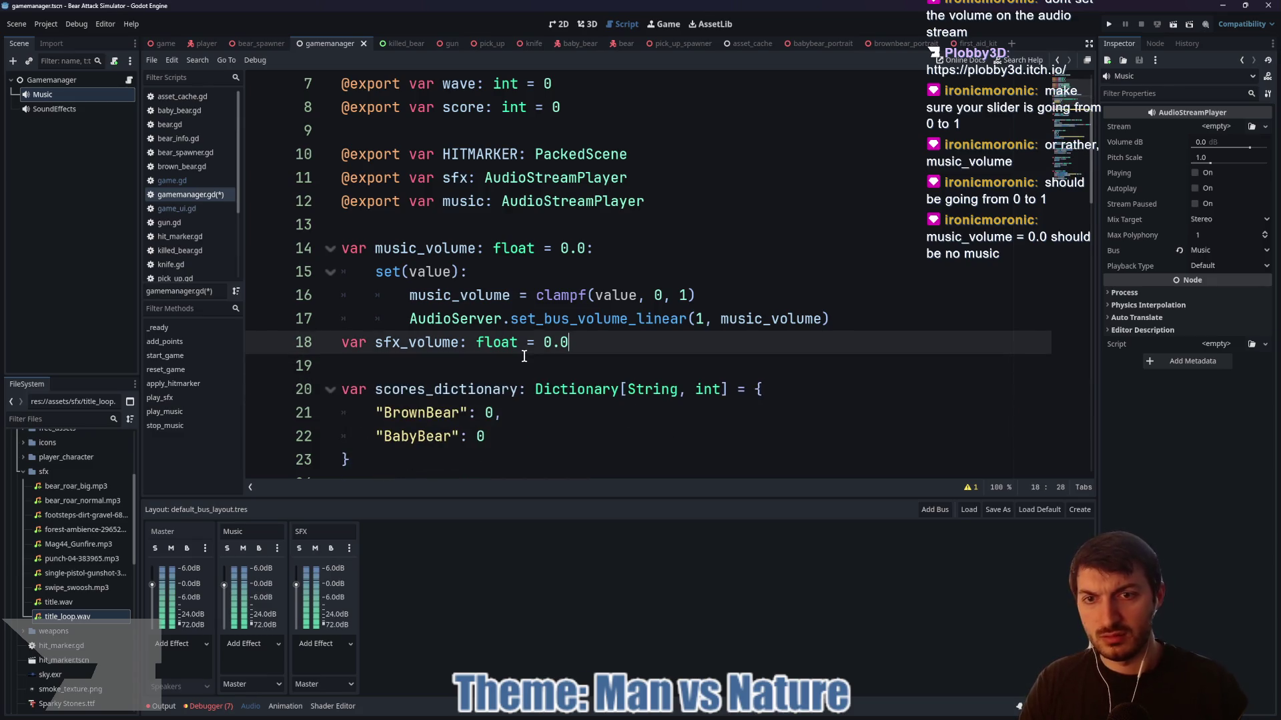
key("Down")
scroll(516, 341, "down", 1)
scroll(516, 341, "down", 3)
left_click(482, 365)
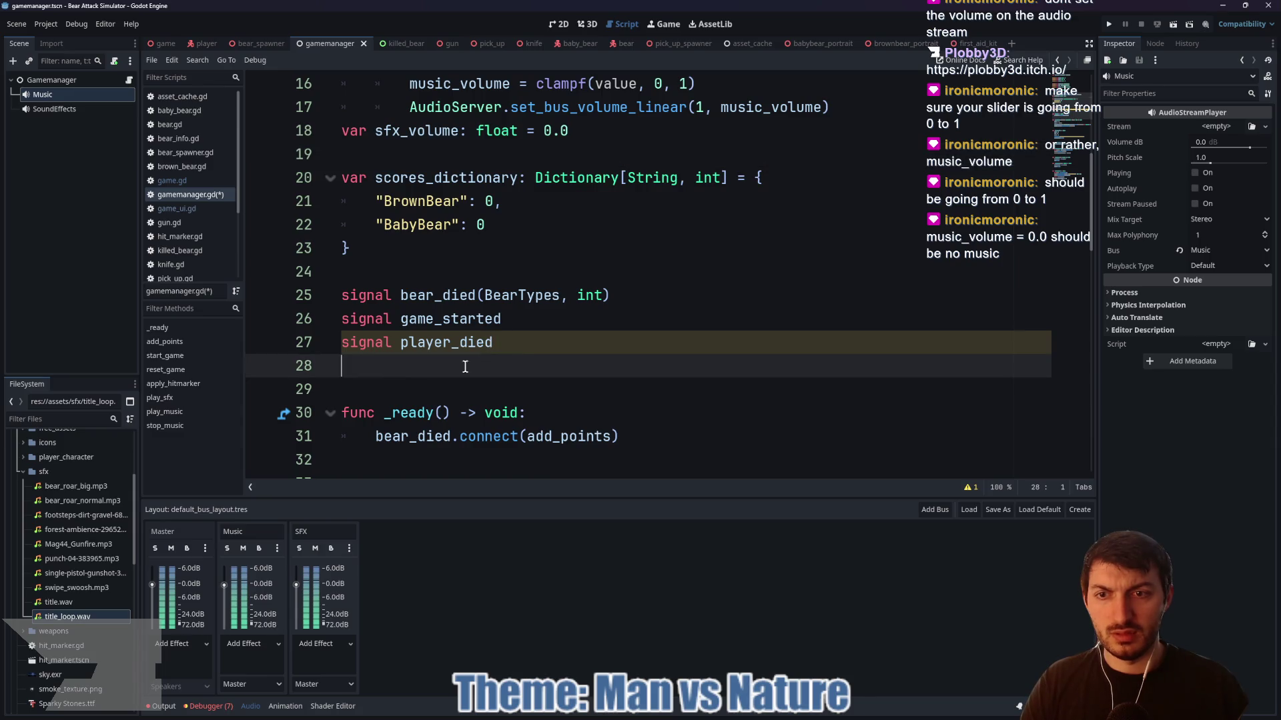
left_click(403, 275)
scroll(525, 311, "up", 4)
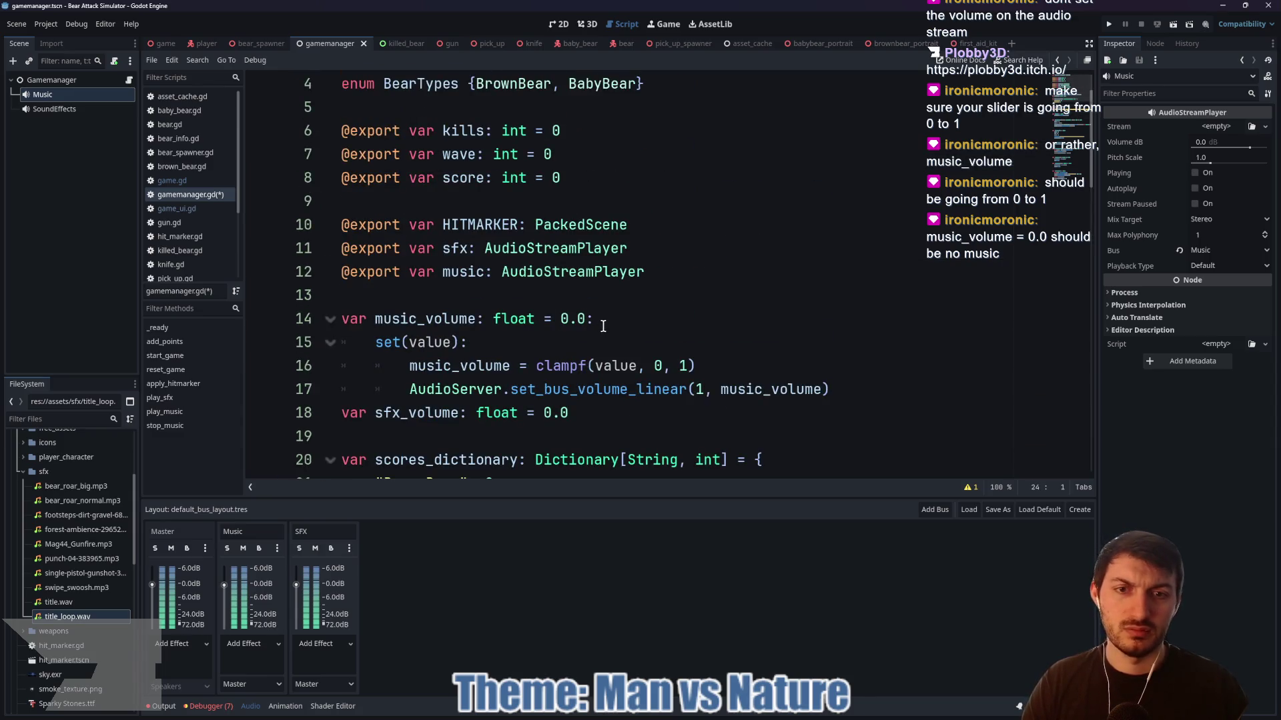
left_click(718, 365)
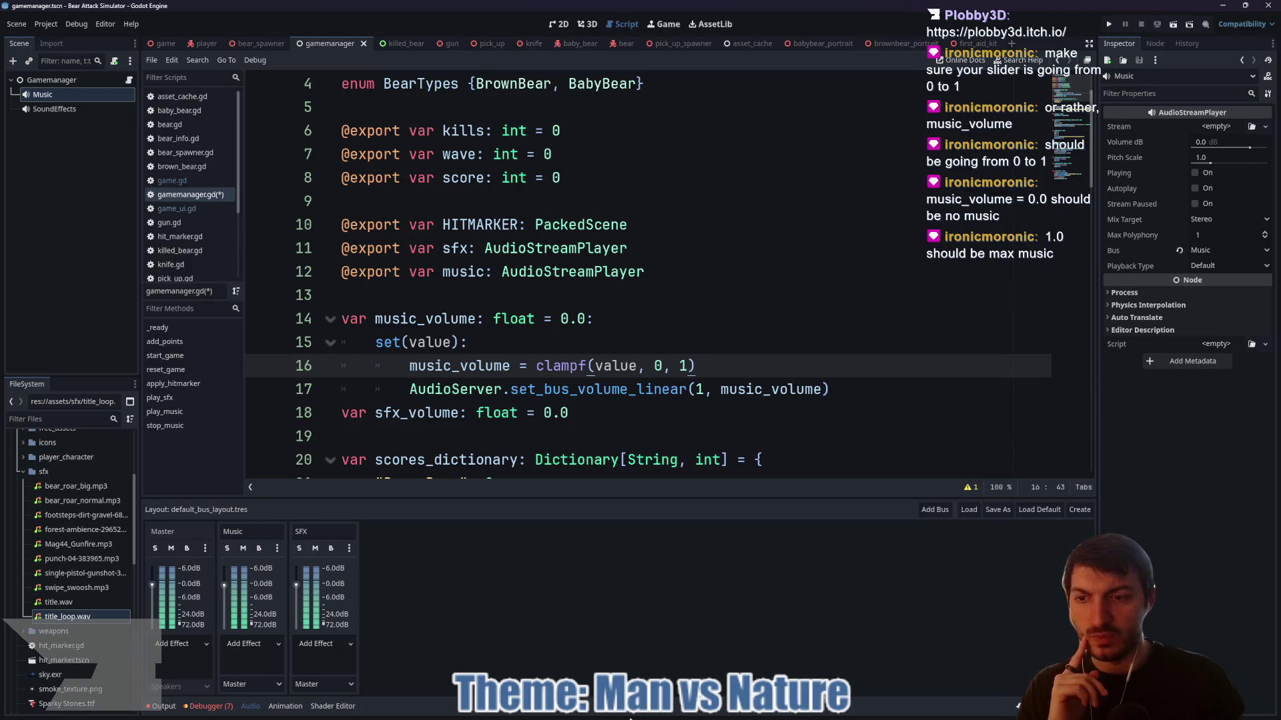
- Google 'how many db is max volume in games', then set the Music bus to about +1.3 dB
mouse_move(643, 717)
left_click(711, 718)
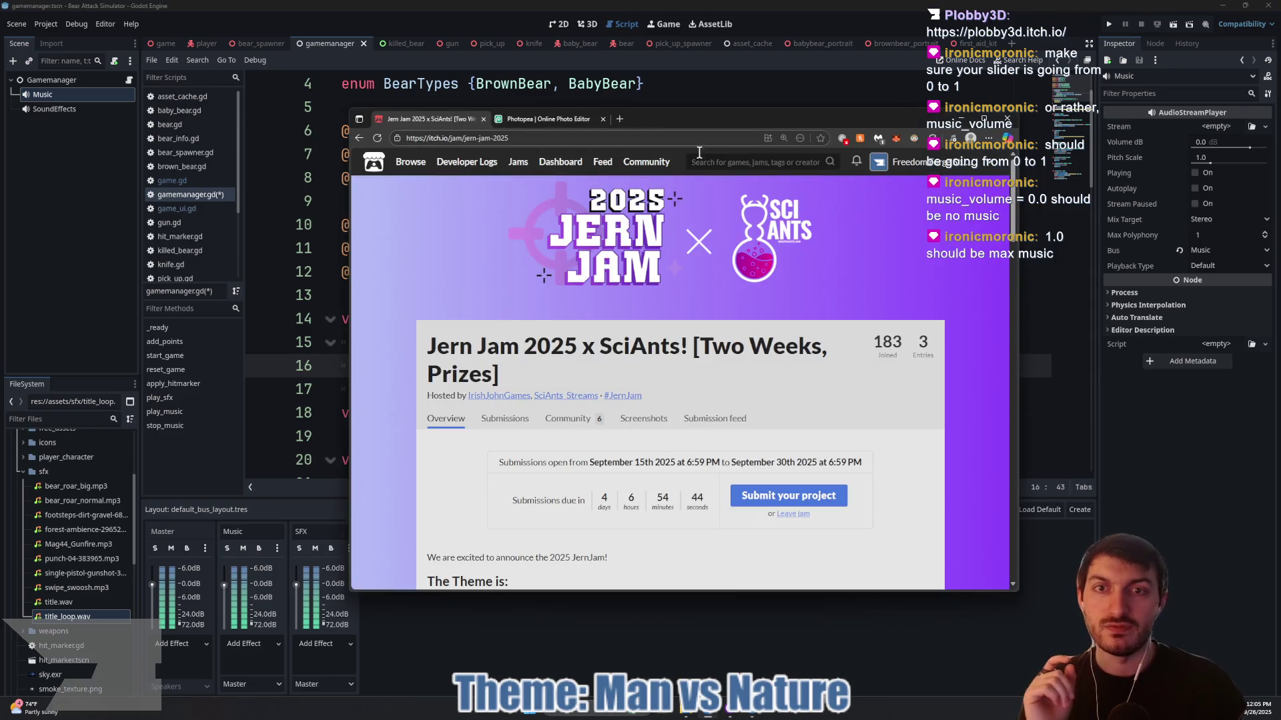
left_click(619, 120)
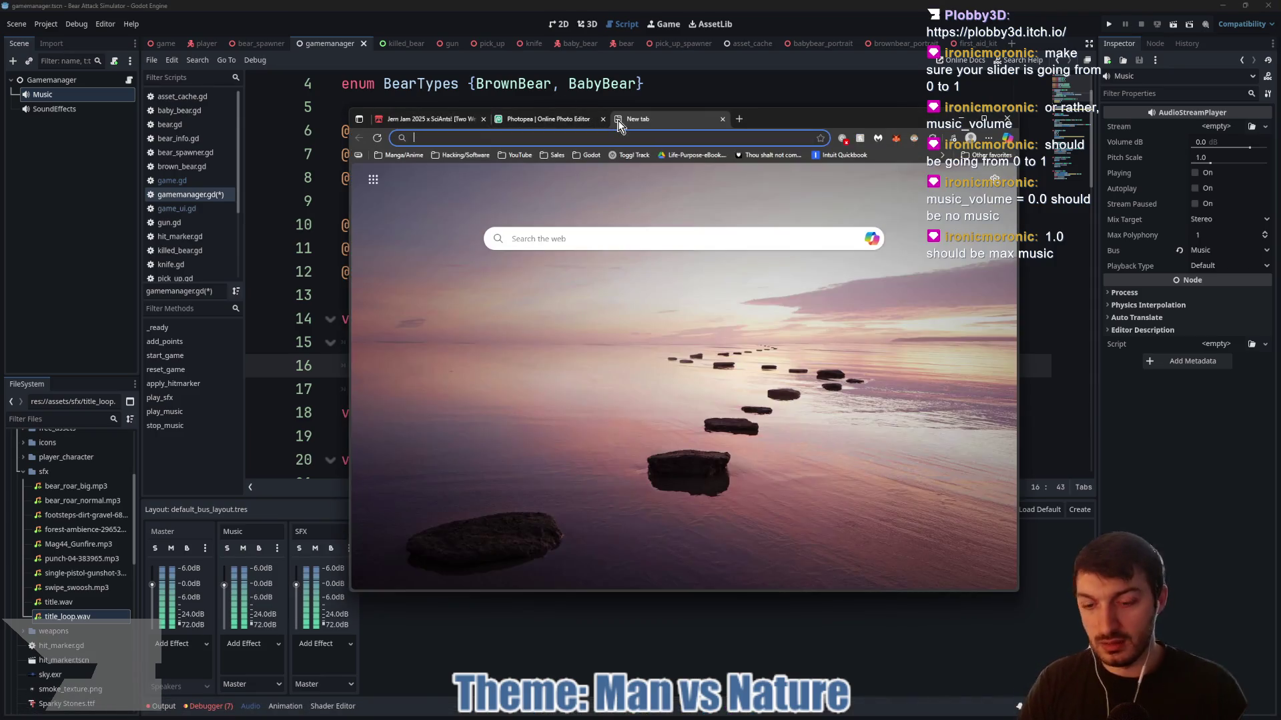
type("how many db is max v")
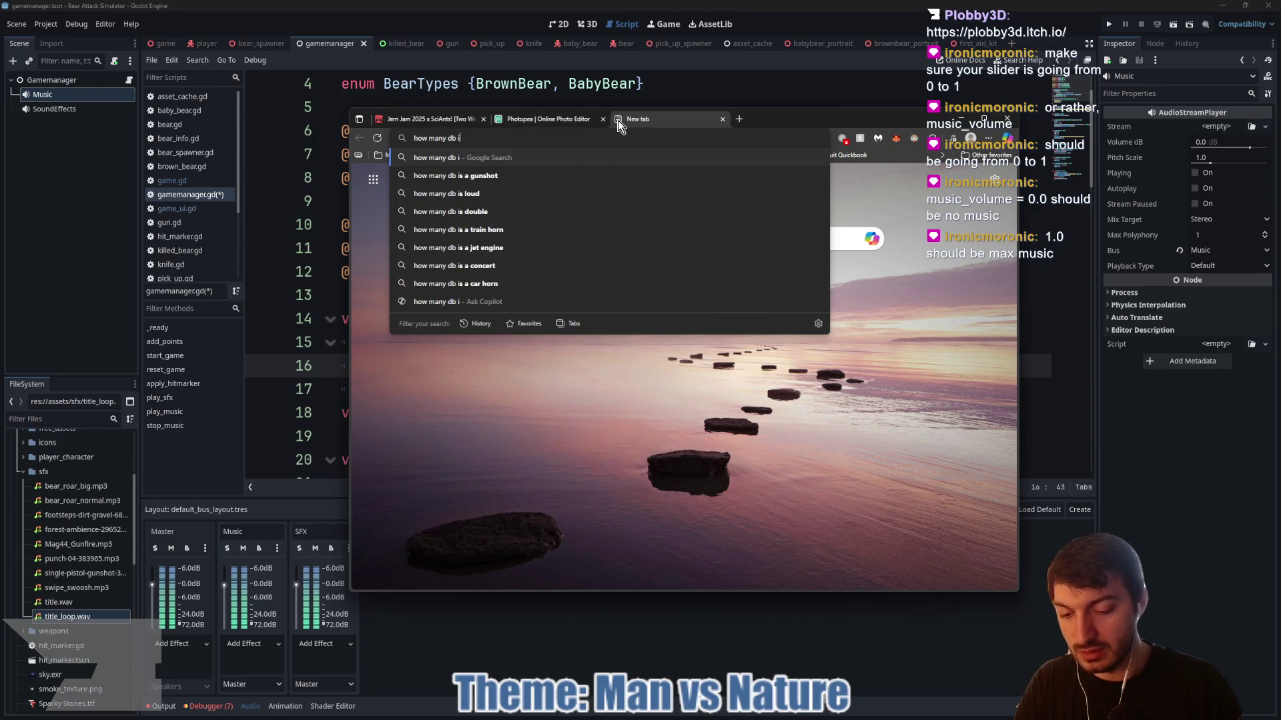
type("olume in games")
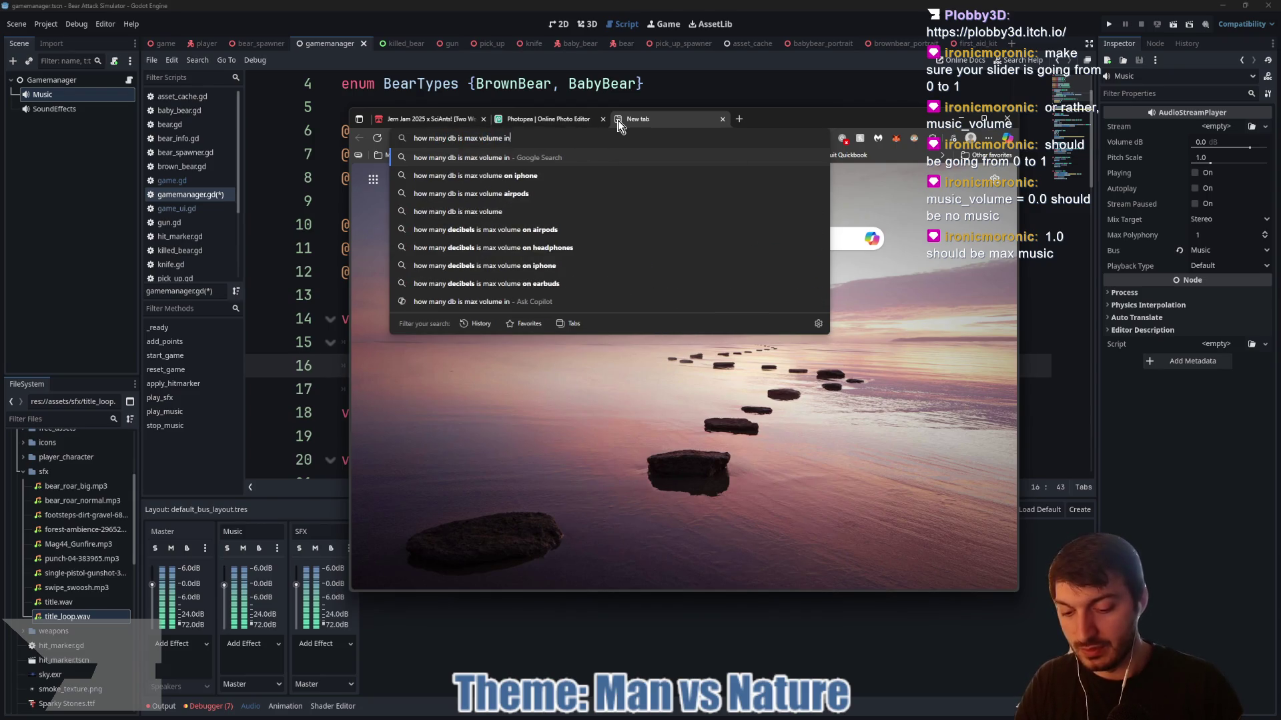
key("Return")
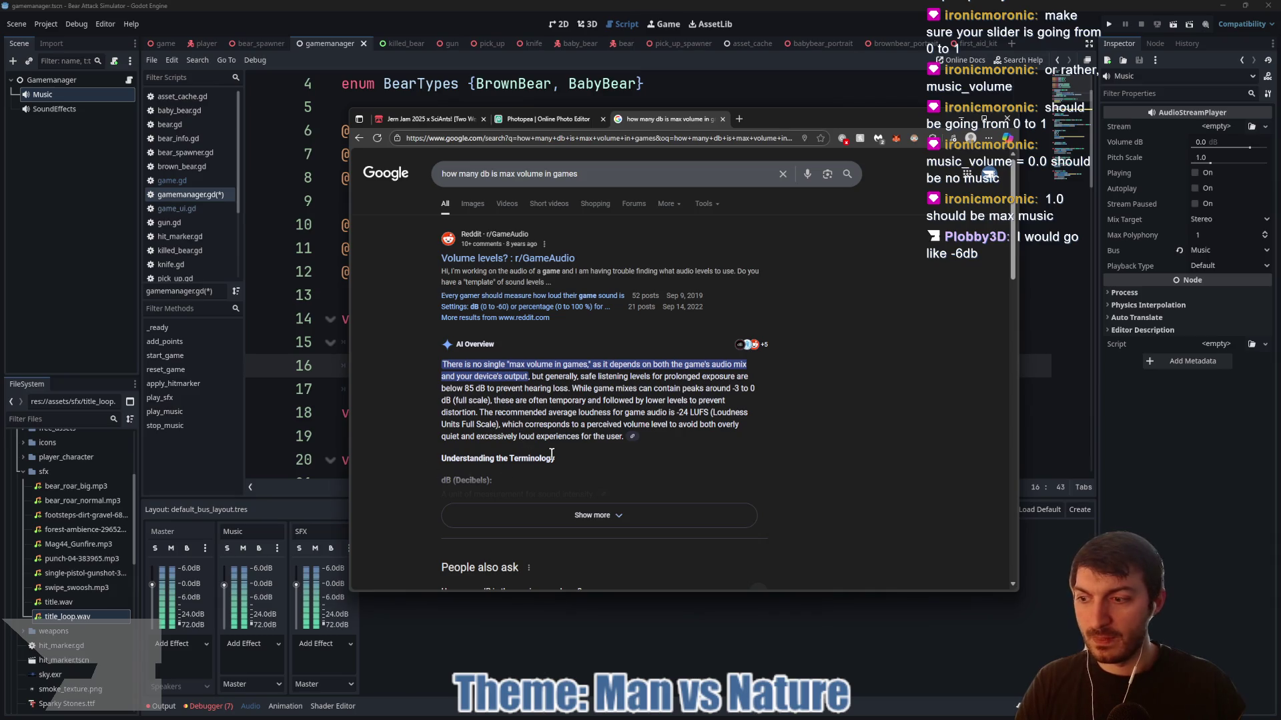
left_click(1204, 432)
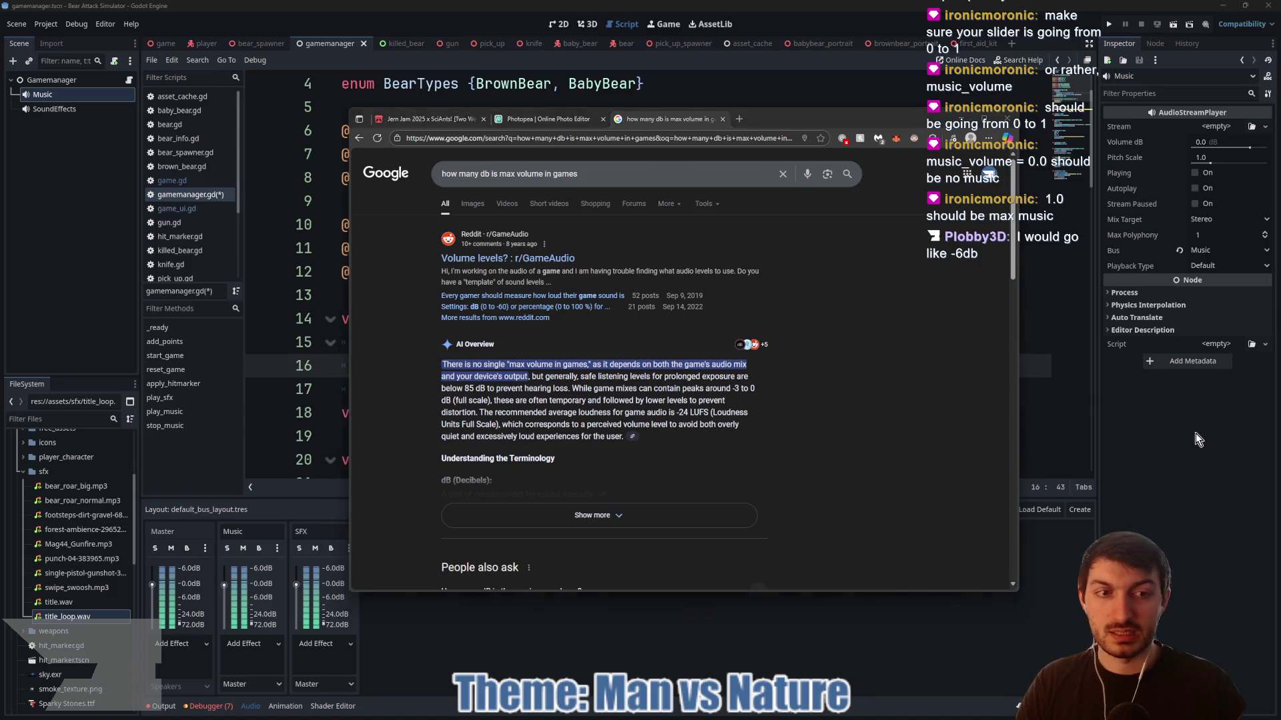
left_click_drag(221, 585, 224, 583)
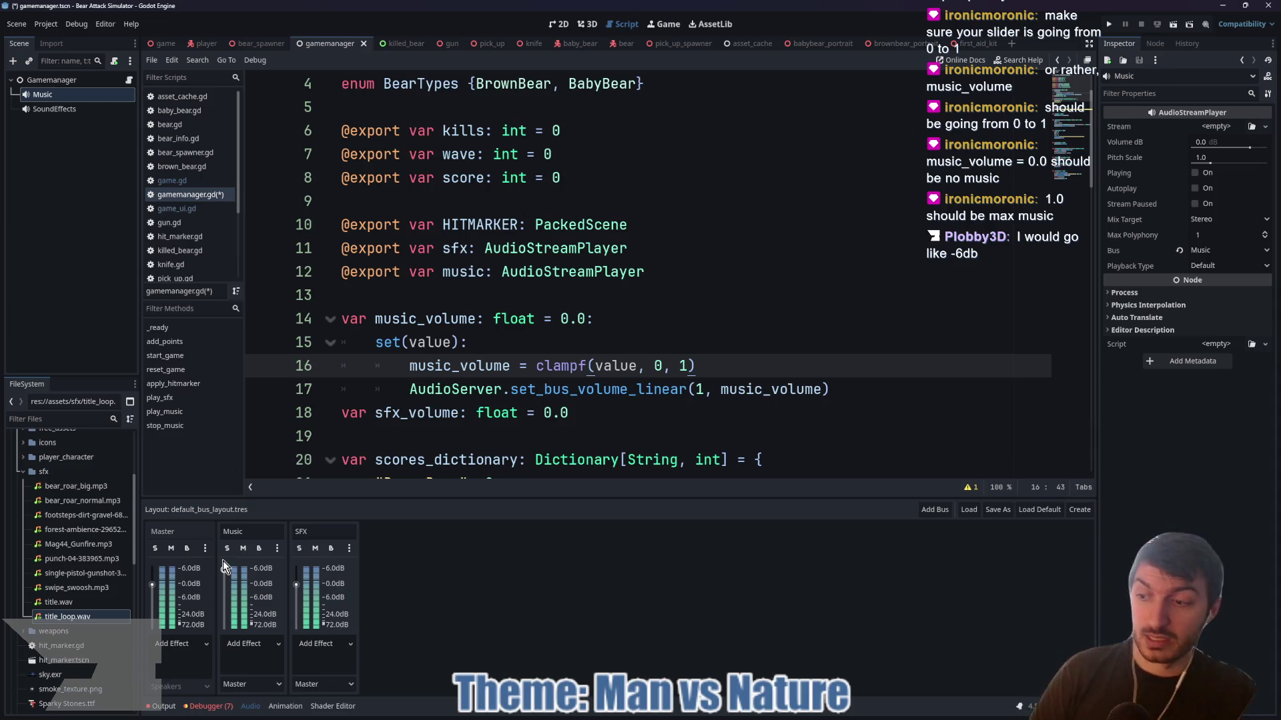
- Set the Music bus to about +0.5 dB, then launch Desktop Goose from a 'goose' search
left_click_drag(222, 580, 222, 585)
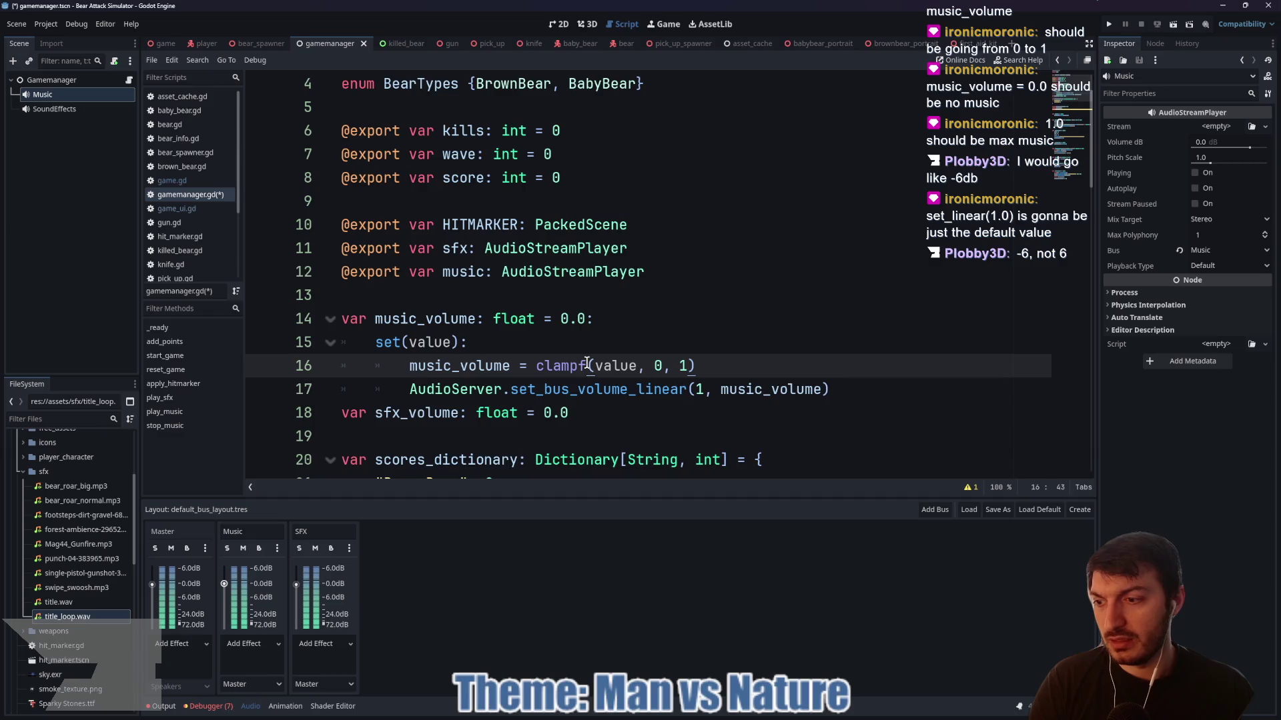
mouse_move(583, 360)
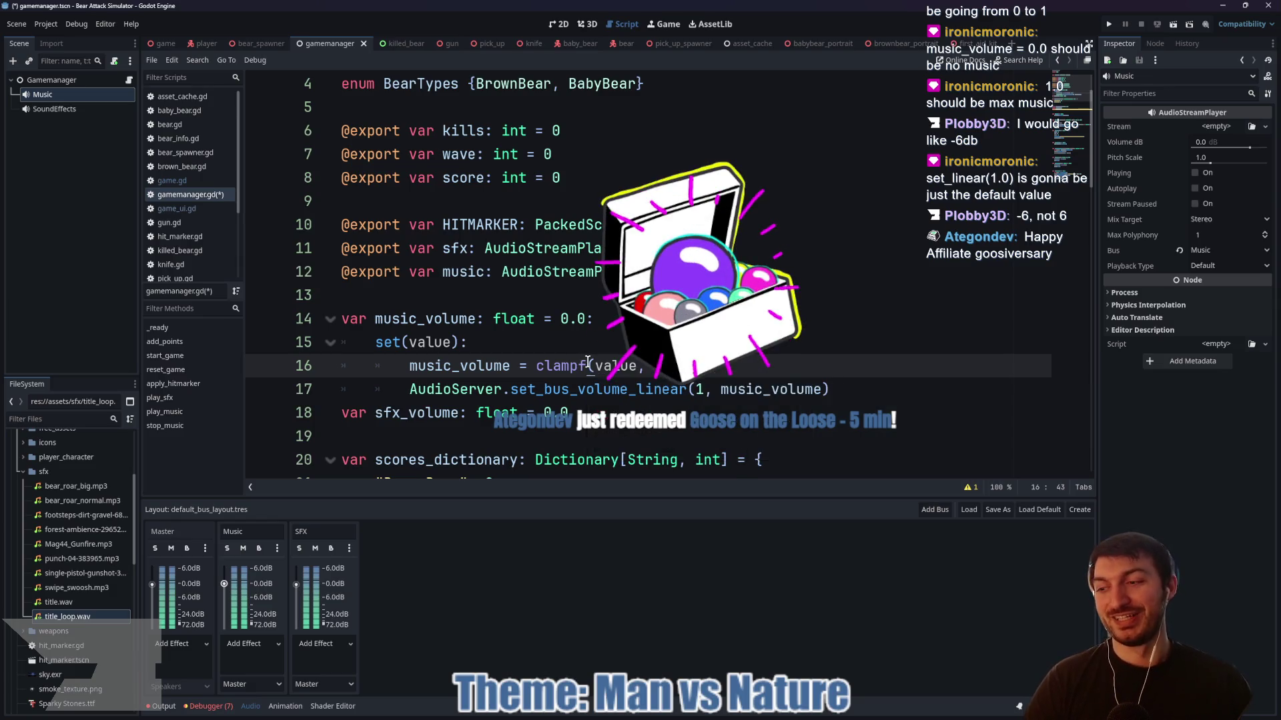
key("super")
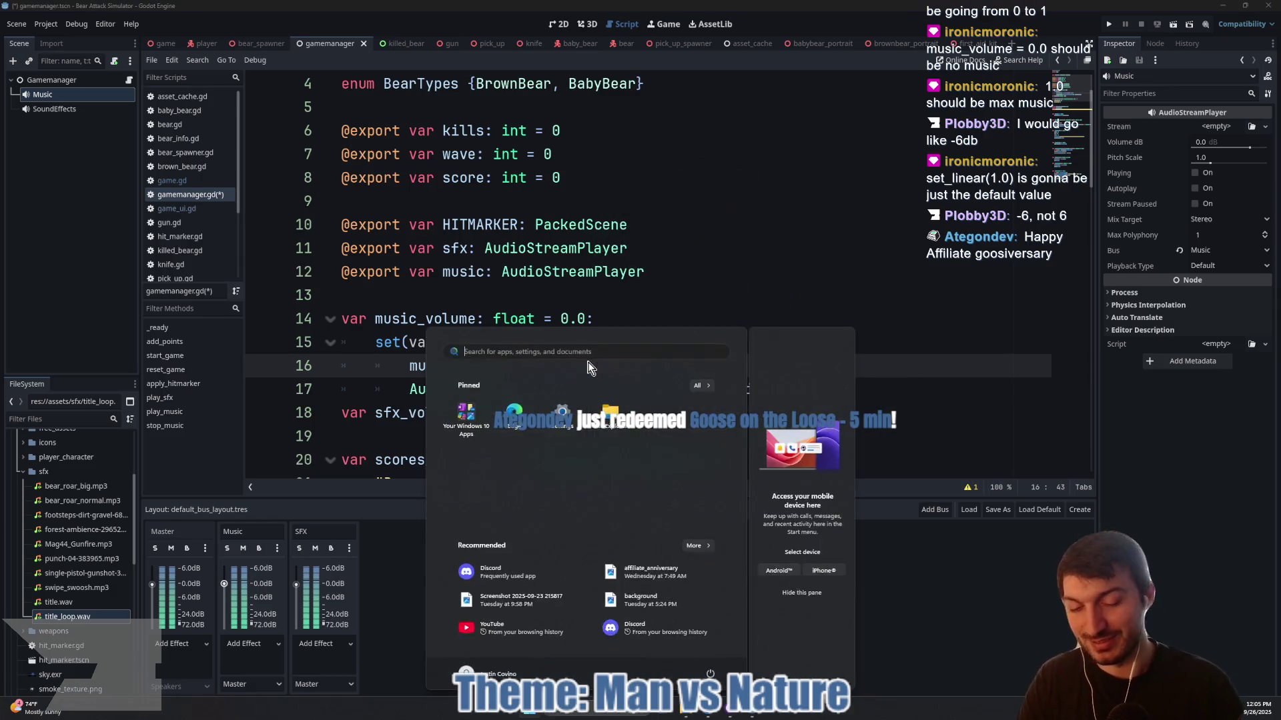
type("goose")
key("Return")
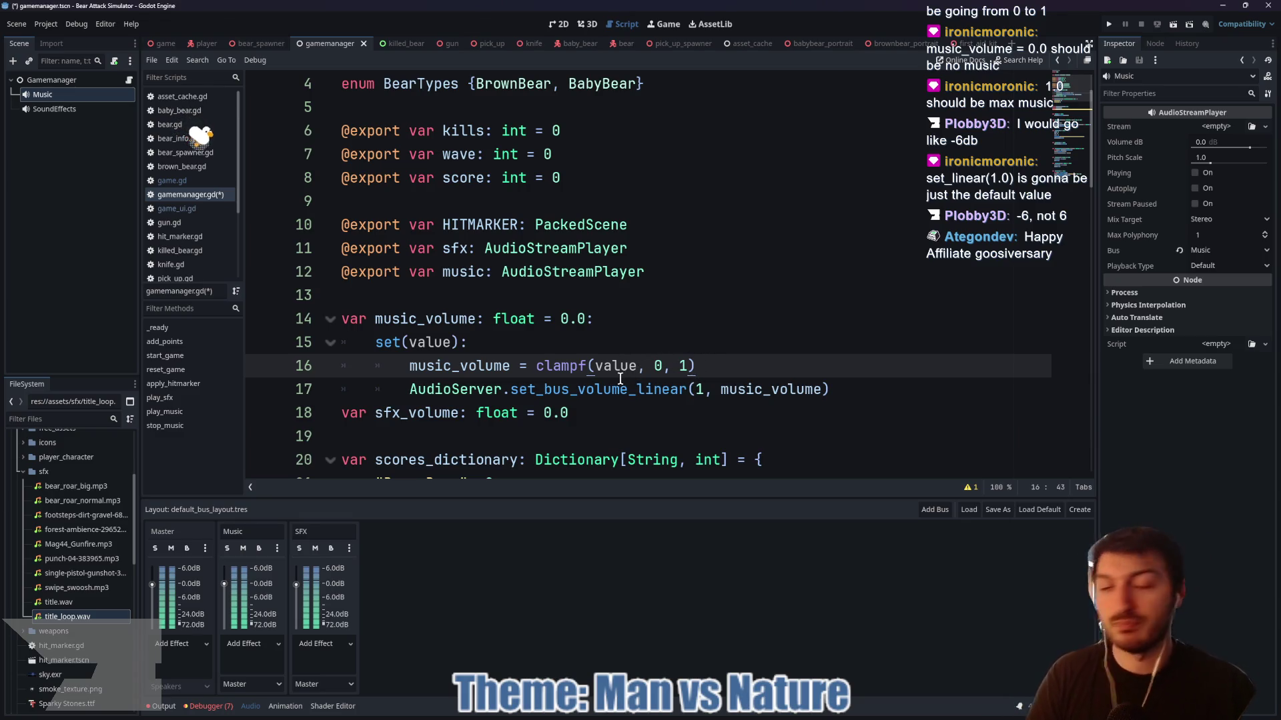
mouse_move(620, 379)
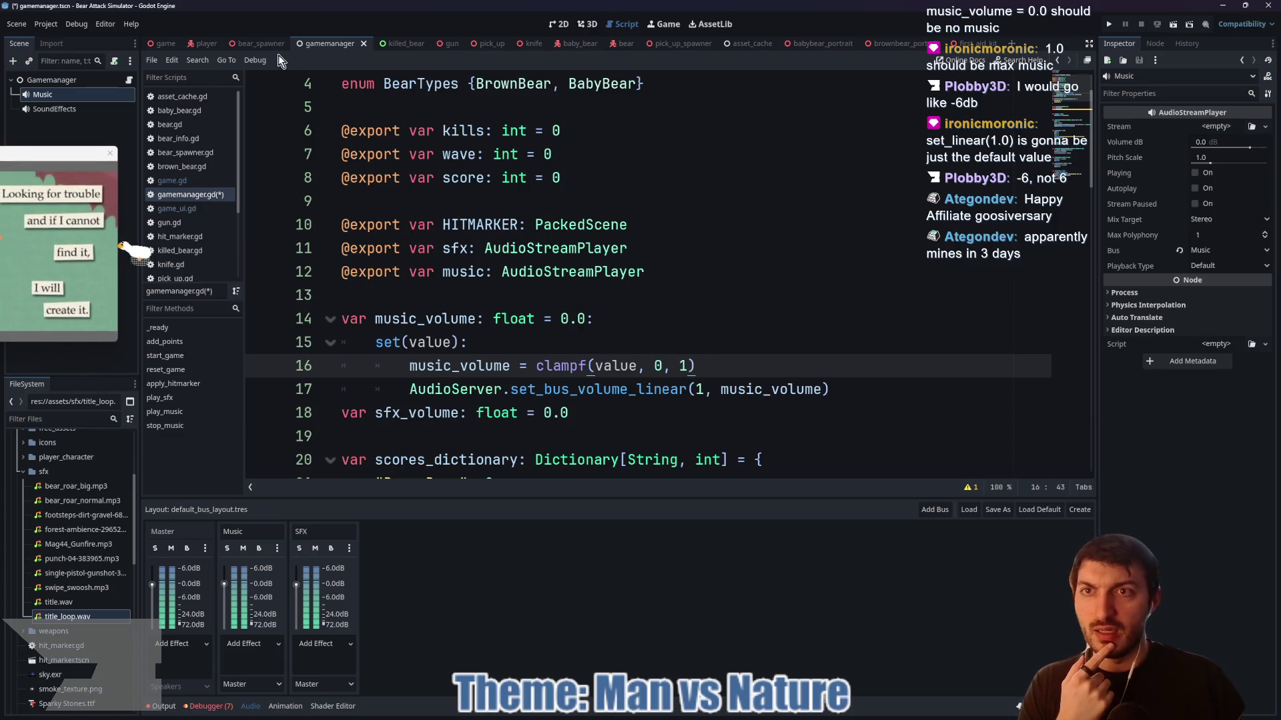
- Lower the Music bus to about -2.5 dB, then bring it back to about 0 dB
scroll(492, 242, "down", 5)
scroll(491, 242, "up", 4)
scroll(494, 254, "down", 12)
scroll(502, 287, "up", 6)
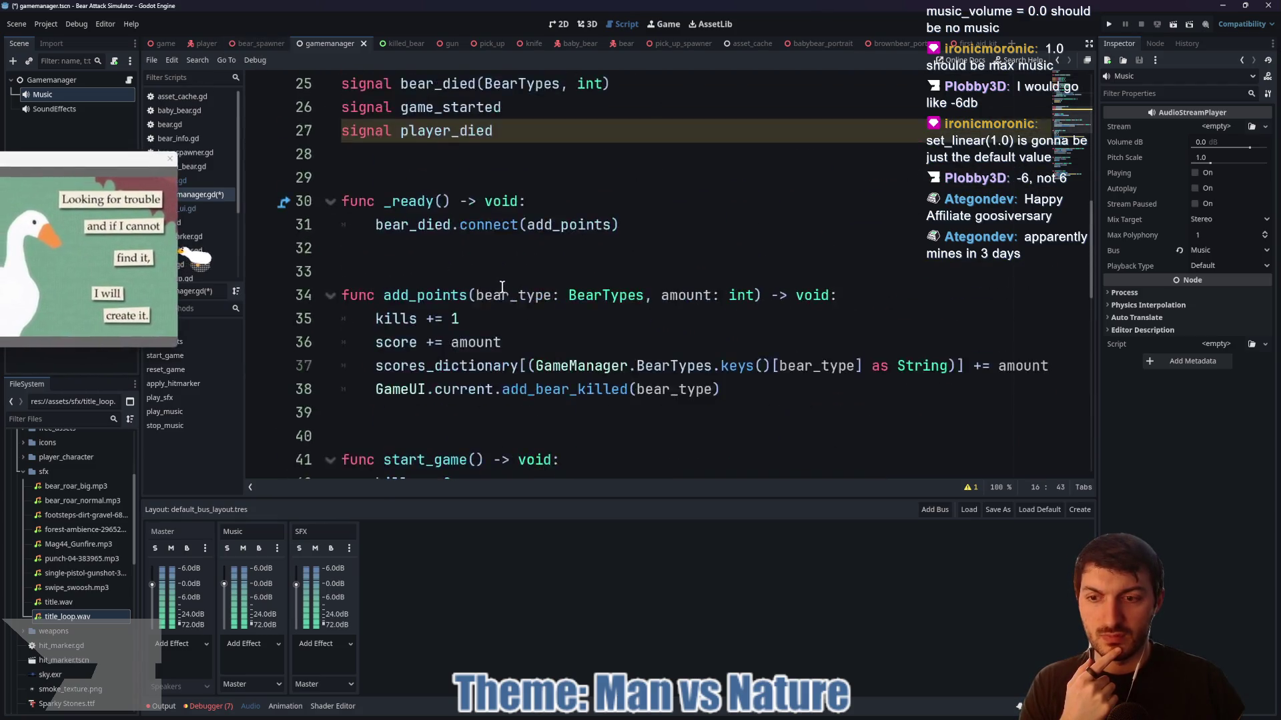
scroll(501, 287, "up", 3)
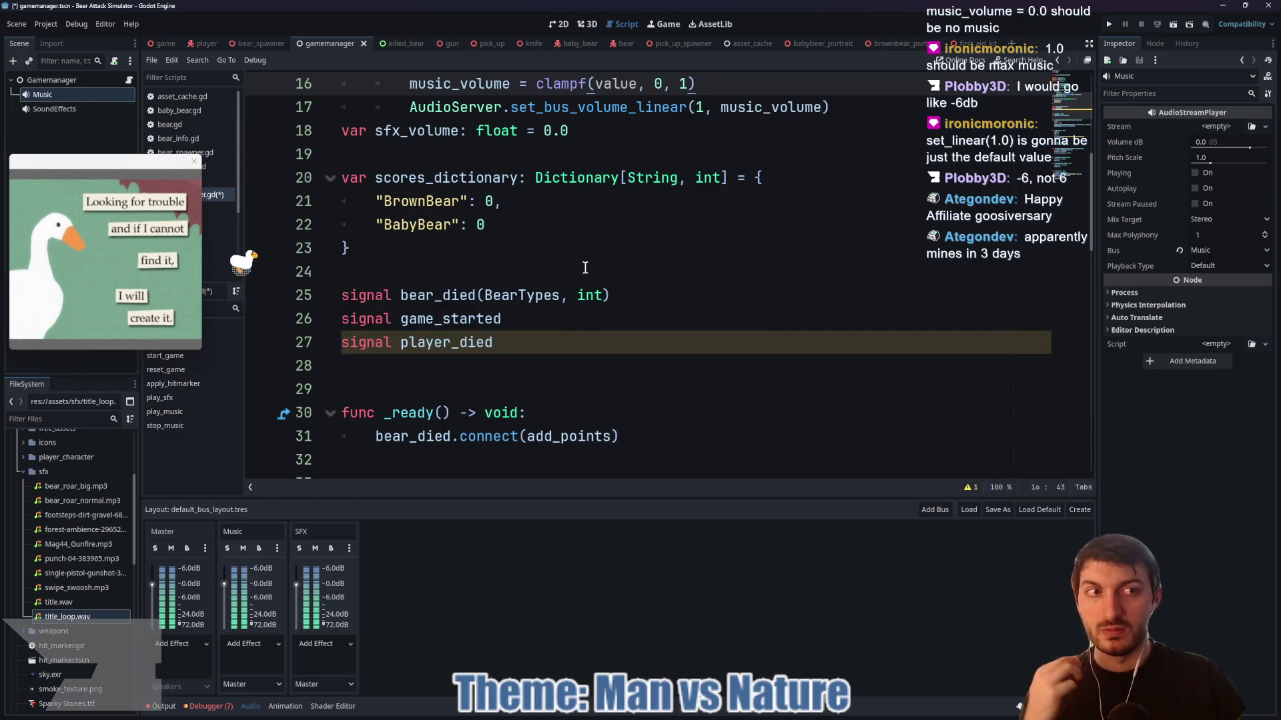
scroll(557, 319, "up", 3)
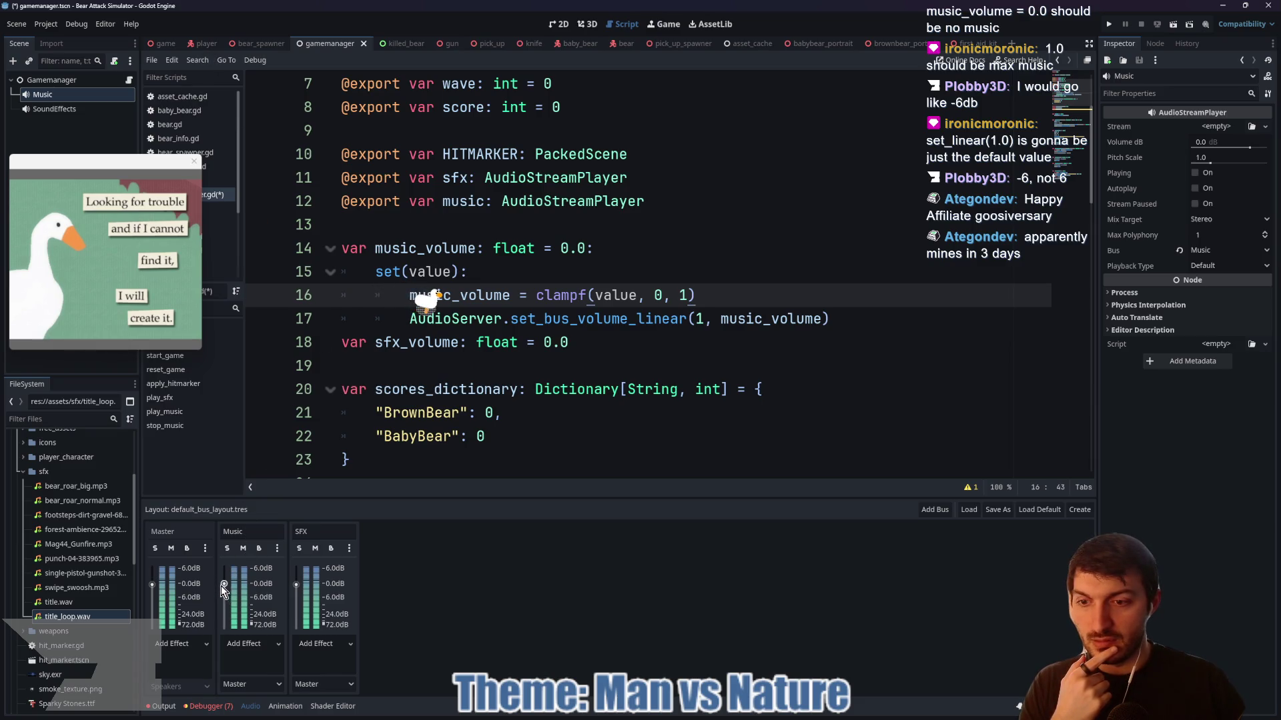
mouse_move(225, 590)
left_mouse_down()
mouse_move(226, 650)
mouse_move(226, 588)
left_mouse_up()
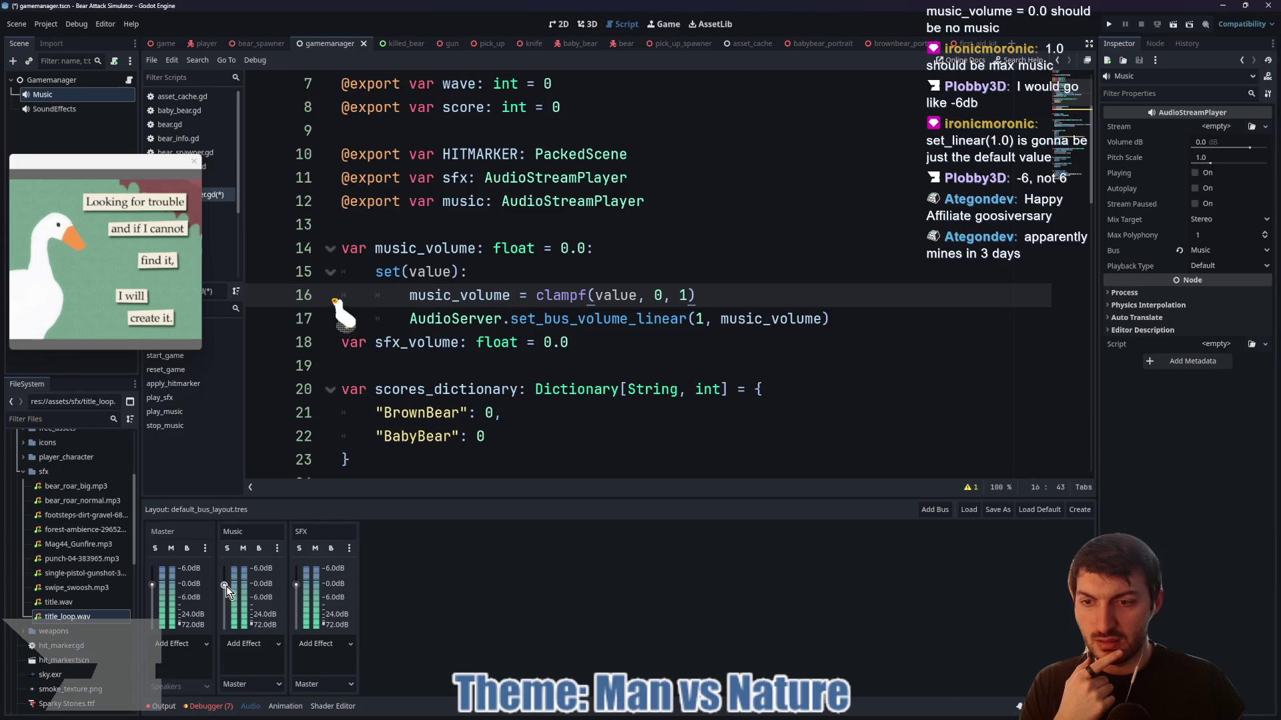
left_click_drag(224, 586, 225, 585)
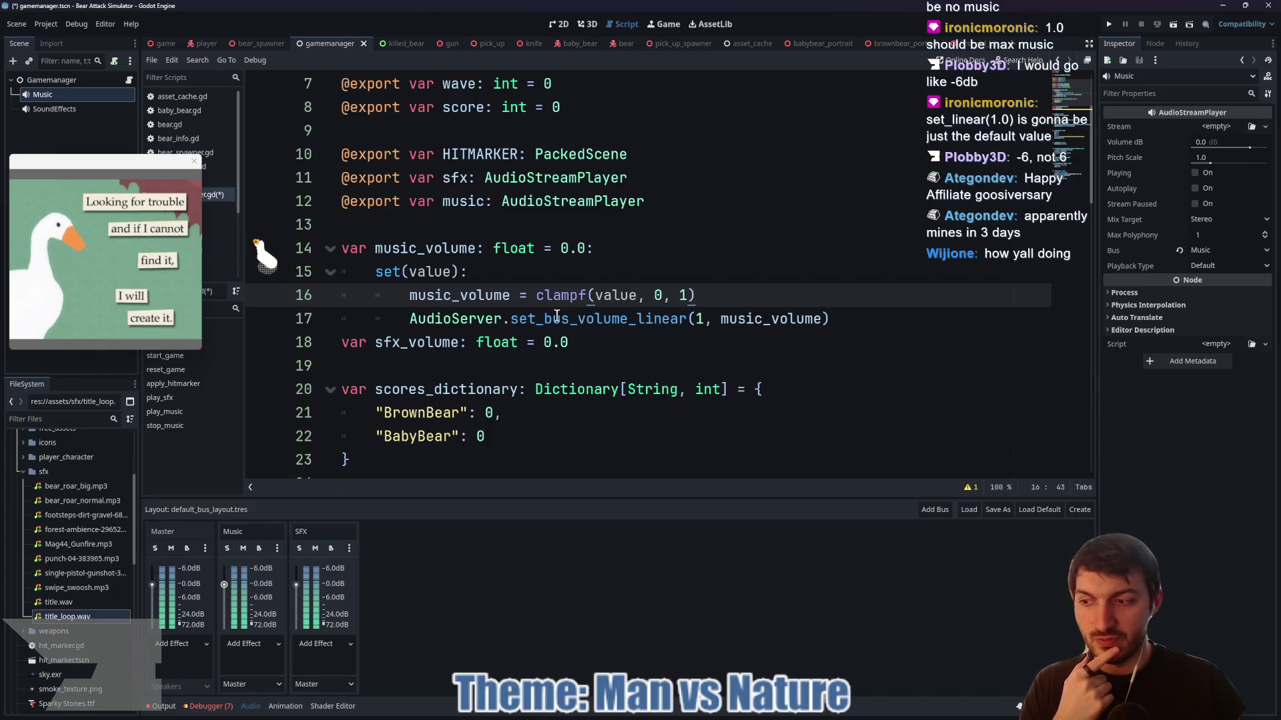
- Close the goose note popup and switch to the game scene
left_click(544, 272)
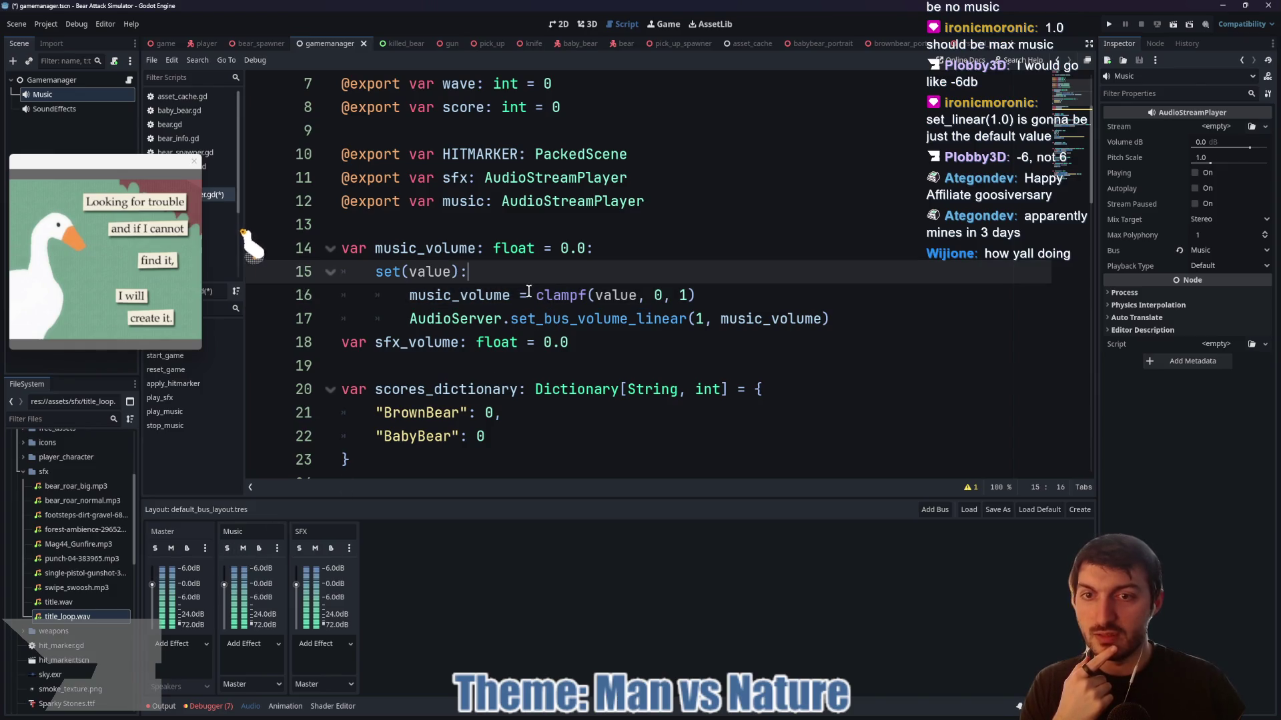
left_click(194, 161)
left_click(166, 43)
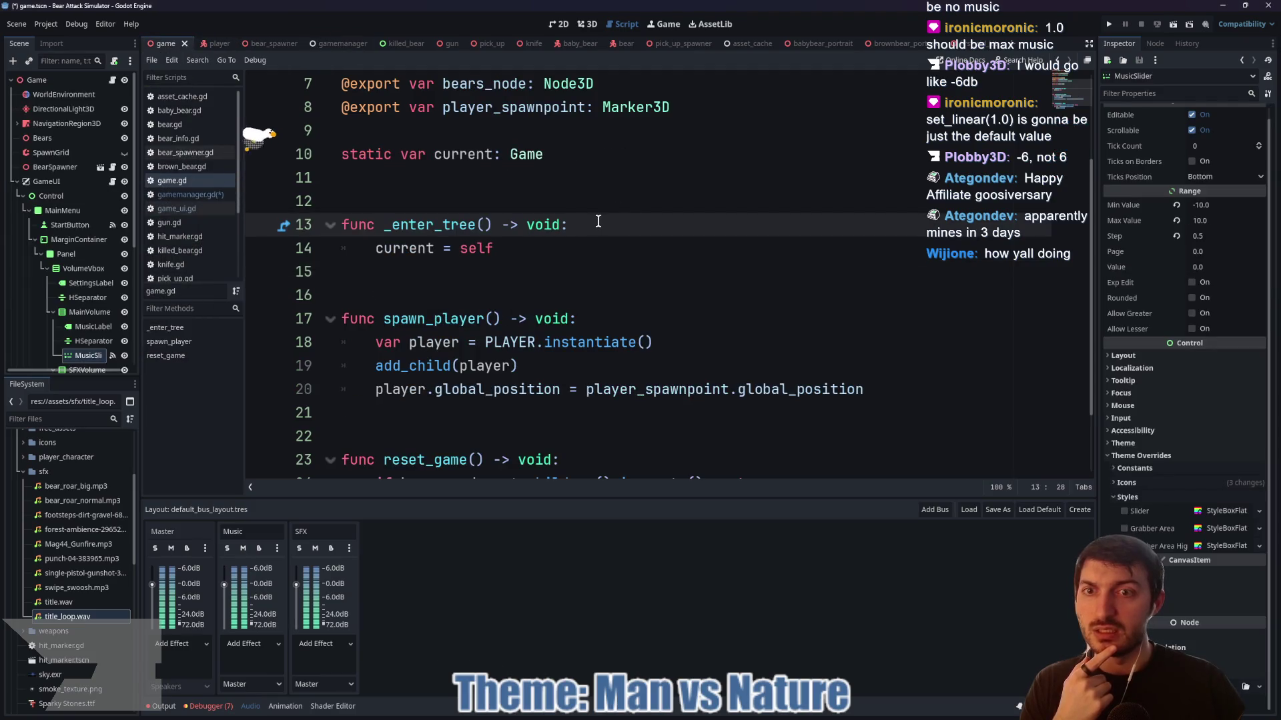
- Open GameUI's script to view the slider callbacks, then select MusicSlider to see its -10 to 10 range
left_click(565, 282)
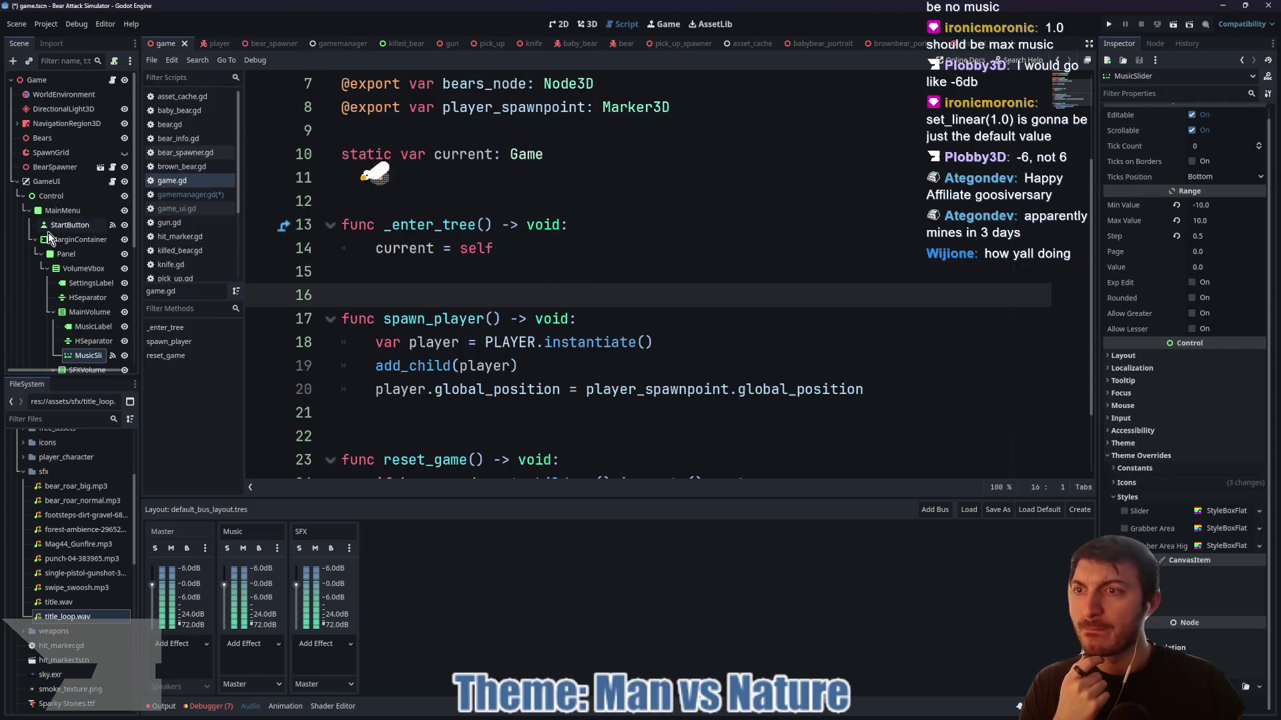
left_click(47, 181)
left_click(112, 180)
scroll(572, 319, "down", 20)
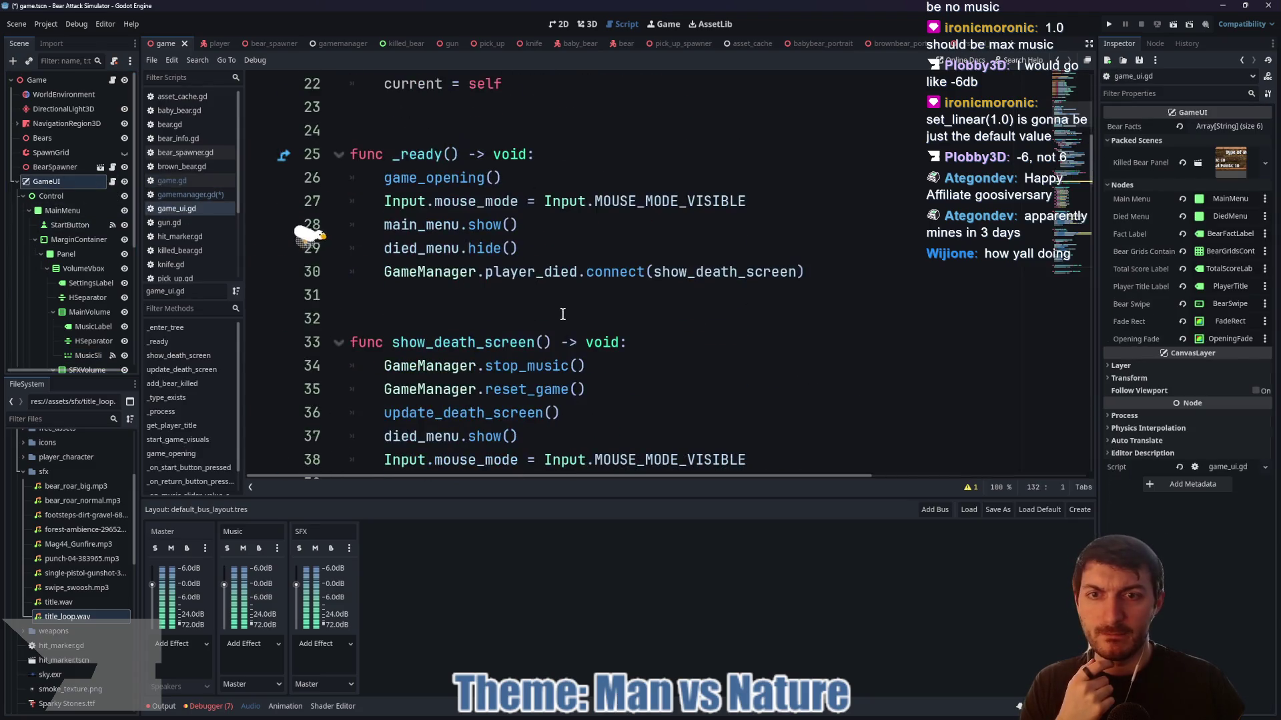
scroll(566, 311, "down", 13)
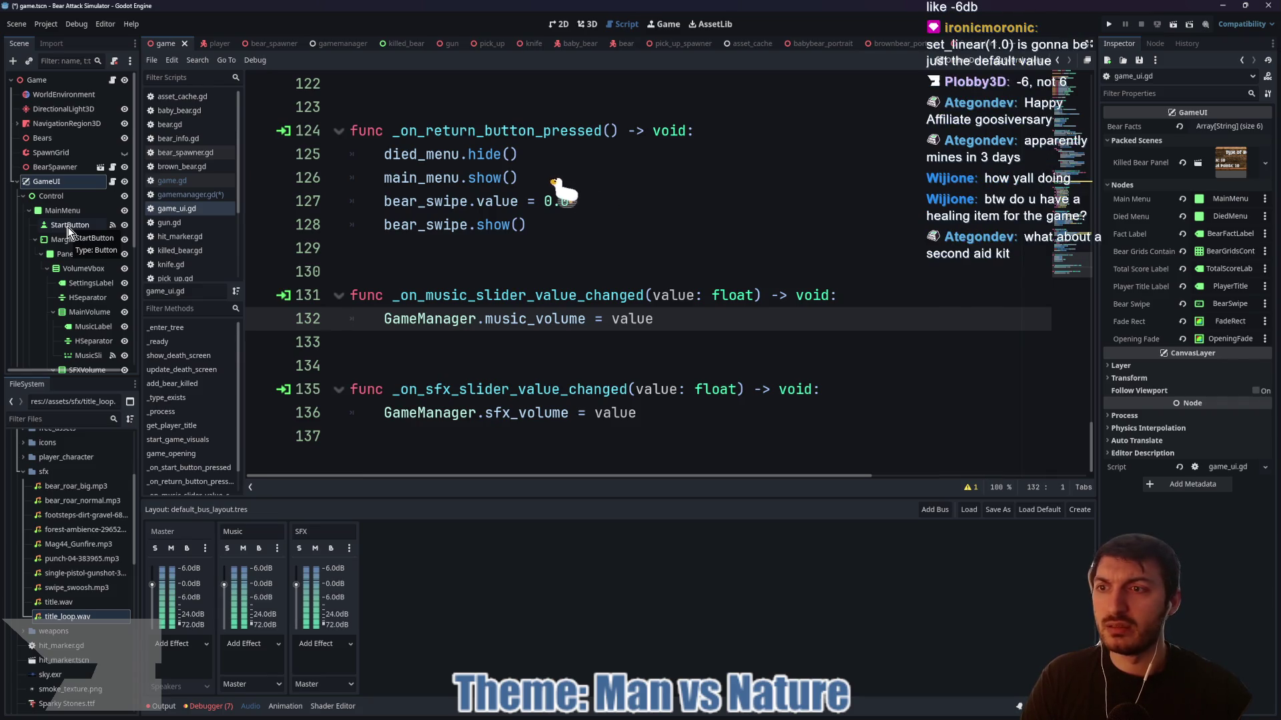
scroll(77, 267, "down", 3)
left_click(87, 282)
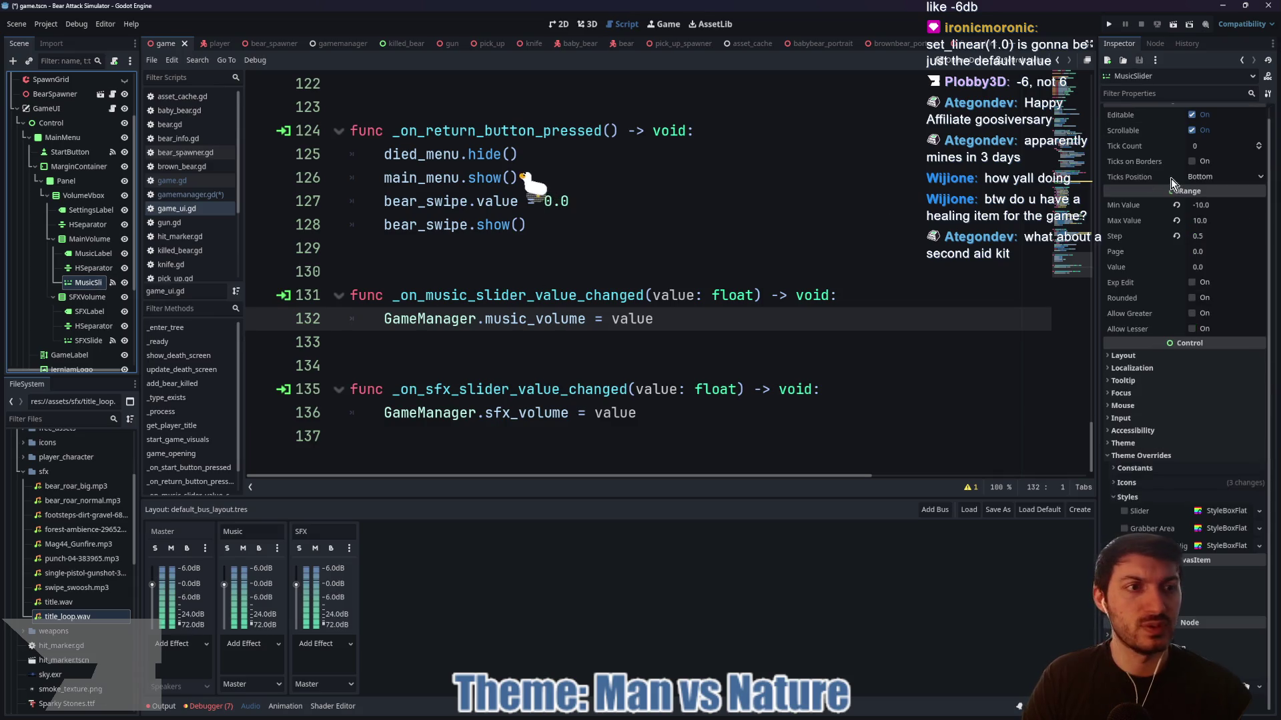
- Set the MusicSlider range to min 0, max 1.0, step 0.01, and save
left_click(1212, 206)
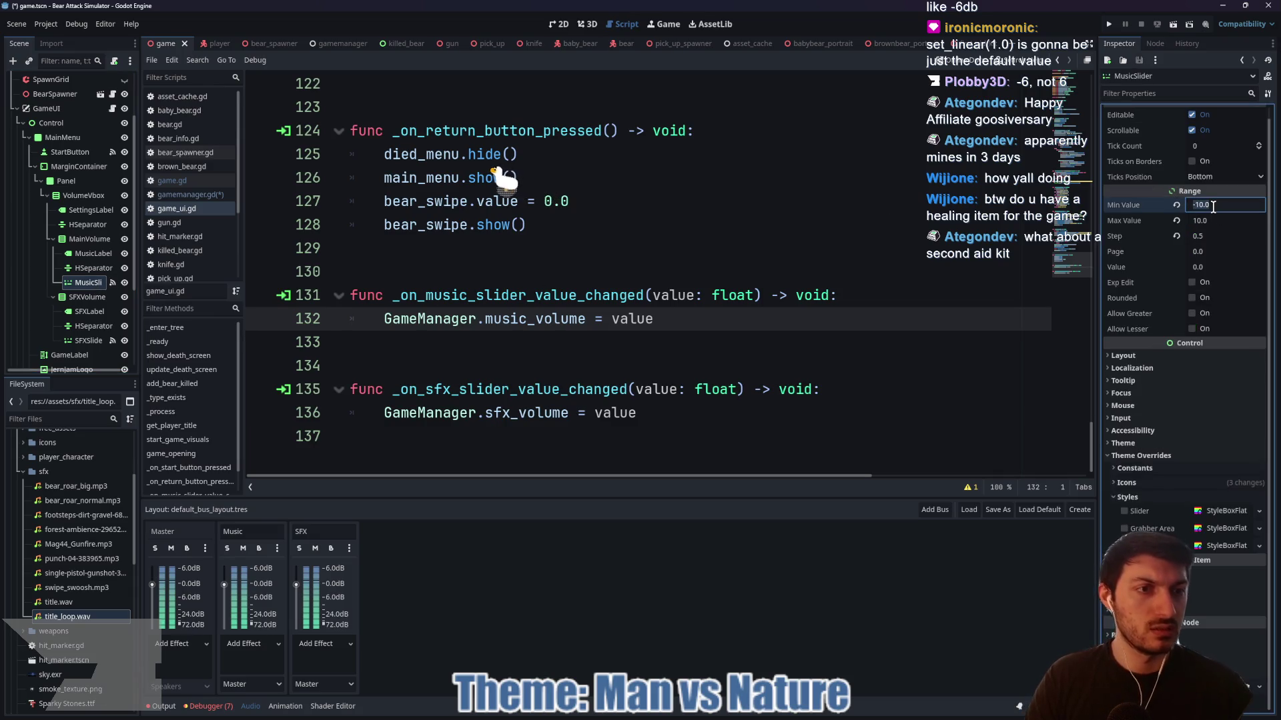
type("0")
key("Tab")
type("1.0")
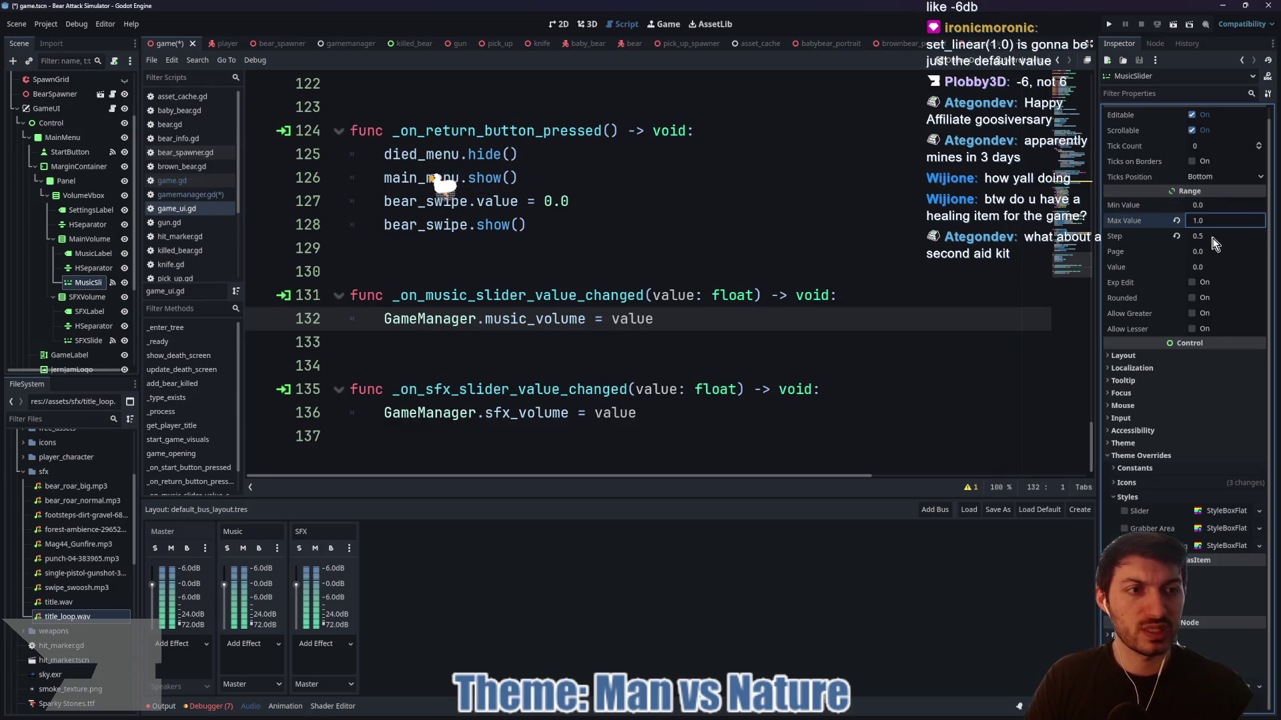
left_click(1212, 236)
type("0.01")
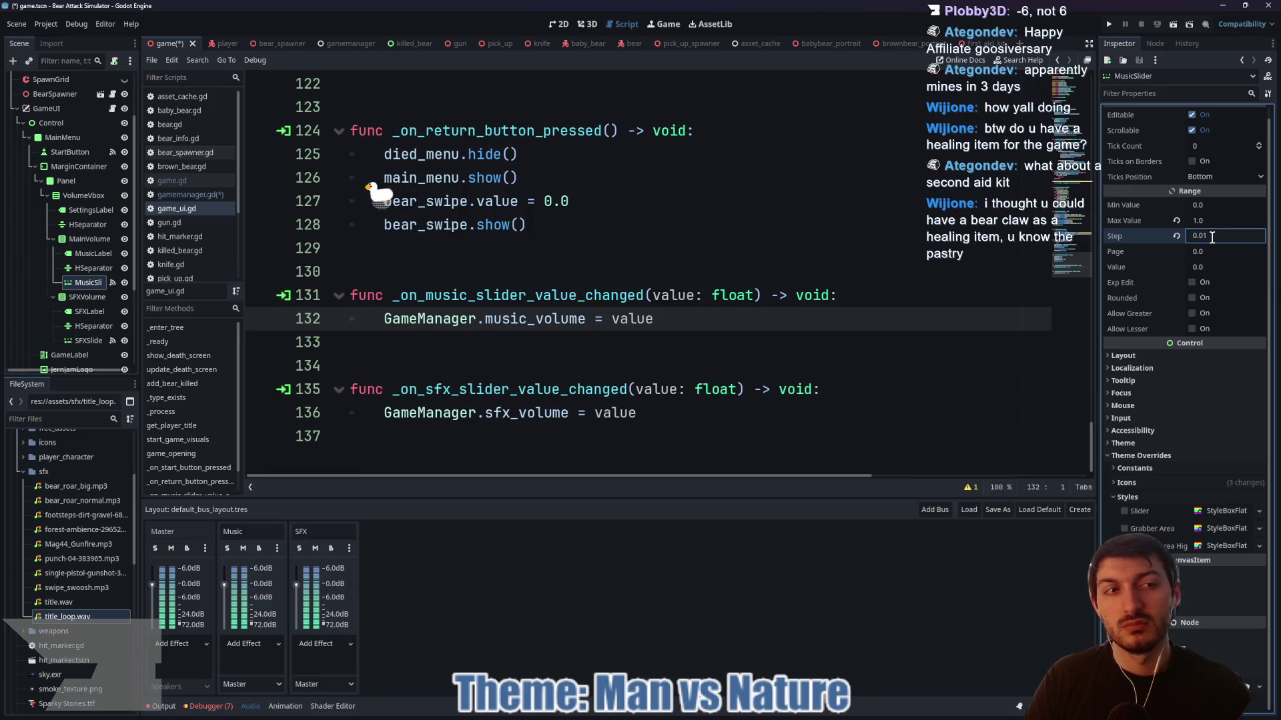
left_click(884, 338)
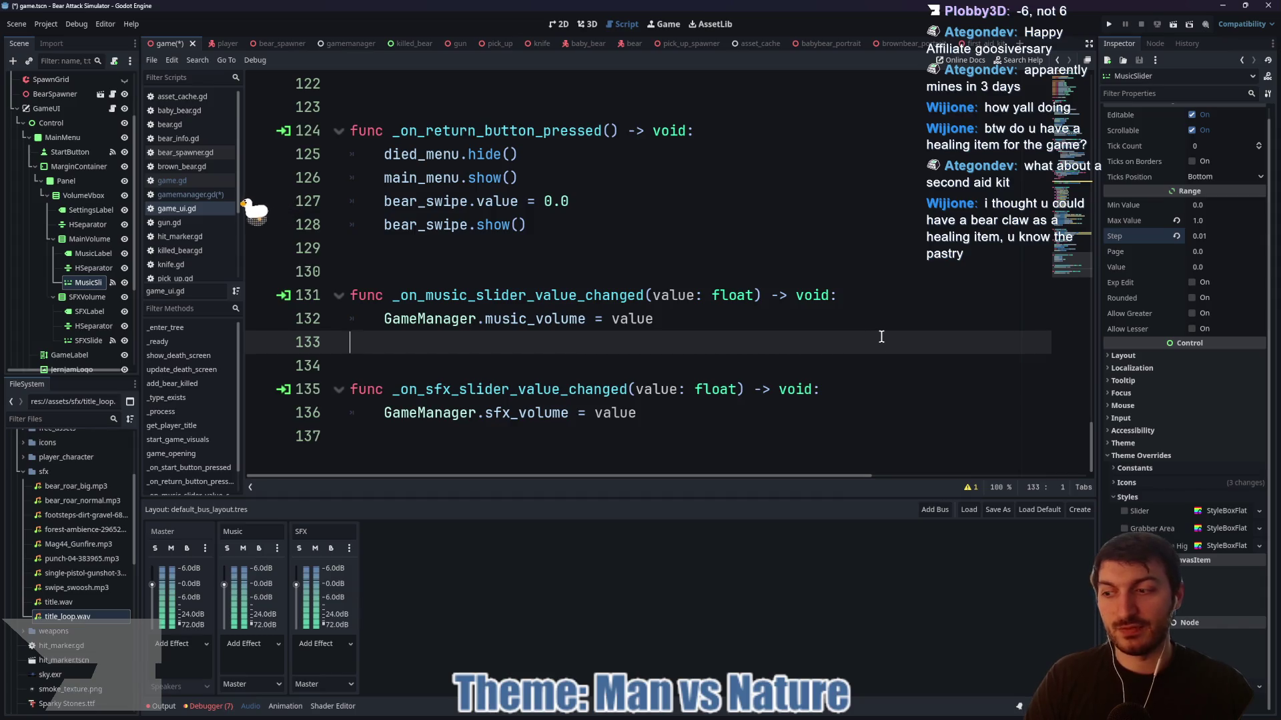
key("ctrl+s")
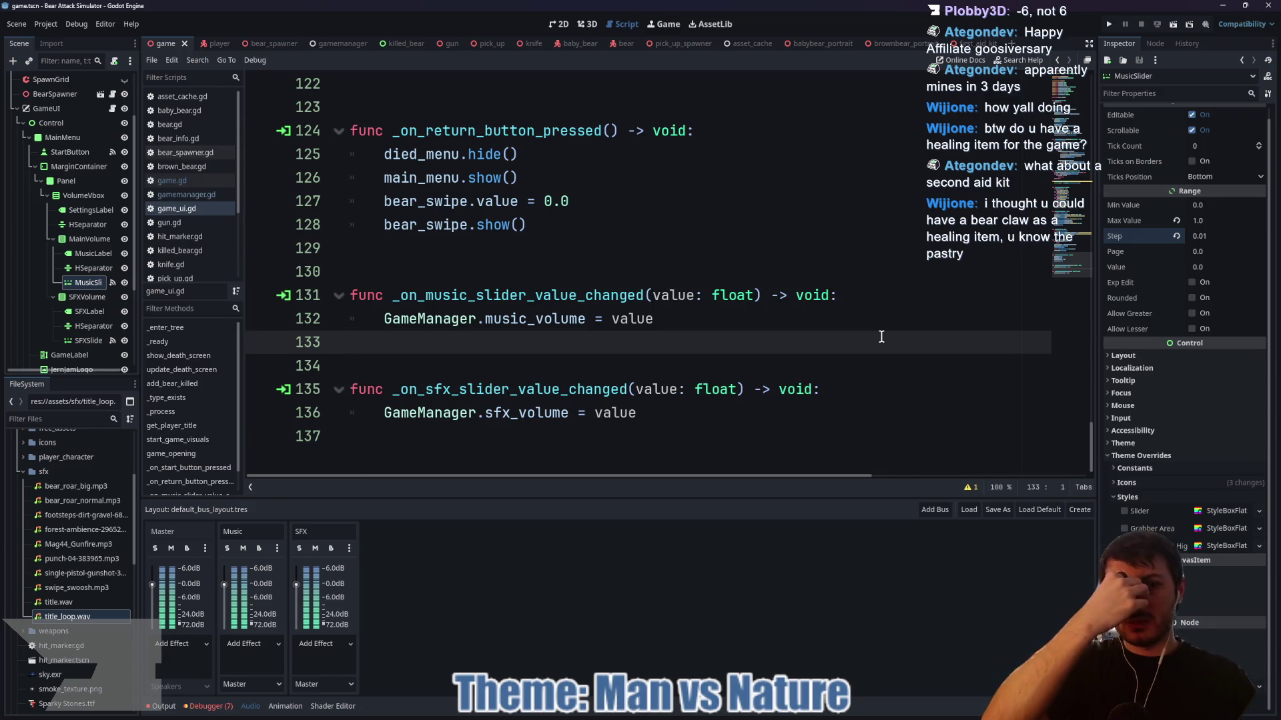
left_click(688, 418)
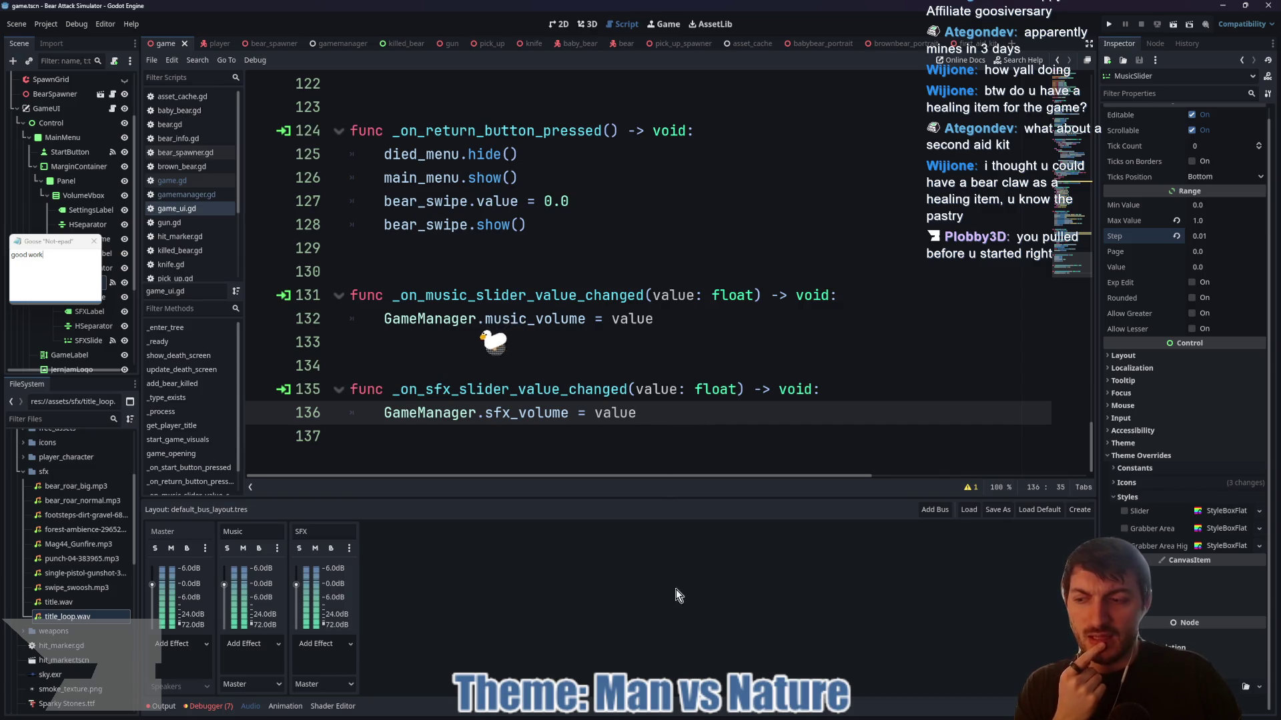
key("super")
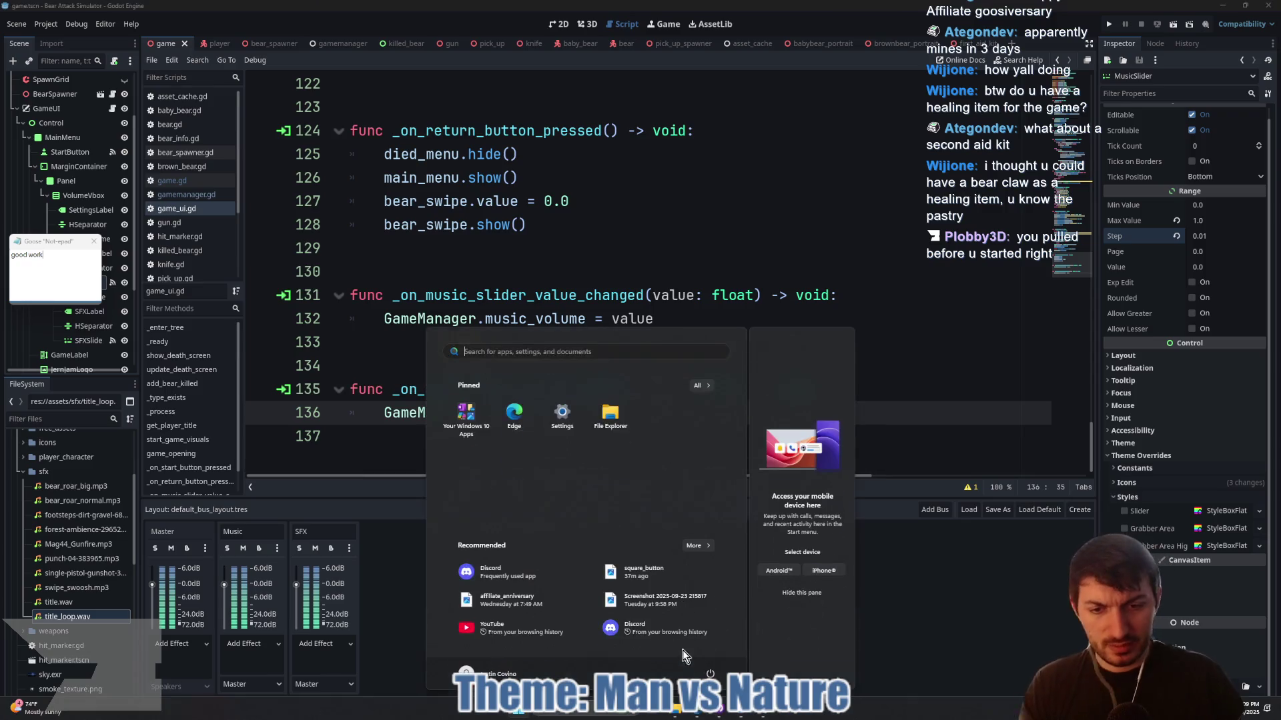
left_click(699, 716)
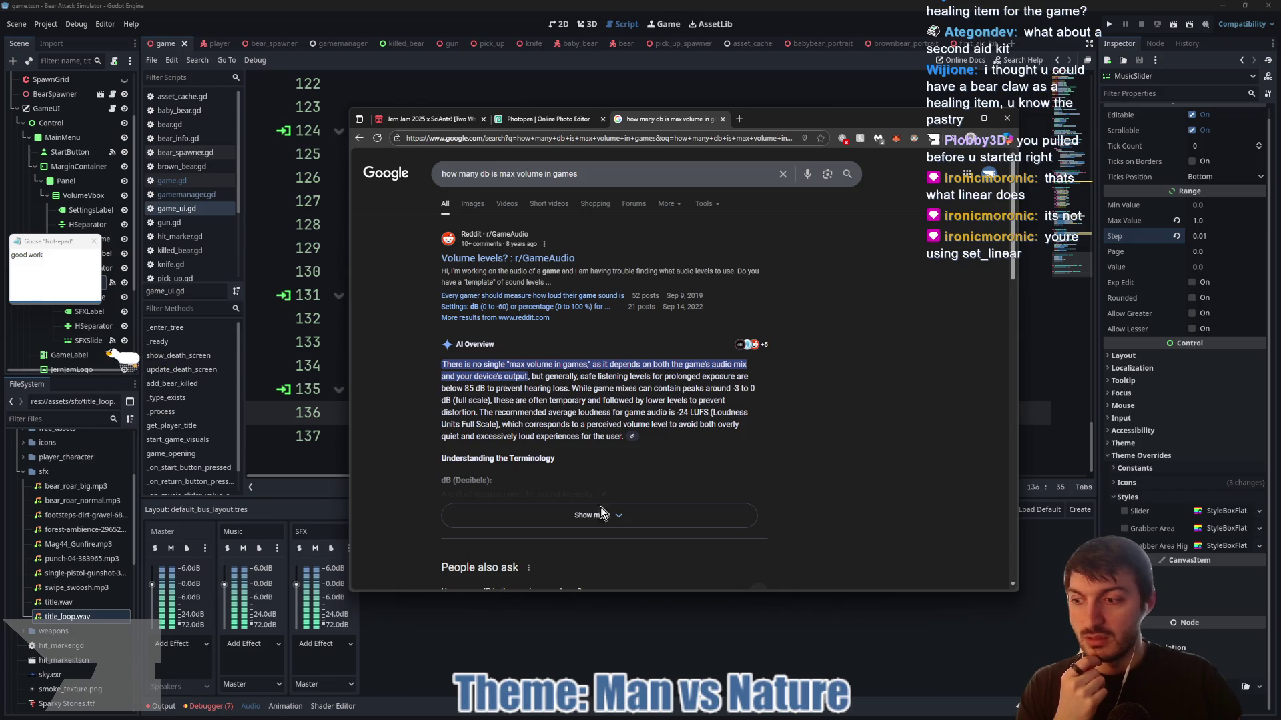
left_click(600, 665)
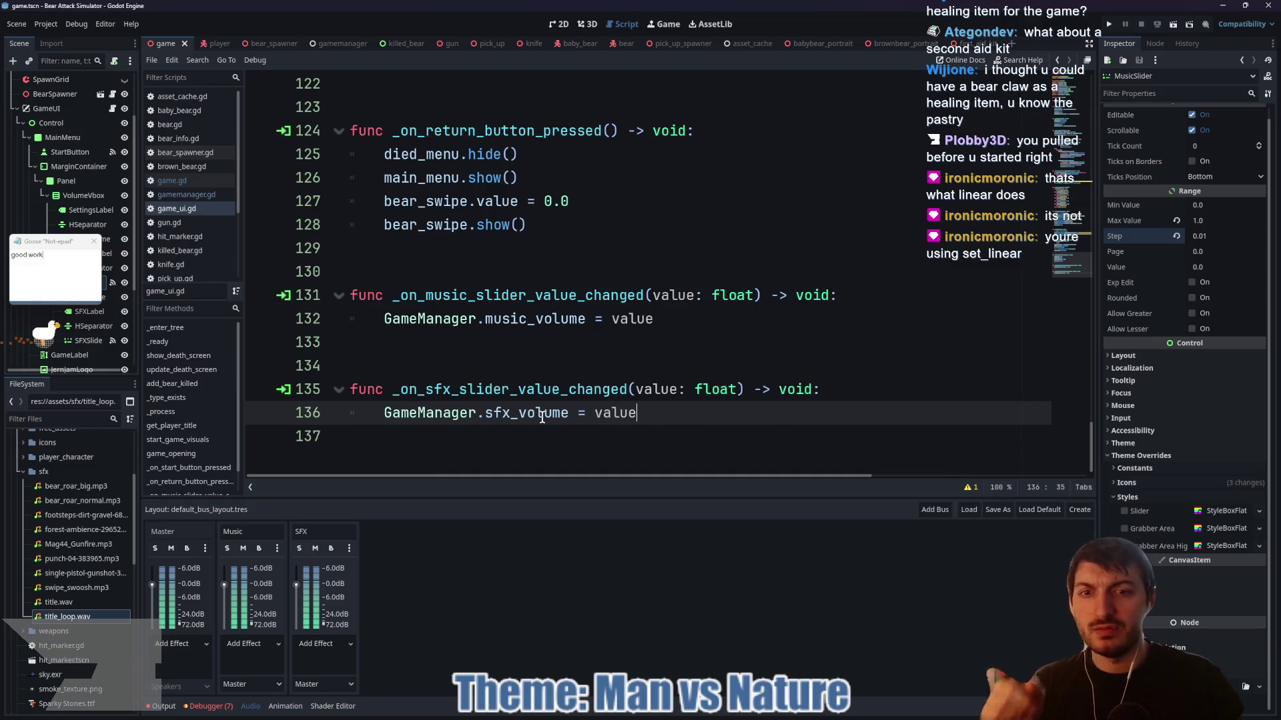
- Jump from GameManager on line 136 to gamemanager.gd, review the setter, and run the project
mouse_move(542, 417)
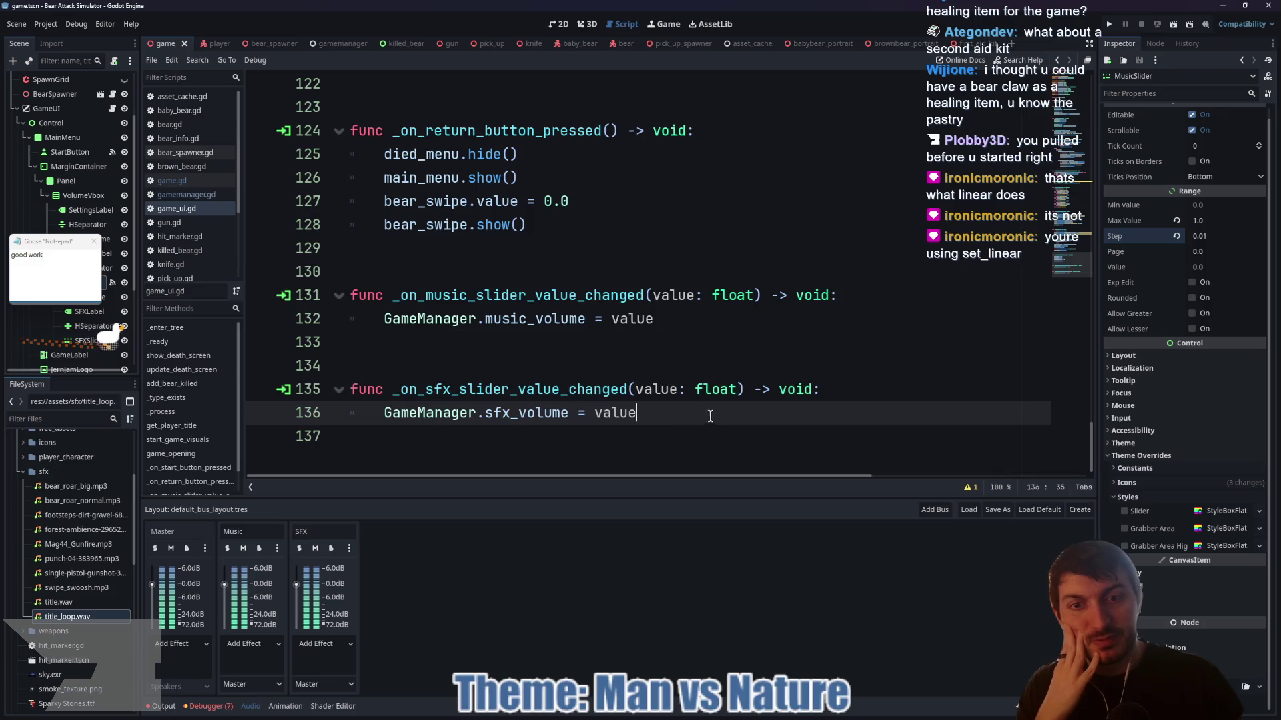
left_click(434, 415)
left_click(434, 415, "ctrl")
scroll(632, 360, "down", 2)
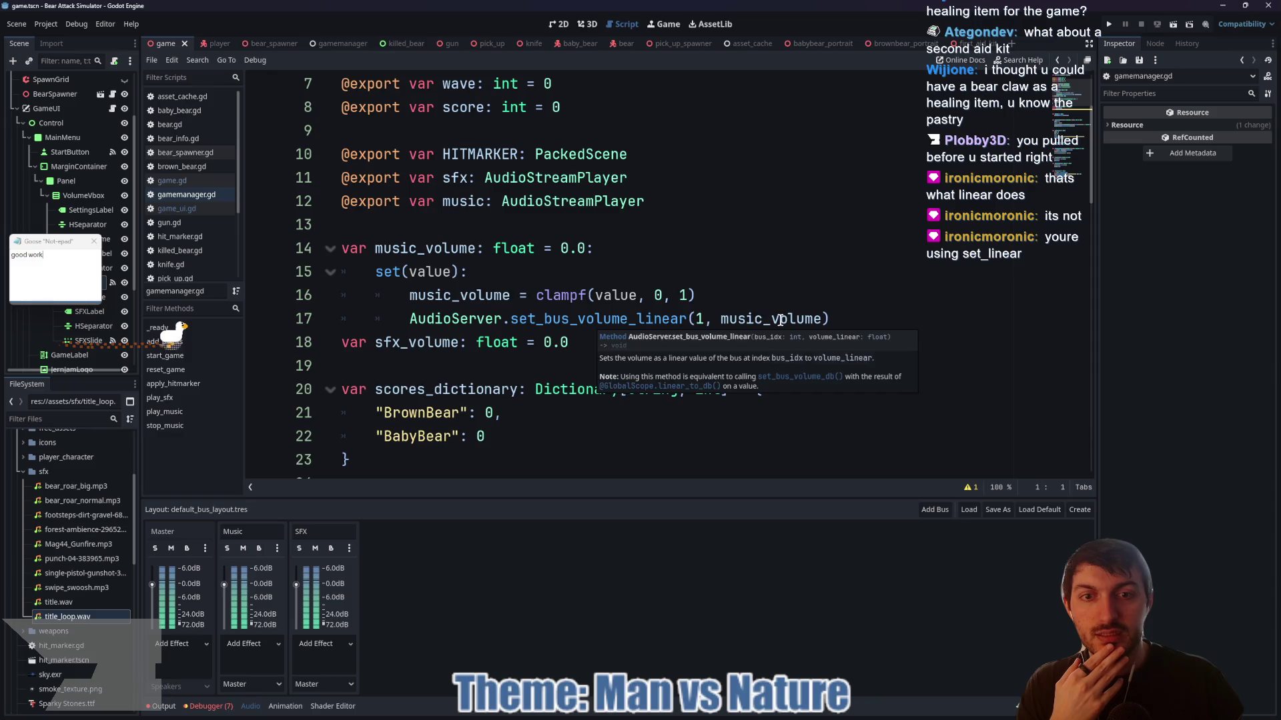
mouse_move(781, 320)
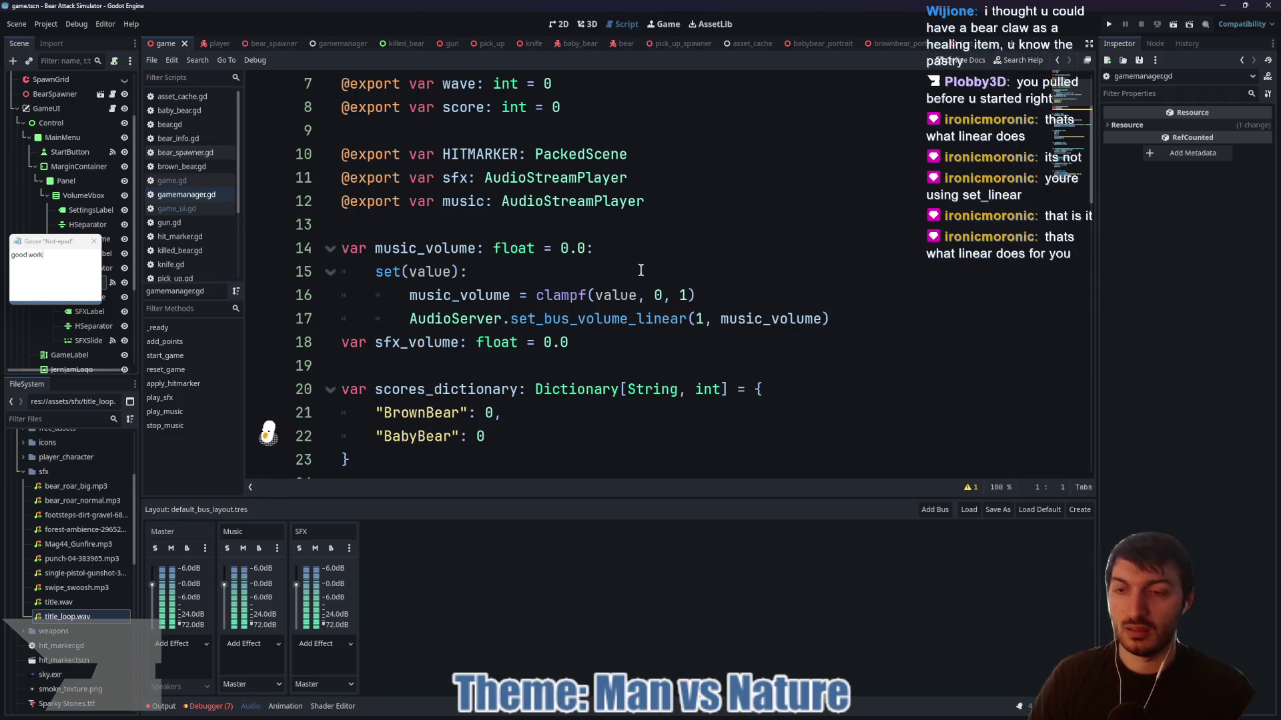
key("F5")
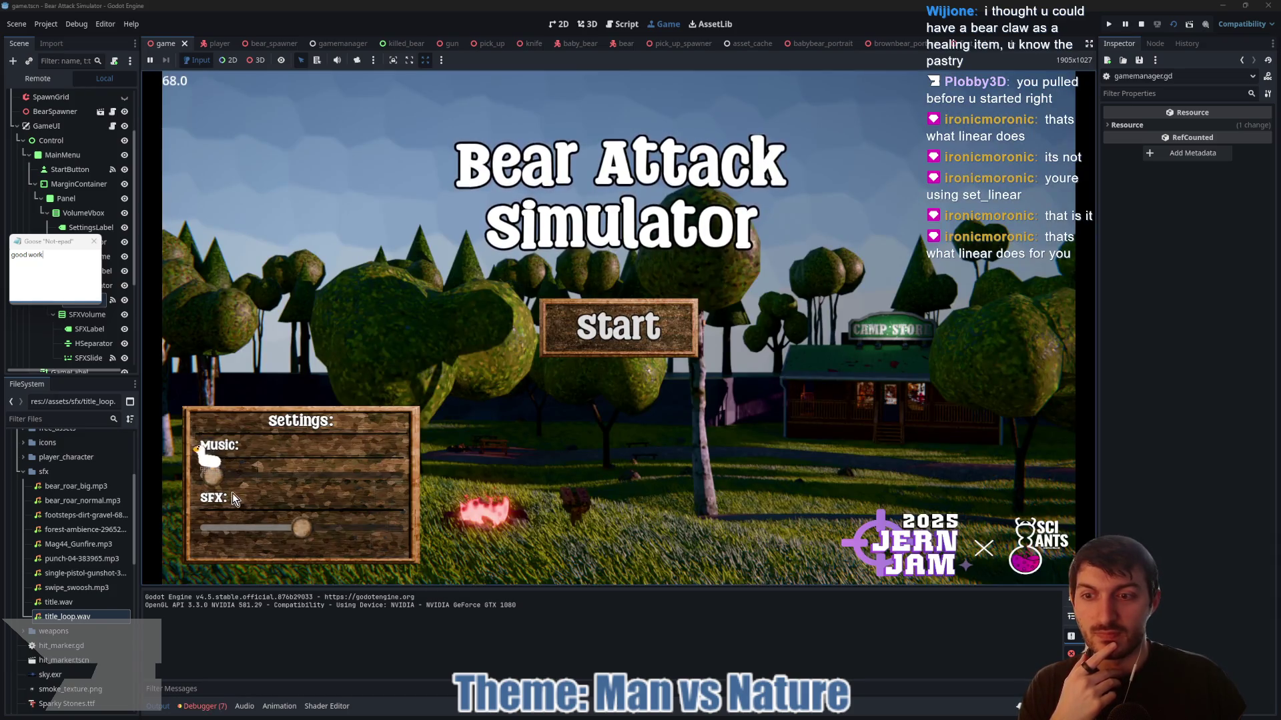
- Move the in-game Music slider between near-full, near-zero and mid level, then stop the game
mouse_move(217, 483)
left_mouse_down()
mouse_move(404, 487)
mouse_move(191, 494)
mouse_move(399, 483)
mouse_move(192, 482)
mouse_move(395, 479)
mouse_move(258, 477)
mouse_move(381, 478)
mouse_move(253, 487)
left_mouse_up()
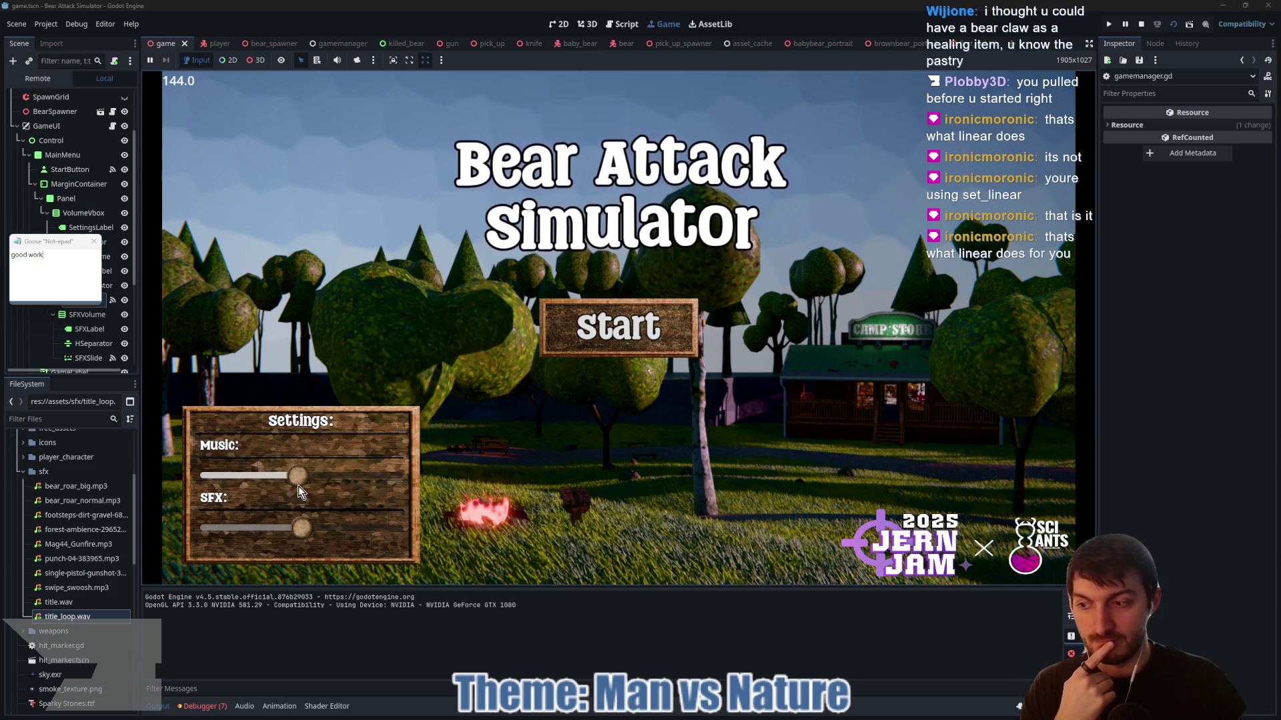
left_click_drag(250, 484, 343, 472)
mouse_move(262, 481)
left_mouse_down()
mouse_move(213, 479)
mouse_move(234, 486)
left_mouse_up()
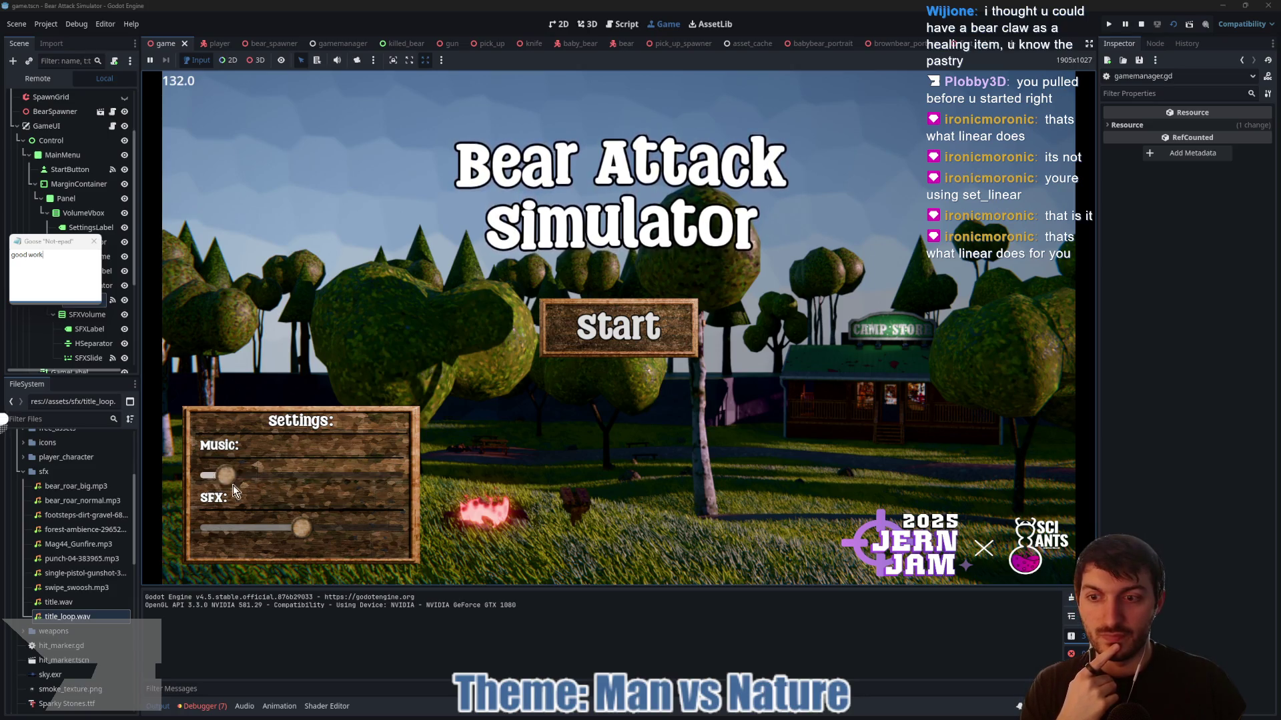
mouse_move(383, 482)
left_mouse_down()
mouse_move(217, 484)
mouse_move(290, 478)
left_mouse_up()
left_click(1141, 24)
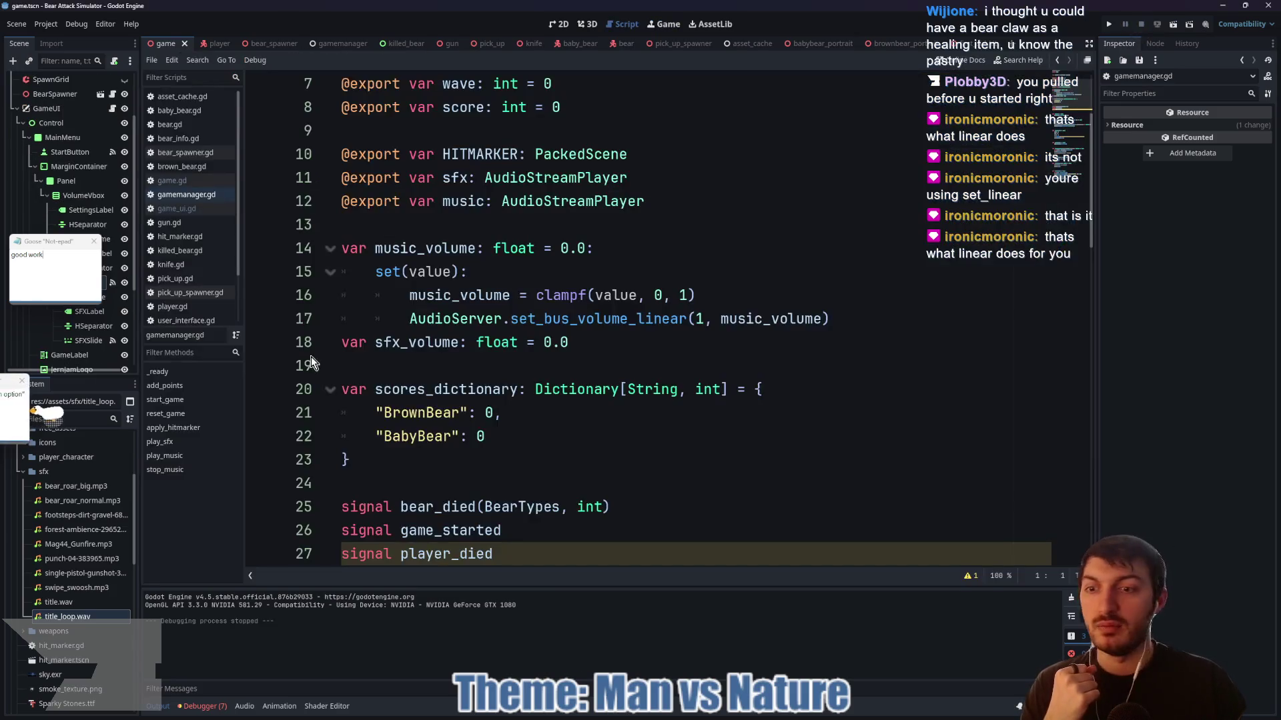
- Give sfx_volume a set(value) block that assigns clampf(value, 0, 1)
left_click(591, 344)
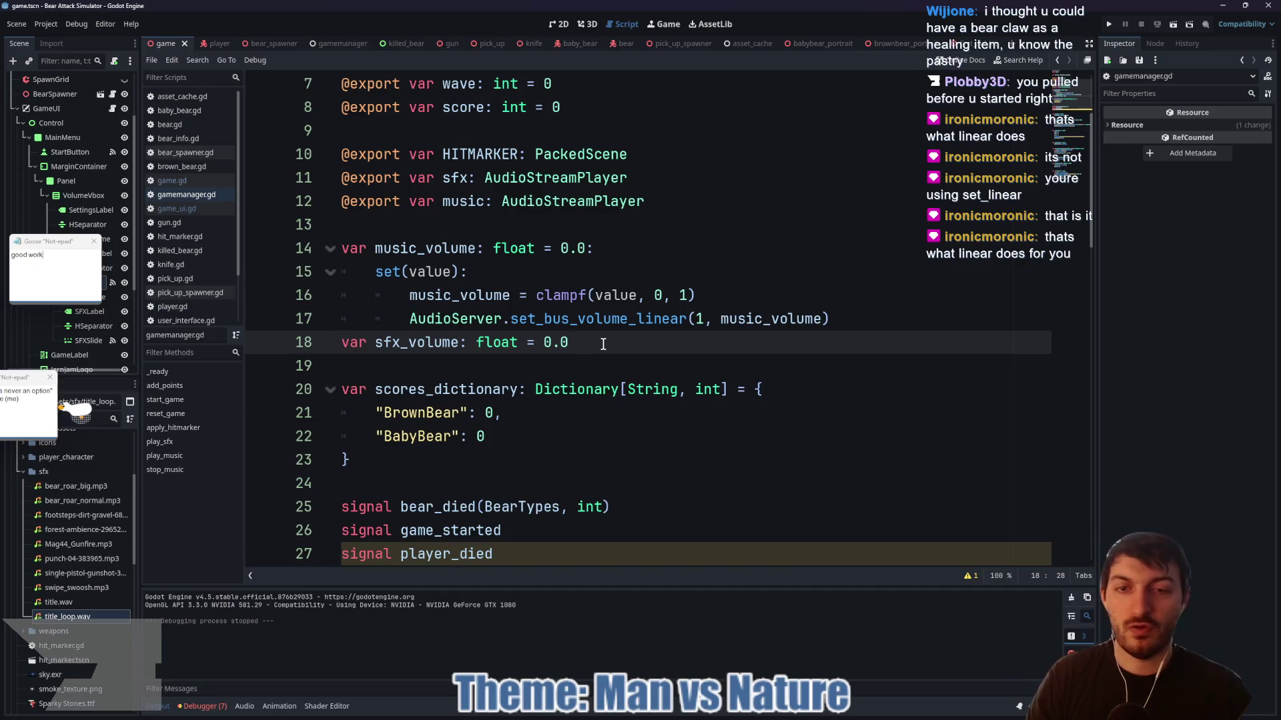
type(":")
key("Return")
type("set*(")
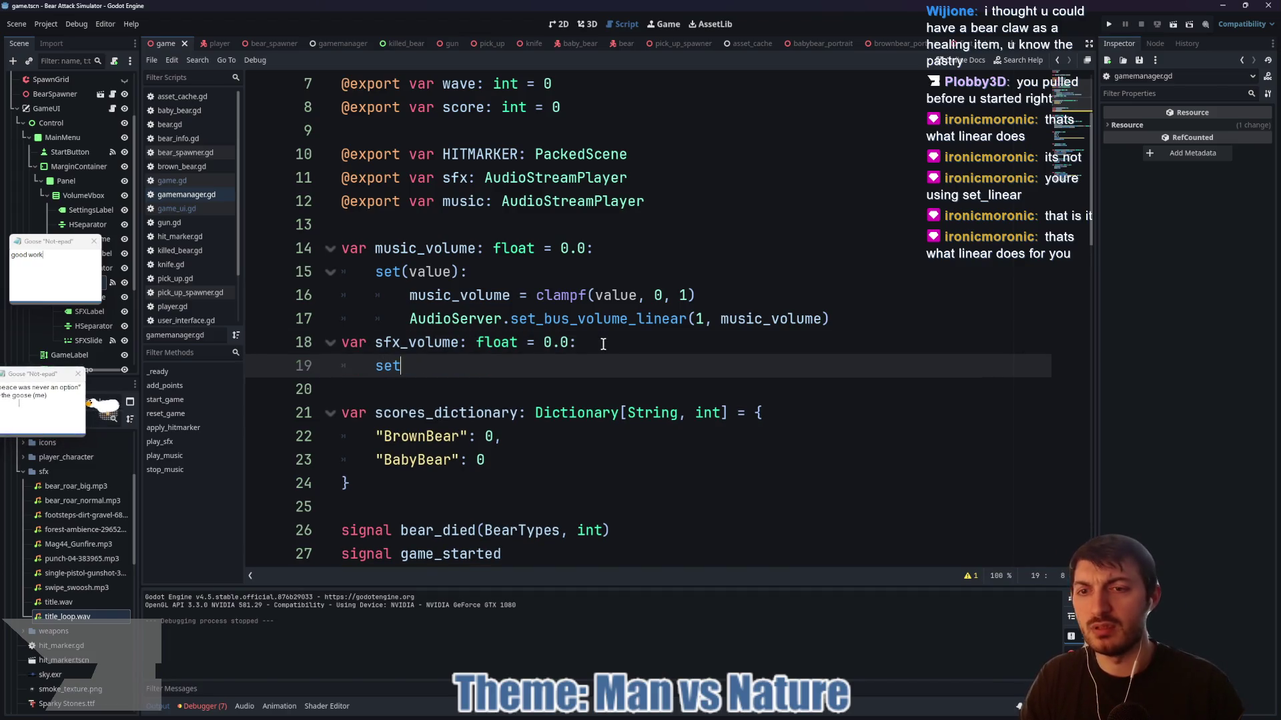
key("Left")
key("BackSpace")
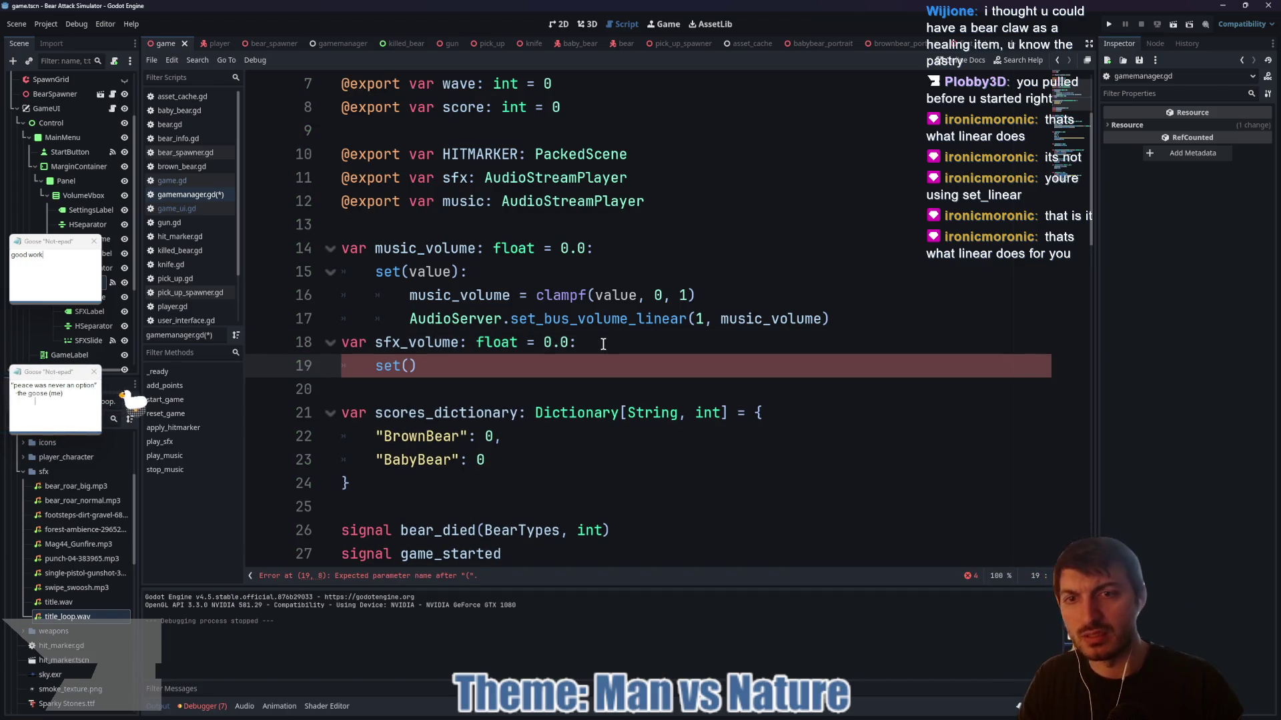
type("e):")
key("Return")
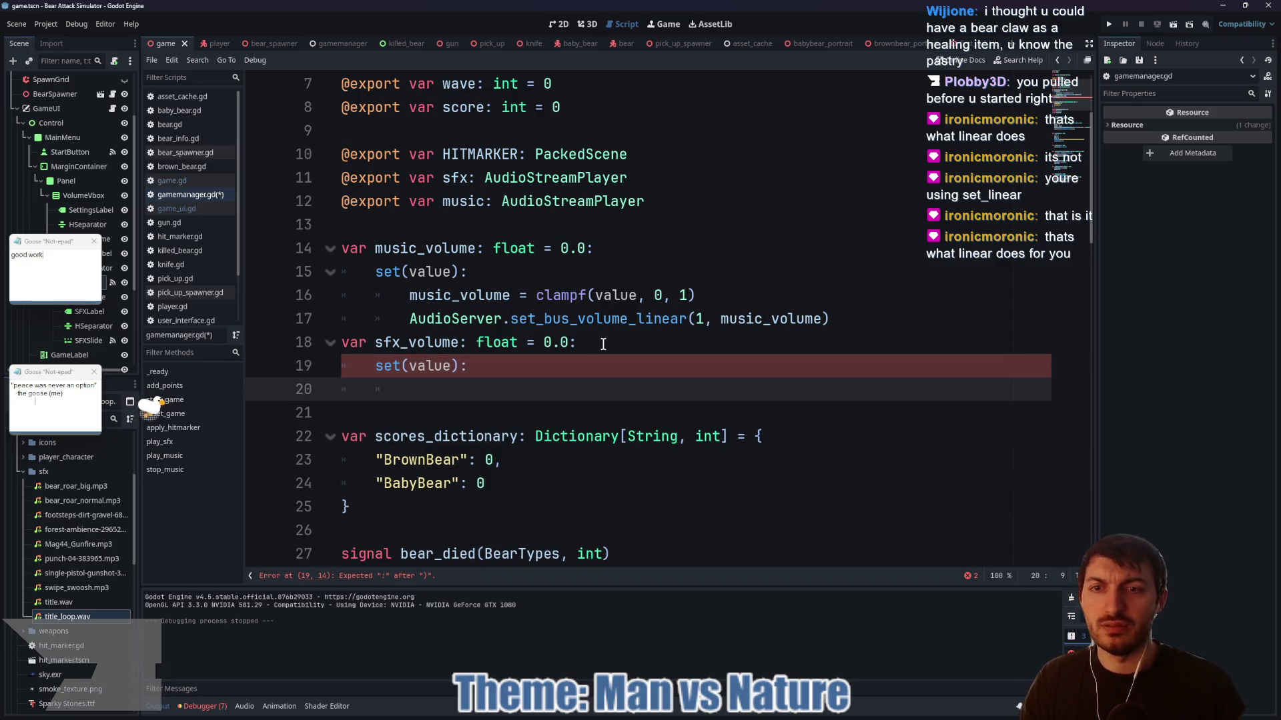
type("m")
key("BackSpace")
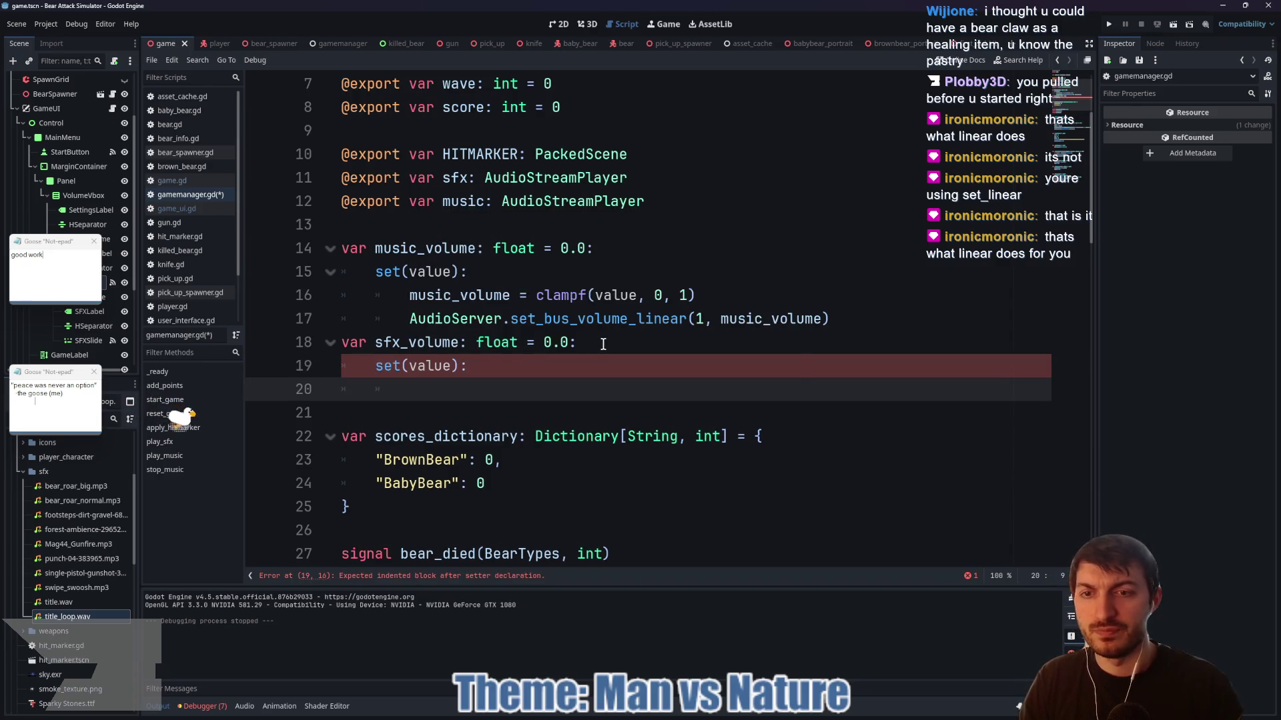
type("sf")
key("Down")
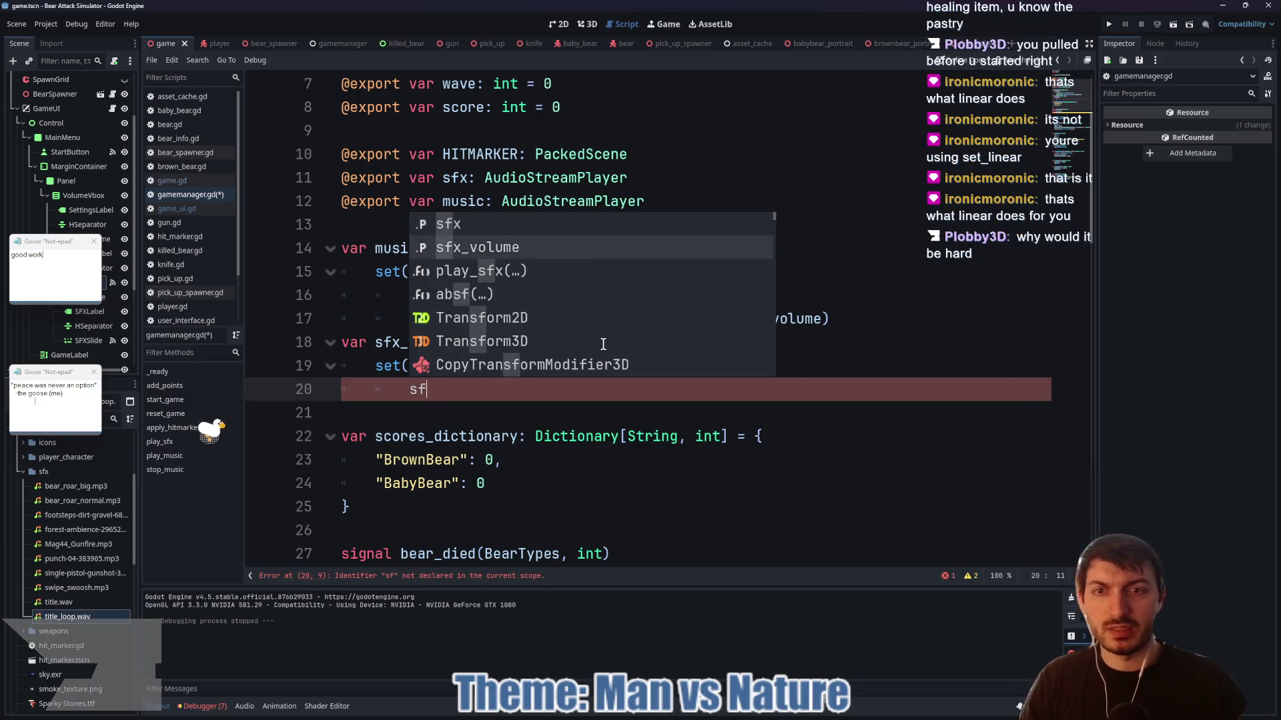
key("Return")
type("= clampf")
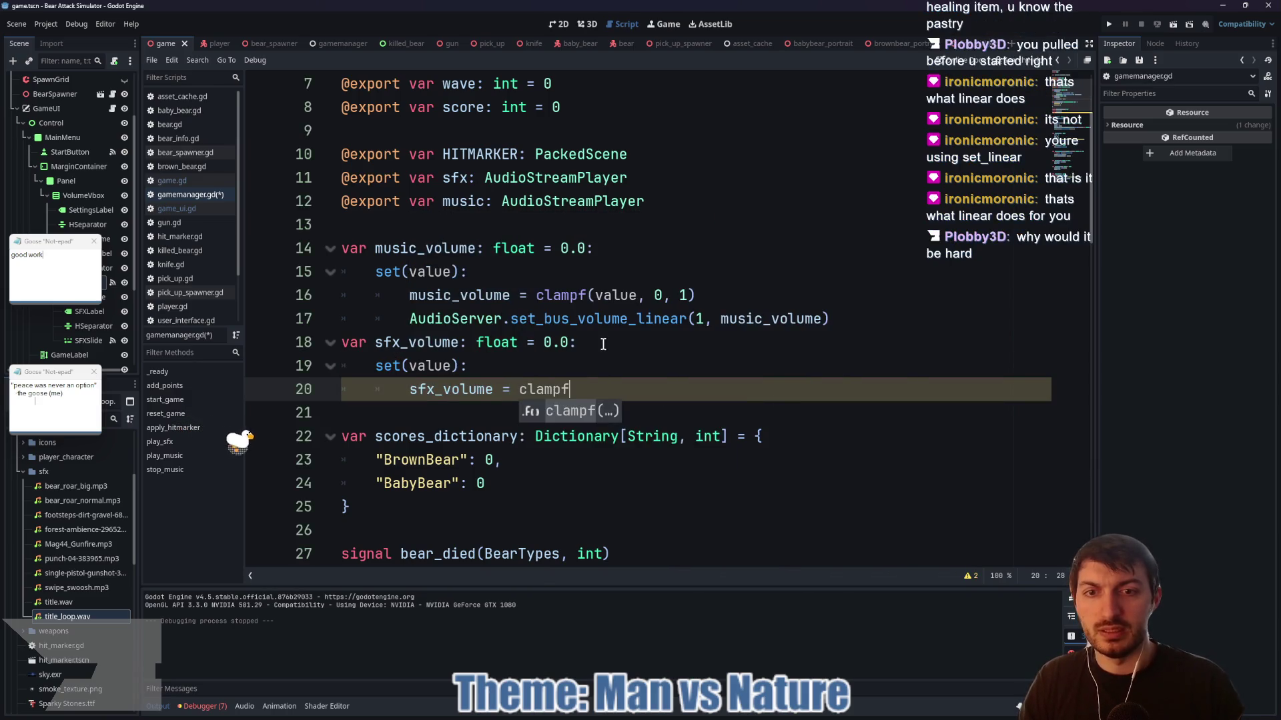
type("(value")
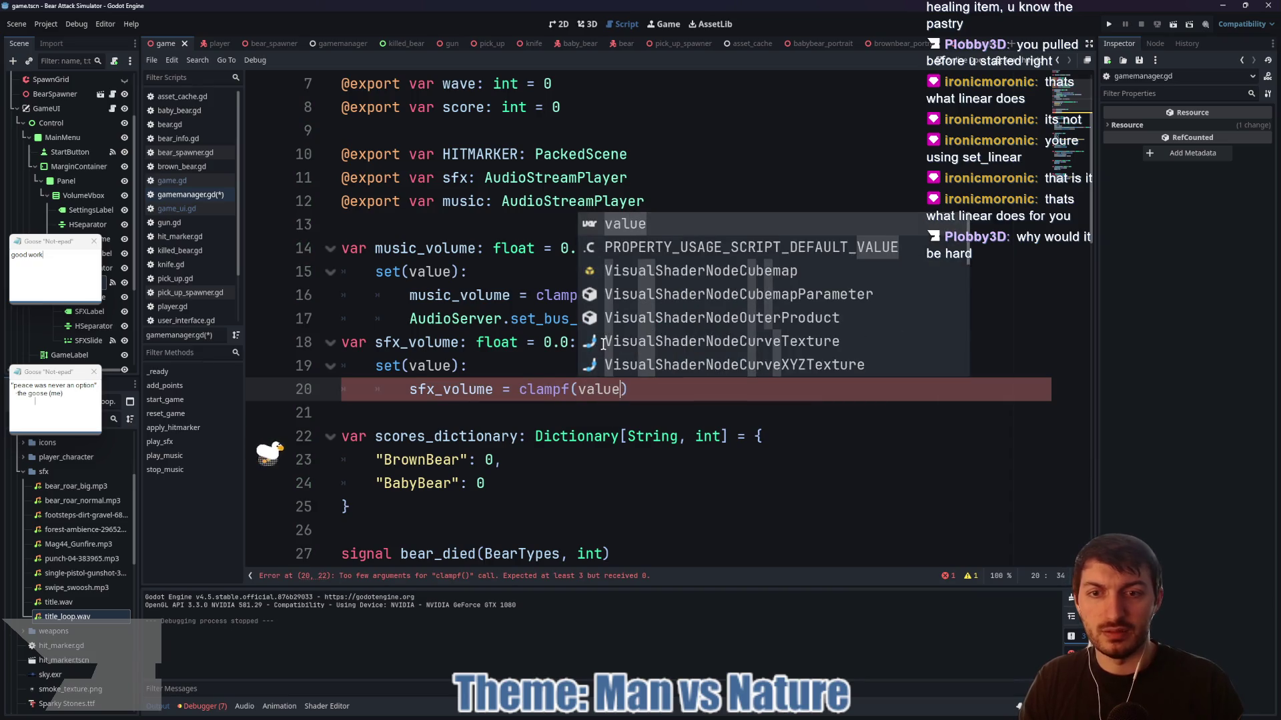
type(", 0, 1")
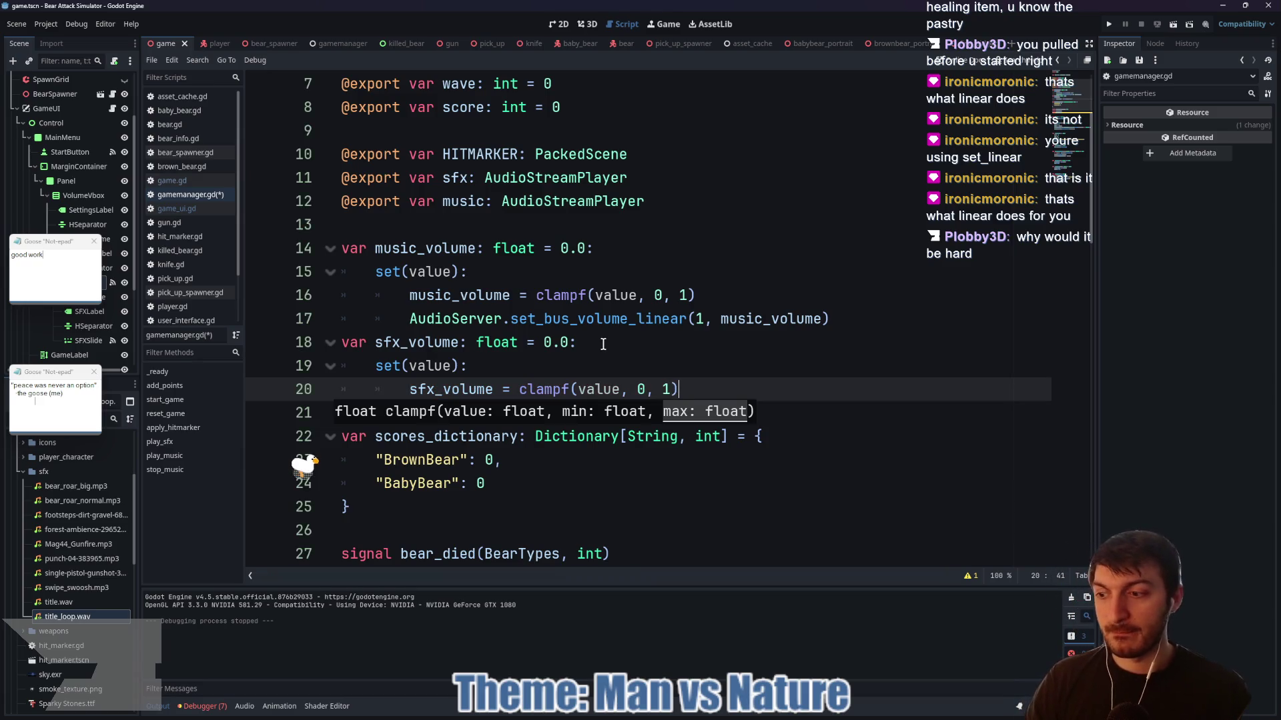
- Follow the clamp with AudioServer.set_bus_volume_linear(2, sfx_volume)
key("Return")
type("AudioSer")
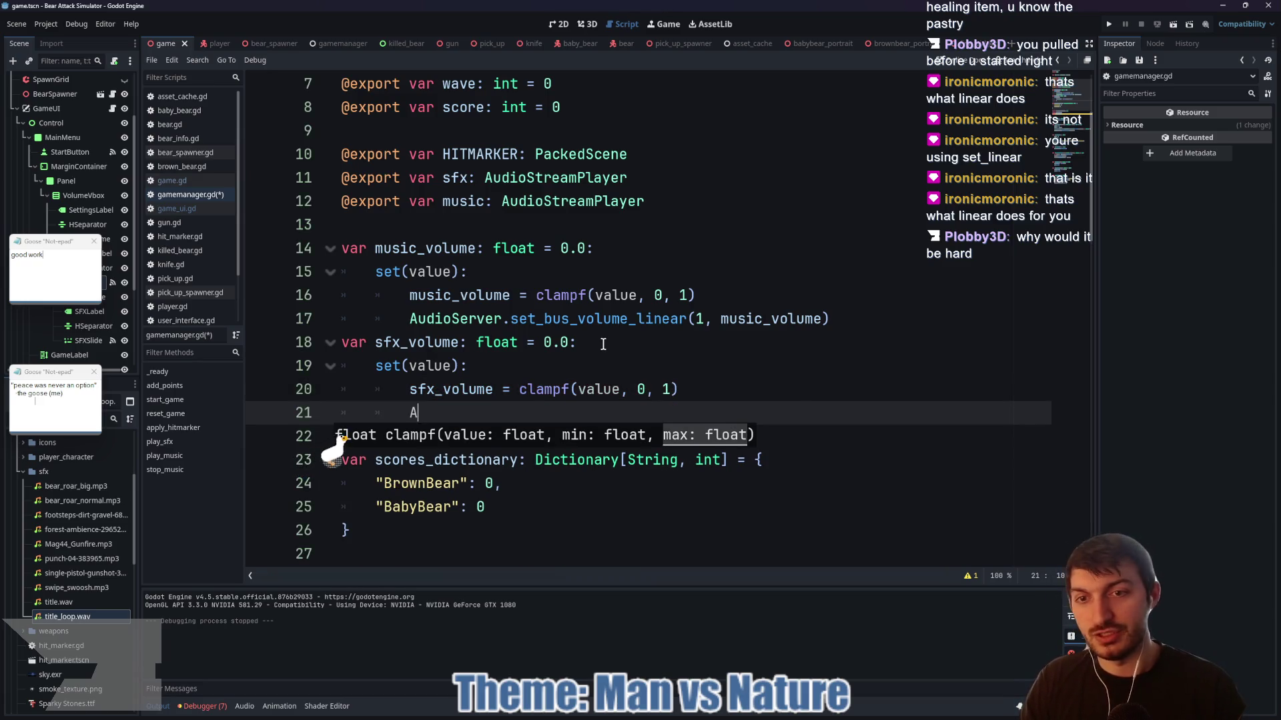
key("Return")
type(".set")
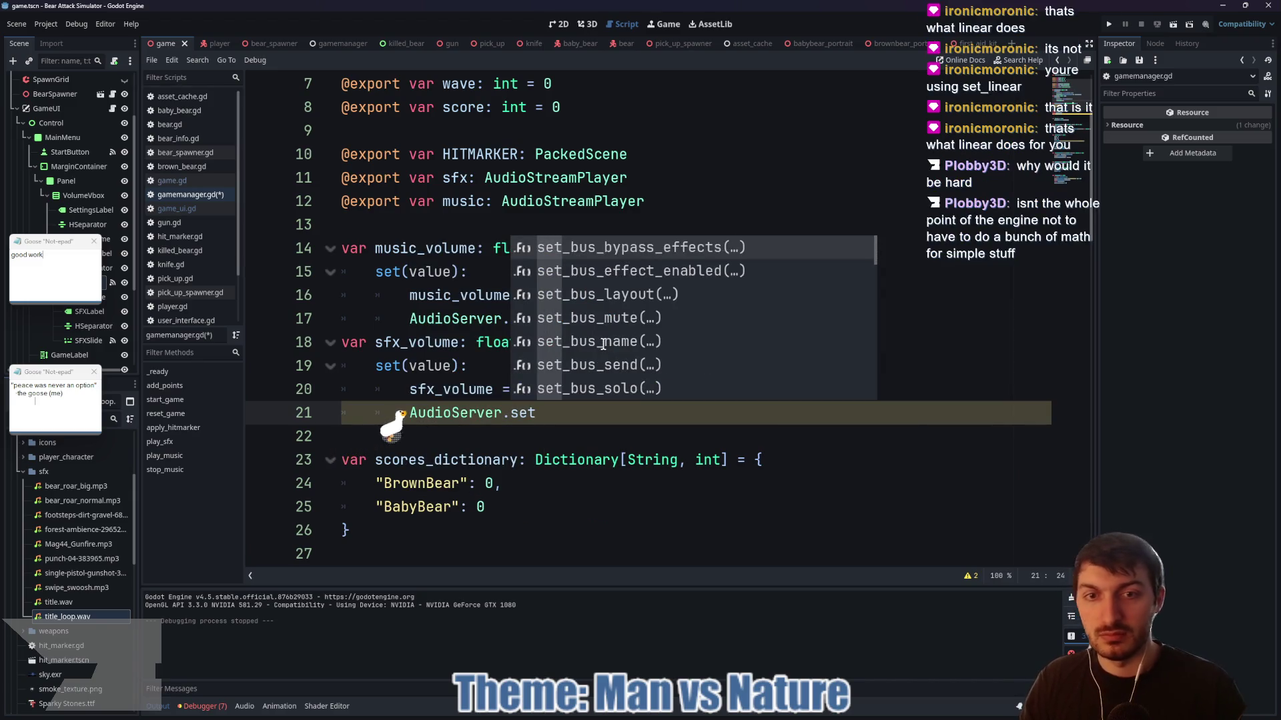
type("_bus_l")
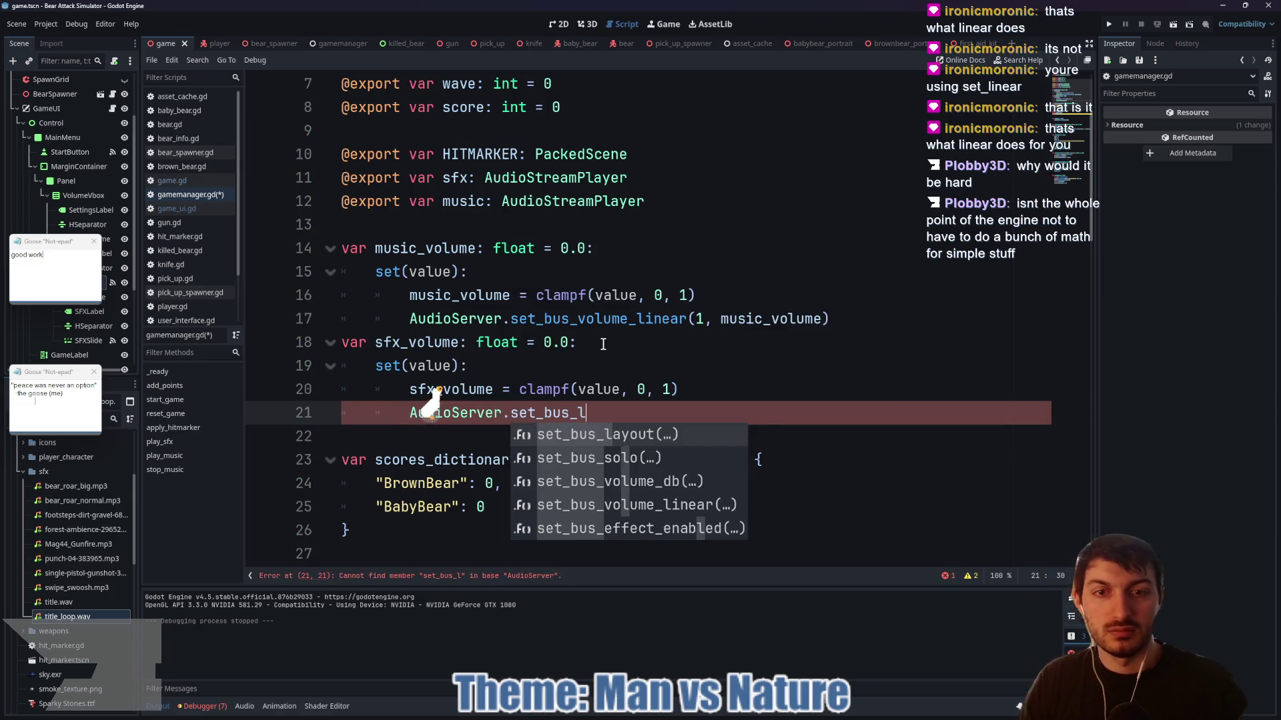
key("BackSpace")
type("volume")
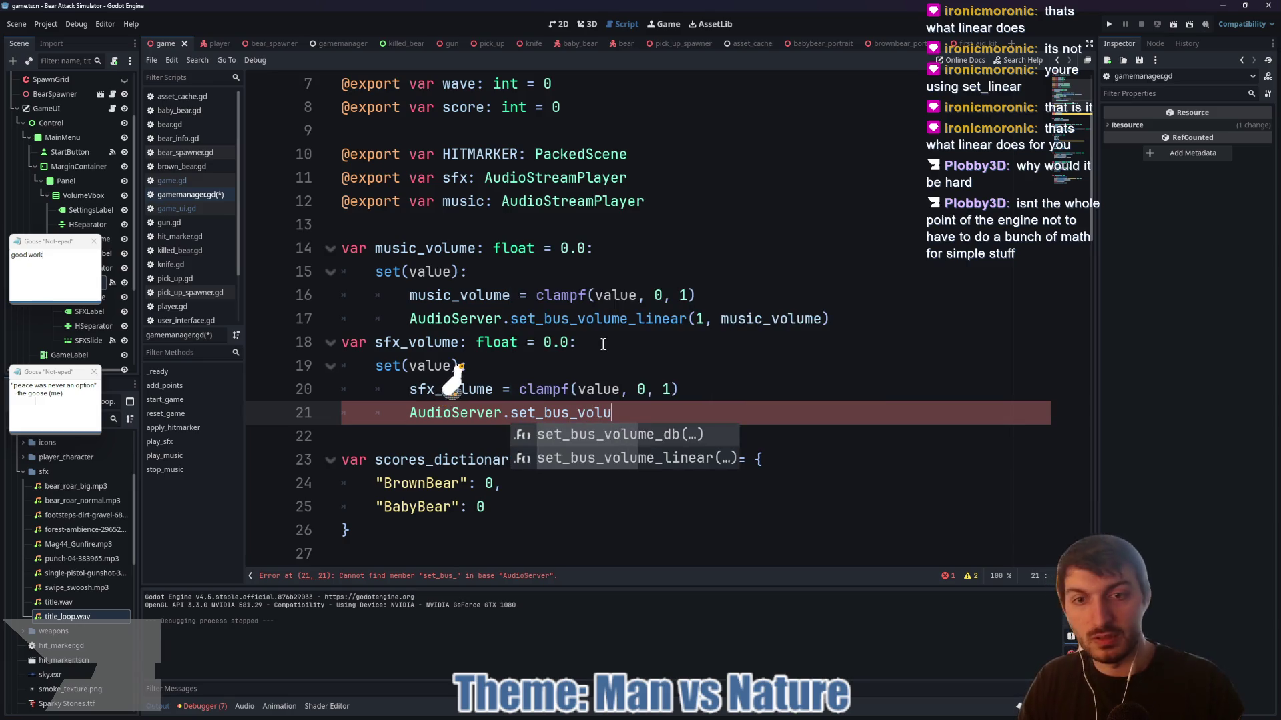
key("Down")
key("Return")
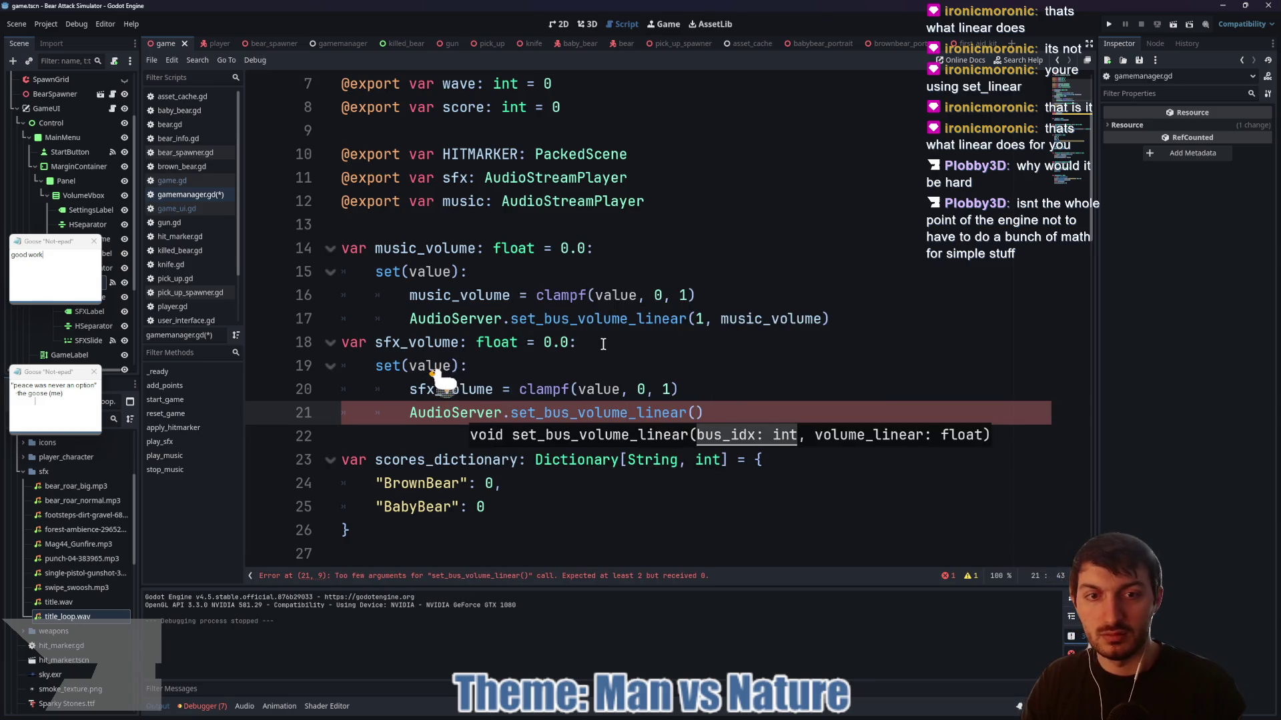
type("2, ")
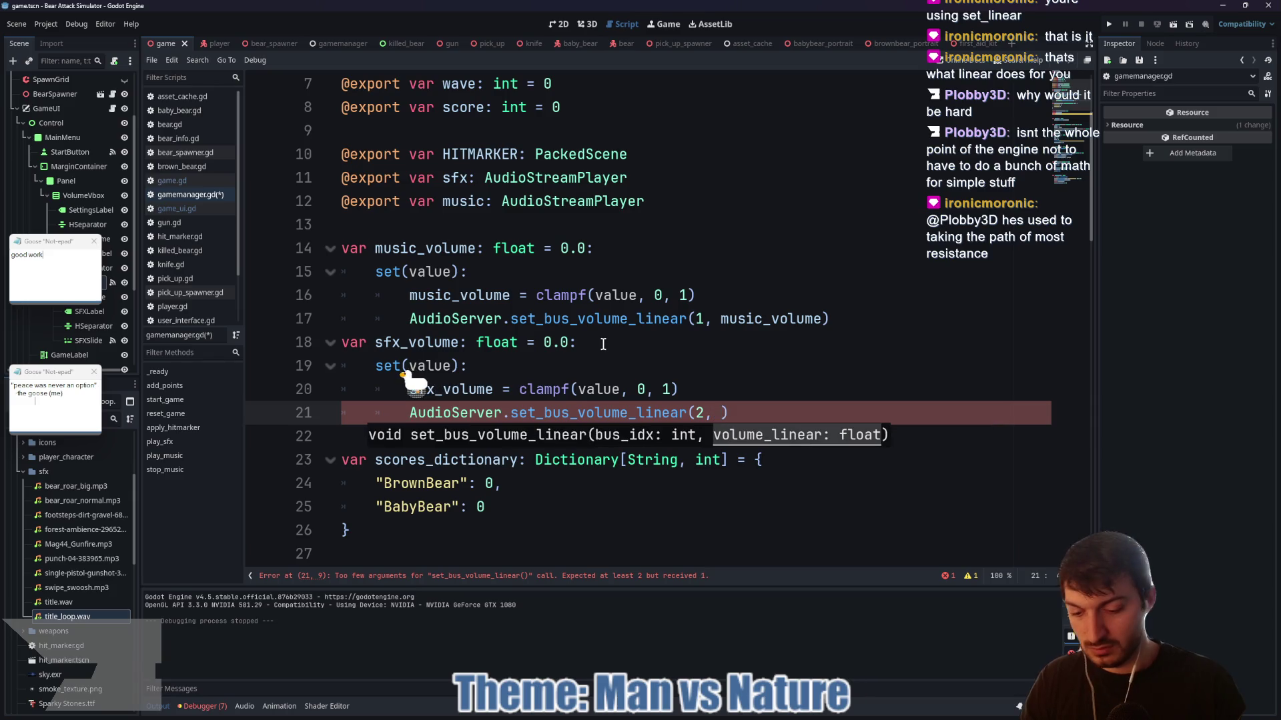
type("sfc")
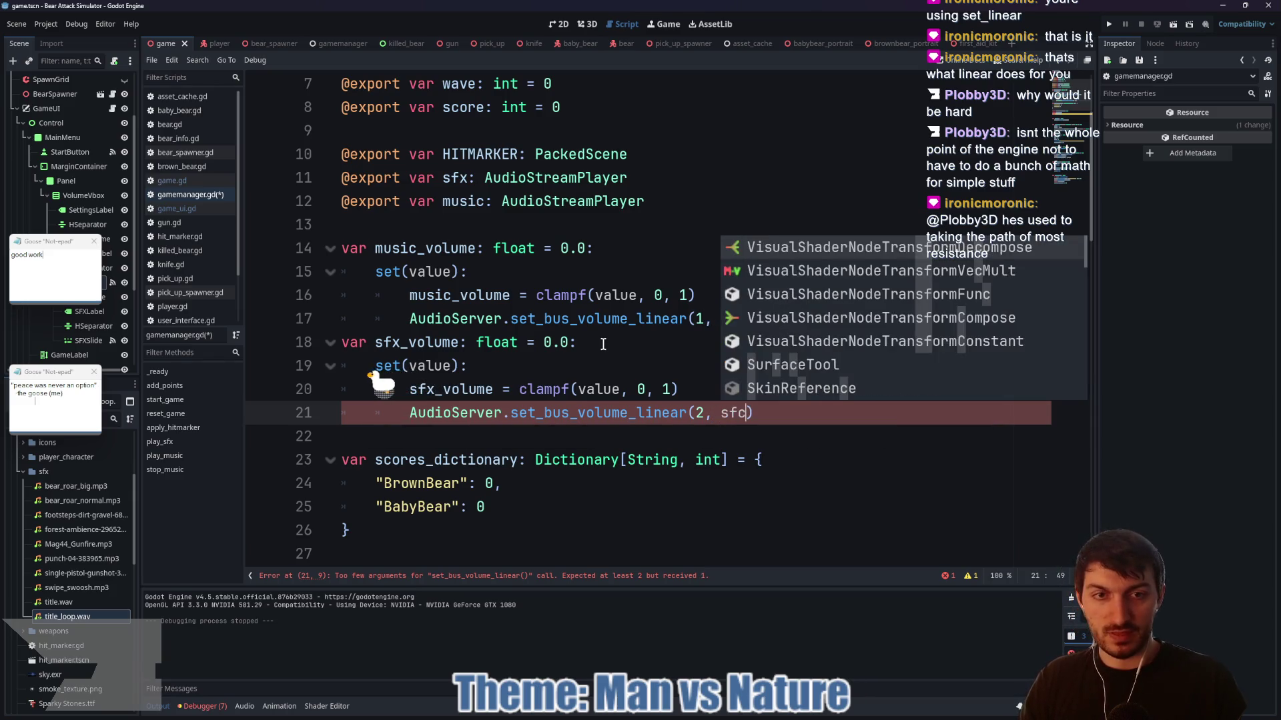
key("BackSpace")
key("BackSpace")
type("fx_")
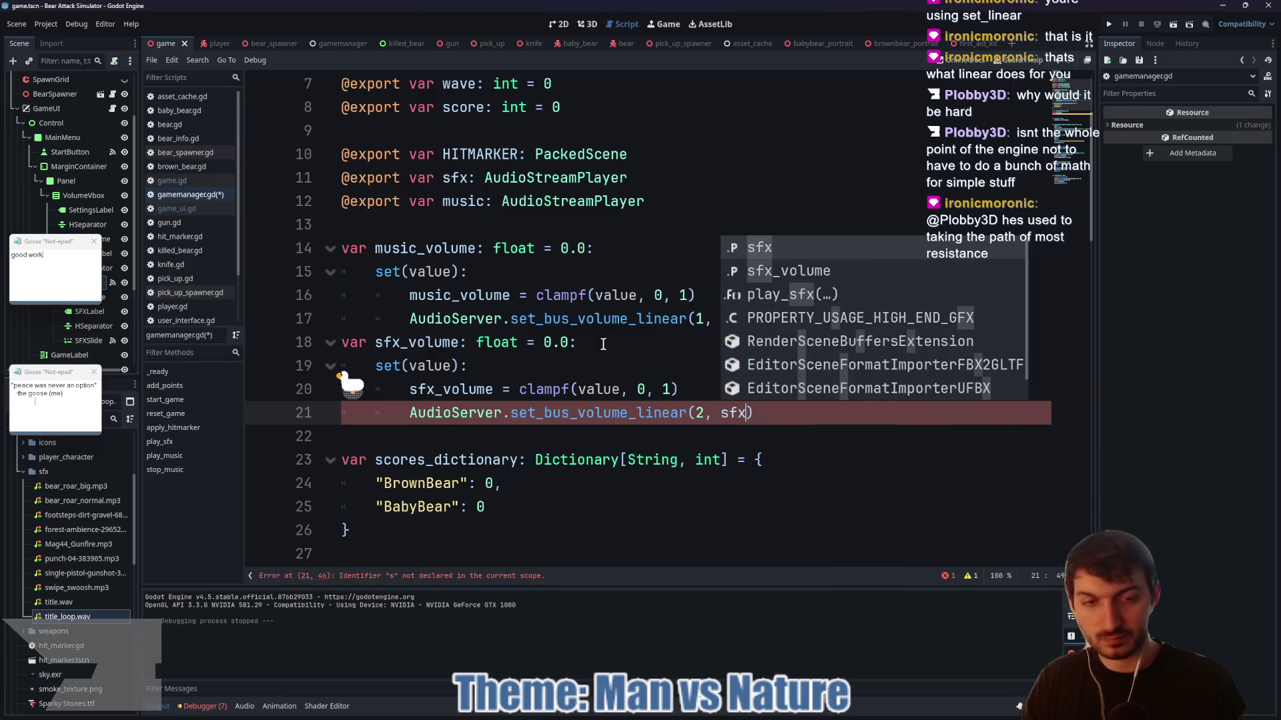
key("Return")
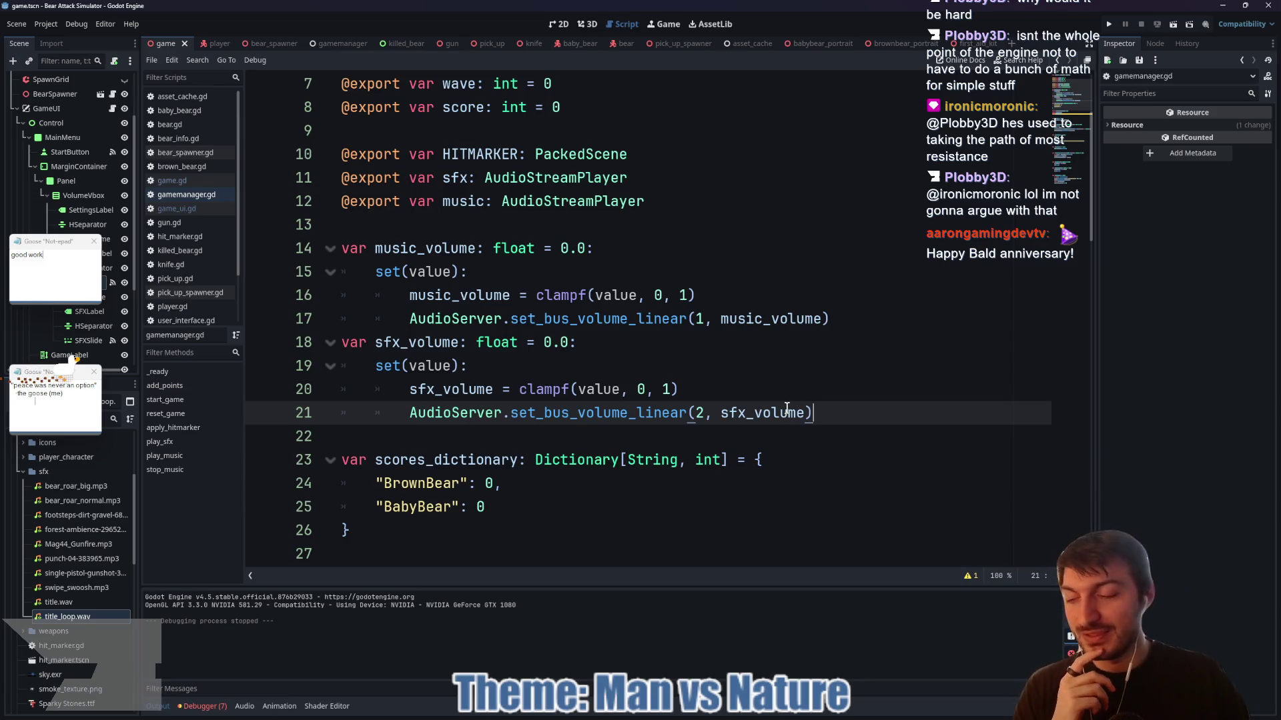
mouse_move(780, 420)
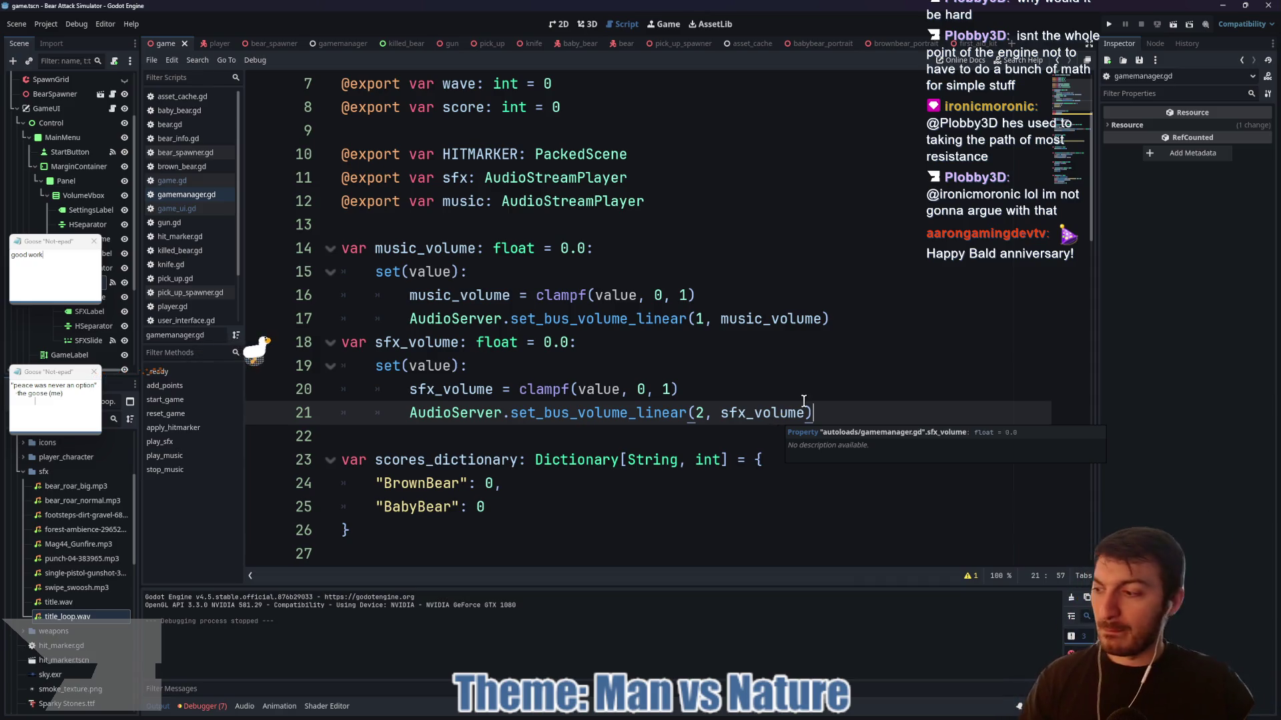
left_click(600, 369)
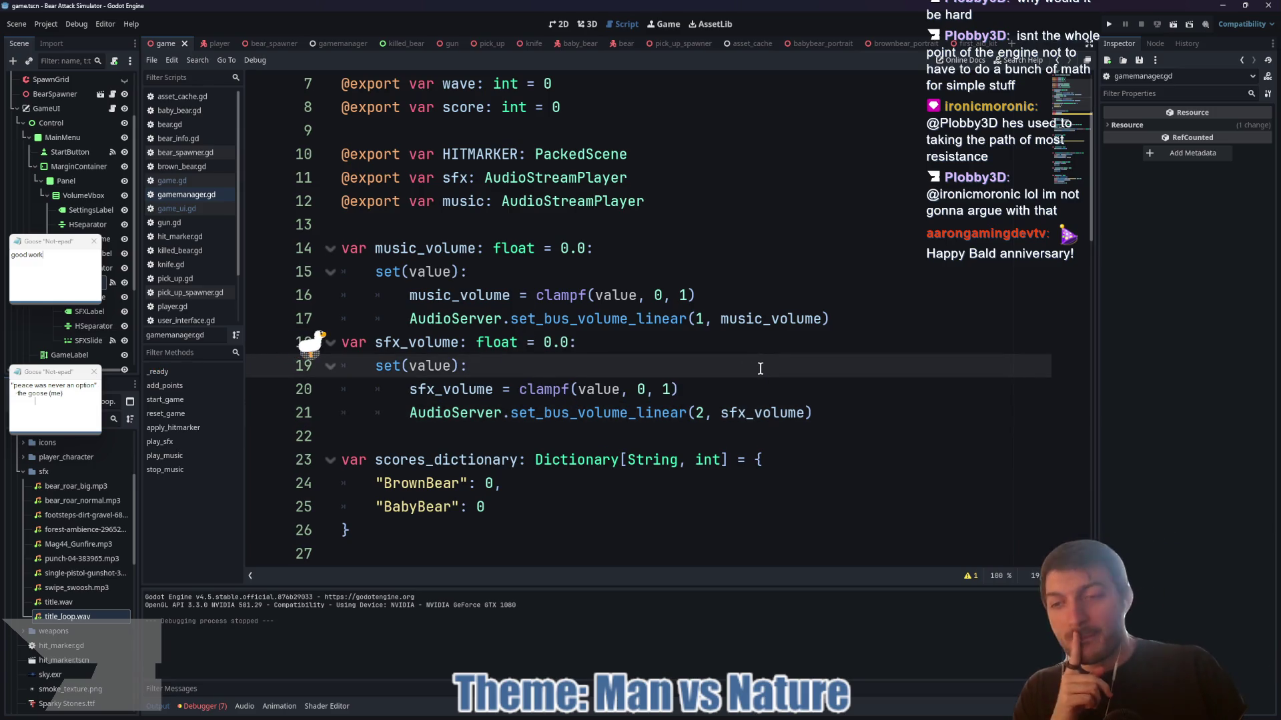
scroll(833, 323, "down", 2)
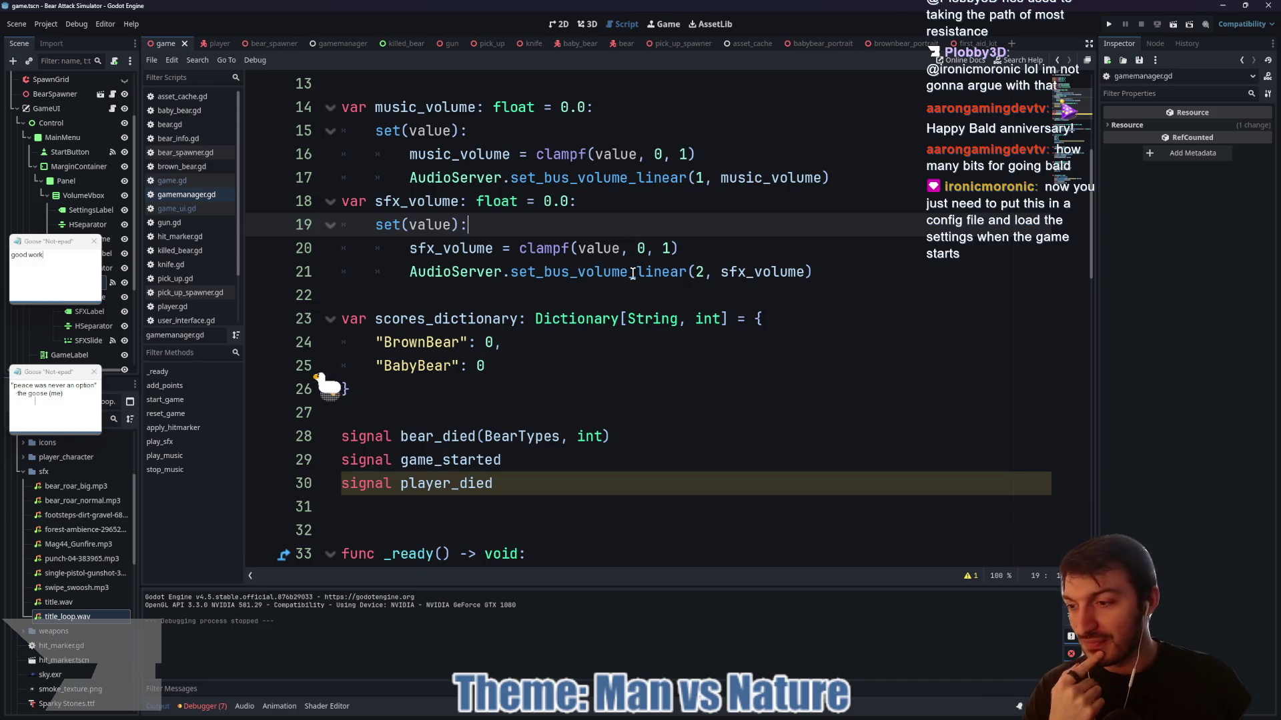
mouse_move(632, 267)
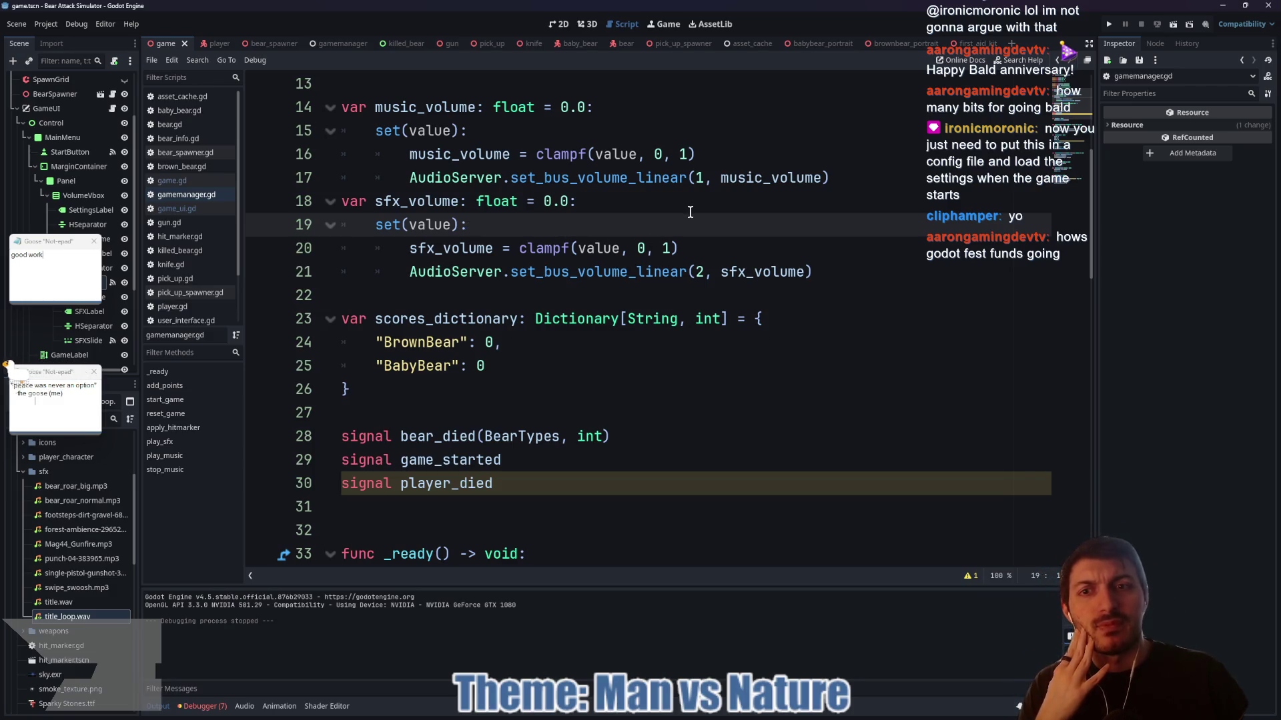
left_click(460, 202)
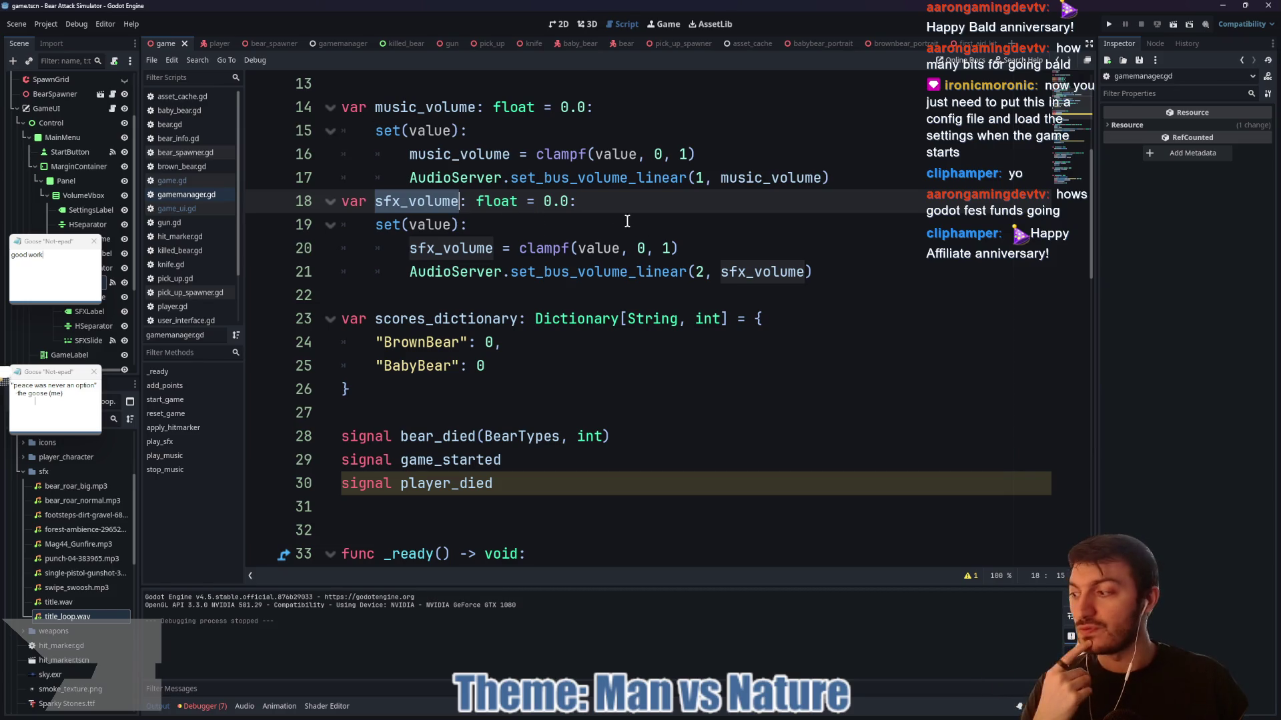
key("Escape")
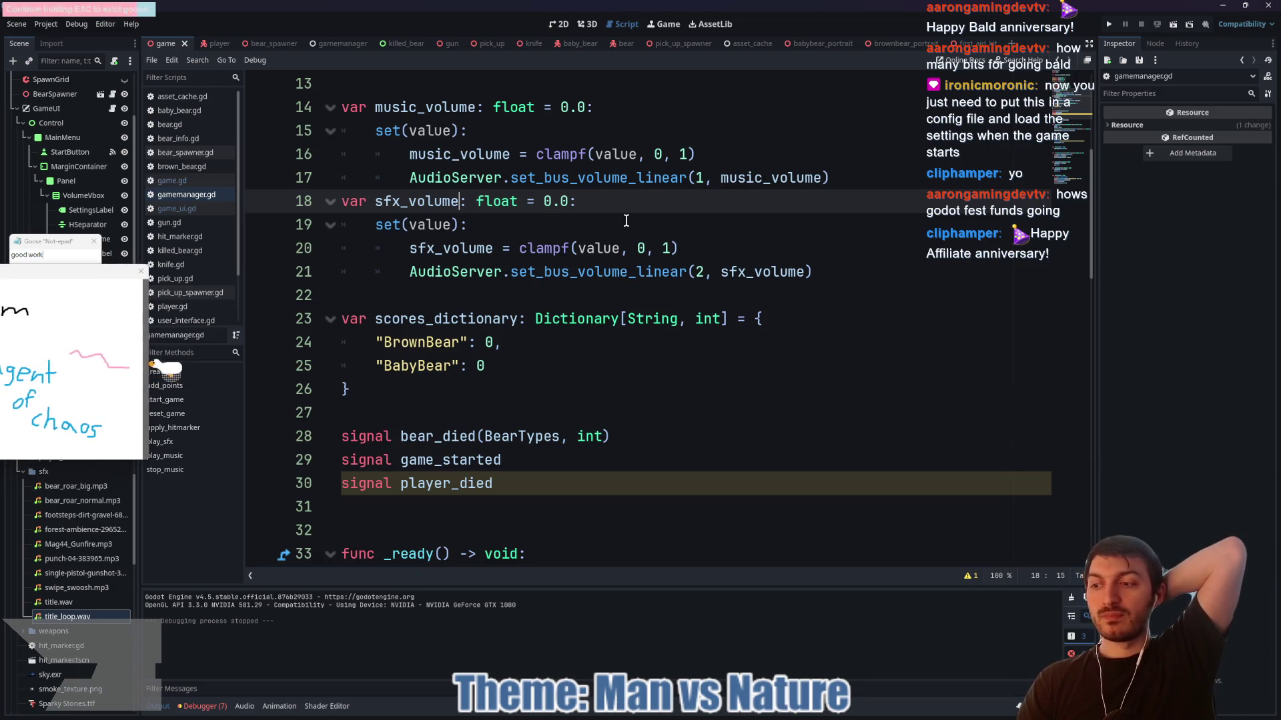
key("Escape")
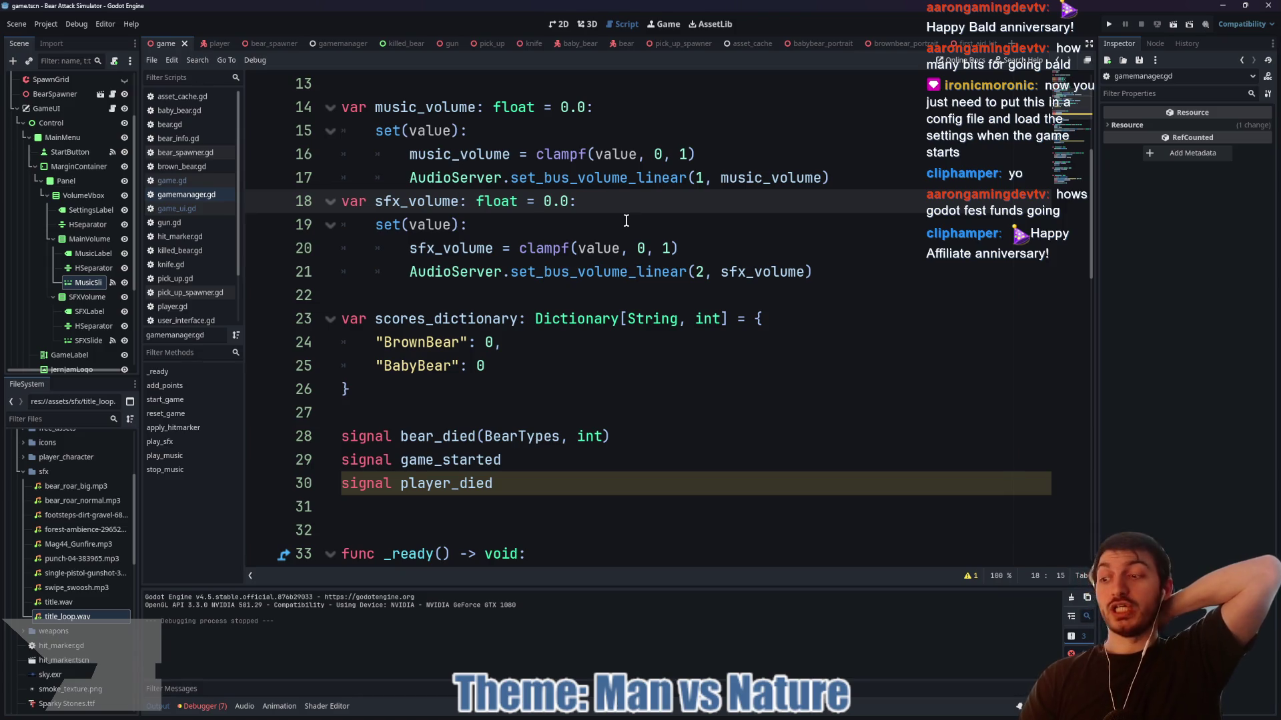
left_click(542, 293)
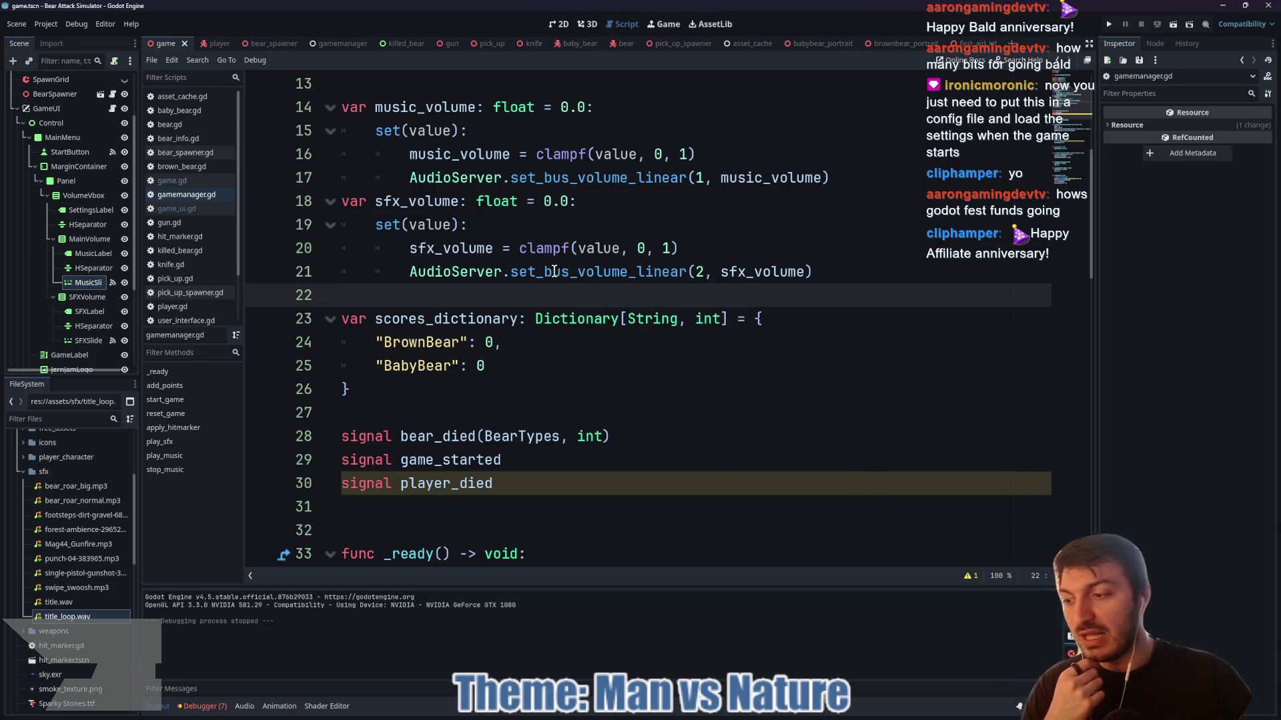
mouse_move(554, 271)
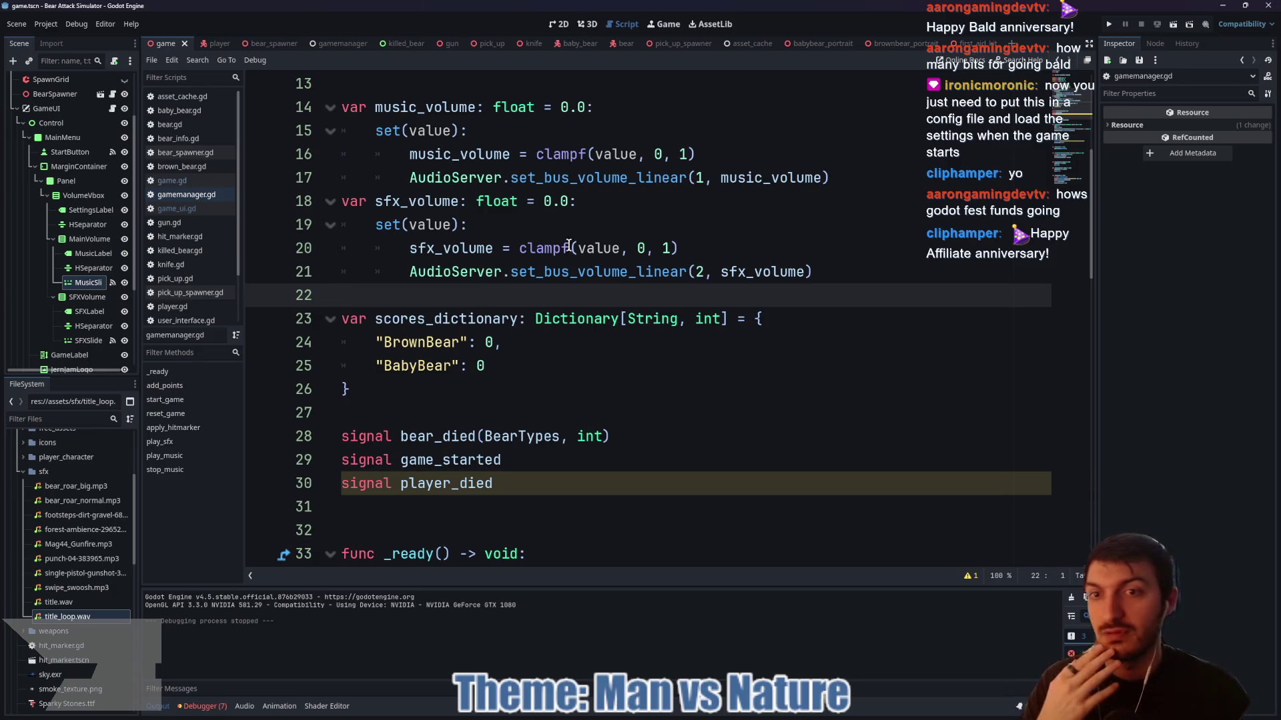
left_click(723, 203)
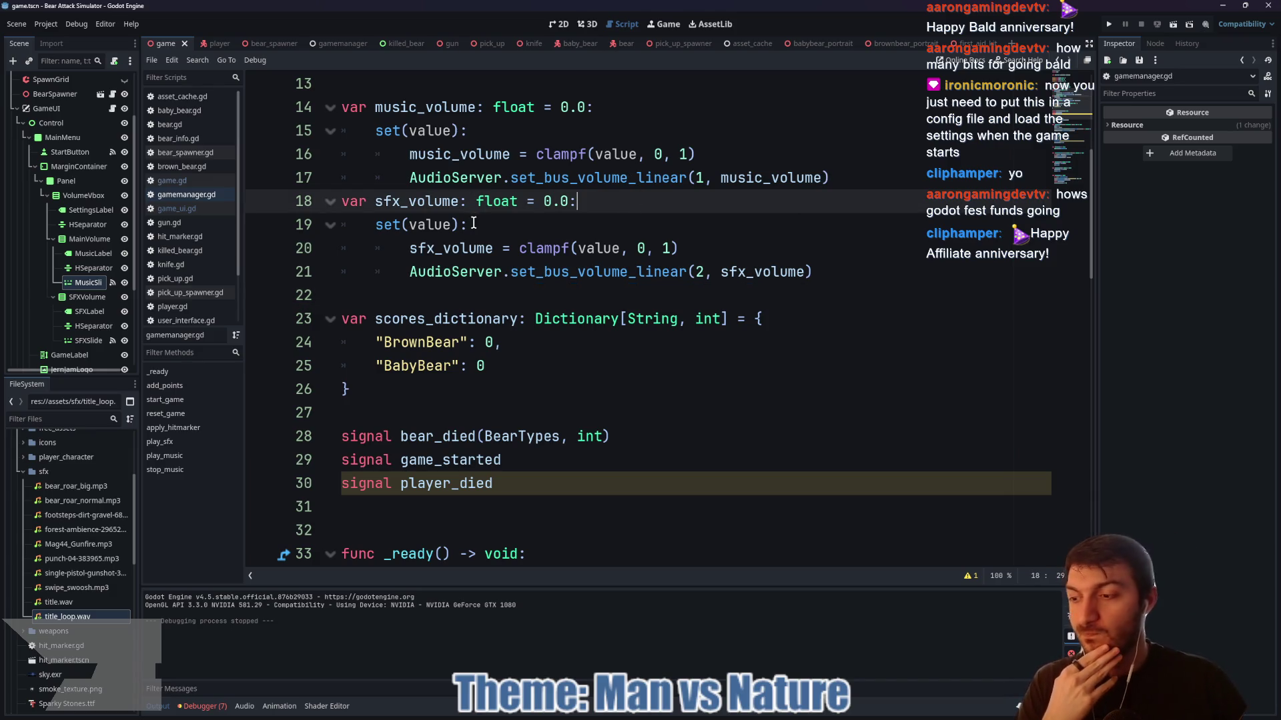
left_click(508, 235)
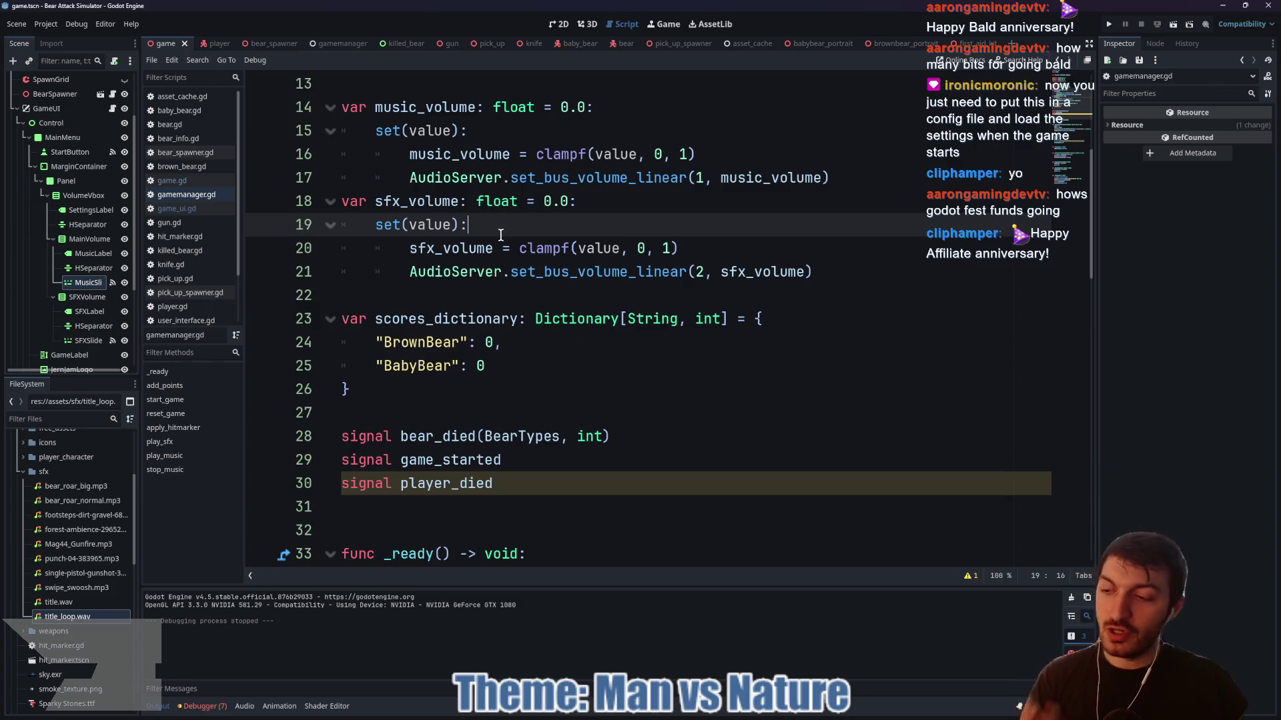
left_click(615, 208)
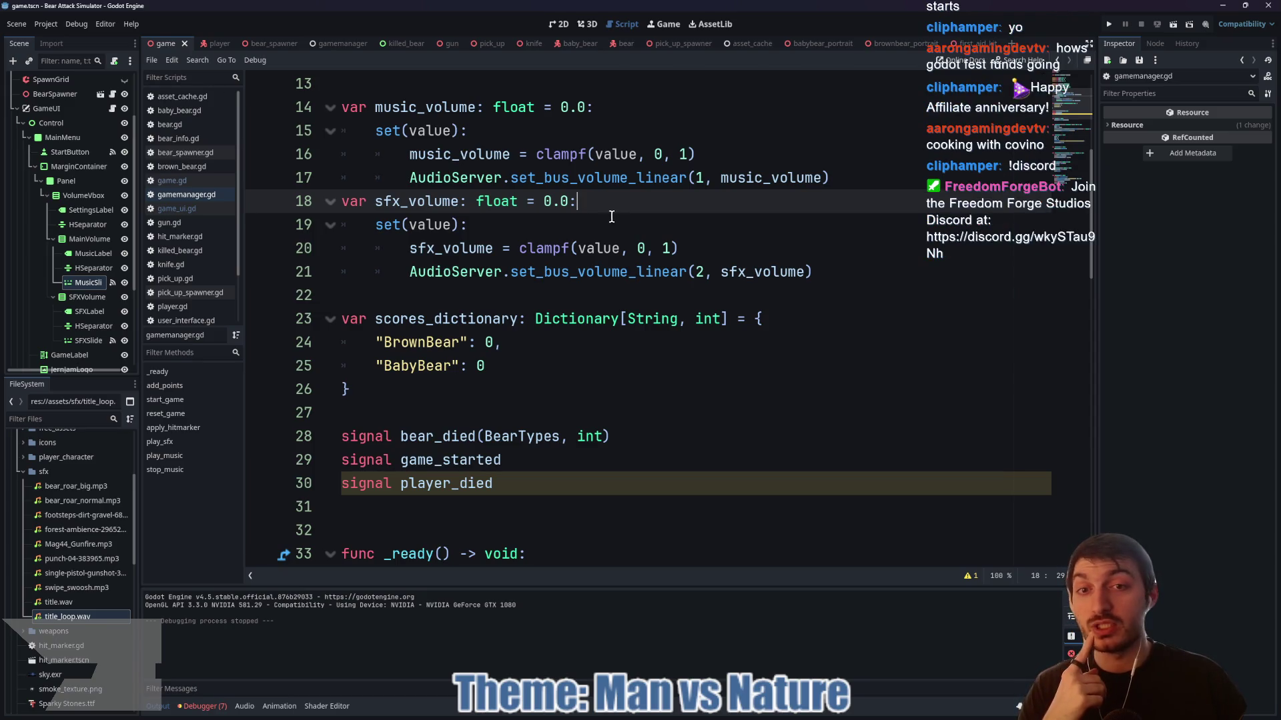
left_click_drag(593, 201, 398, 201)
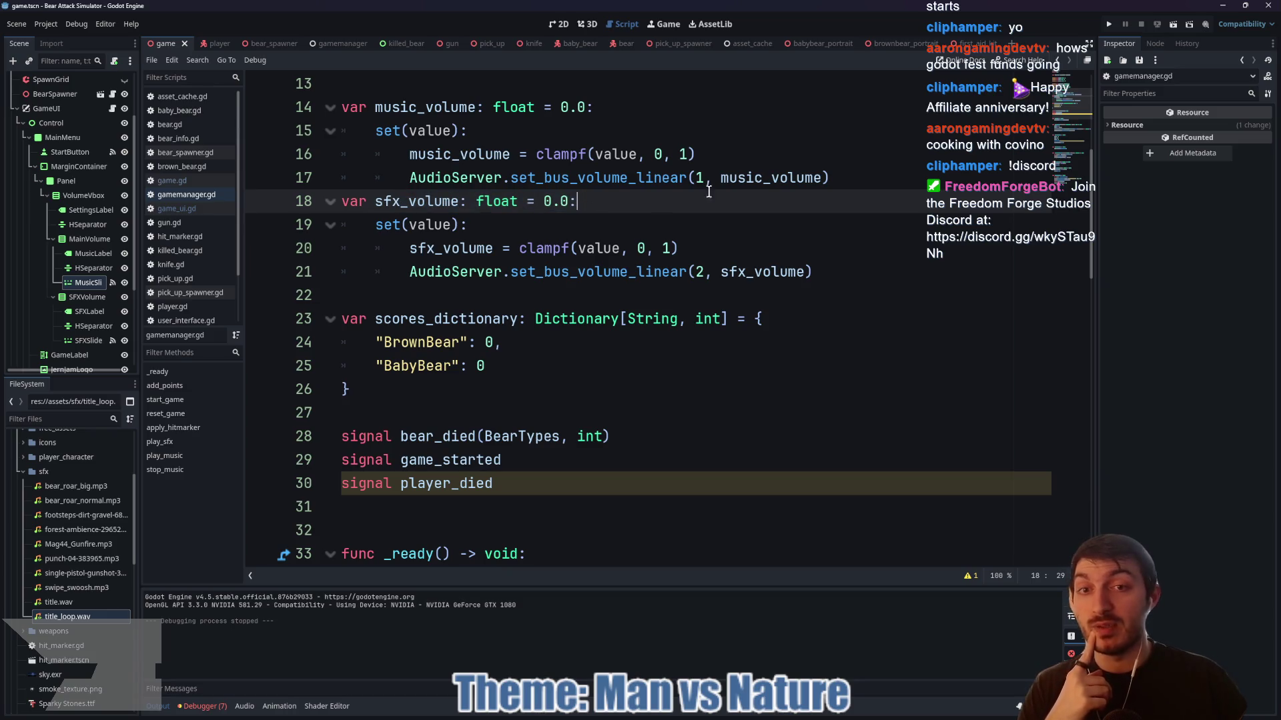
left_click(850, 180)
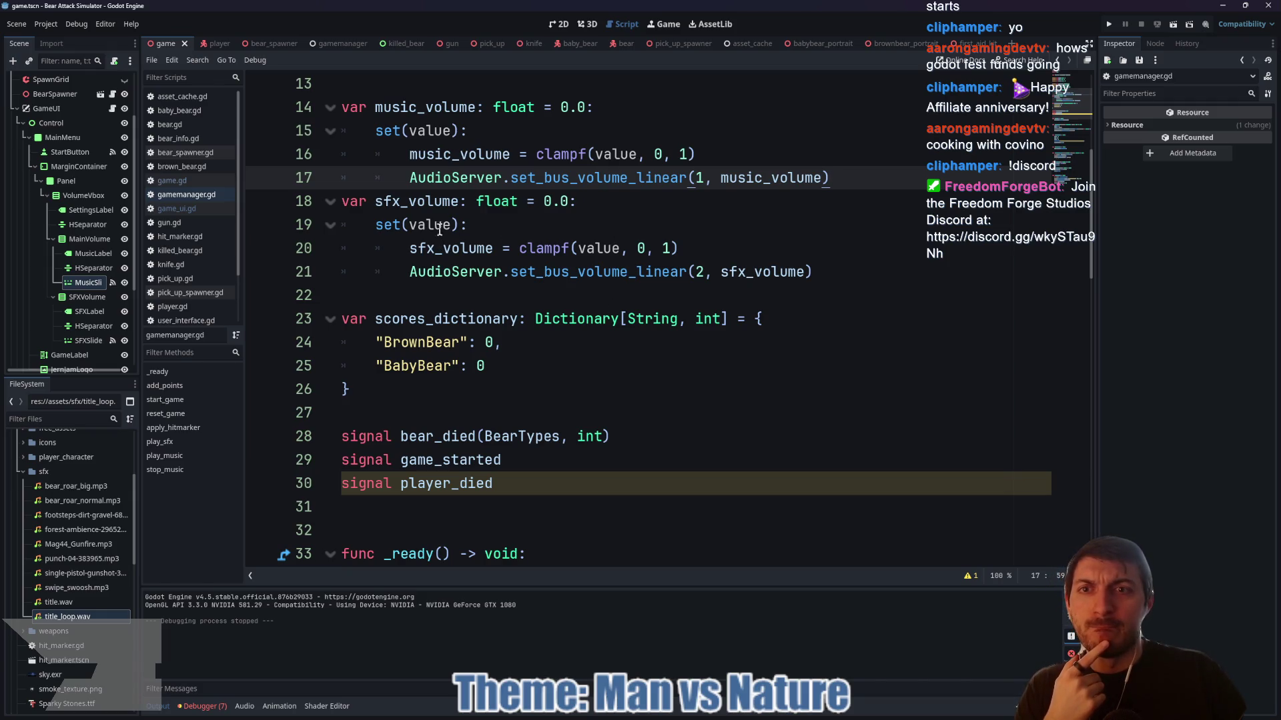
scroll(439, 228, "up", 1)
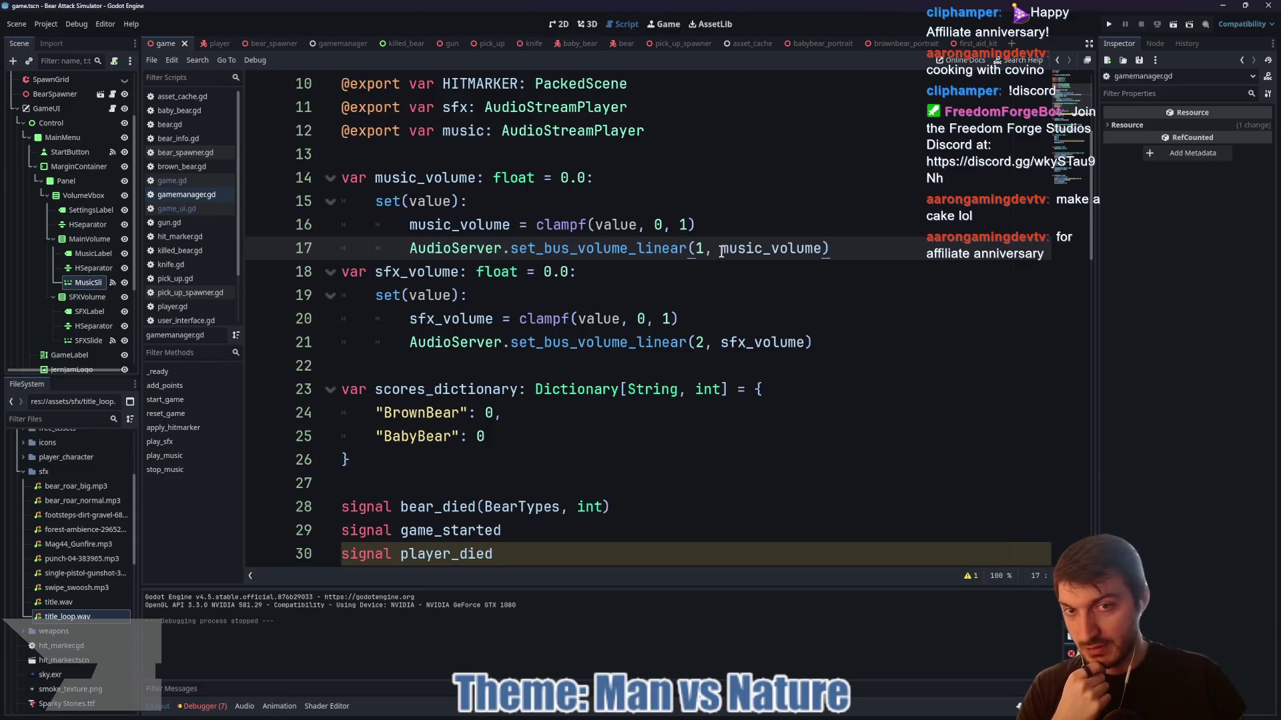
double_click(647, 248)
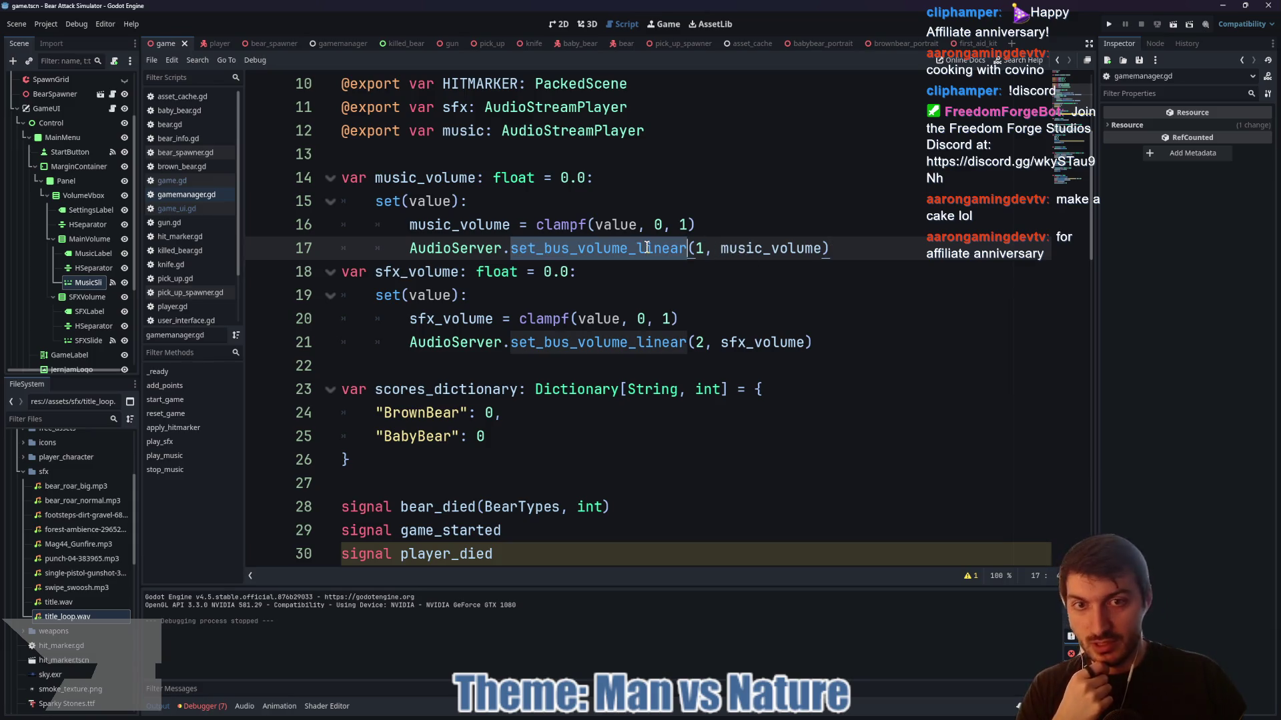
left_click(526, 271)
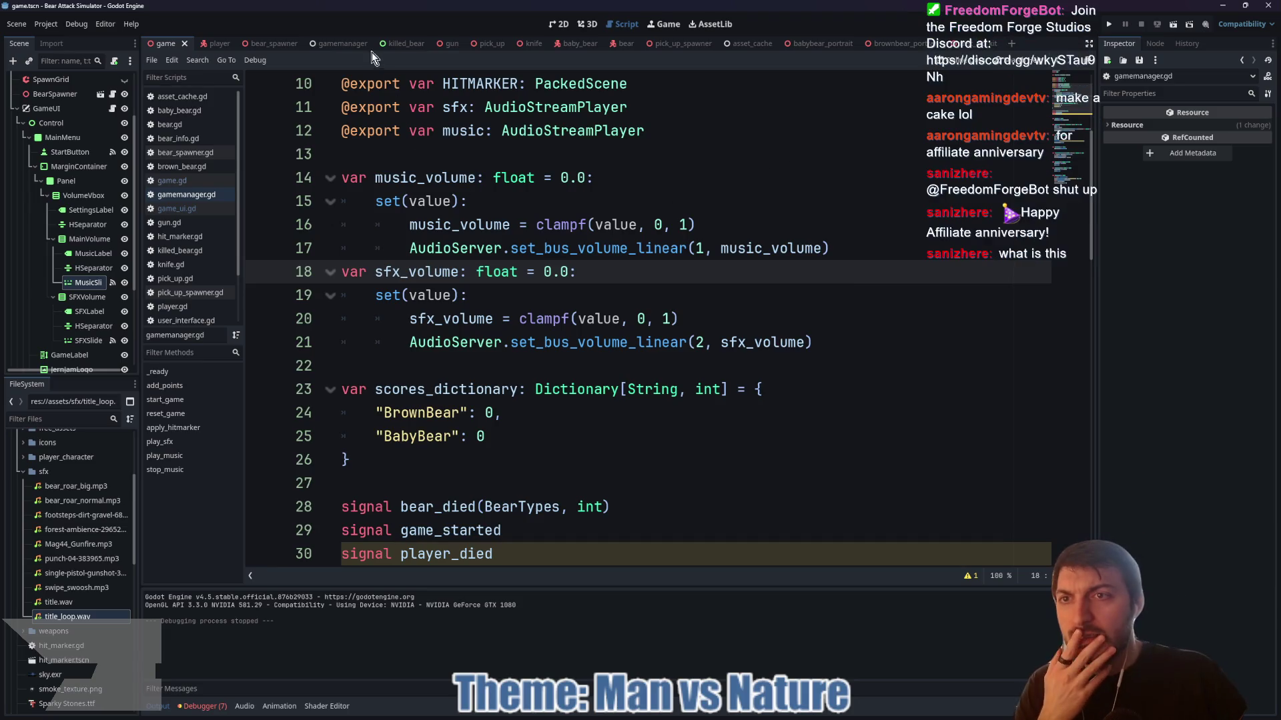
left_click(80, 341)
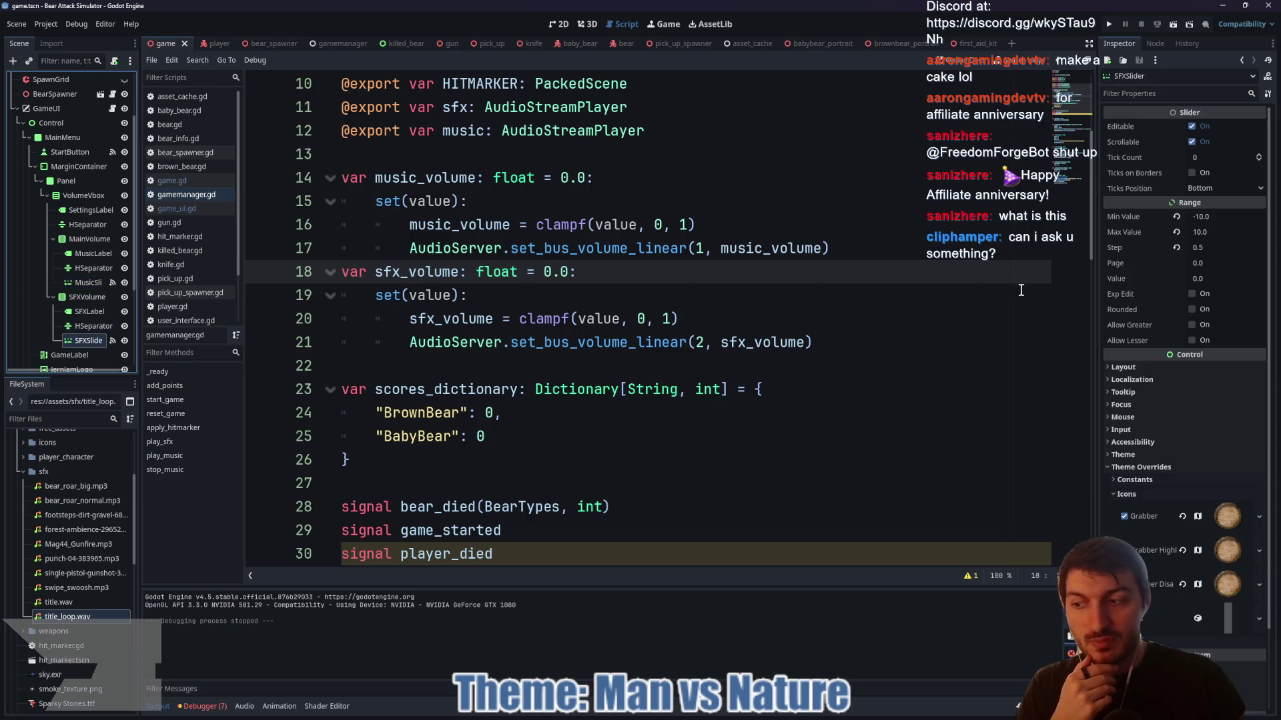
- Set the SFXSlider range to Min 0, Max 1, Step 0.01 and save the scene
left_click(1227, 216)
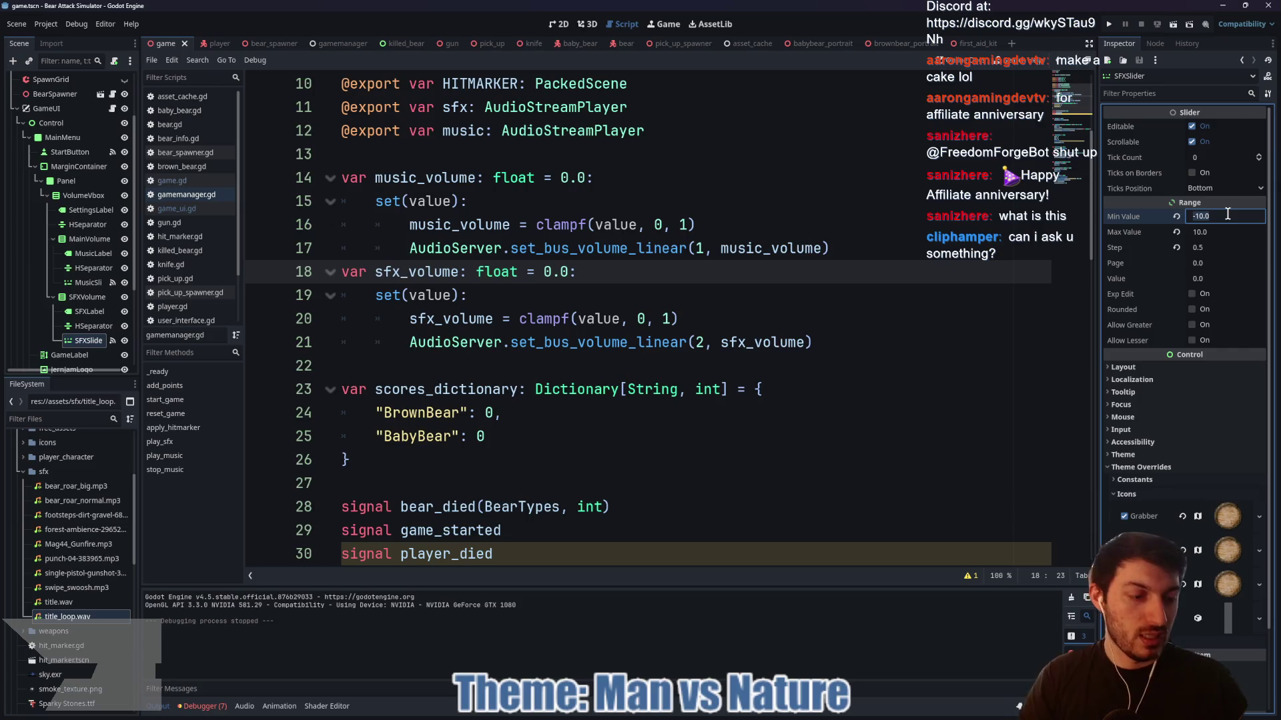
type("0")
key("Tab")
type("1")
key("Return")
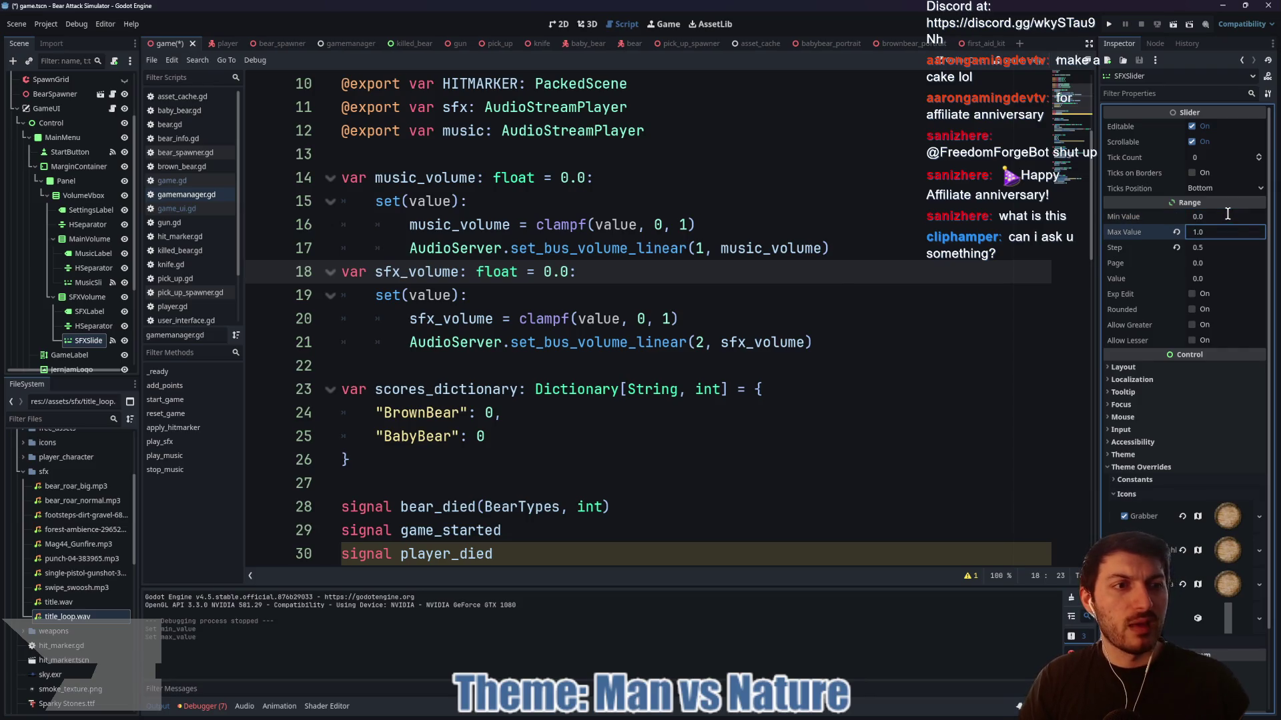
left_click(1228, 248)
type("0.01")
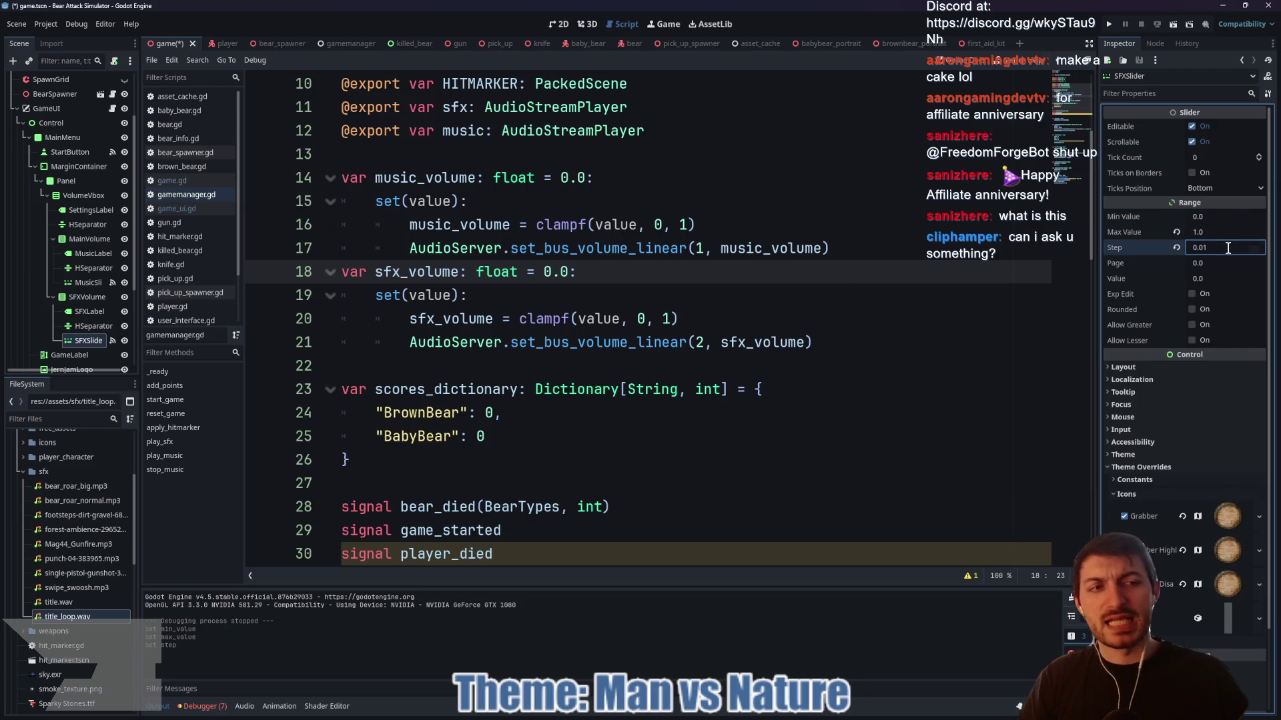
left_click(817, 320)
key("ctrl+s")
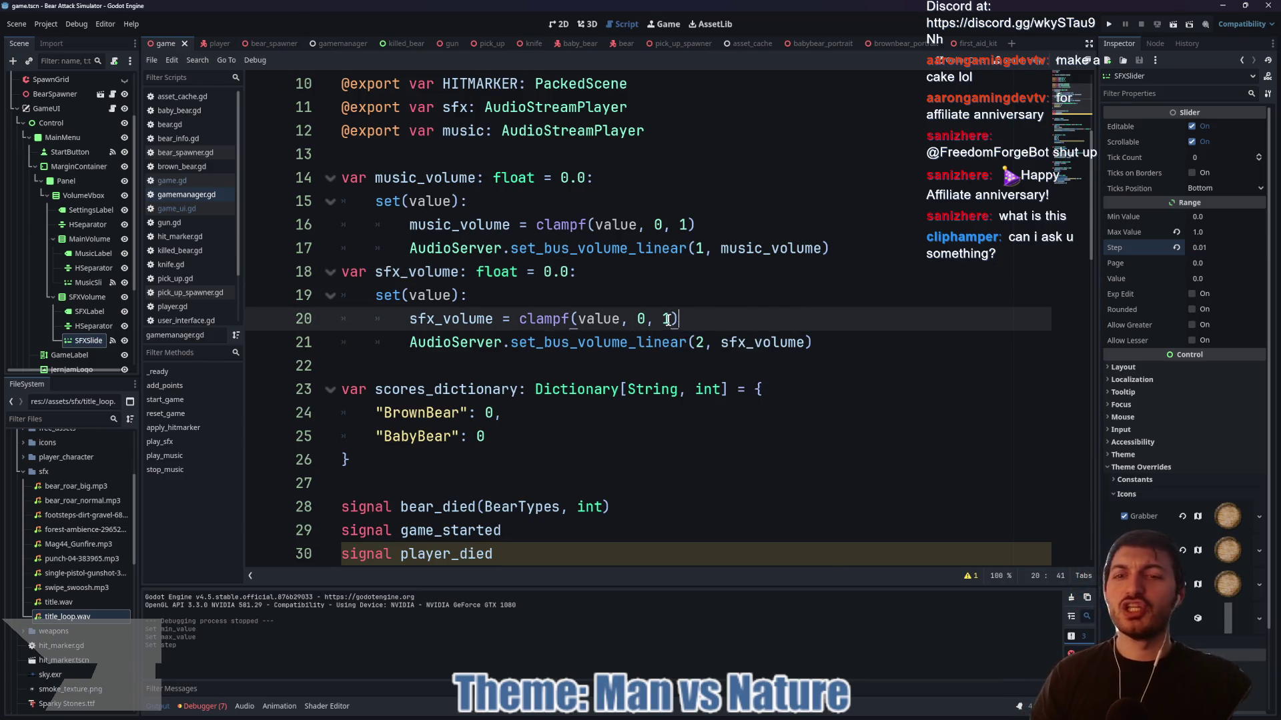
- Run the project with F5 to test the volume sliders
left_click(551, 292)
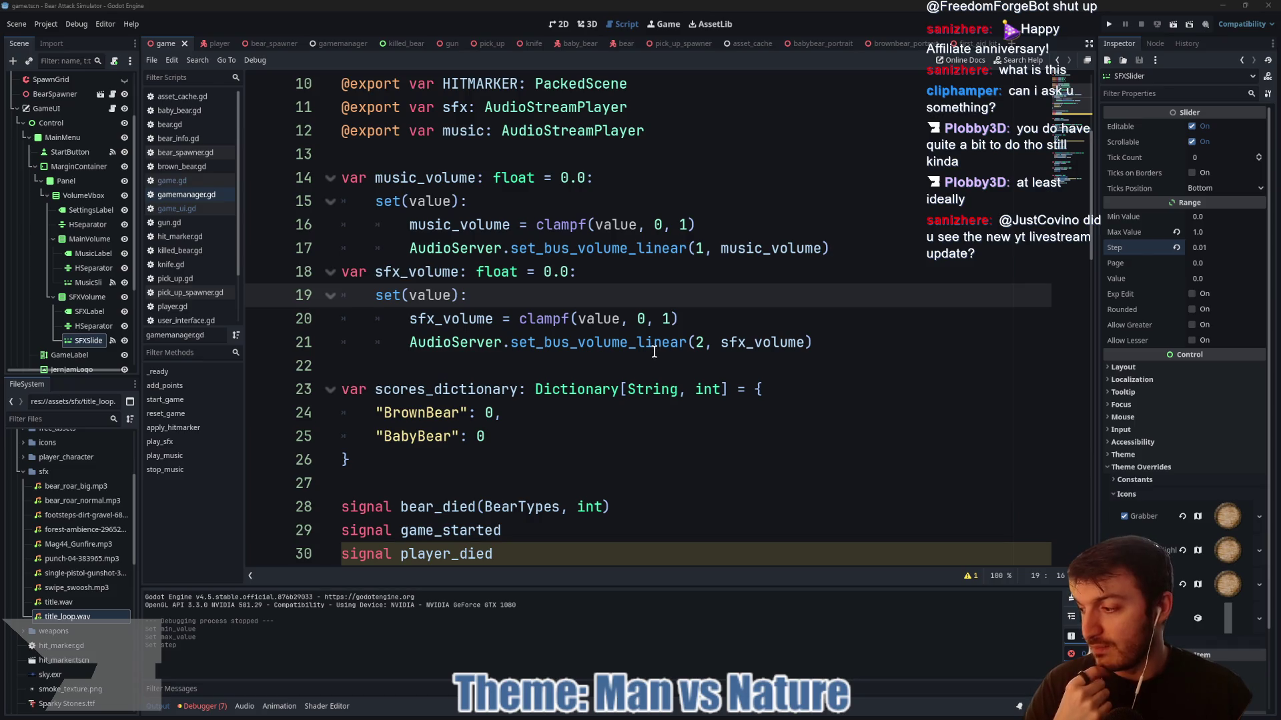
mouse_move(647, 347)
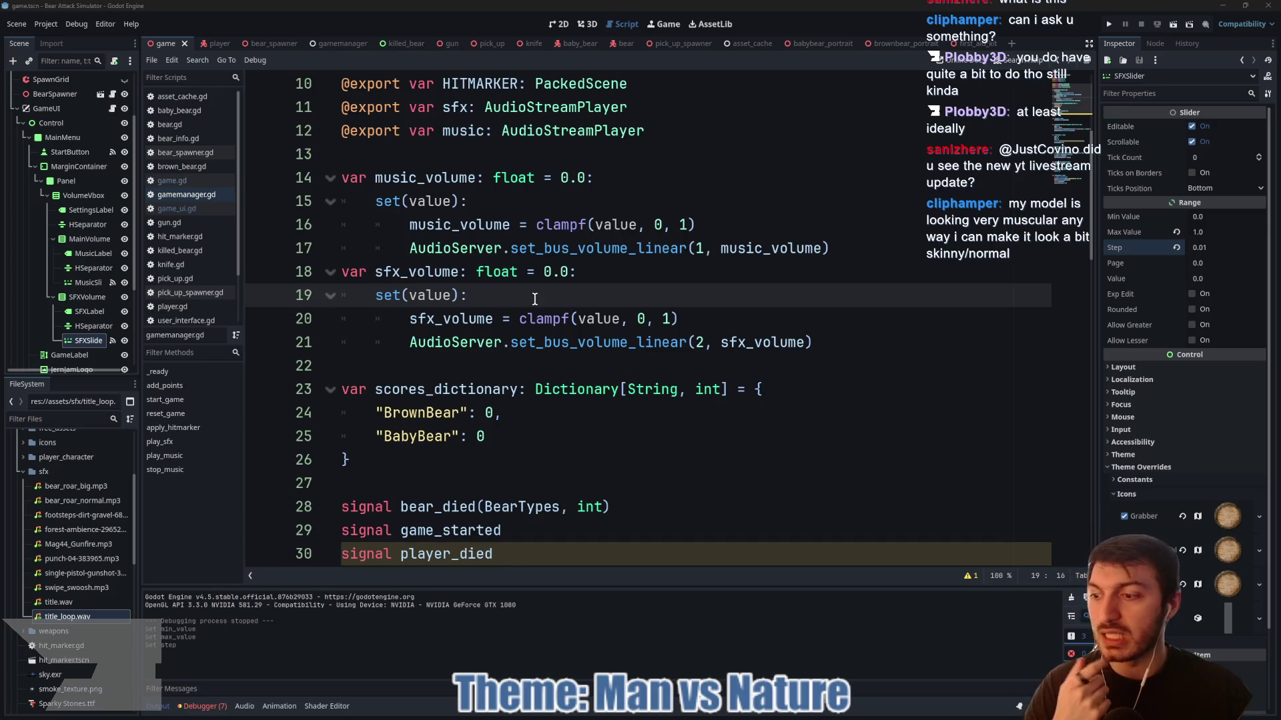
left_click(565, 294)
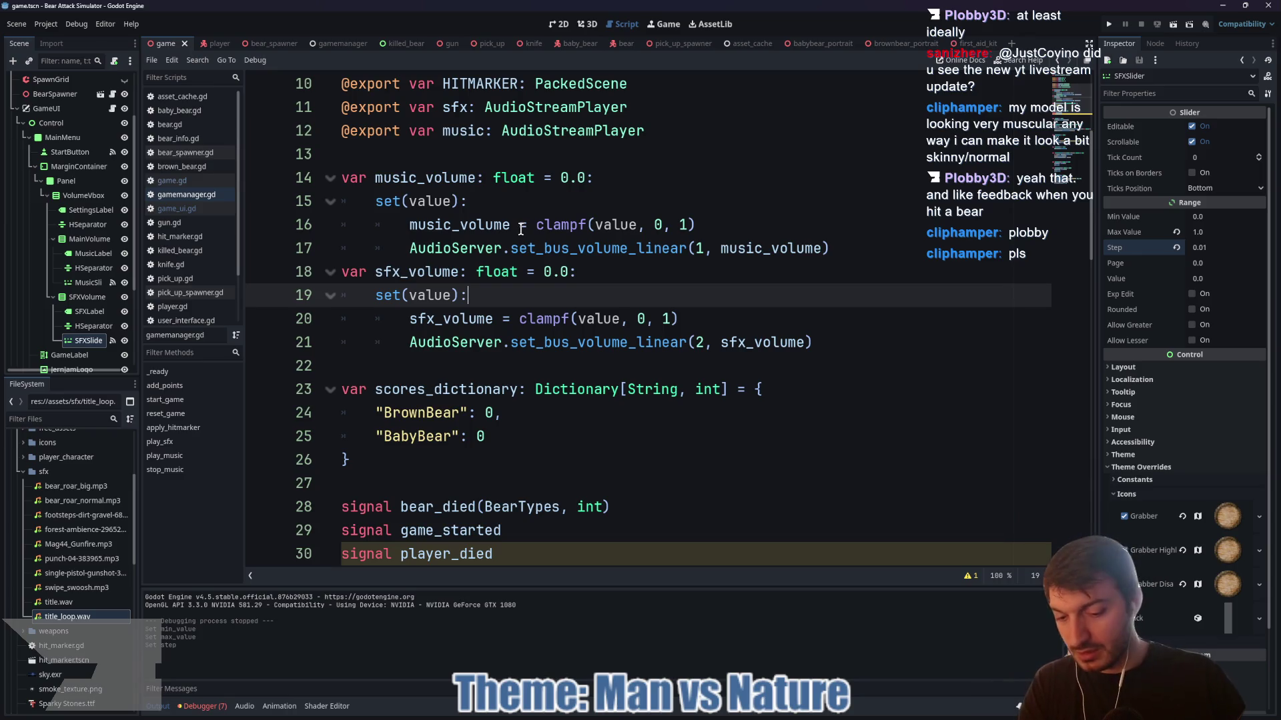
key("F5")
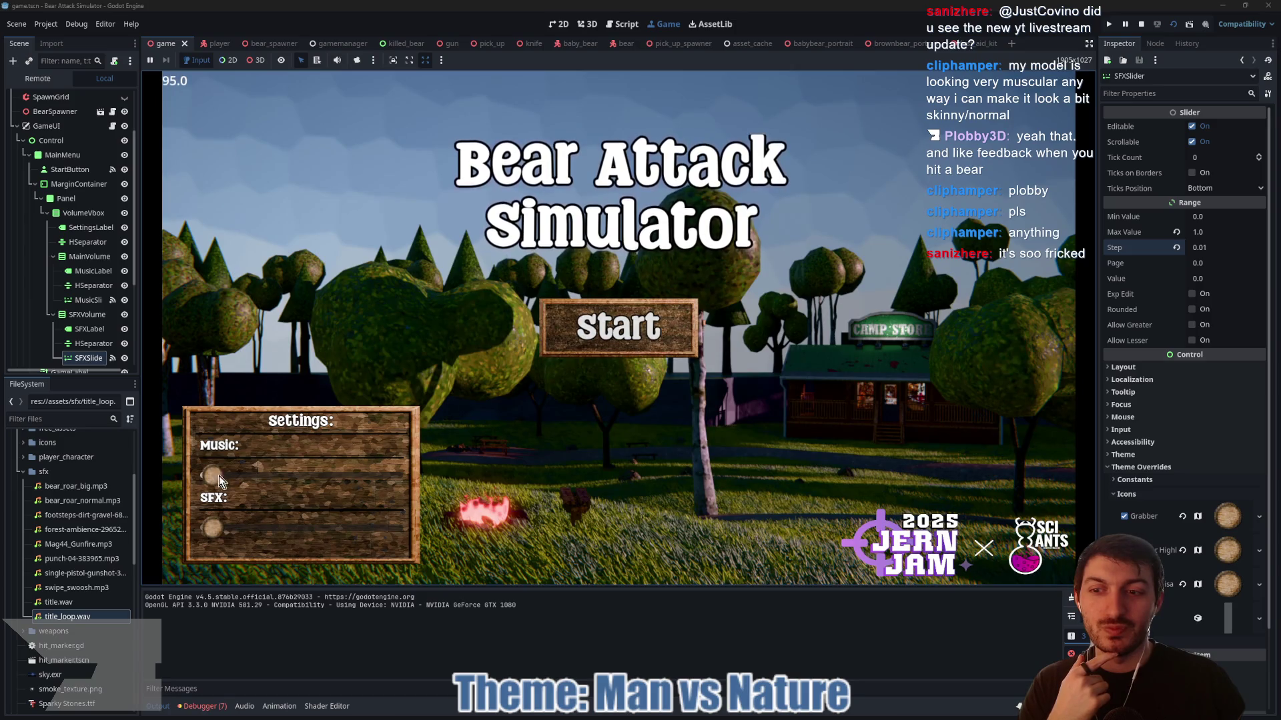
left_click_drag(346, 481, 279, 482)
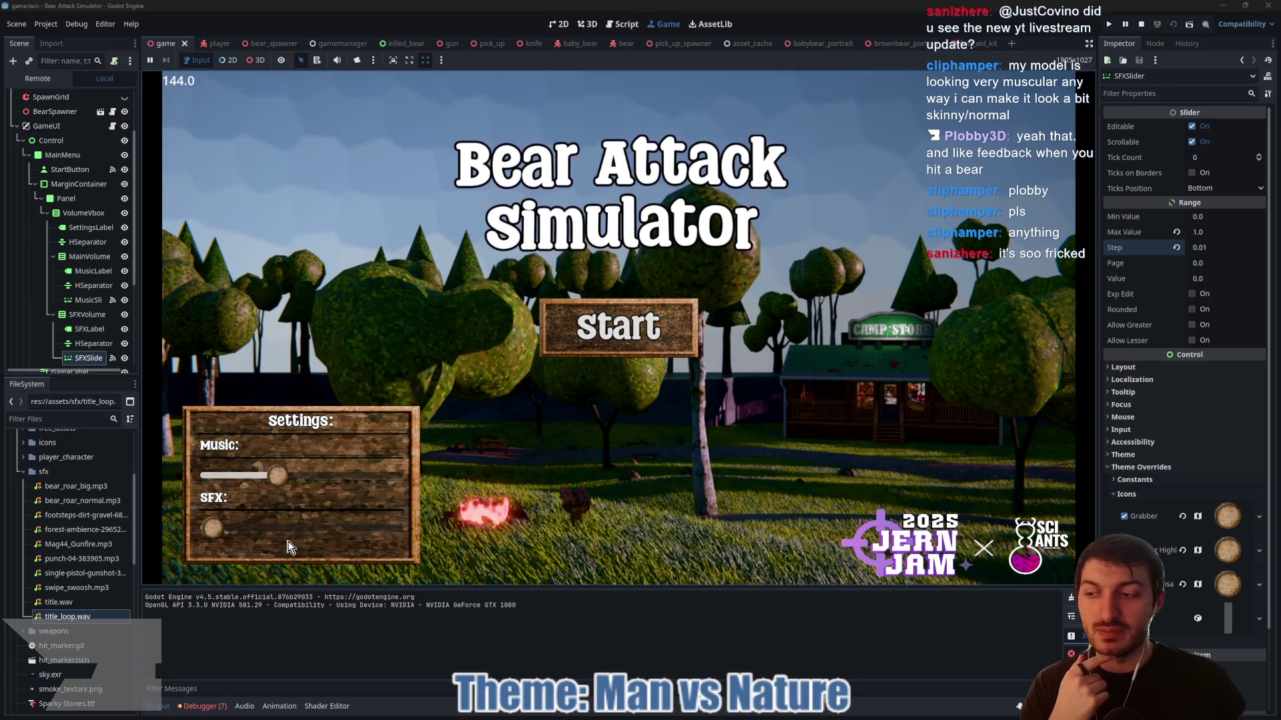
mouse_move(267, 531)
left_mouse_down()
mouse_move(391, 531)
mouse_move(230, 518)
mouse_move(294, 482)
left_mouse_up()
left_click_drag(223, 535, 302, 536)
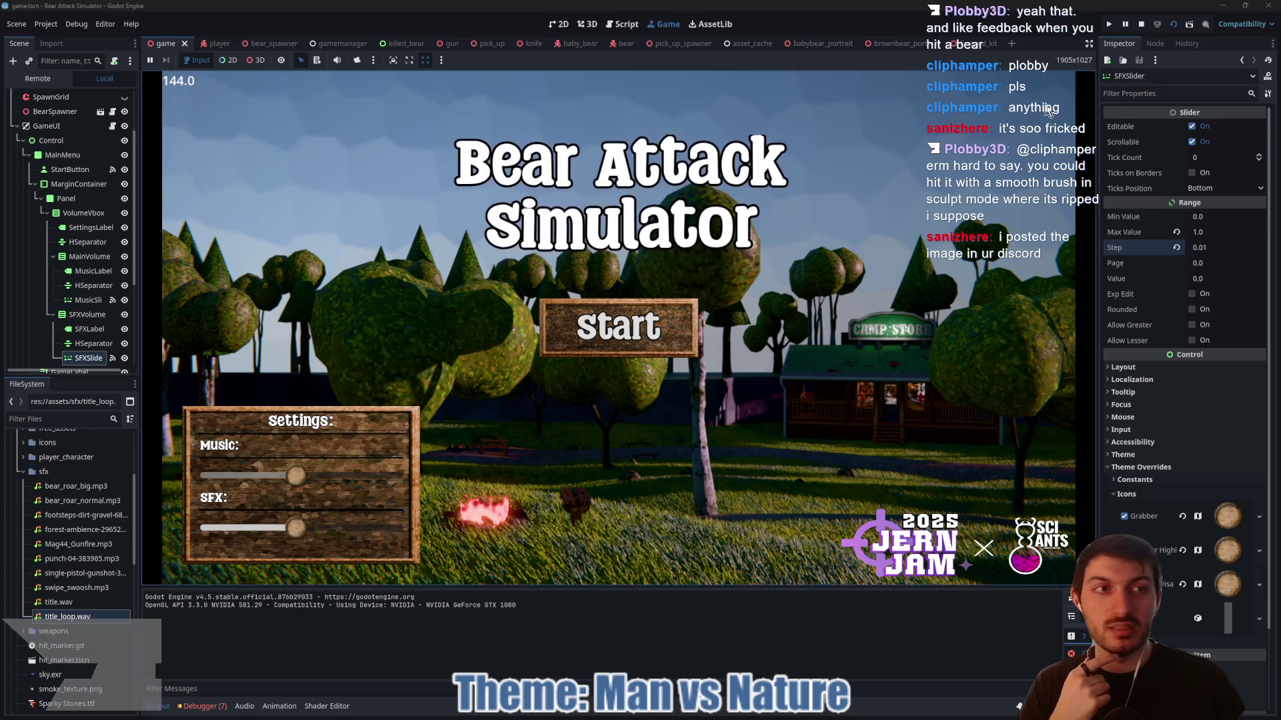
left_click(1145, 24)
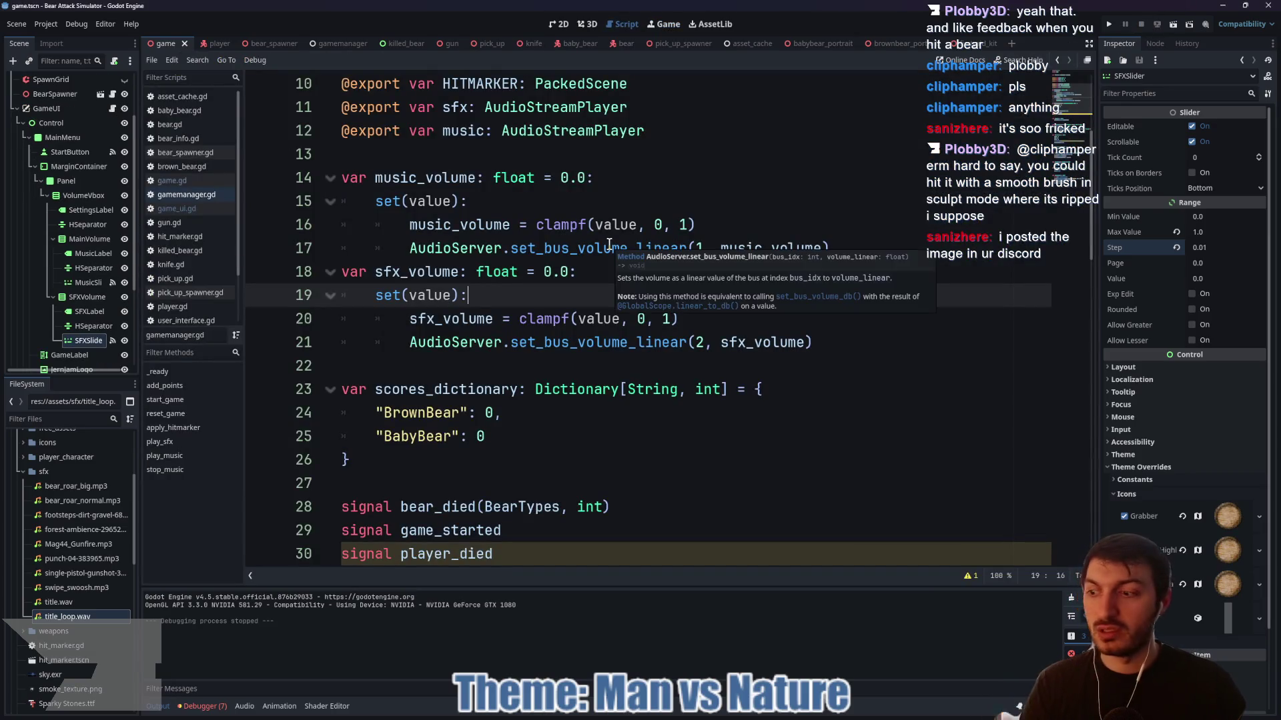
- Change the music_volume and sfx_volume defaults to 0.5 and save gamemanager.gd
left_click(586, 179)
key("BackSpace")
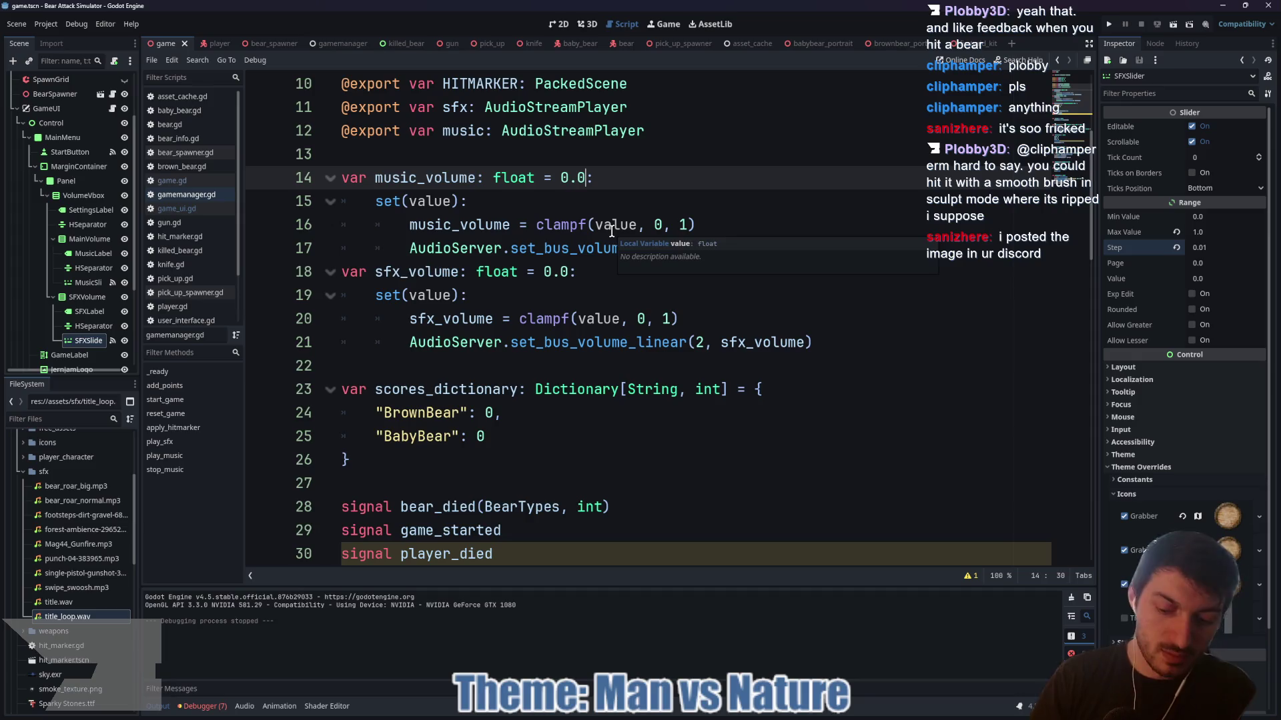
type("5")
left_click(568, 273)
key("BackSpace")
type("5")
left_click(603, 278)
key("ctrl+s")
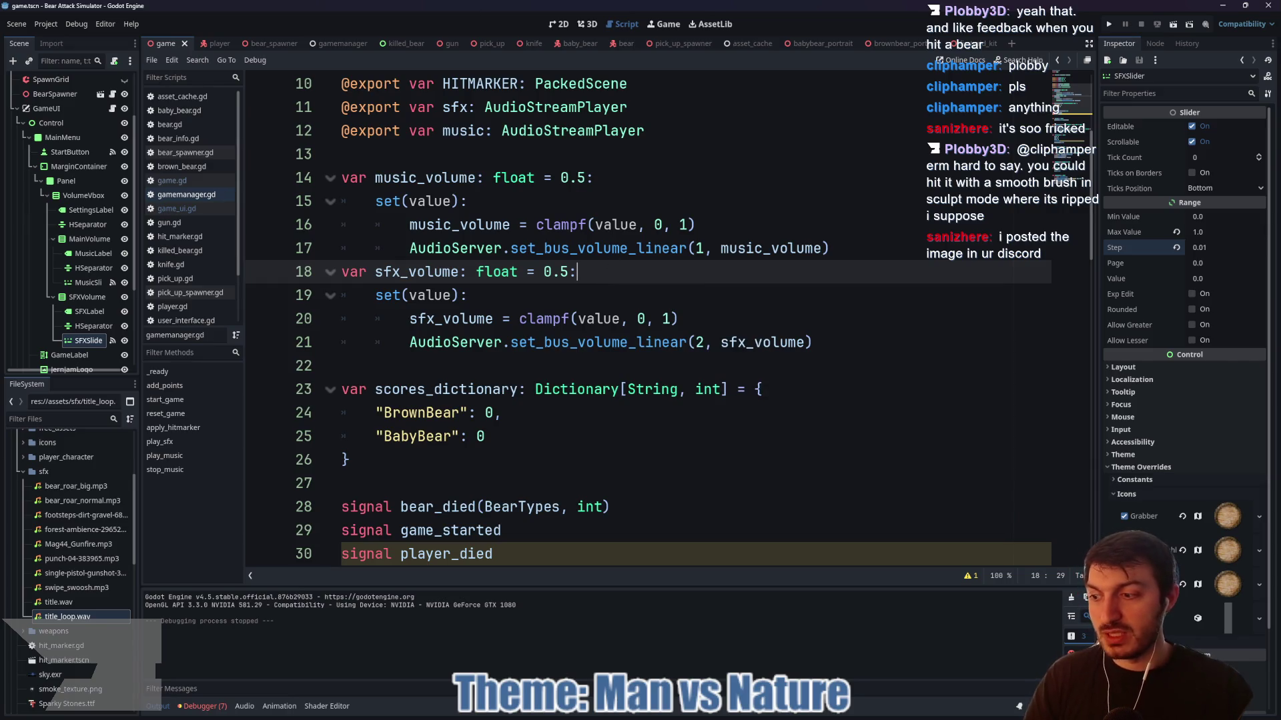
- Place the caret on the empty line after the sfx setter, briefly checking the browser
key("alt+Tab")
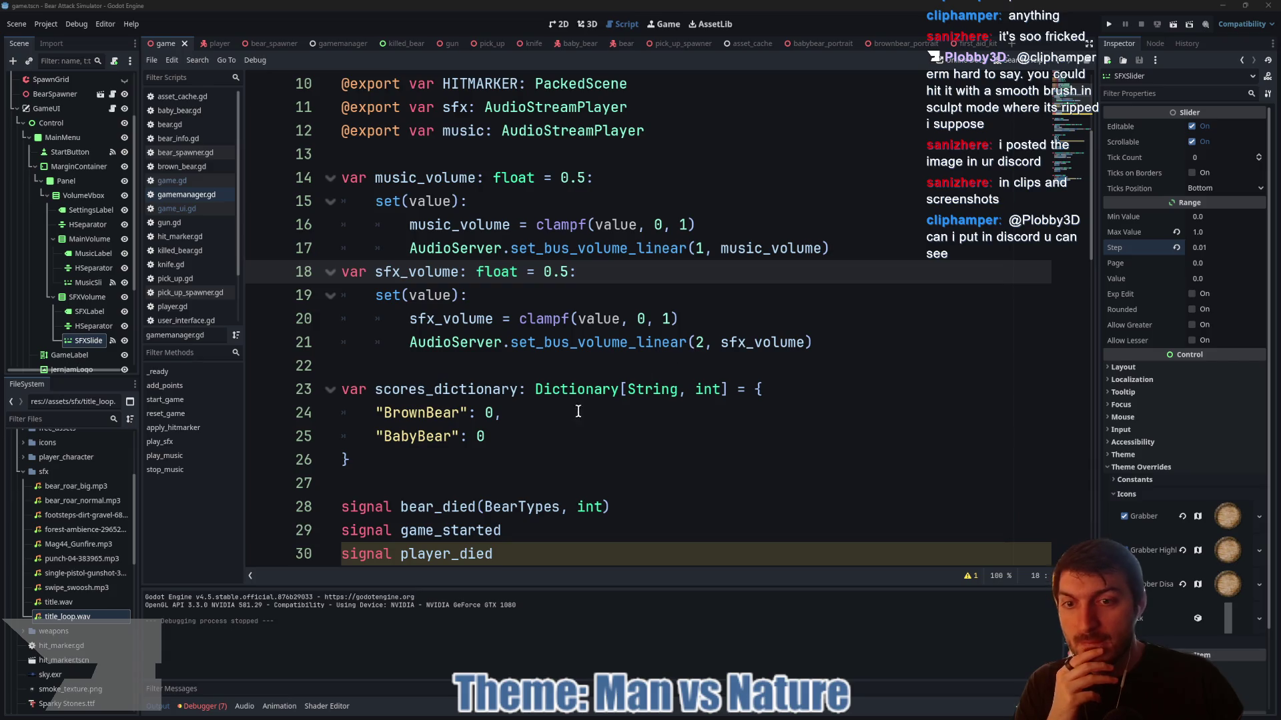
left_click(573, 366)
left_click(861, 250)
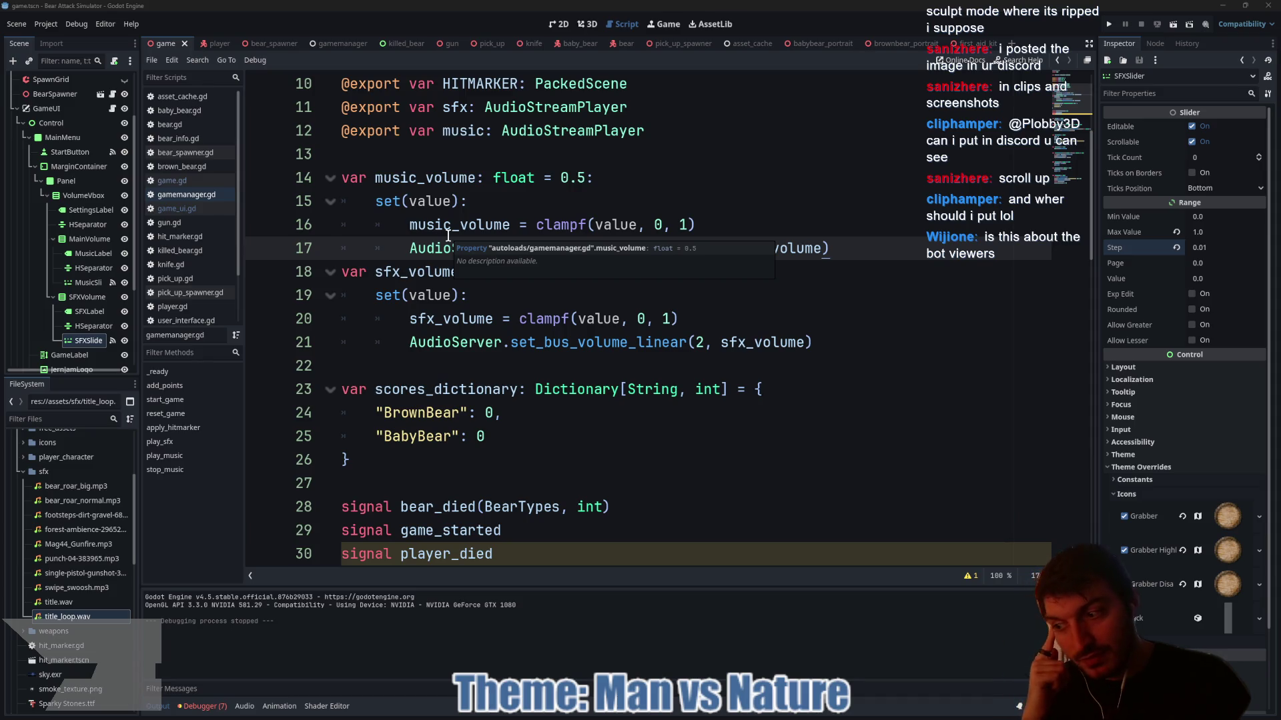
left_click(499, 378)
left_click(478, 366)
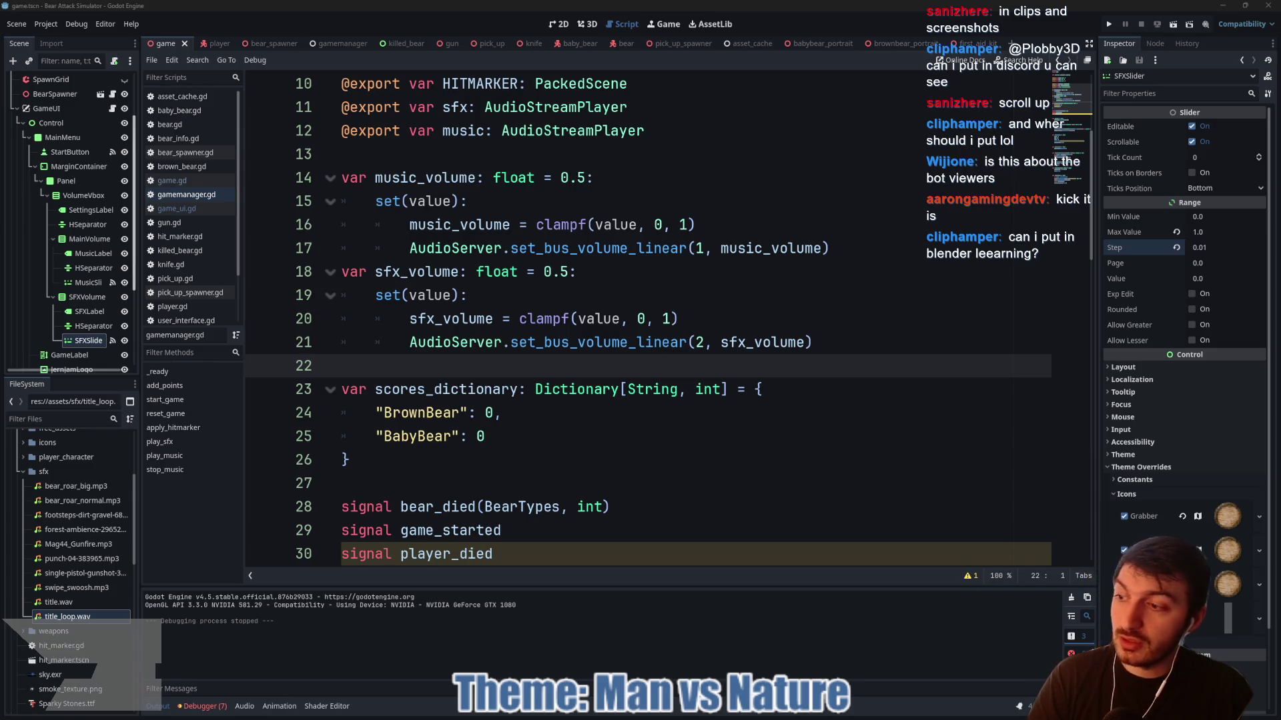
key("alt+Tab")
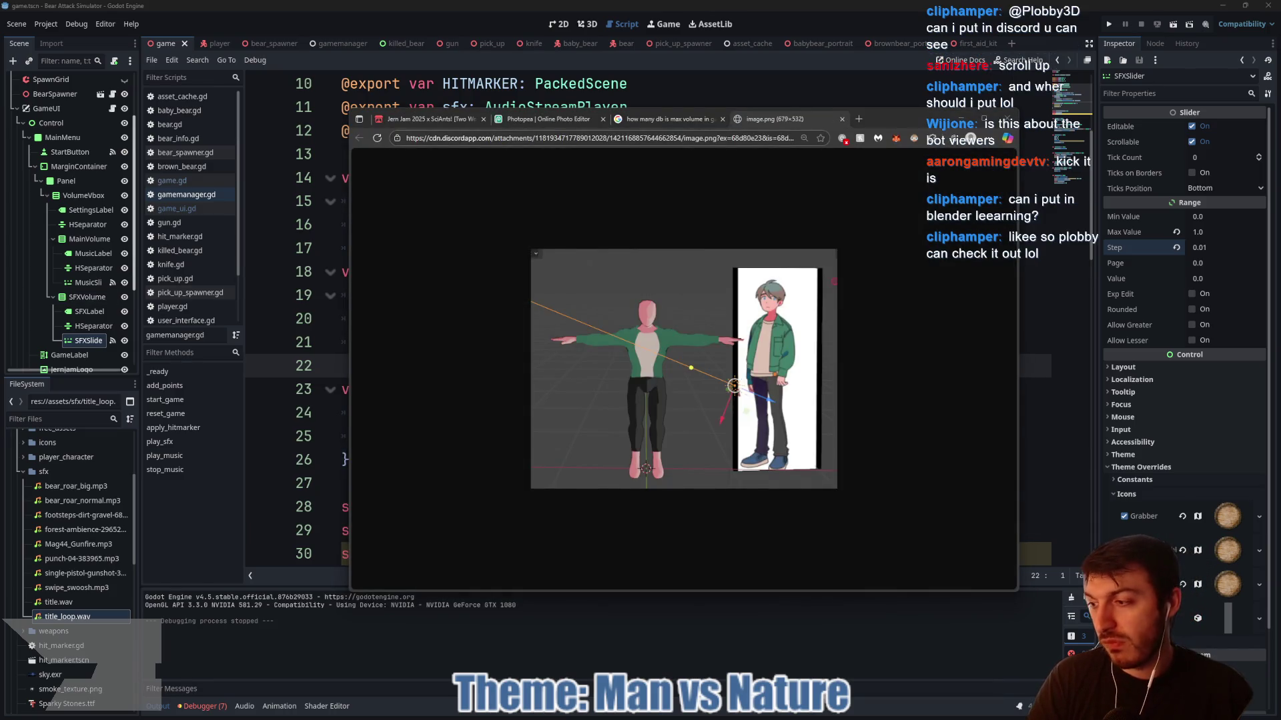
key("alt+Tab")
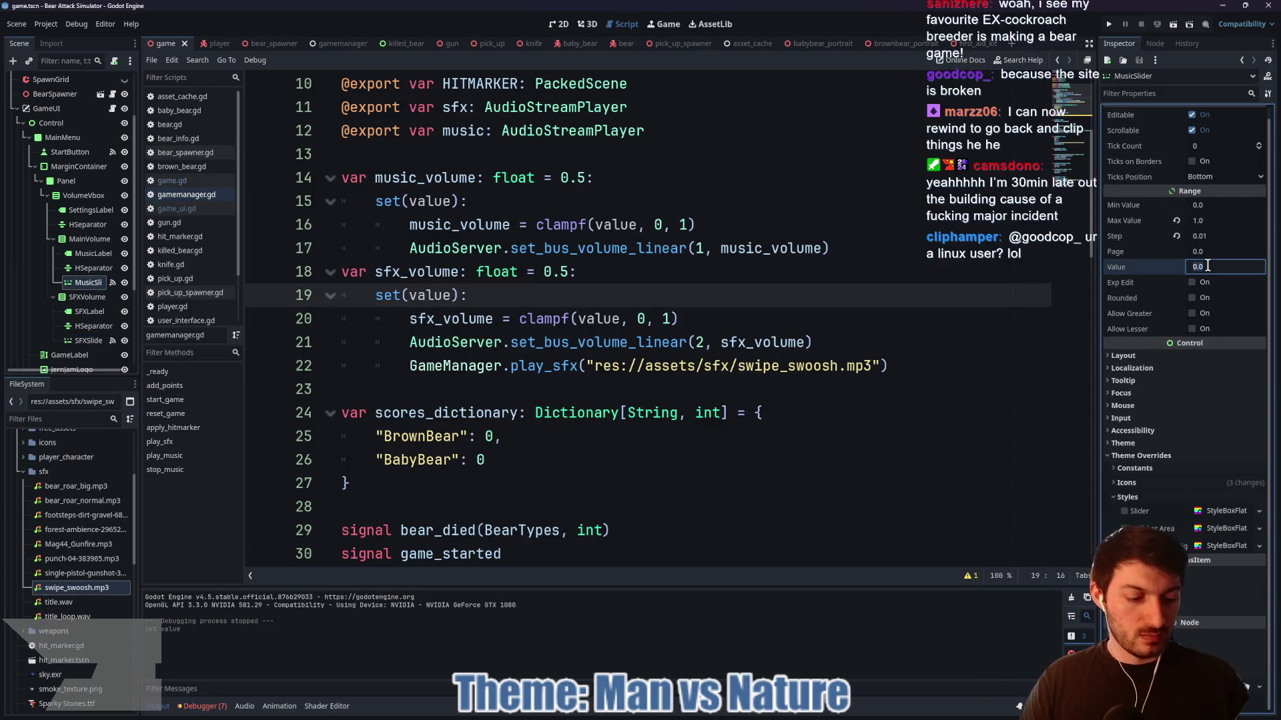
type("0.5")
- Save the script and scene changes and run the game with F5
left_click(748, 321)
key("ctrl+s")
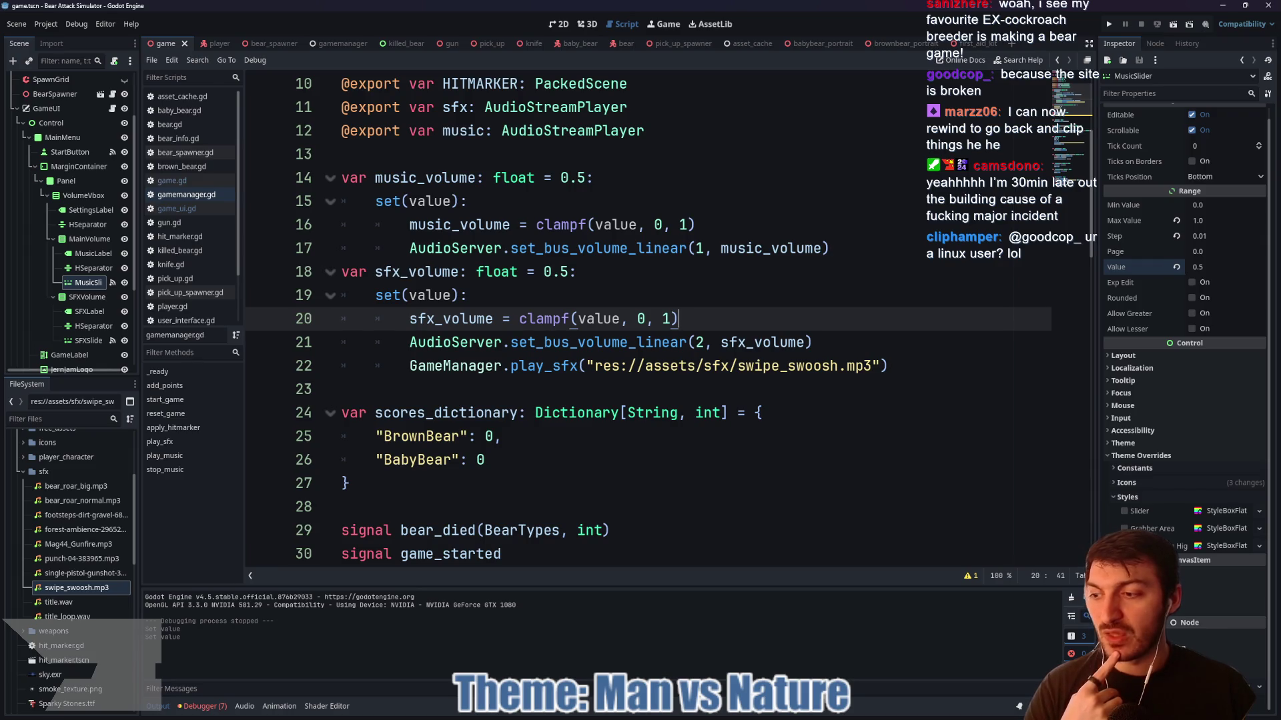
left_click(559, 319)
key("ctrl+s")
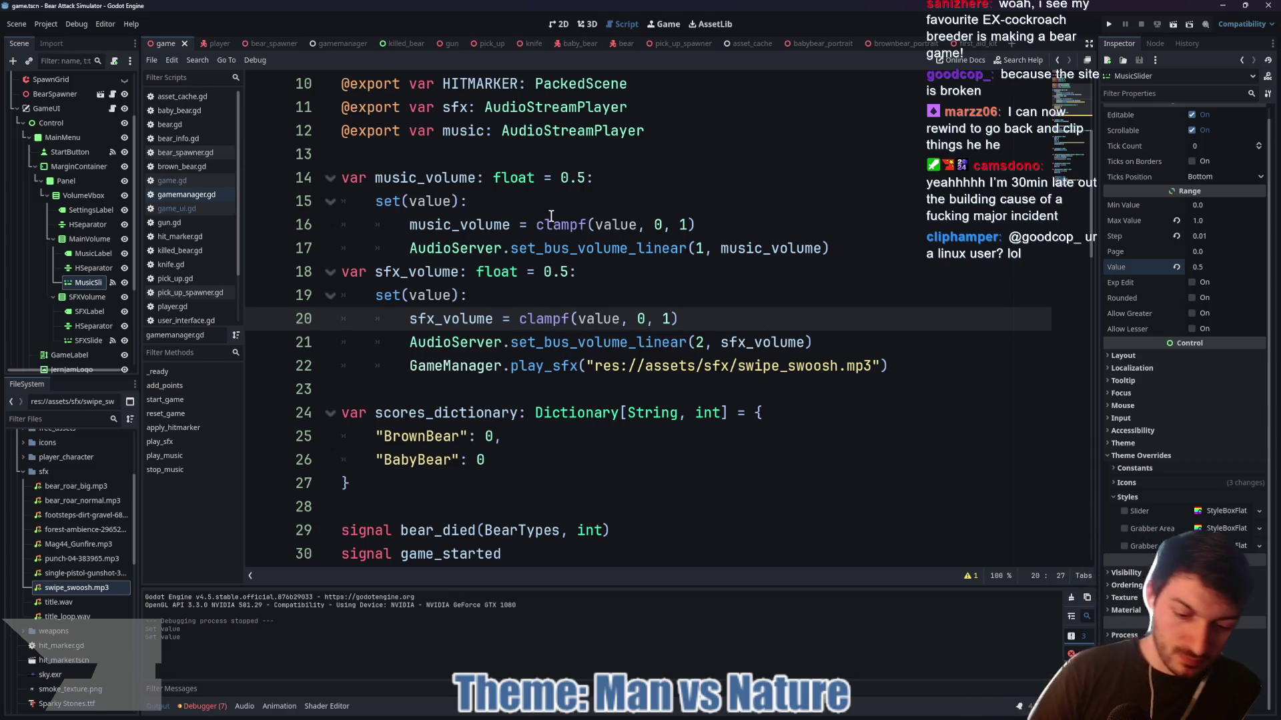
key("F5")
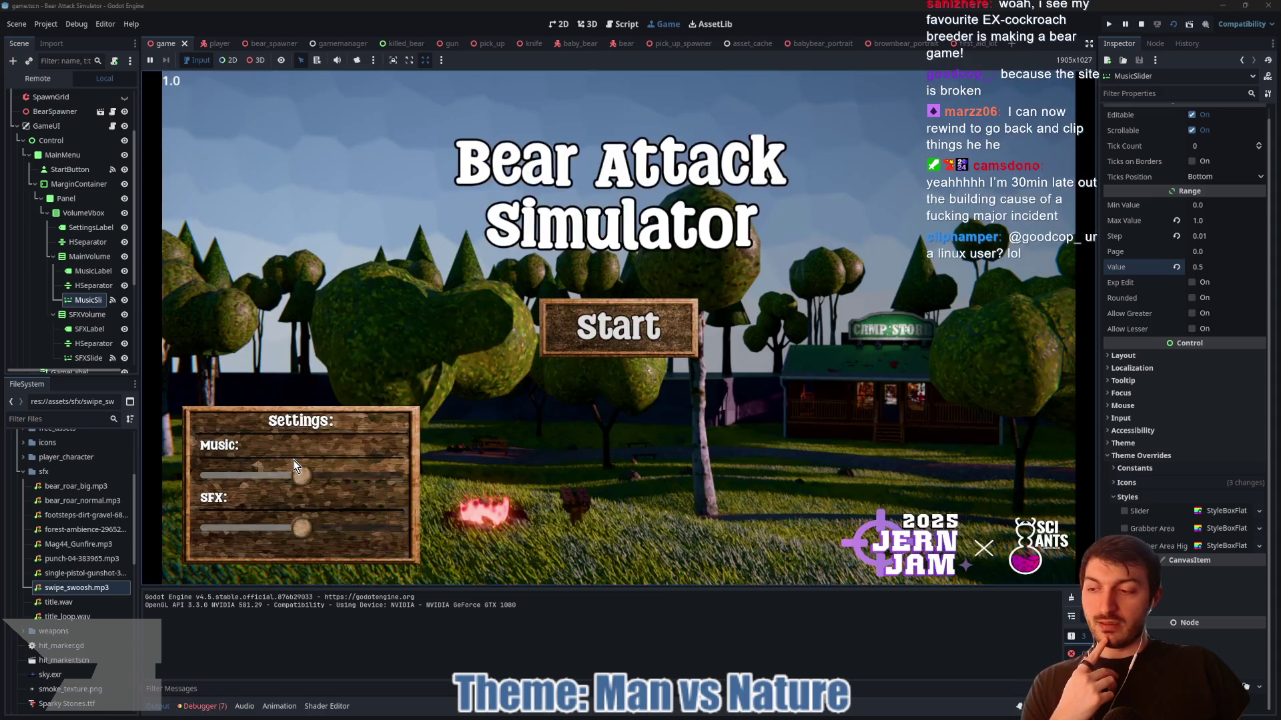
- Drag the in-game SFX slider up to about three-quarters, then stop the game
mouse_move(302, 528)
left_mouse_down()
mouse_move(317, 531)
mouse_move(255, 530)
mouse_move(338, 529)
mouse_move(296, 537)
mouse_move(325, 535)
left_mouse_up()
left_click(260, 475)
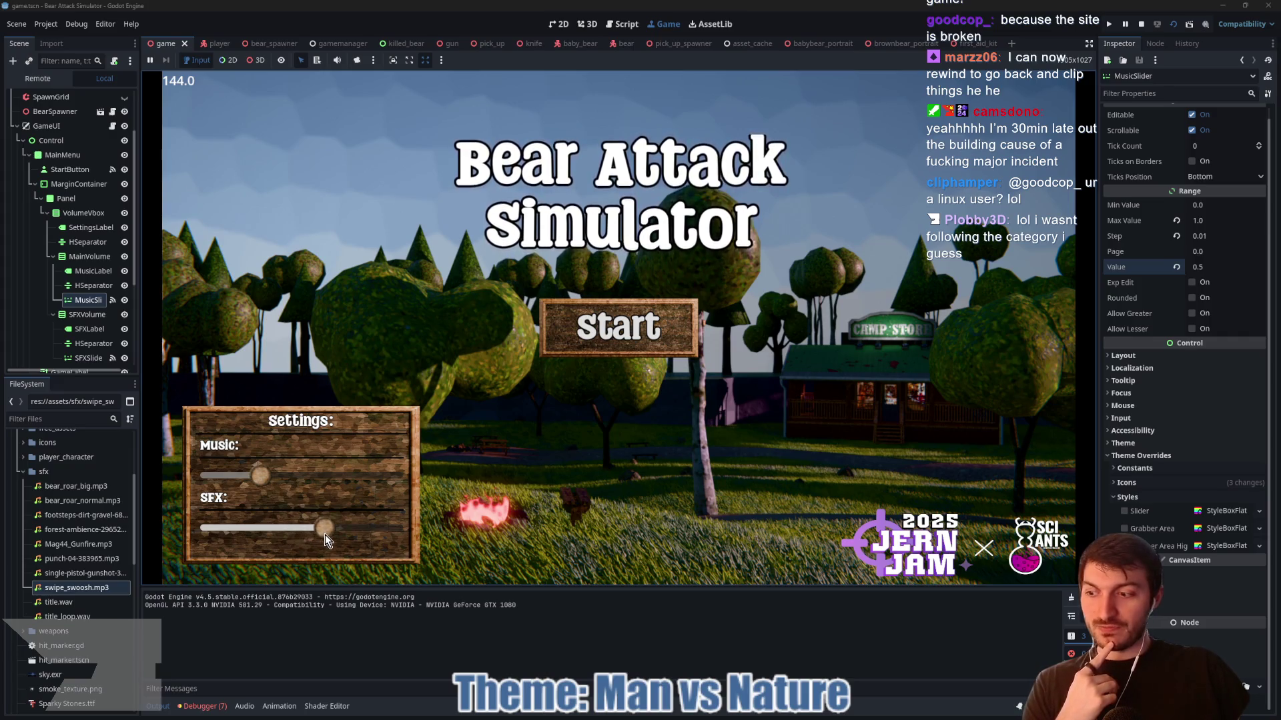
left_click_drag(267, 483, 276, 482)
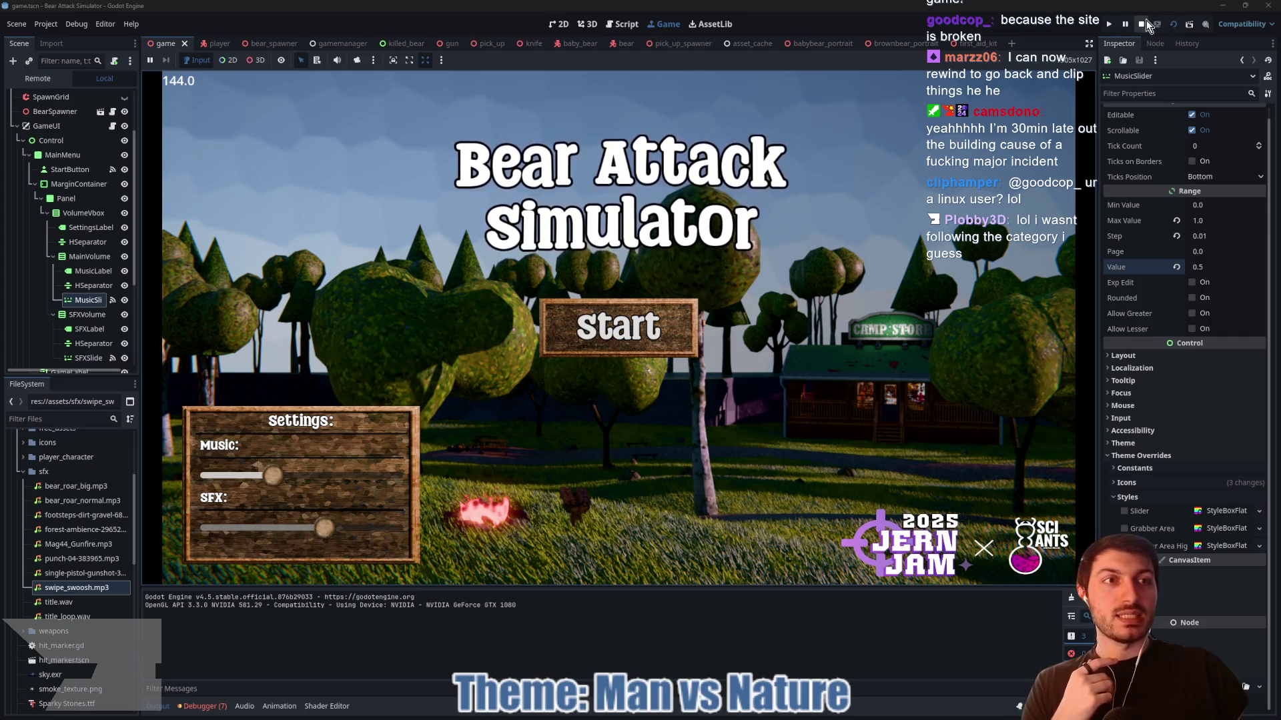
left_click(1141, 24)
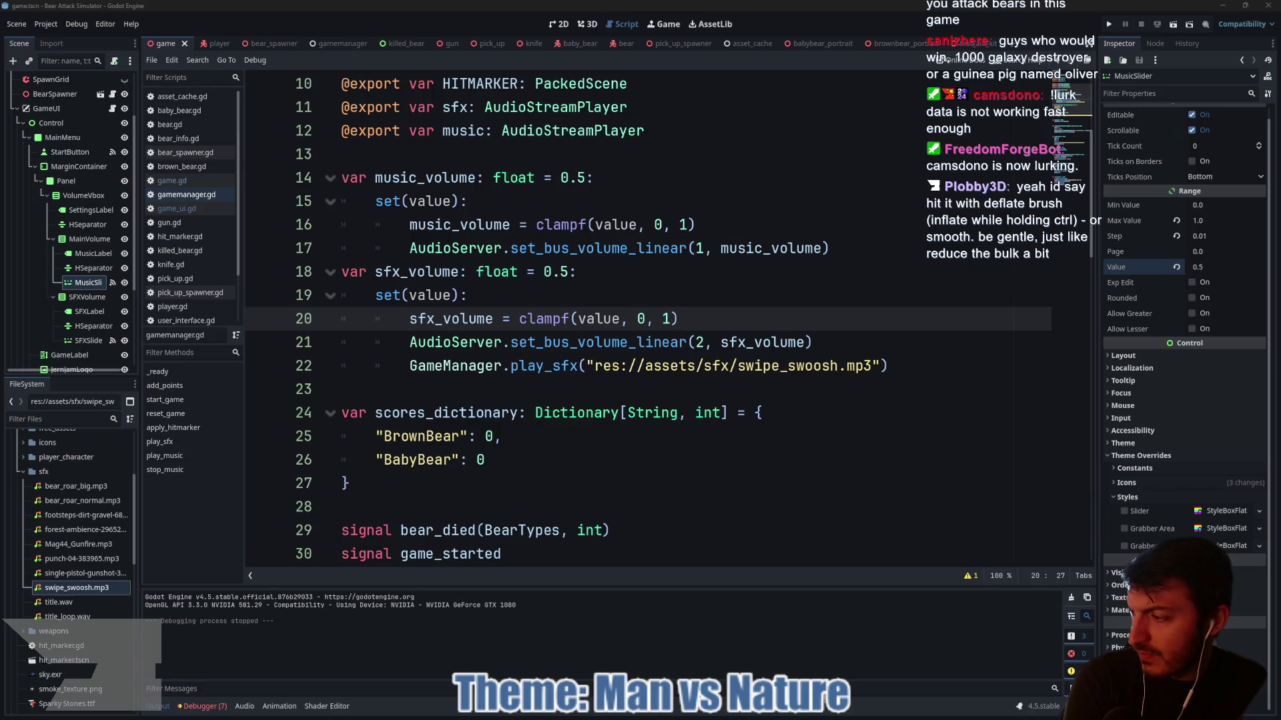
key("alt+Tab")
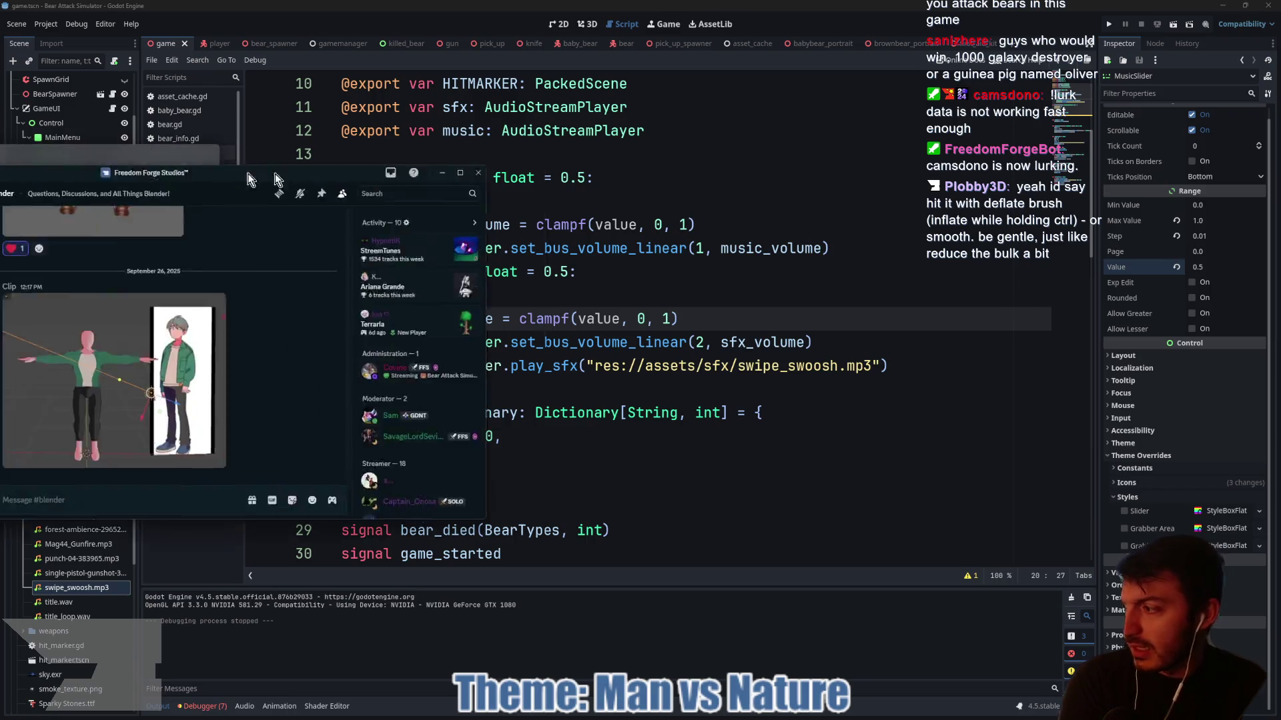
scroll(228, 350, "up", 1)
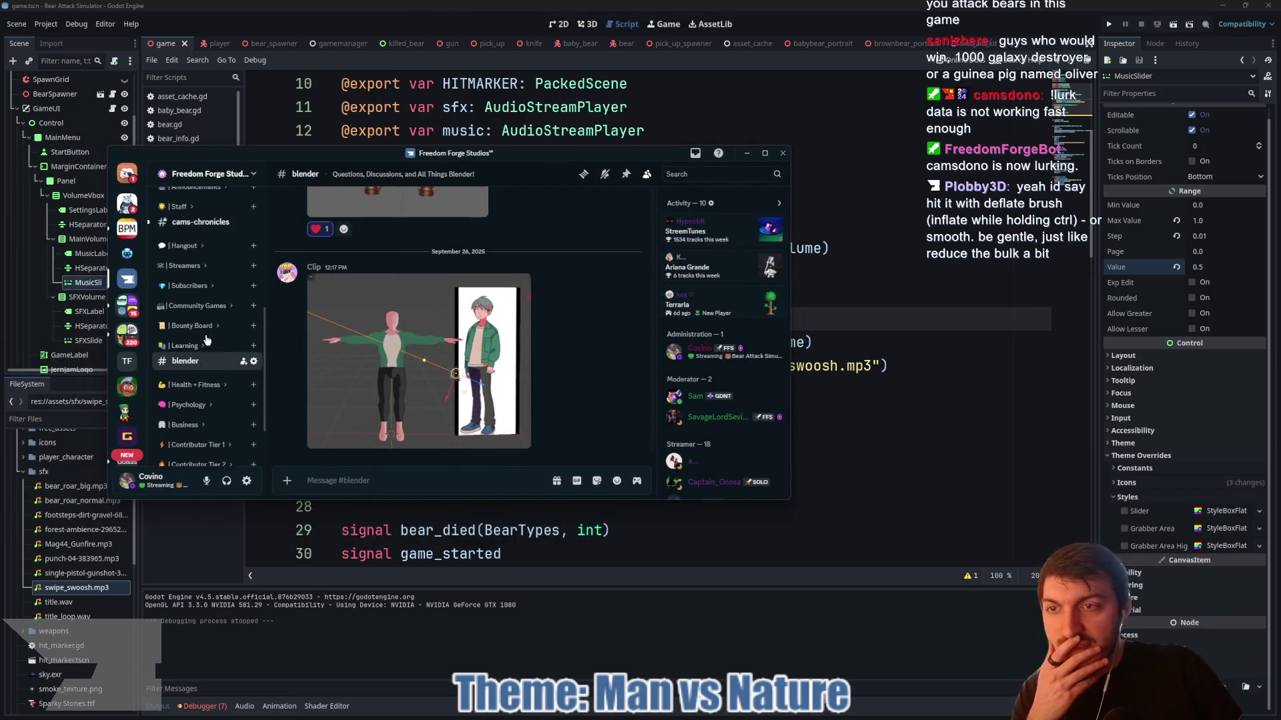
scroll(203, 330, "down", 2)
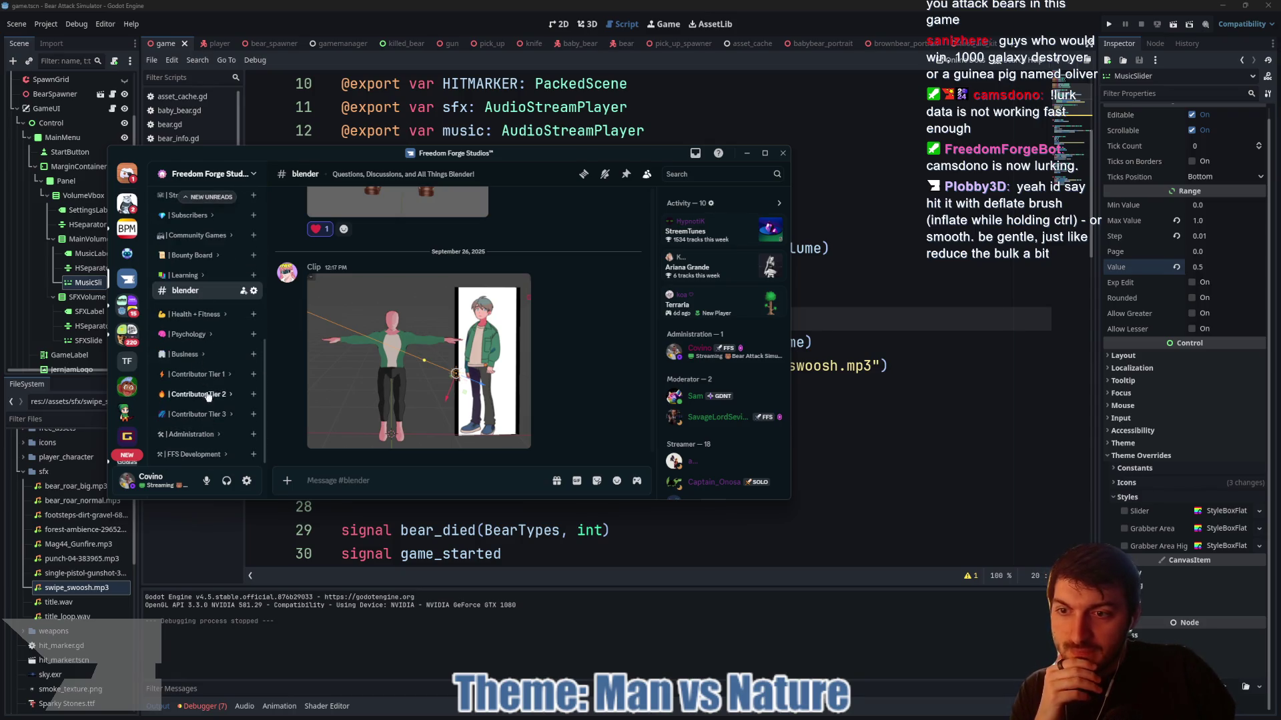
scroll(214, 362, "up", 6)
scroll(214, 363, "down", 4)
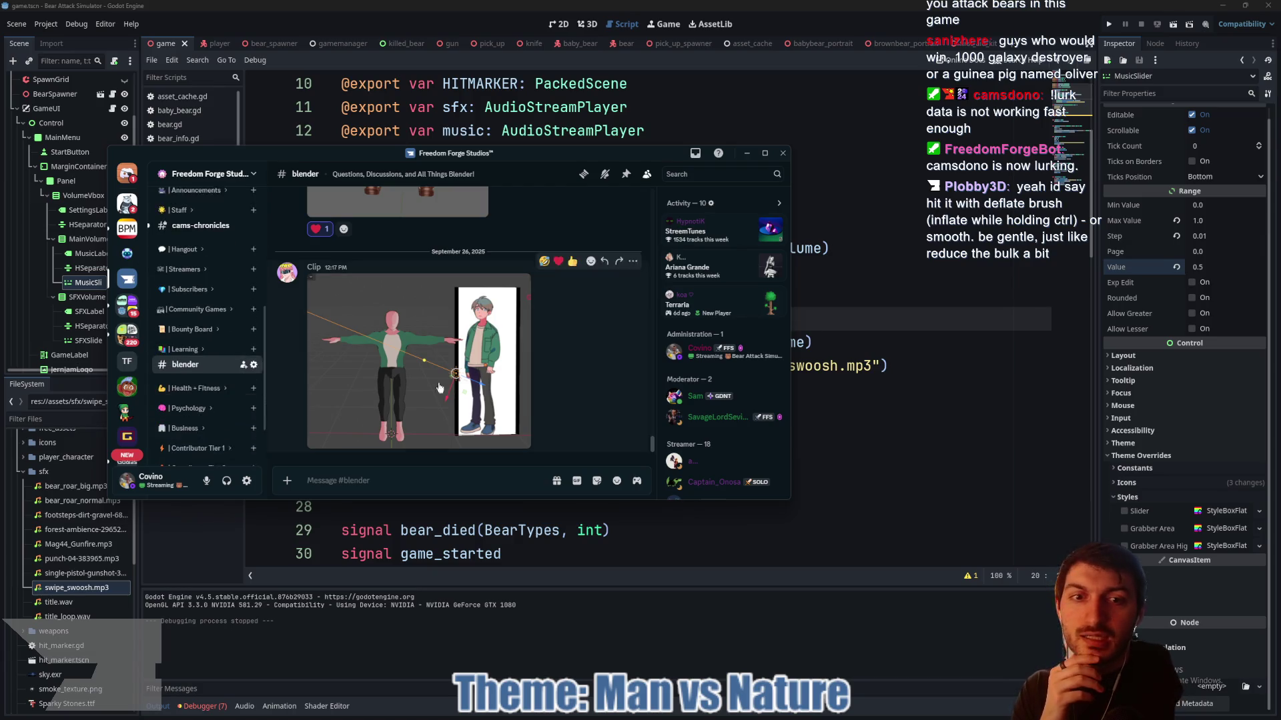
scroll(724, 367, "down", 10)
scroll(725, 367, "down", 10)
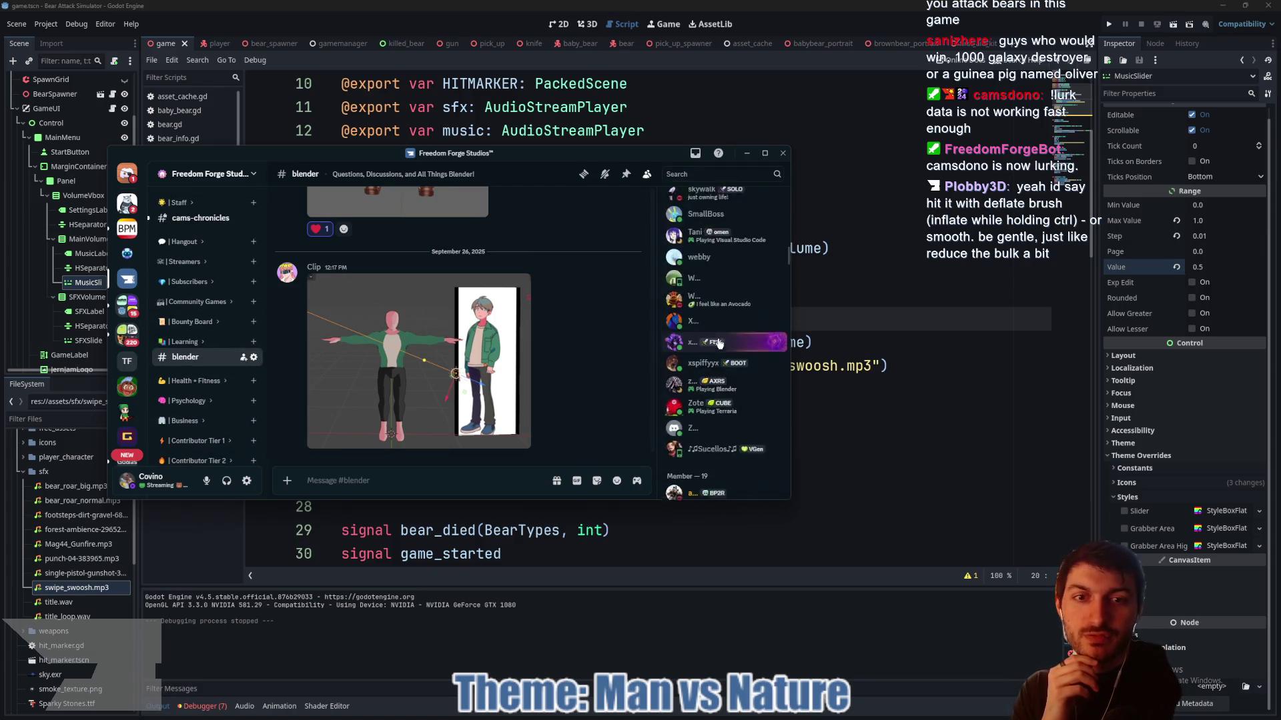
scroll(718, 343, "up", 5)
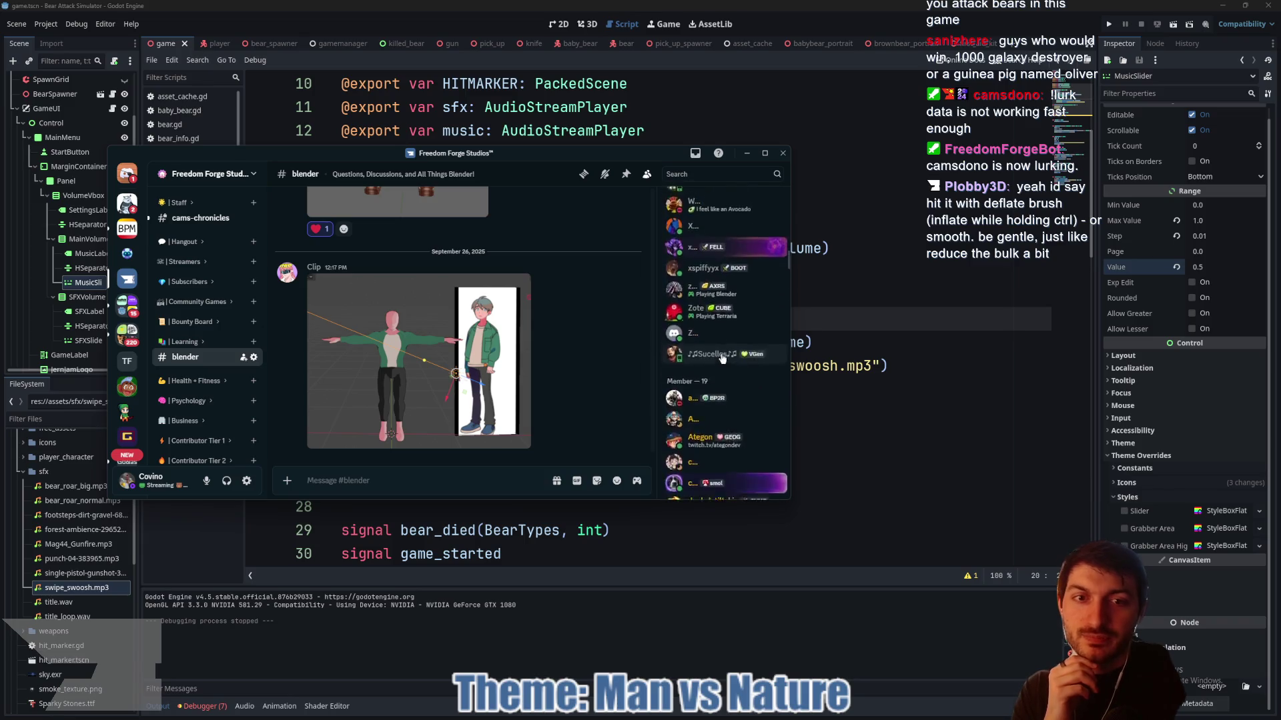
mouse_move(427, 153)
left_mouse_down()
mouse_move(701, 158)
mouse_move(0, 182)
left_mouse_up()
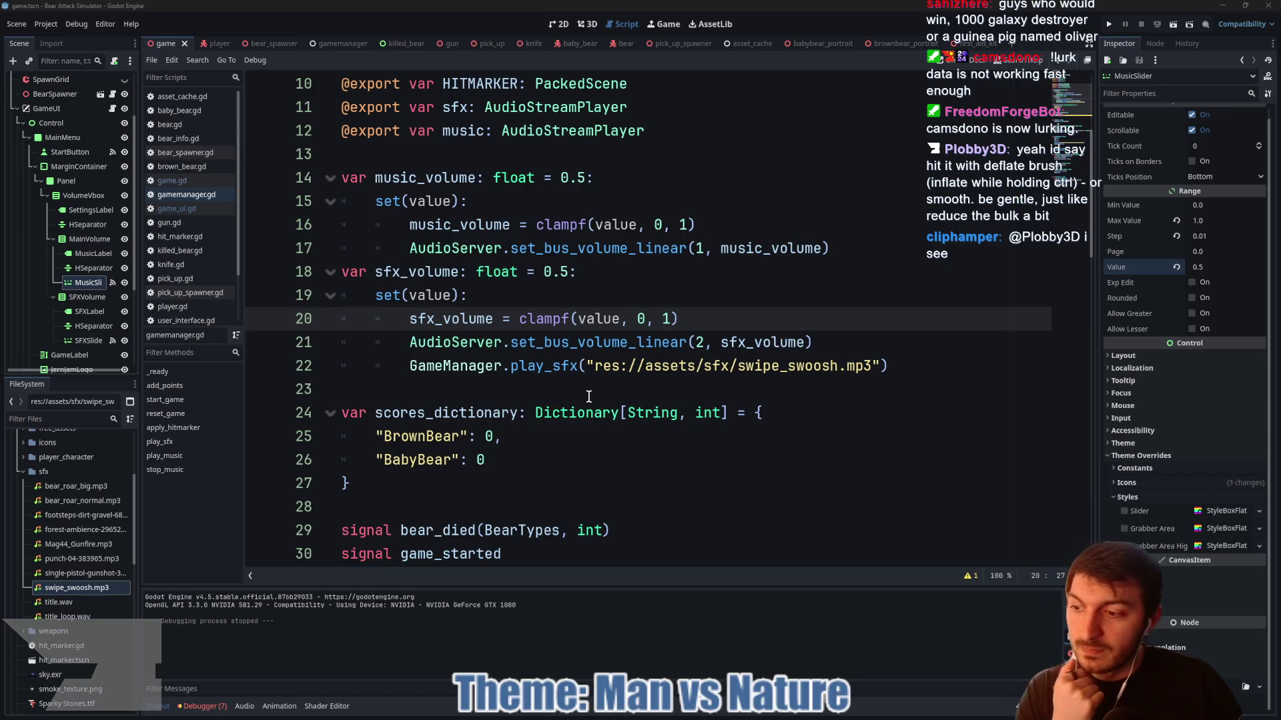
- Commit the 11 changed files to main as 'Fixed Music + SFX Volumes' and push to origin
left_click(564, 389)
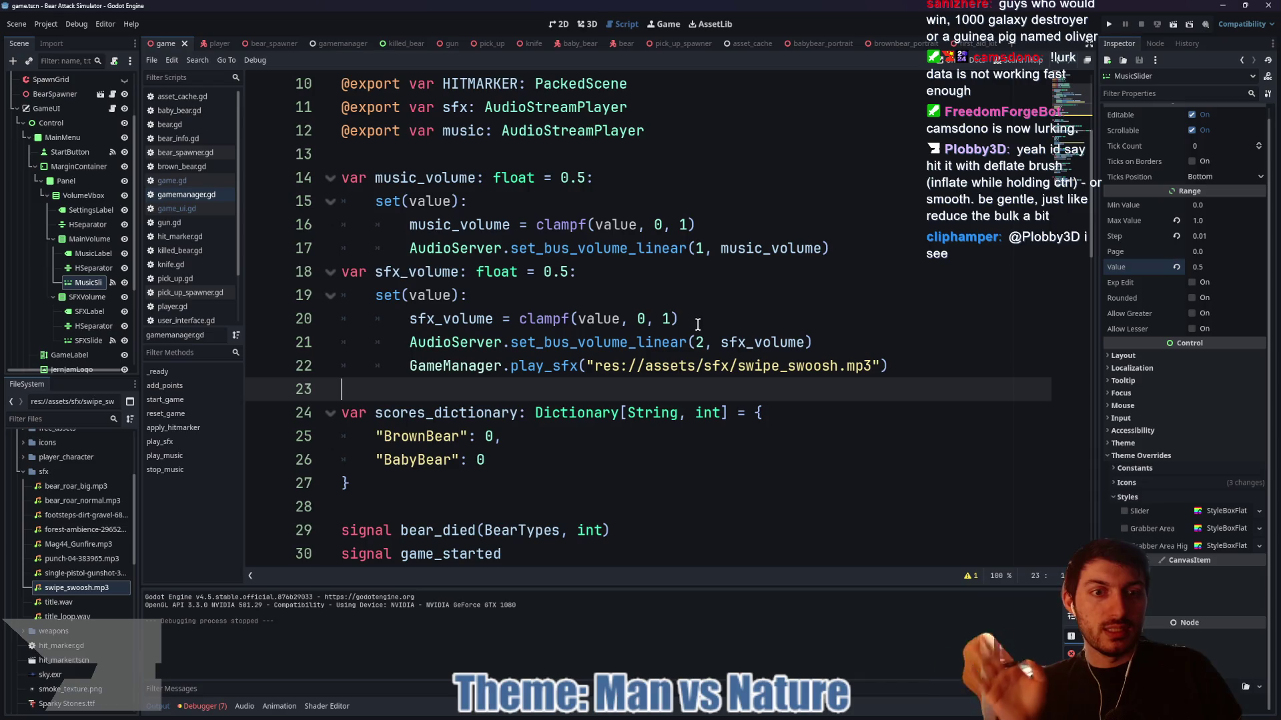
left_click(730, 711)
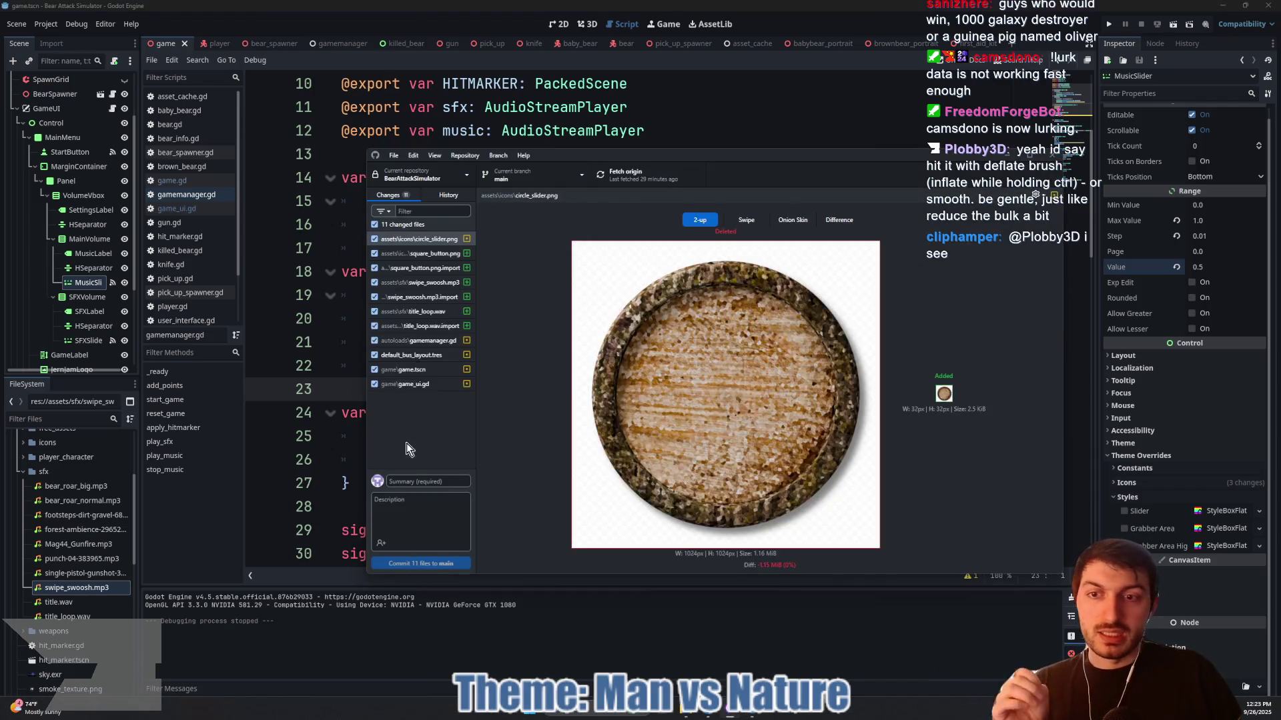
left_click(437, 482)
type("Fixed M")
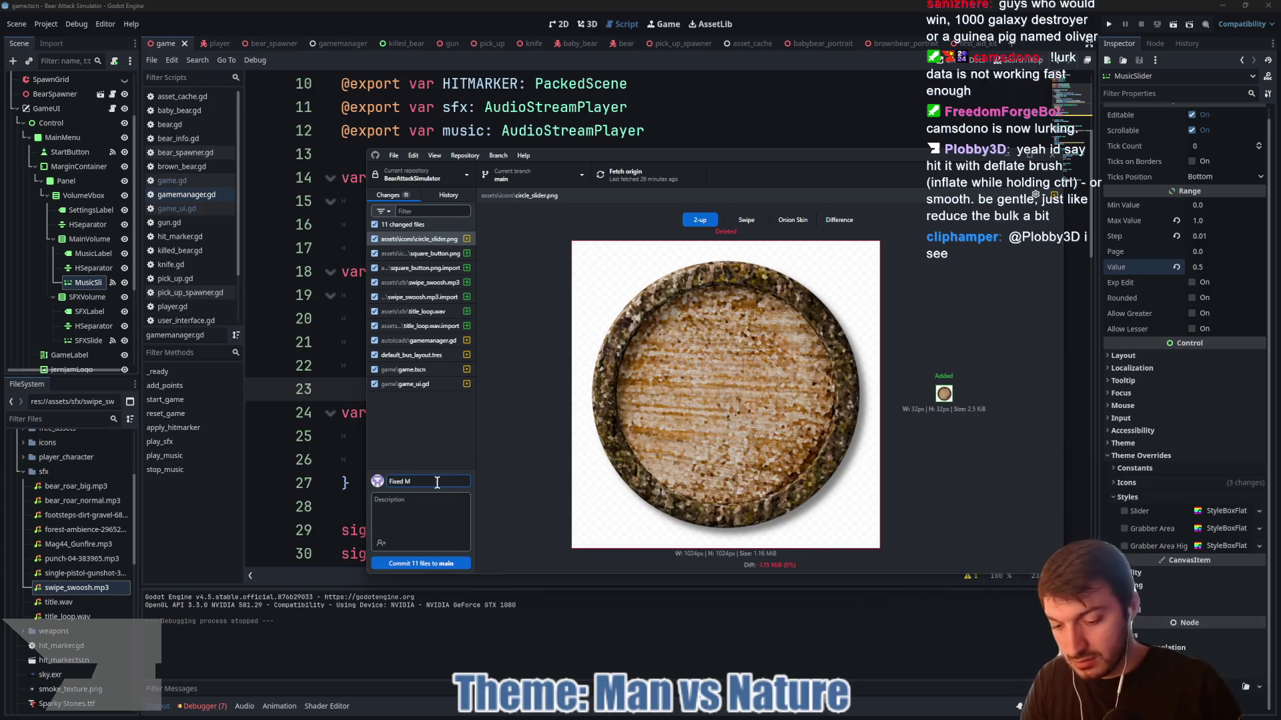
type("usic + SFX Volumes")
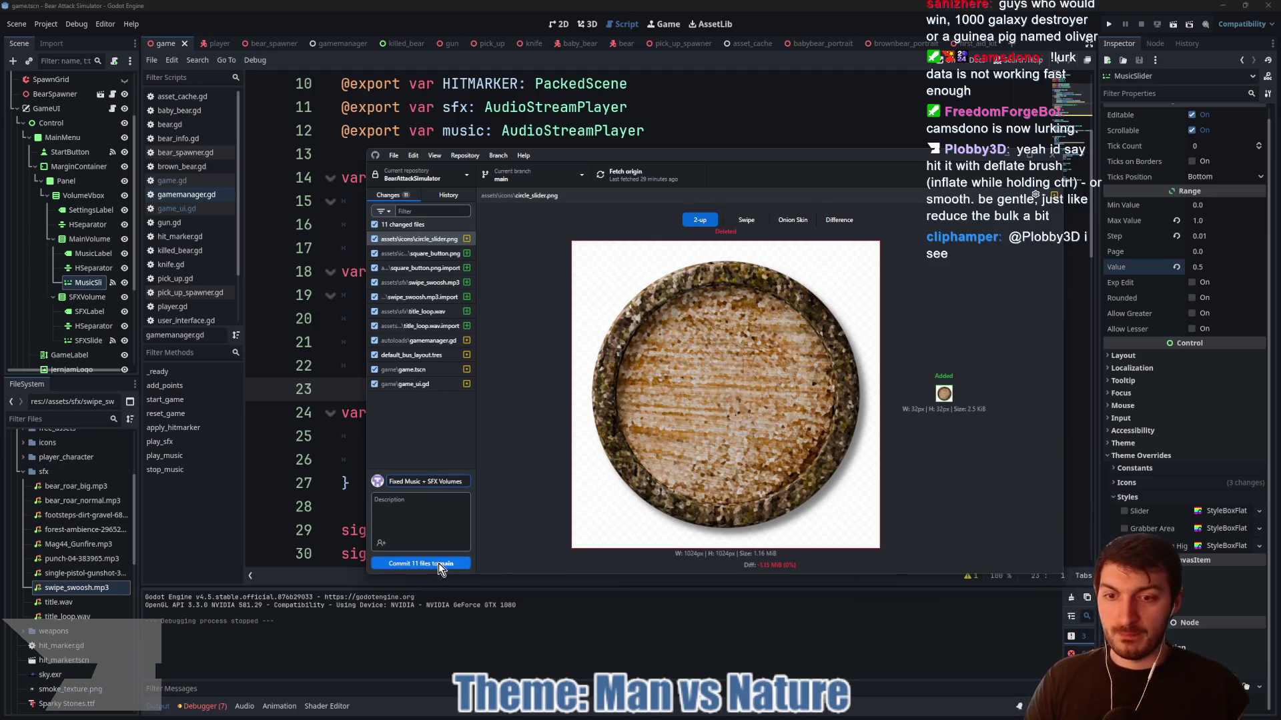
left_click(438, 563)
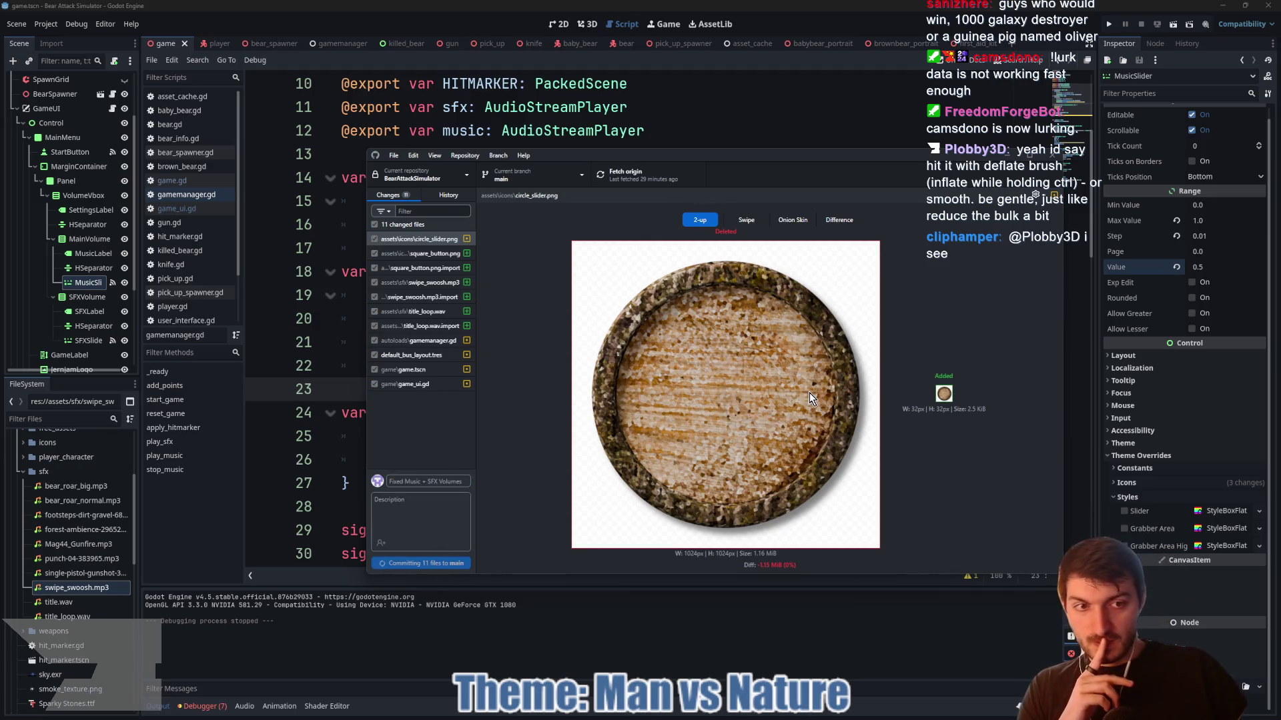
left_click(888, 292)
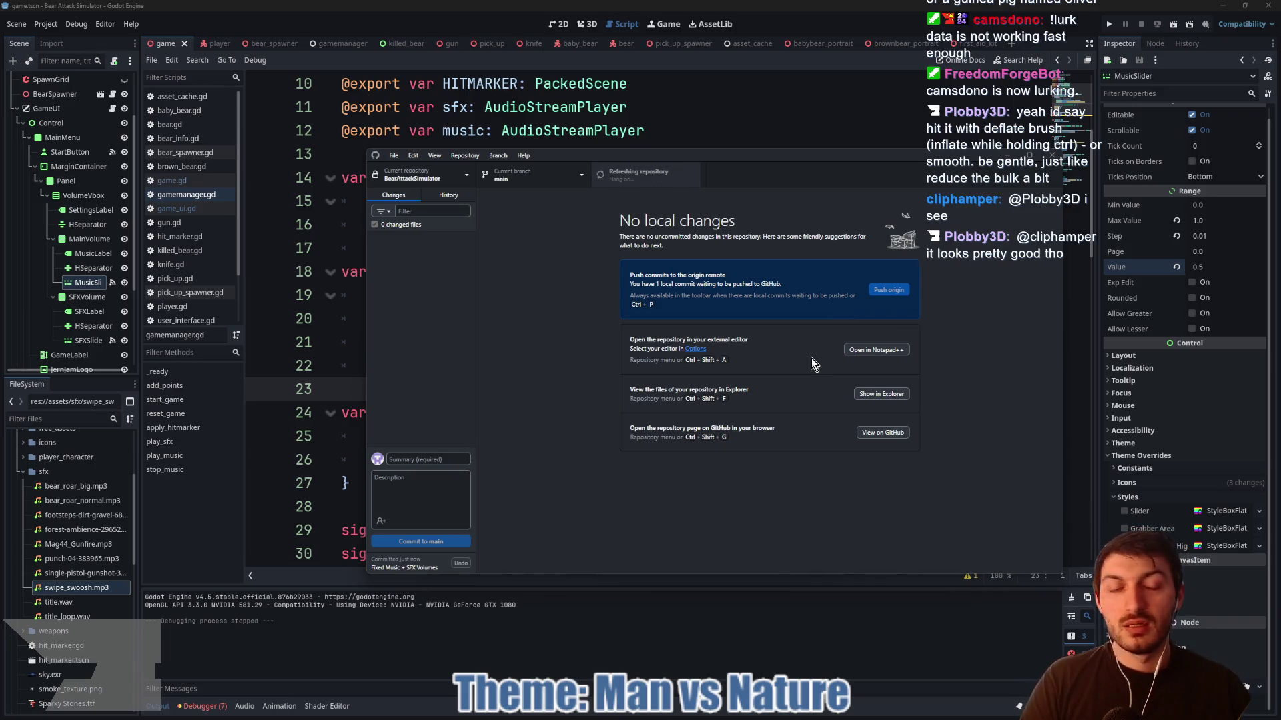
left_click(750, 114)
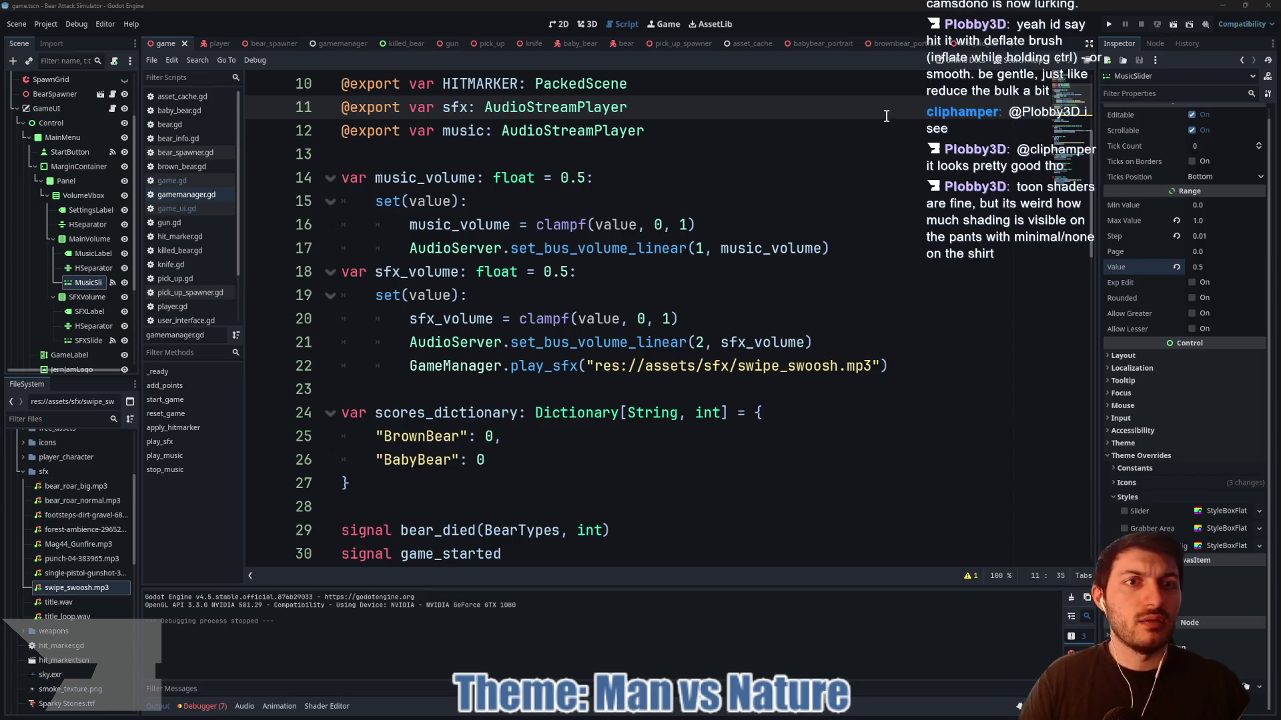
- Switch from the babybear_portrait scene tab to the first_aid_kit scene
left_click(764, 224)
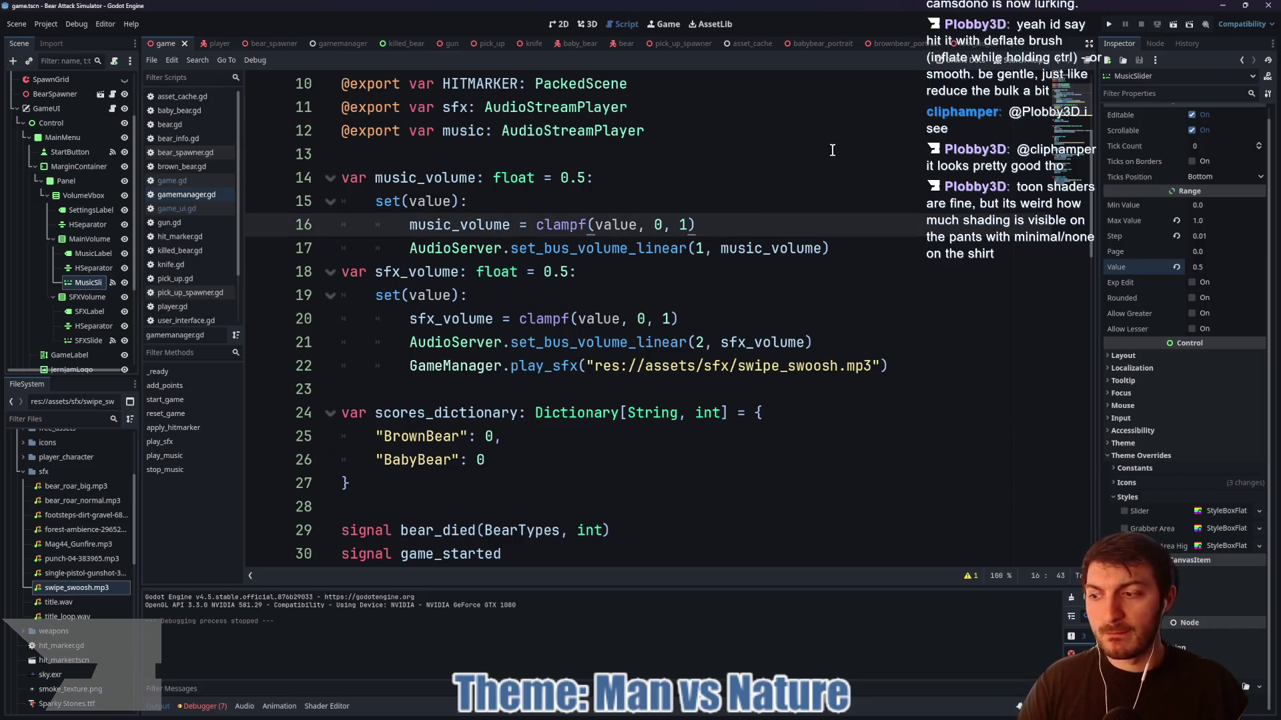
left_click(898, 44)
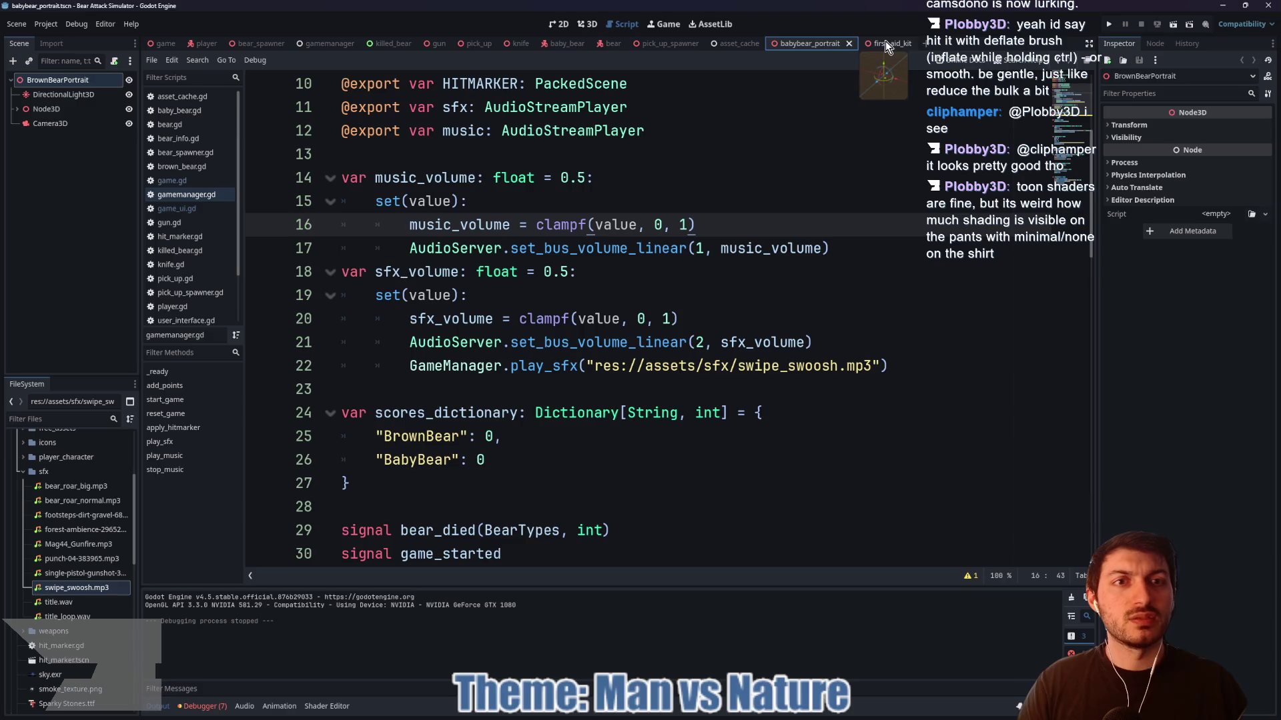
left_click(886, 43)
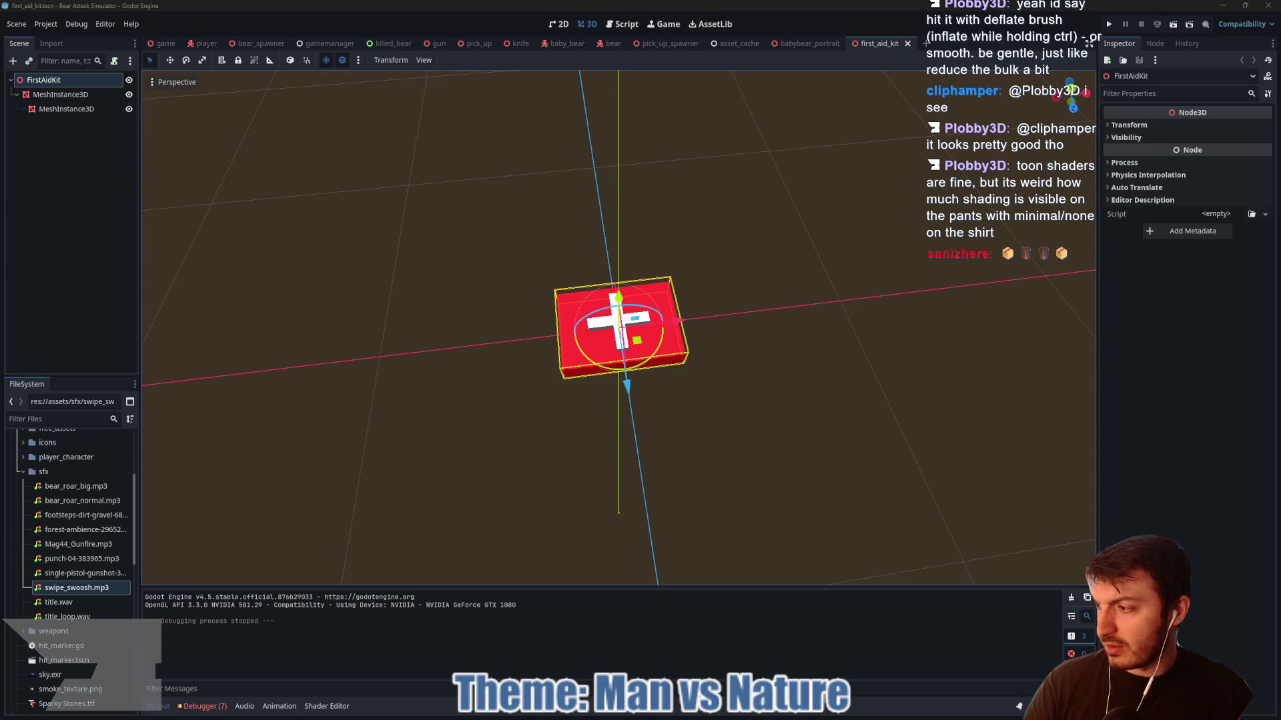
- Save medkit.glb into the project's assets/free_assets folder and return to Godot
key("alt+Tab")
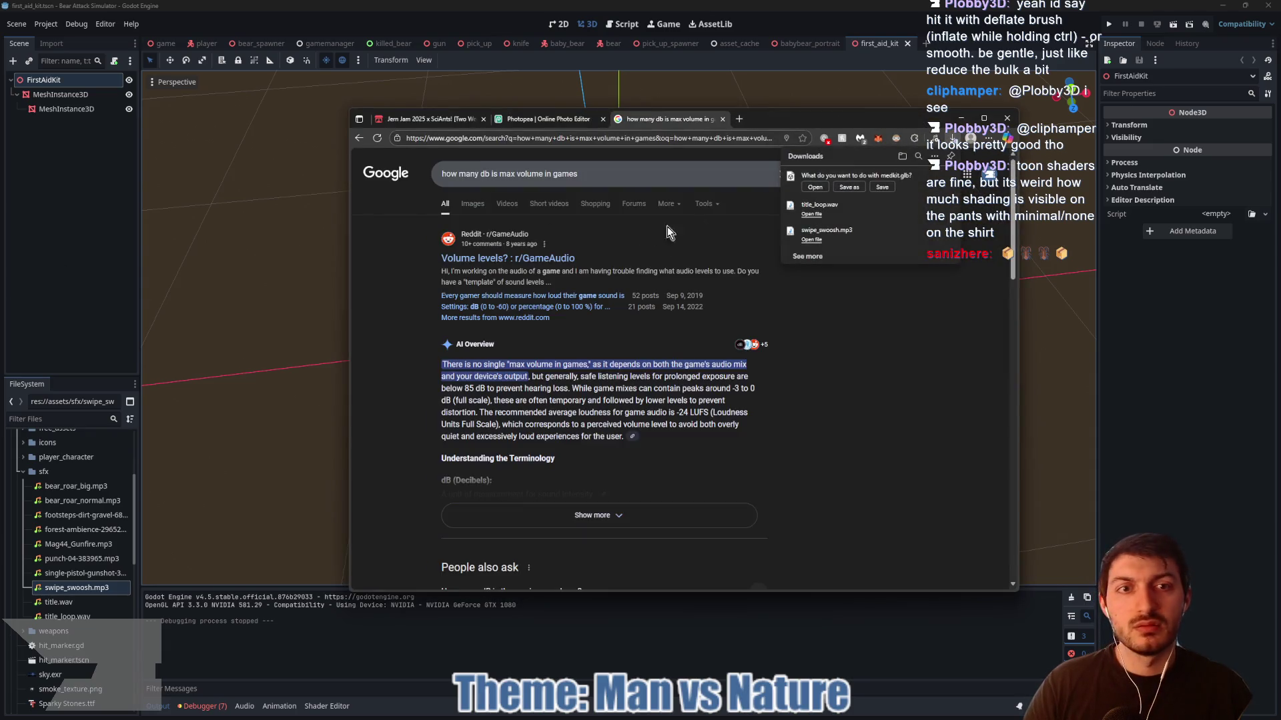
left_click(850, 188)
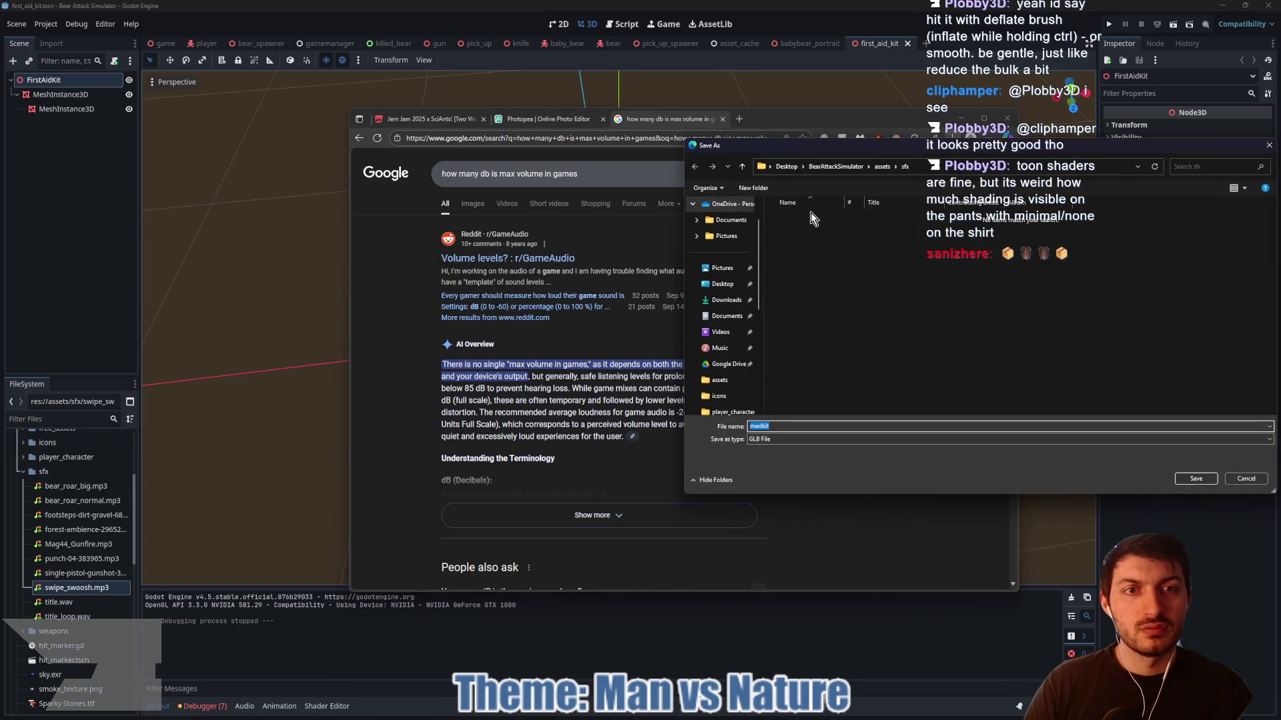
left_click(742, 165)
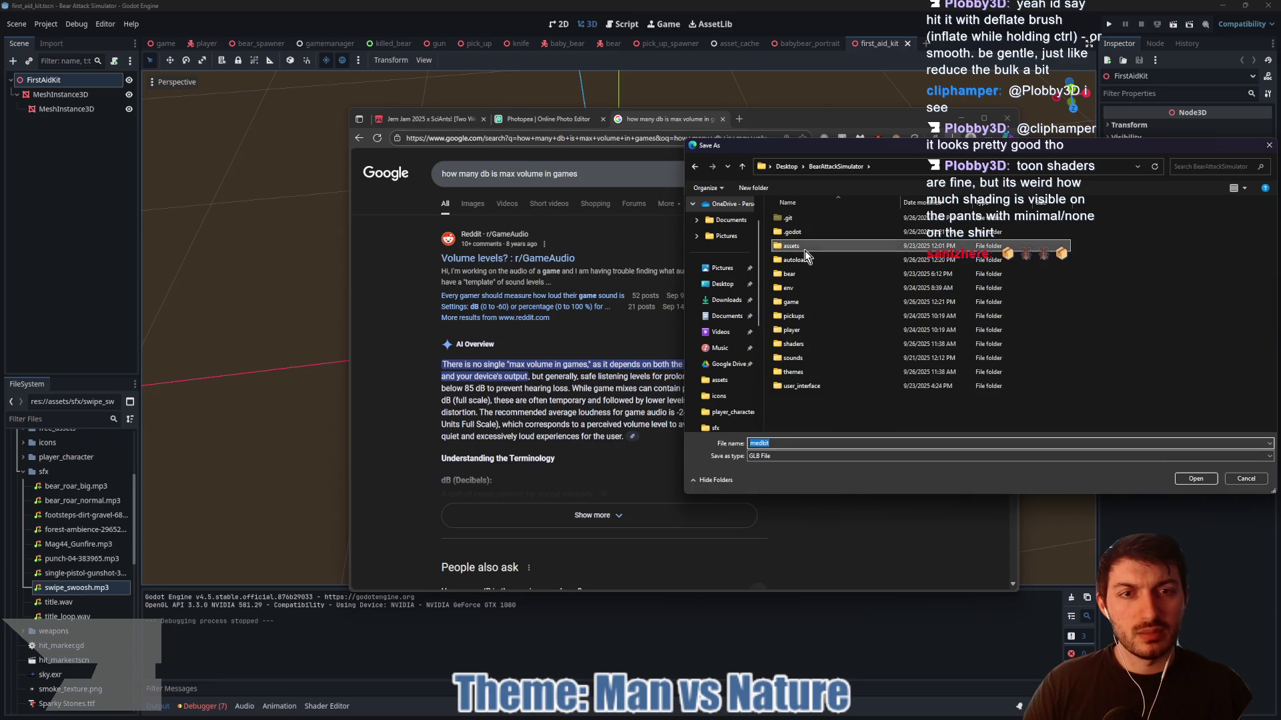
double_click(805, 251)
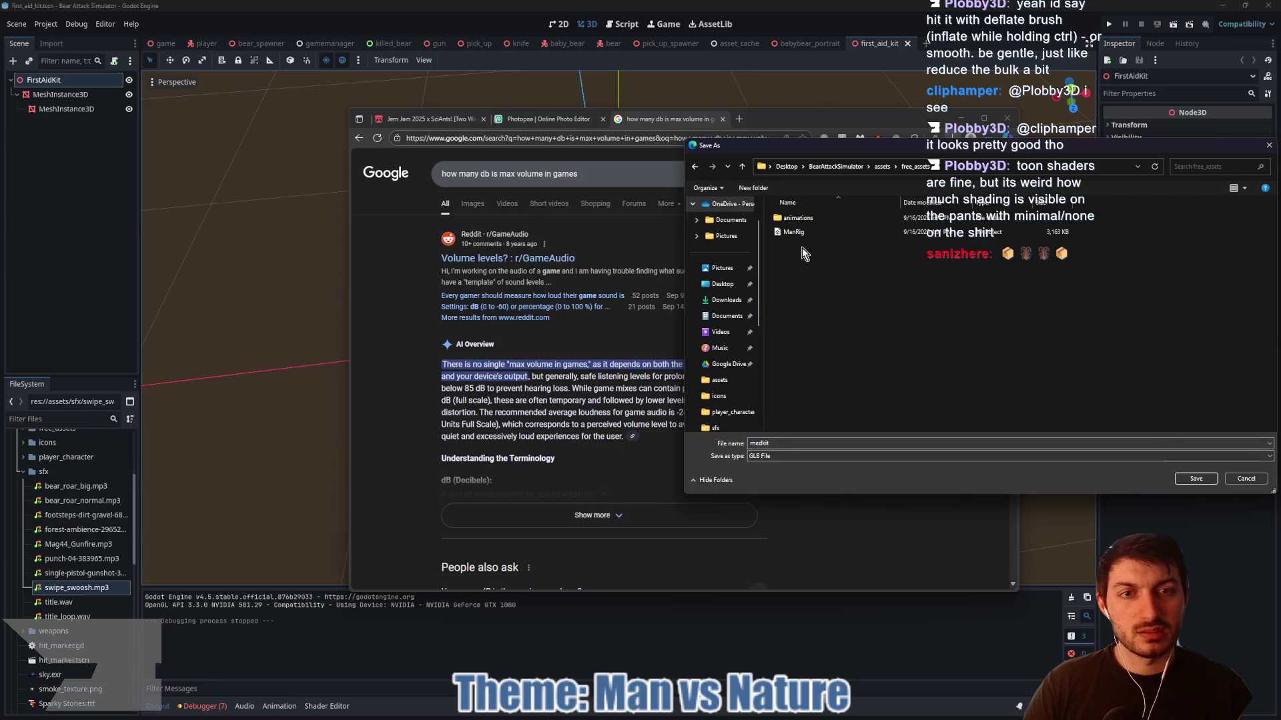
left_click(1184, 480)
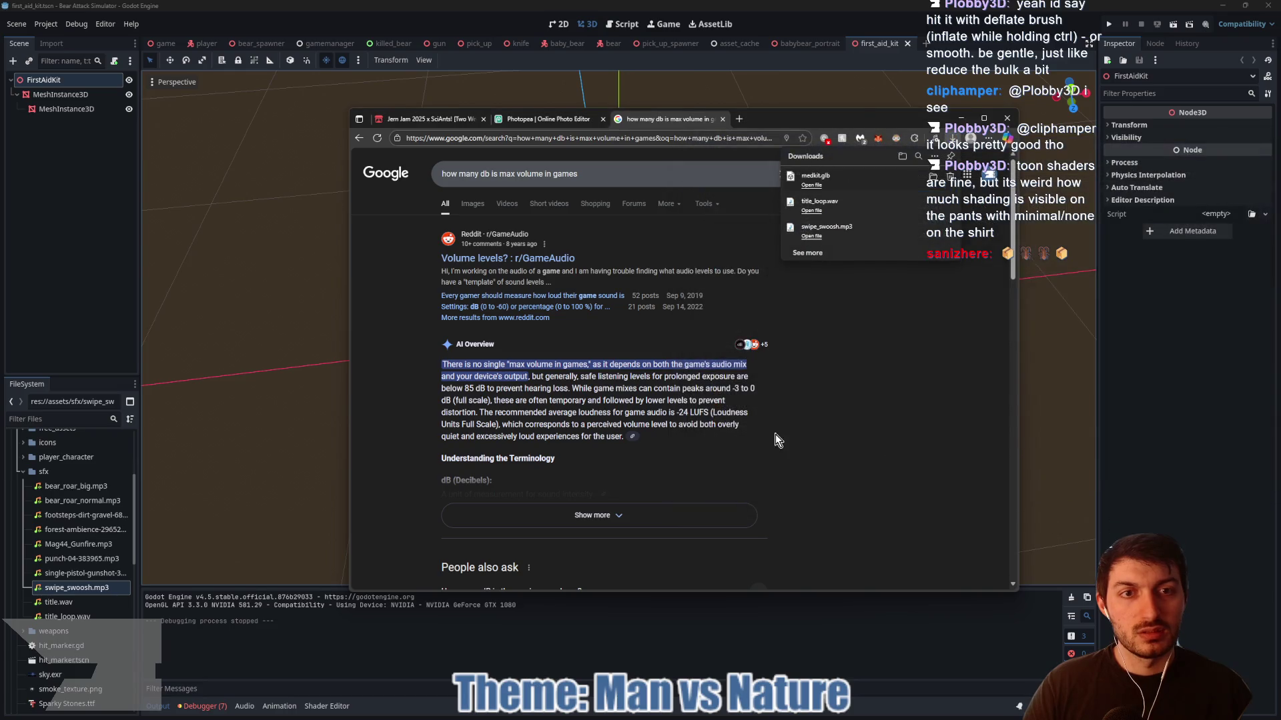
left_click(234, 371)
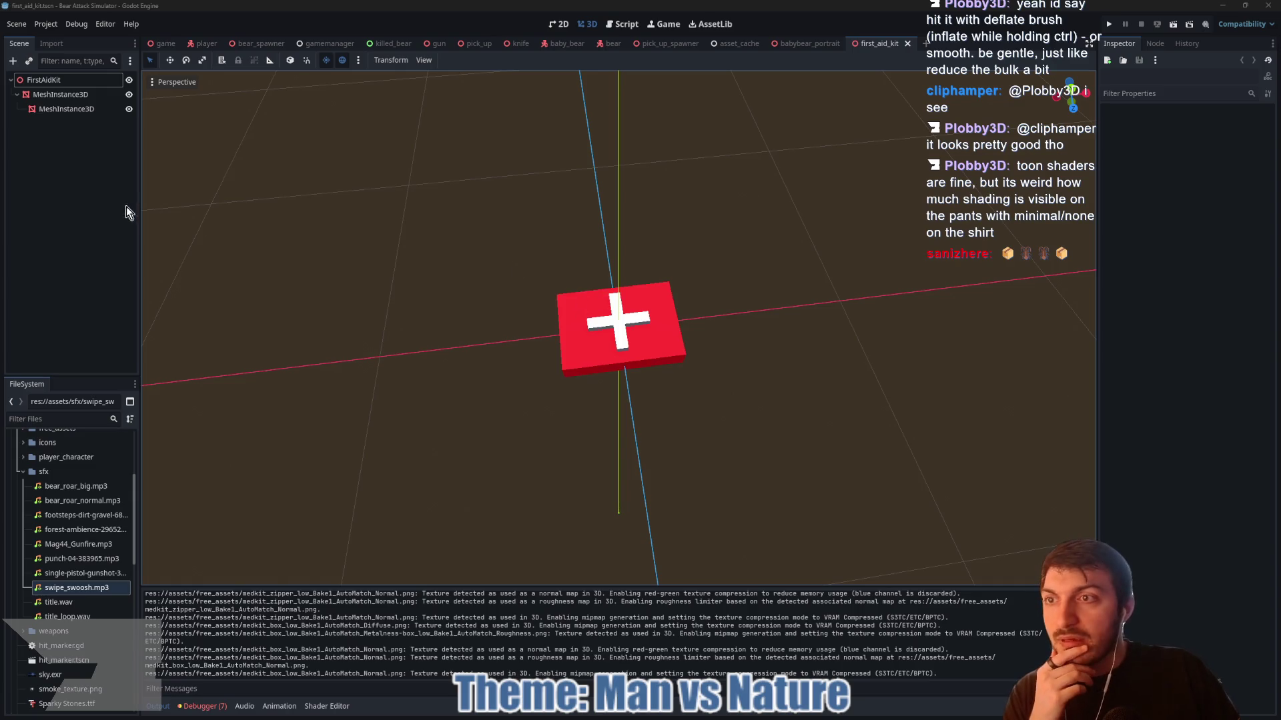
- Drop medkit.glb from free_assets into the scene and delete the old box mesh nodes
scroll(60, 554, "up", 3)
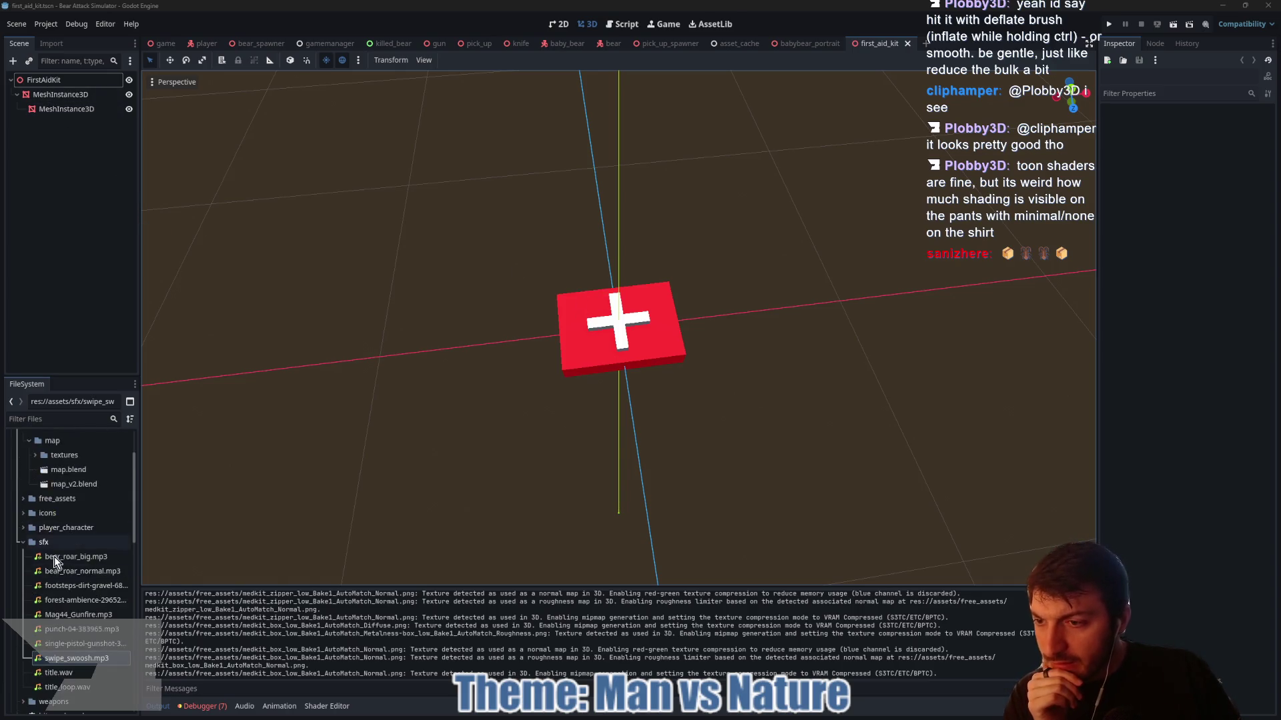
scroll(21, 547, "up", 3)
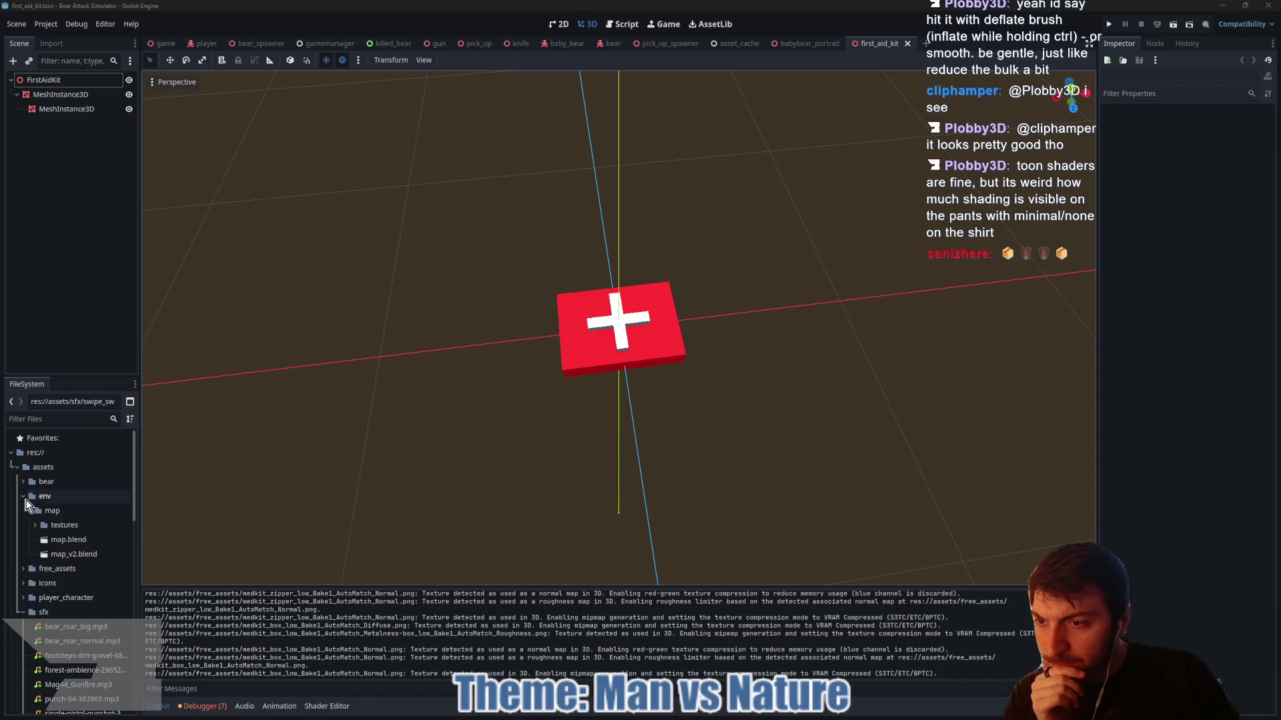
left_click(23, 496)
left_click(23, 511)
left_click_drag(67, 598, 635, 357)
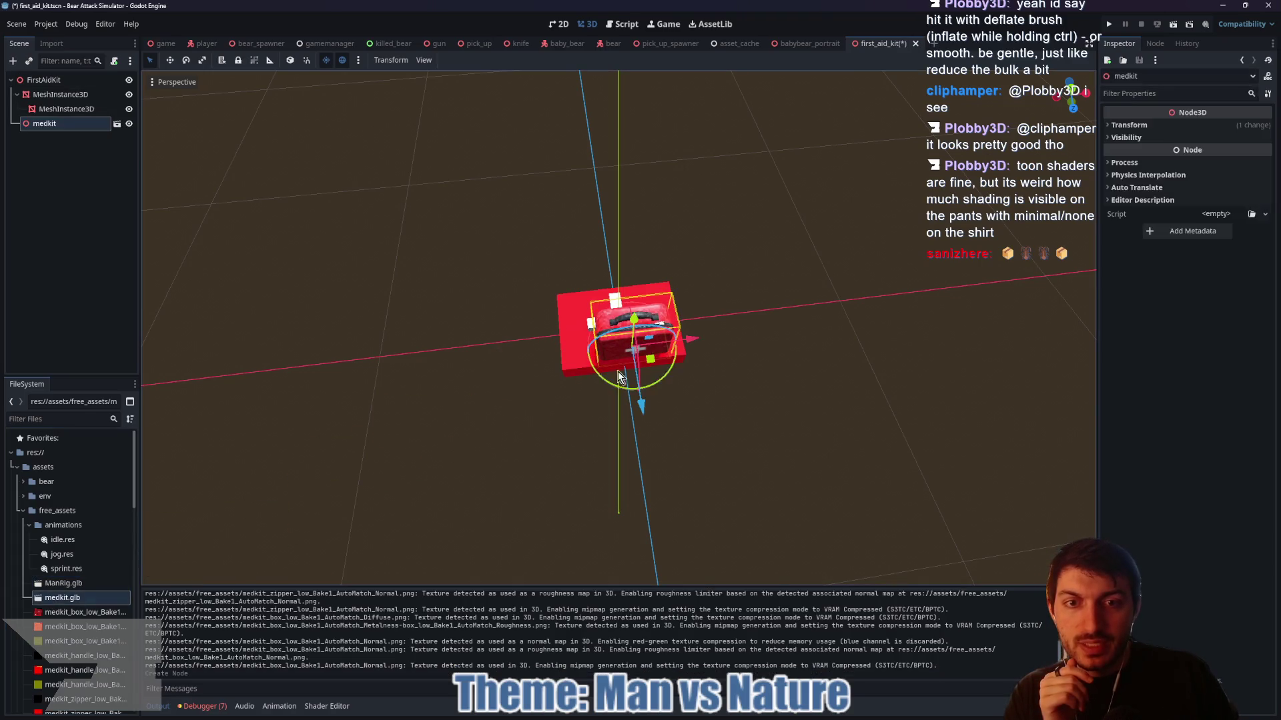
left_click(58, 98)
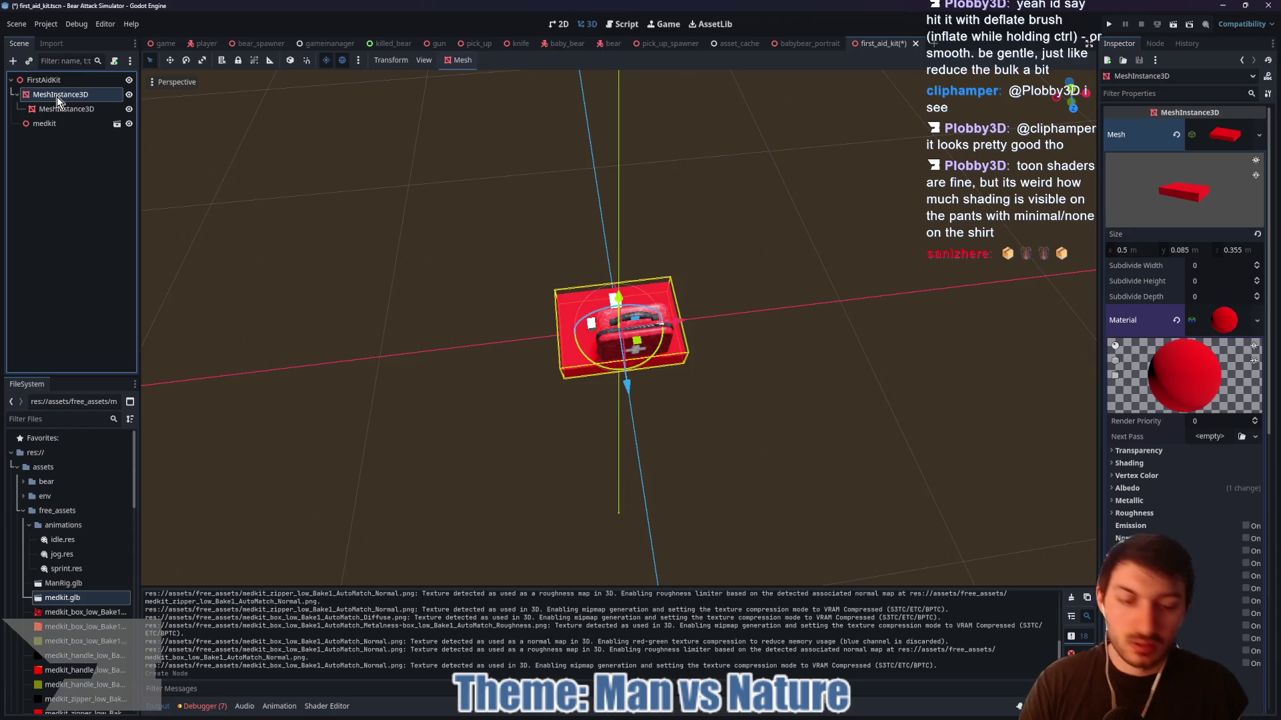
key("Delete")
left_click(604, 371)
- Zero the medkit's X and Z position, turn it 180° and tilt it so the cross faces up
left_click(44, 94)
left_click(1135, 124)
left_click(1140, 153)
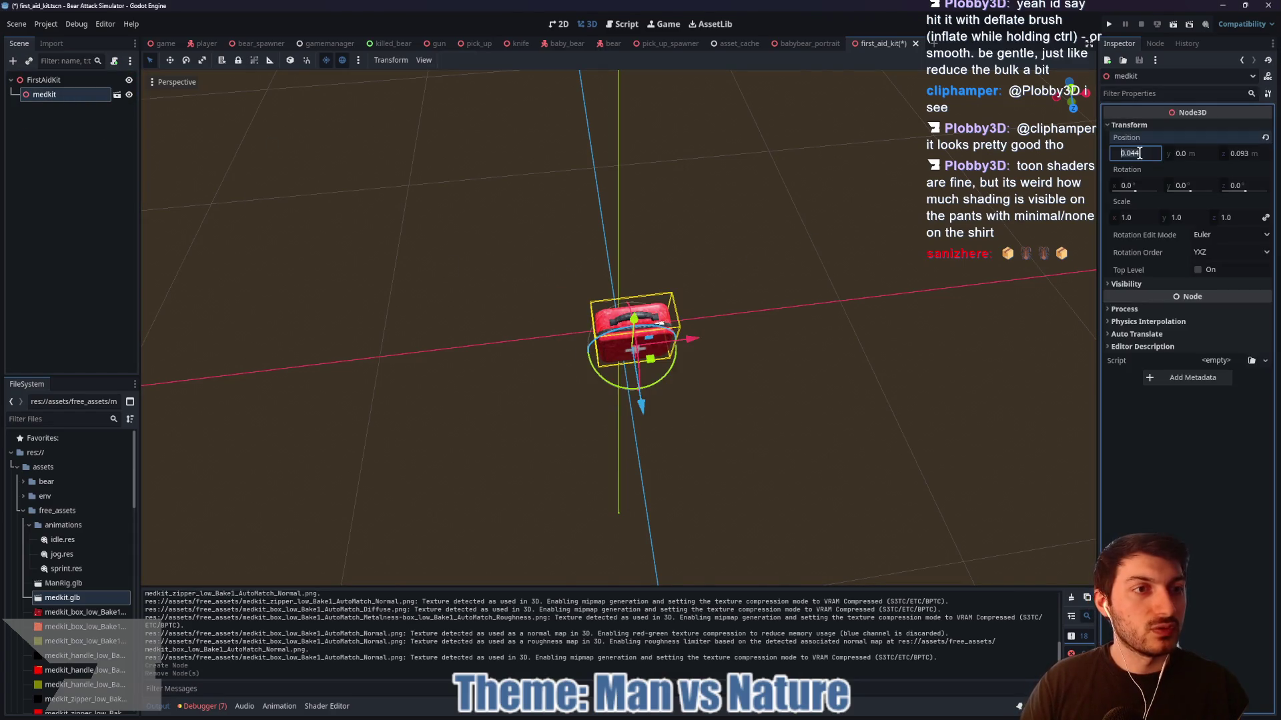
type("0")
key("Tab")
key("Tab")
type("0")
key("Return")
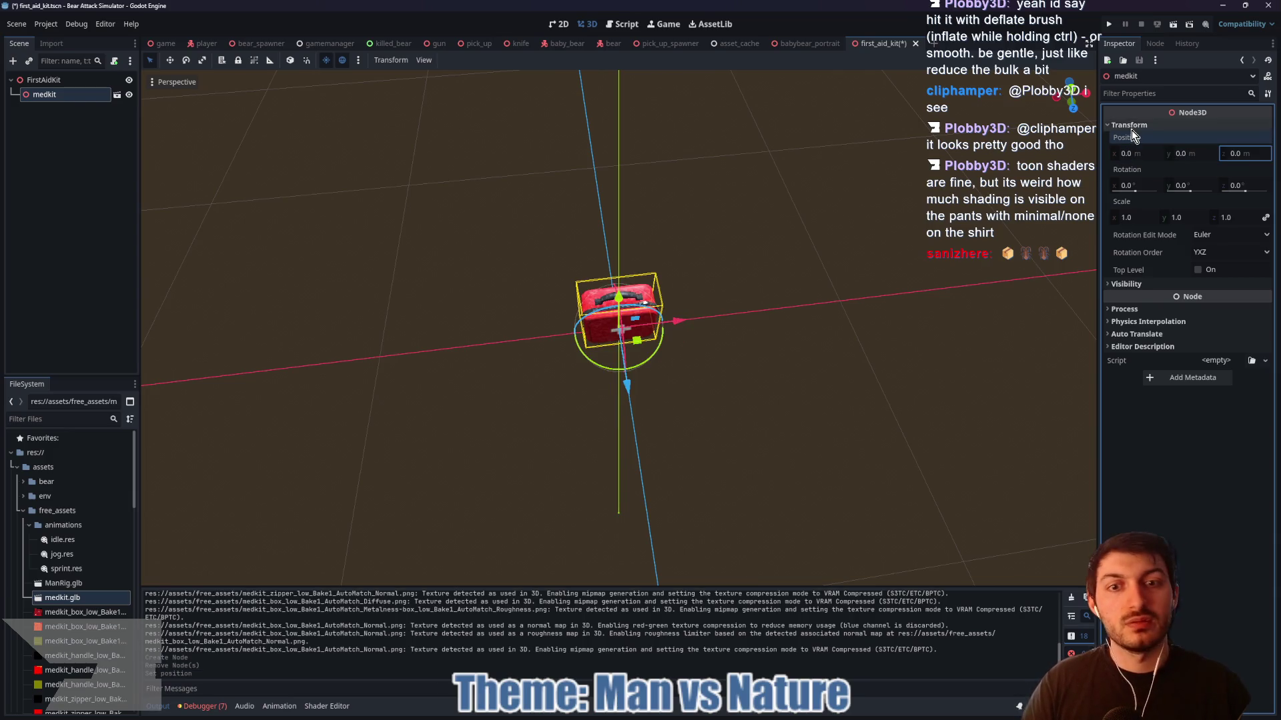
left_click(1188, 185)
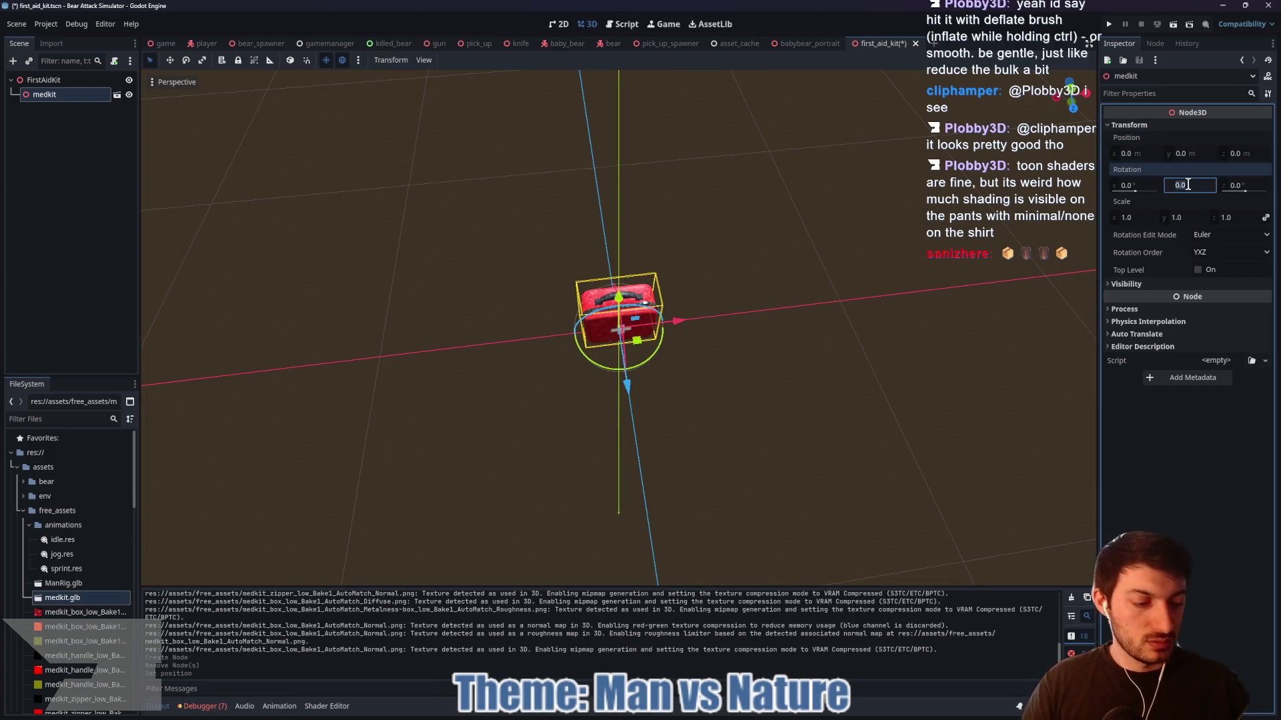
type("-180")
key("Return")
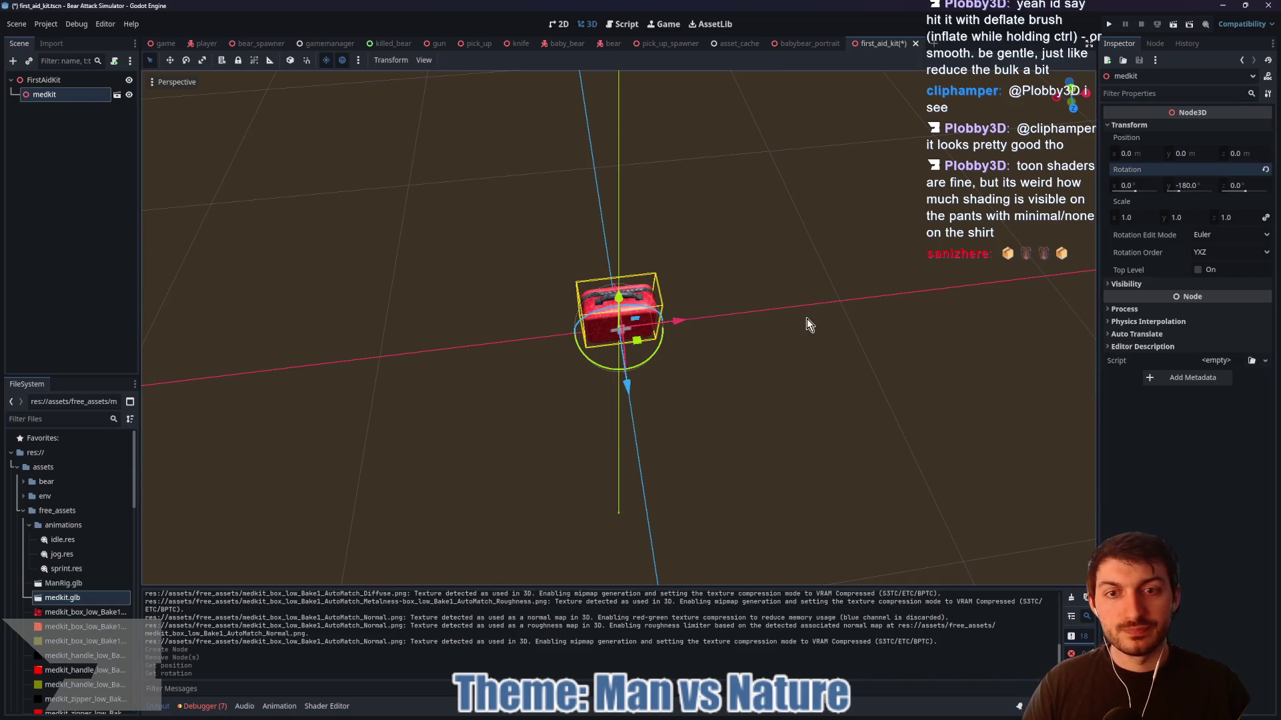
mouse_move(786, 330)
left_mouse_down()
mouse_move(884, 334)
mouse_move(730, 397)
mouse_move(1001, 390)
mouse_move(818, 394)
mouse_move(759, 370)
left_mouse_up()
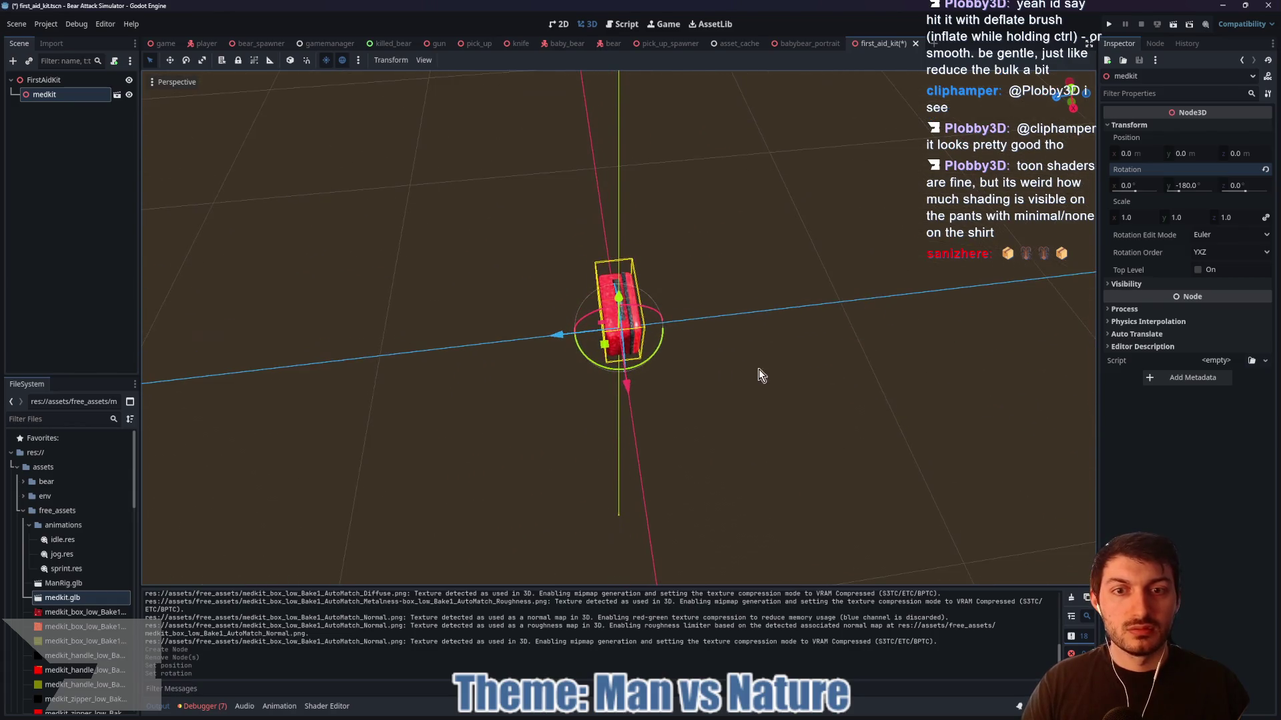
mouse_move(654, 316)
left_mouse_down()
mouse_move(690, 324)
mouse_move(746, 363)
mouse_move(743, 420)
mouse_move(699, 435)
mouse_move(789, 401)
mouse_move(701, 343)
left_mouse_up()
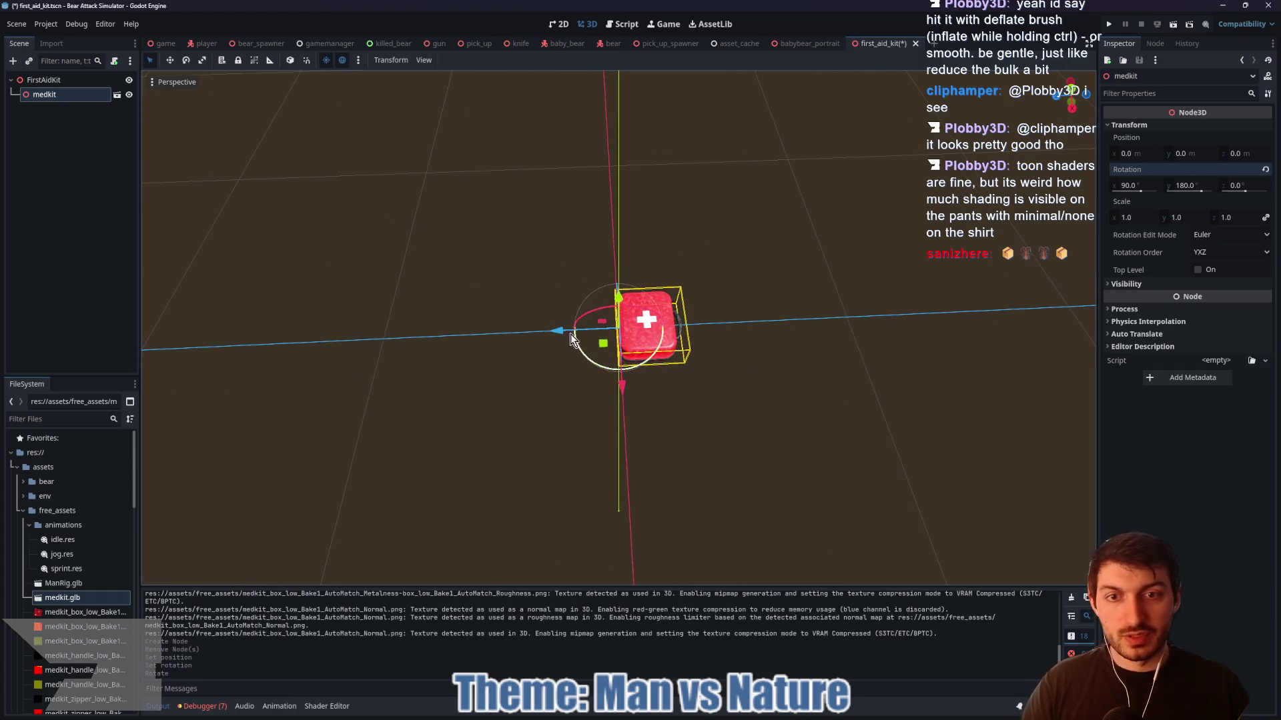
left_click(1072, 93)
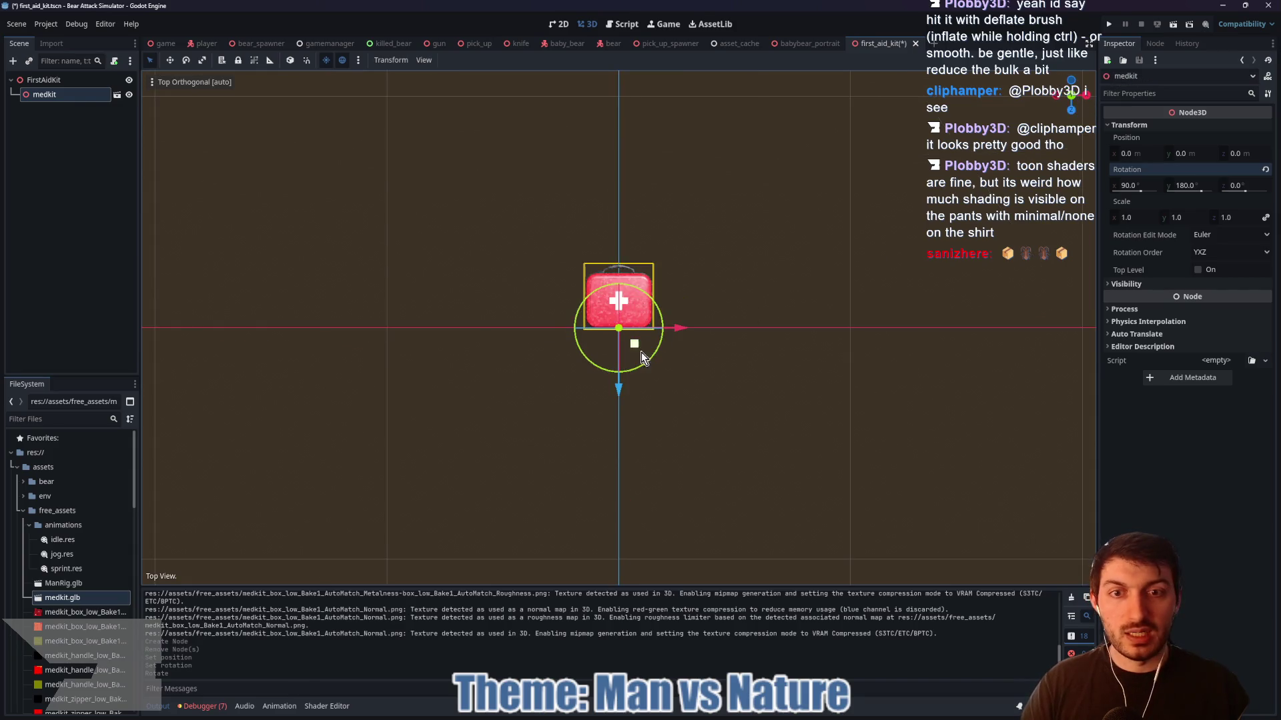
mouse_move(623, 391)
left_mouse_down()
mouse_move(621, 423)
mouse_move(674, 355)
mouse_move(783, 287)
mouse_move(785, 218)
mouse_move(801, 411)
mouse_move(680, 377)
mouse_move(934, 265)
left_mouse_up()
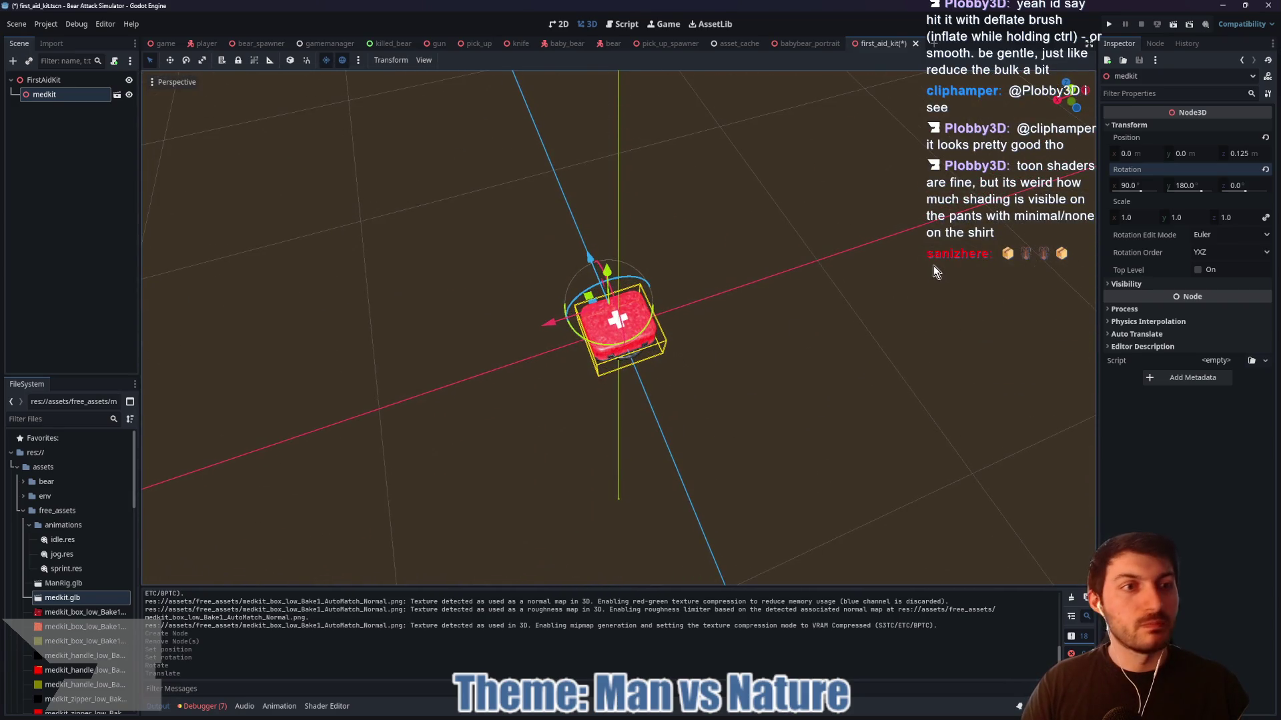
- Scale the medkit to 2 on all axes and save the first_aid_kit scene
left_click(1142, 218)
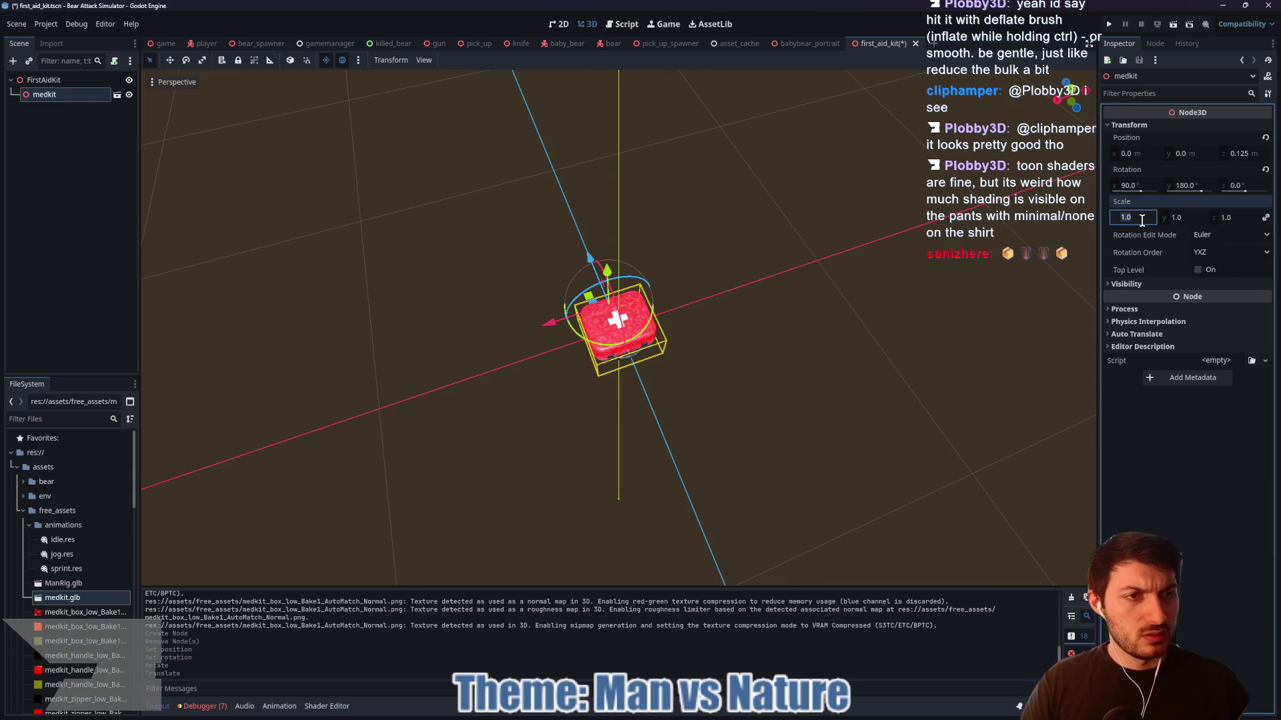
type("2")
key("Return")
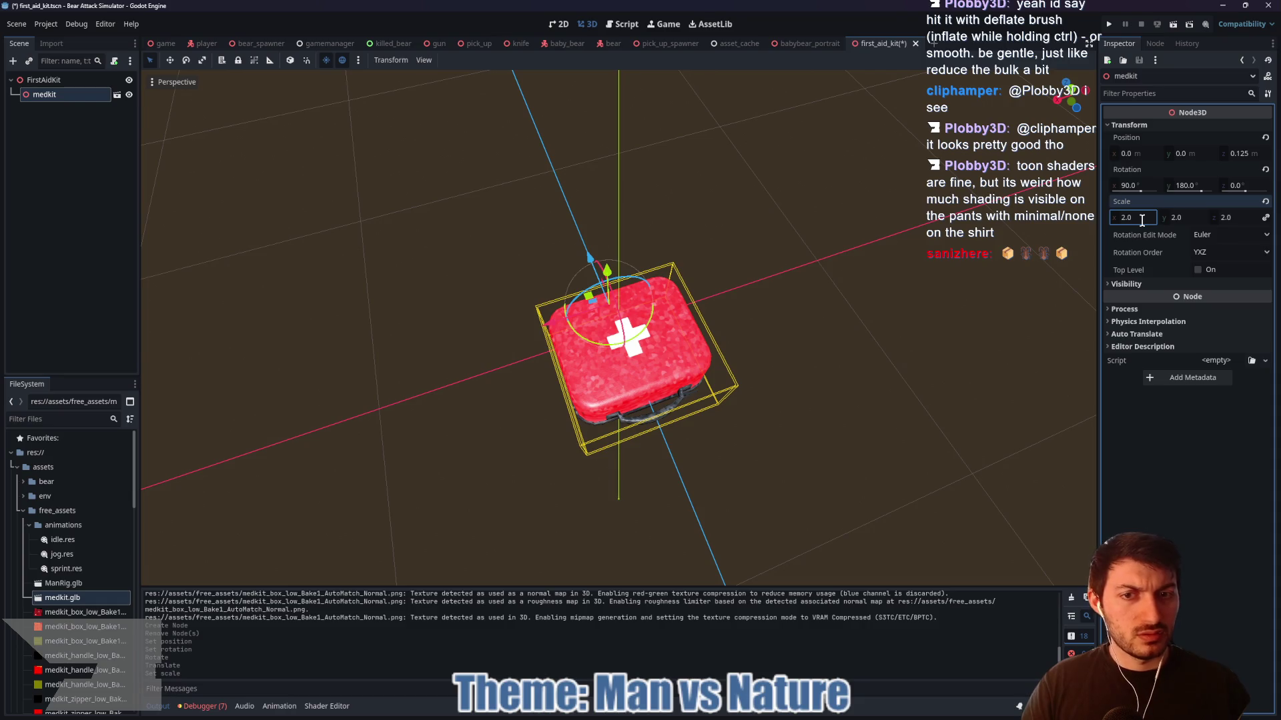
mouse_move(1034, 280)
left_mouse_down()
mouse_move(979, 301)
mouse_move(884, 194)
mouse_move(783, 178)
mouse_move(758, 142)
mouse_move(800, 322)
mouse_move(893, 281)
mouse_move(611, 323)
mouse_move(604, 340)
mouse_move(600, 308)
mouse_move(659, 265)
mouse_move(647, 256)
mouse_move(771, 300)
mouse_move(673, 269)
mouse_move(630, 348)
mouse_move(478, 357)
left_mouse_up()
key("ctrl+s")
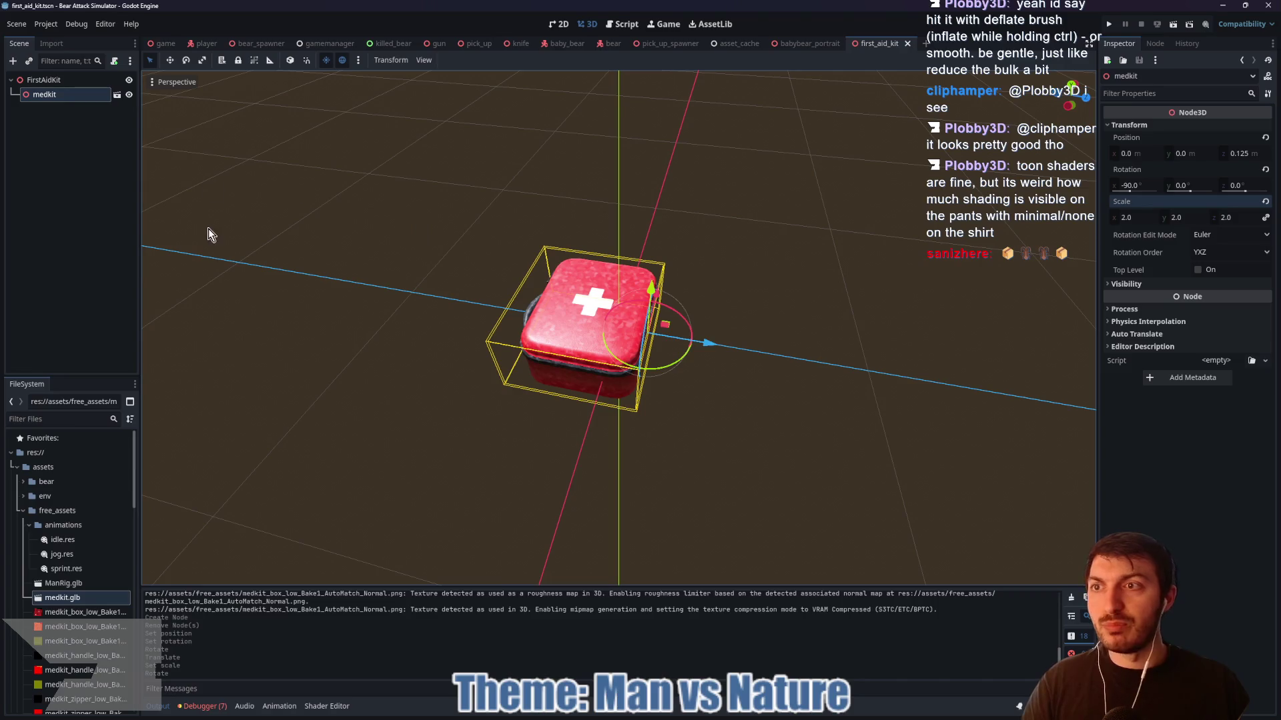
mouse_move(864, 263)
left_mouse_down()
mouse_move(832, 267)
mouse_move(944, 262)
mouse_move(981, 344)
left_mouse_up()
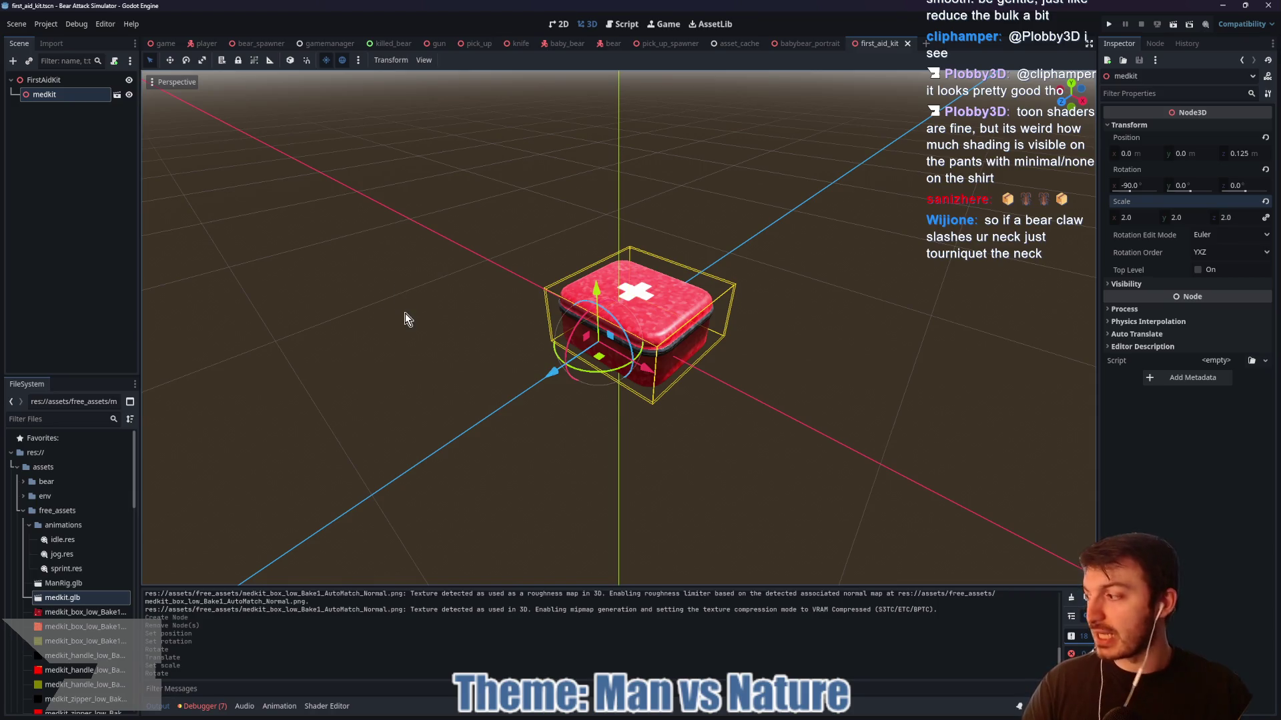
key("ctrl+Tab")
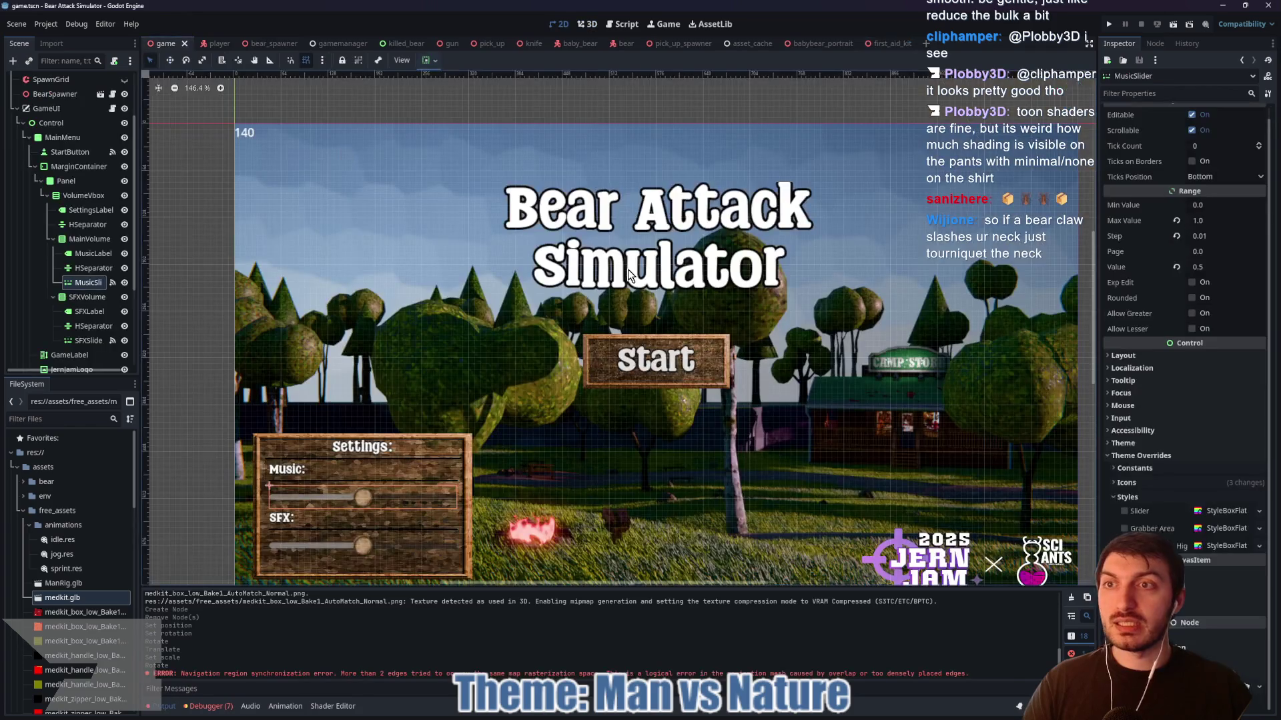
- Run the game, lower the music volume and raise the sound effects volume
key("F5")
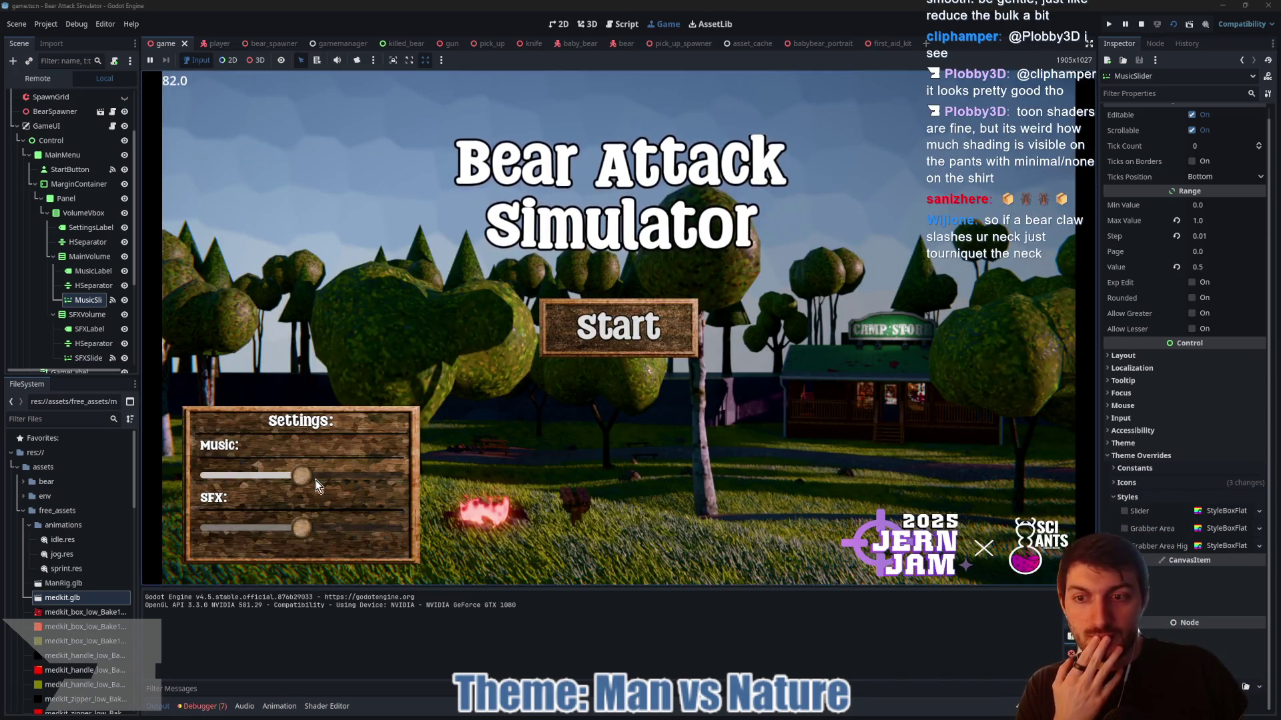
left_click_drag(301, 481, 259, 481)
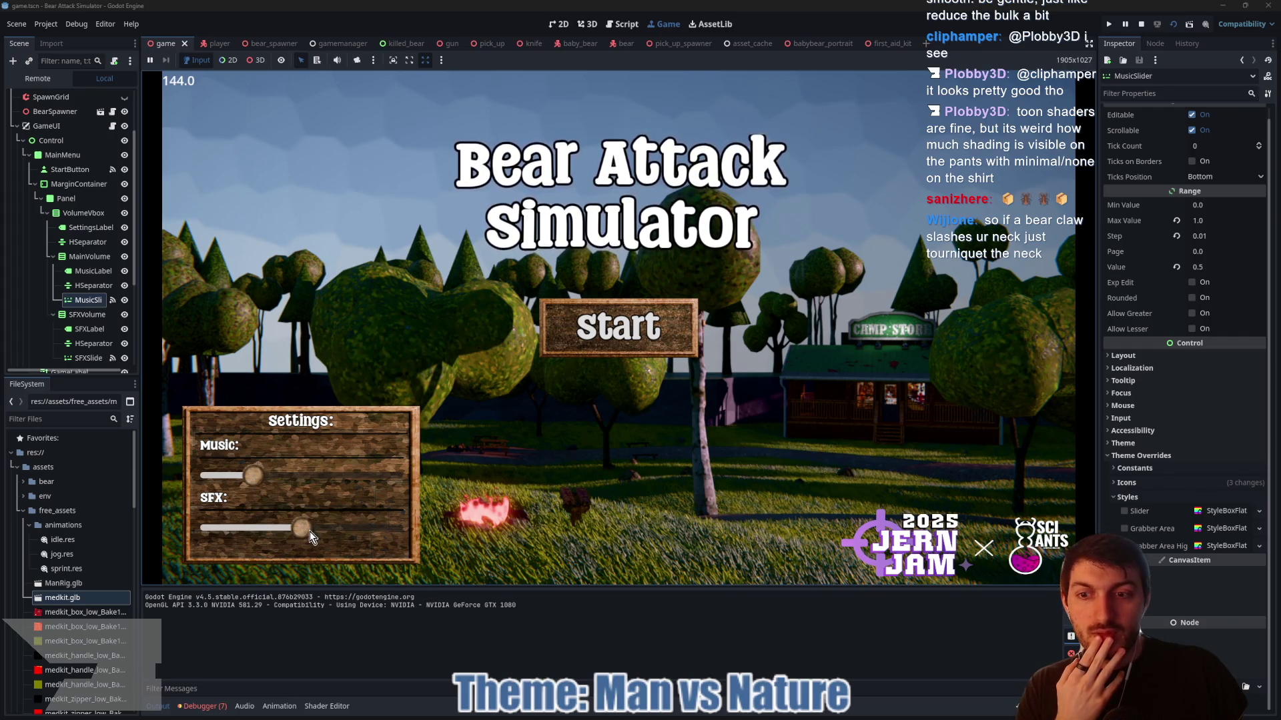
mouse_move(301, 534)
left_mouse_down()
mouse_move(239, 531)
mouse_move(368, 534)
mouse_move(258, 532)
mouse_move(317, 531)
left_mouse_up()
left_click(252, 479)
left_click_drag(252, 479, 224, 476)
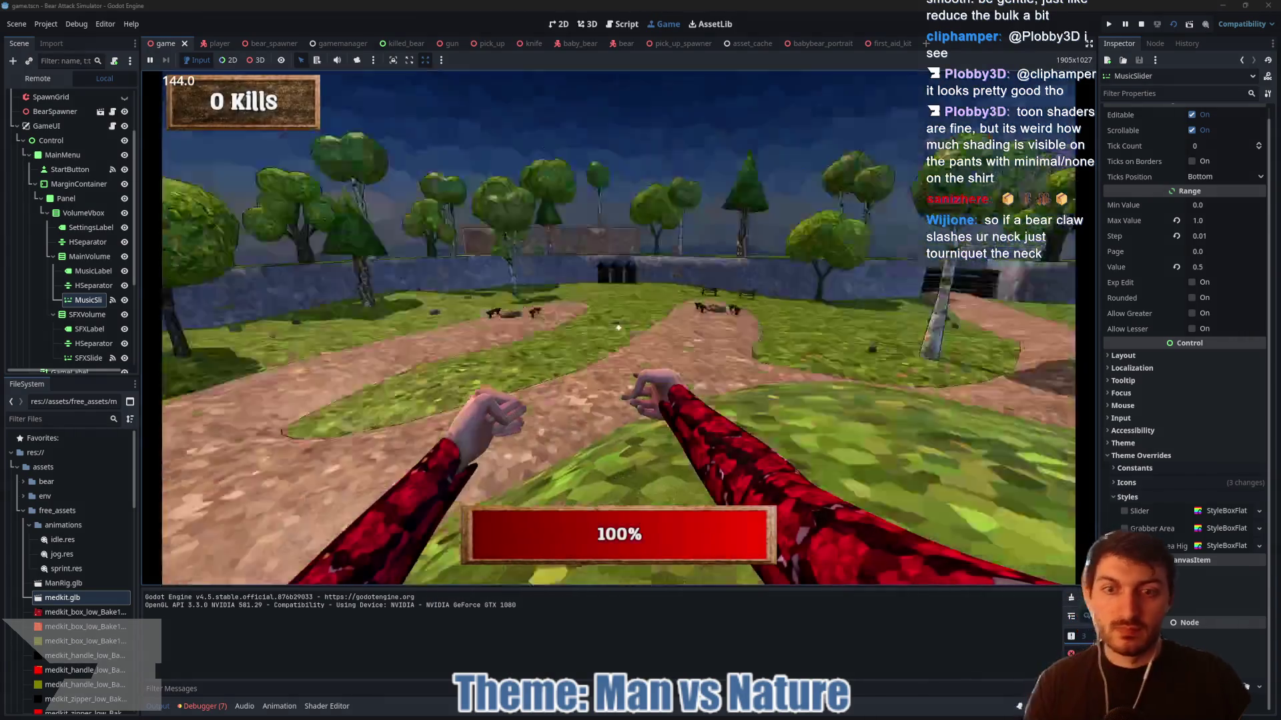
- Walk toward the fence and along the path, punching an approaching bear until it dies
key("w")
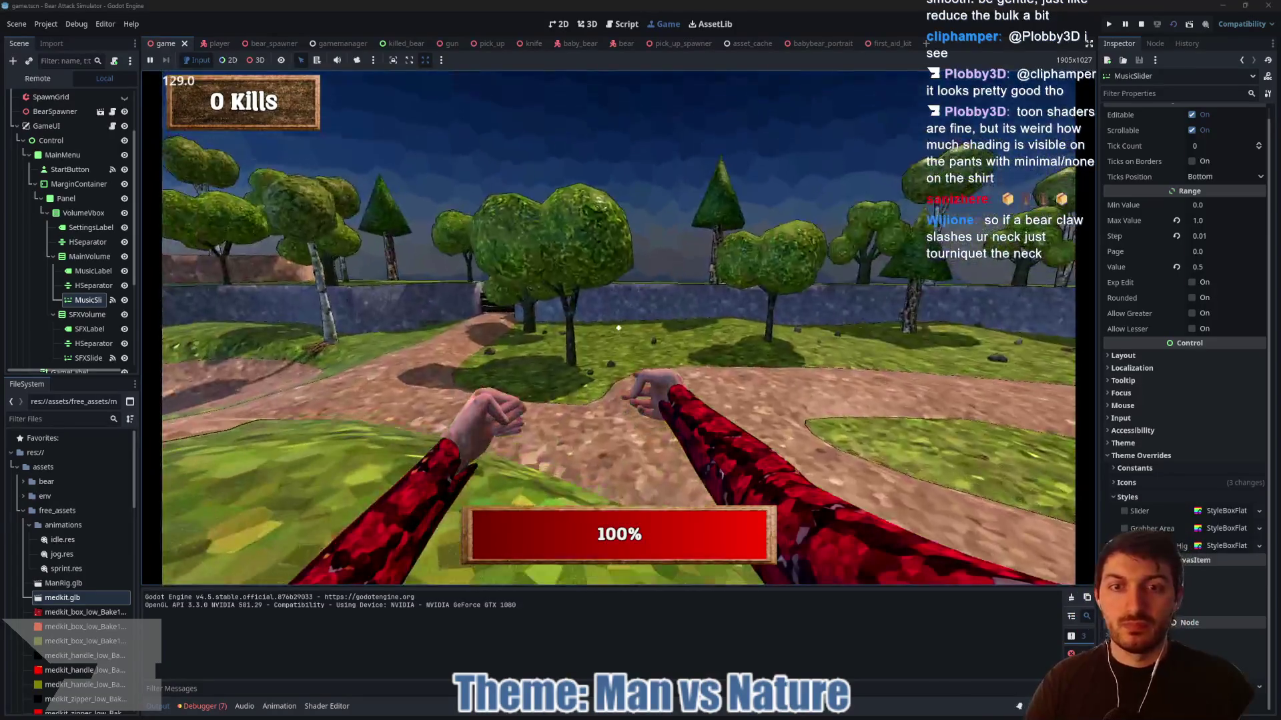
key("w")
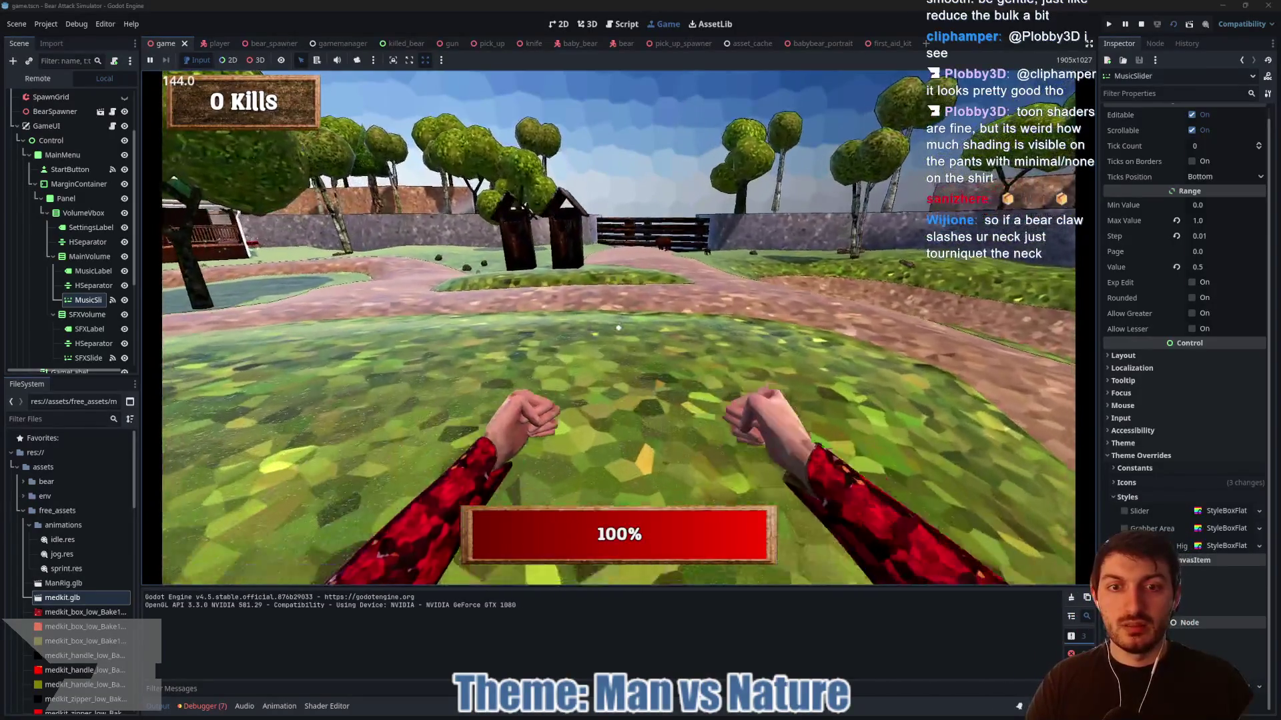
left_click(619, 328)
key("w")
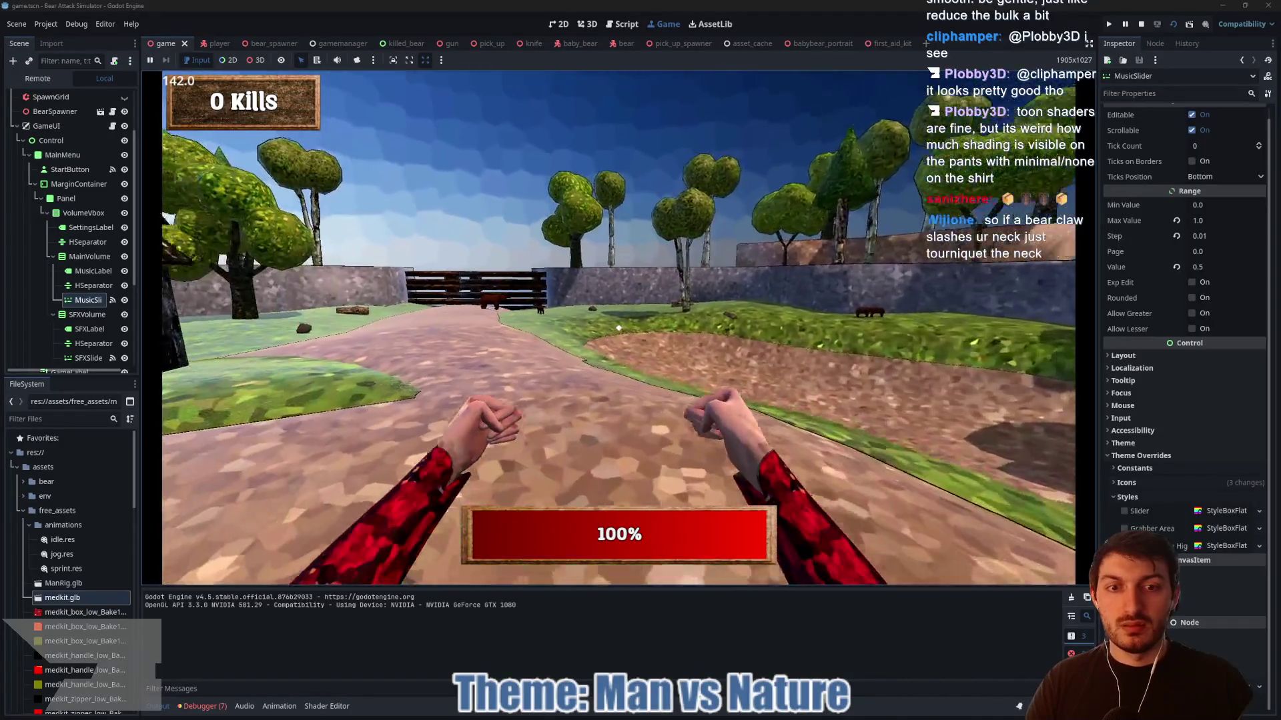
key("w")
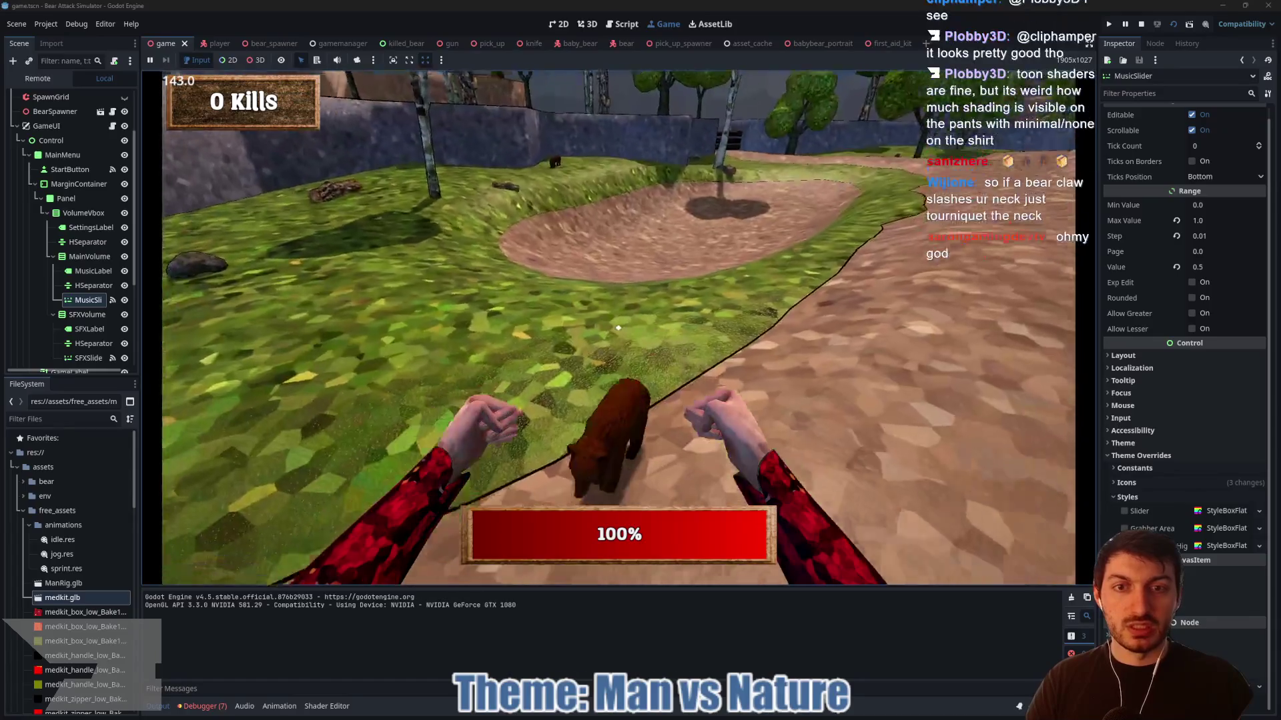
left_click(618, 328)
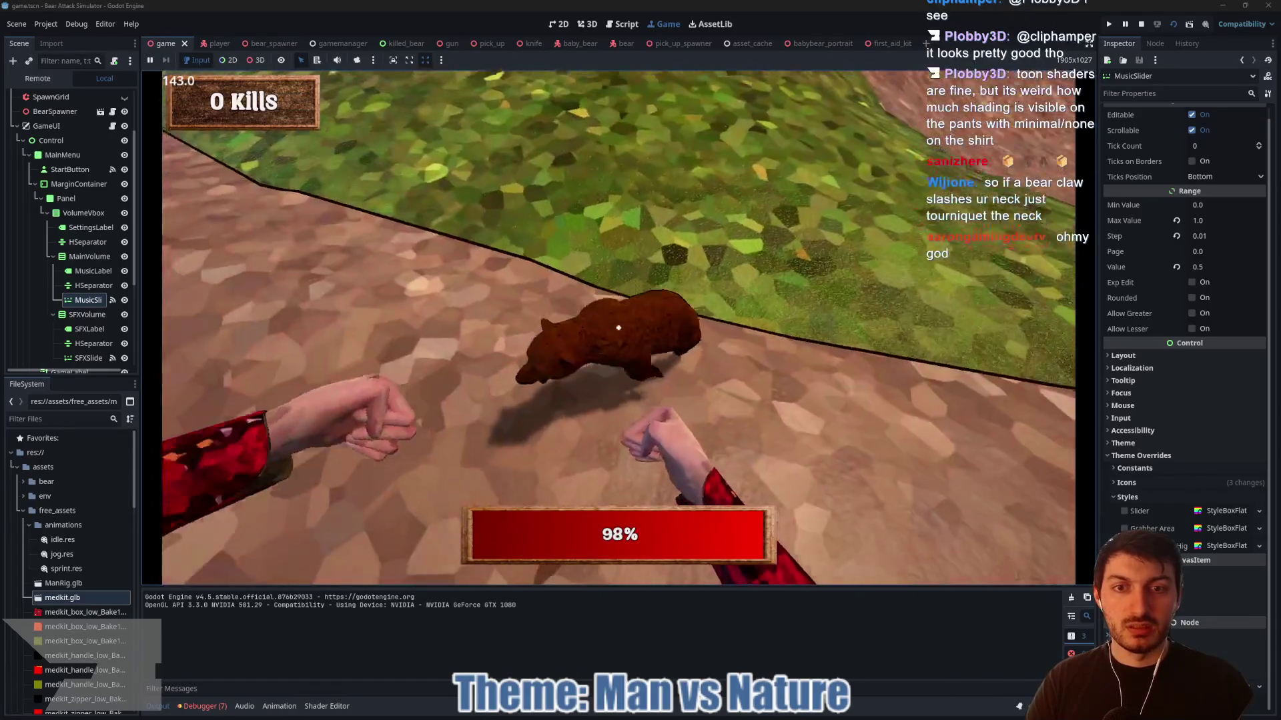
left_click(618, 328)
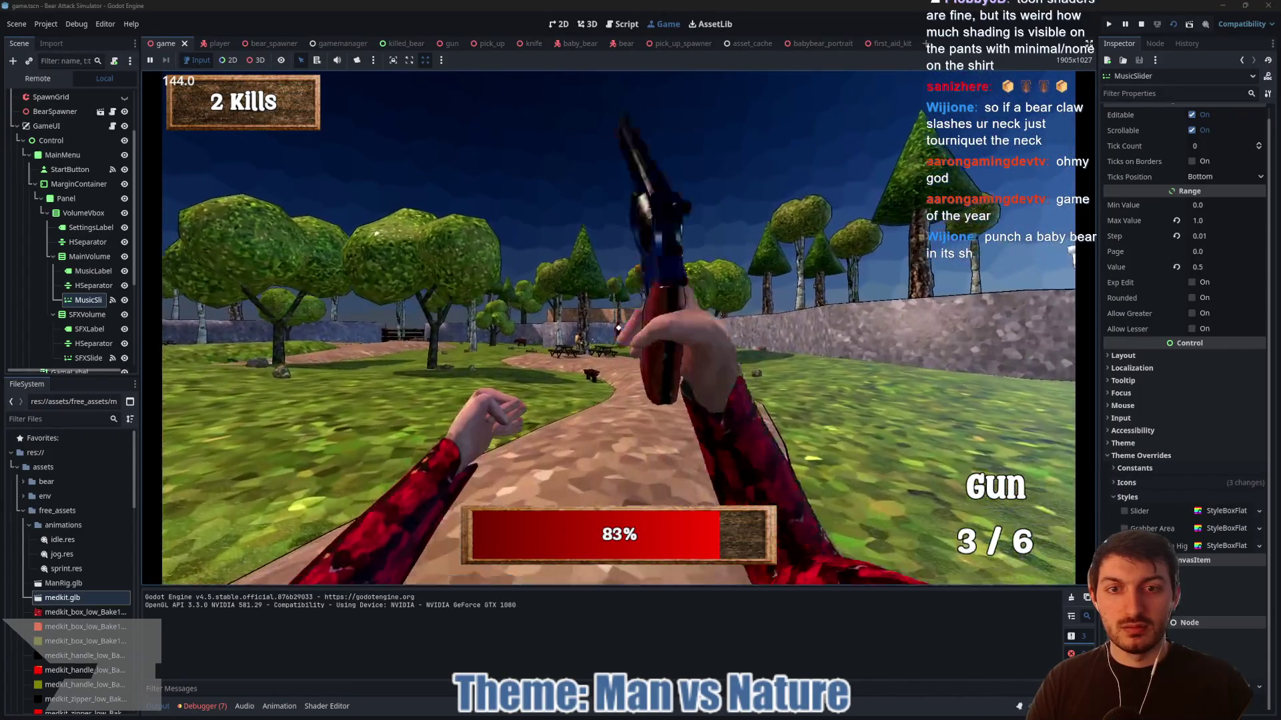
- Shoot a bear twice with the gun and pick up a medkit to restore health
left_click(618, 328)
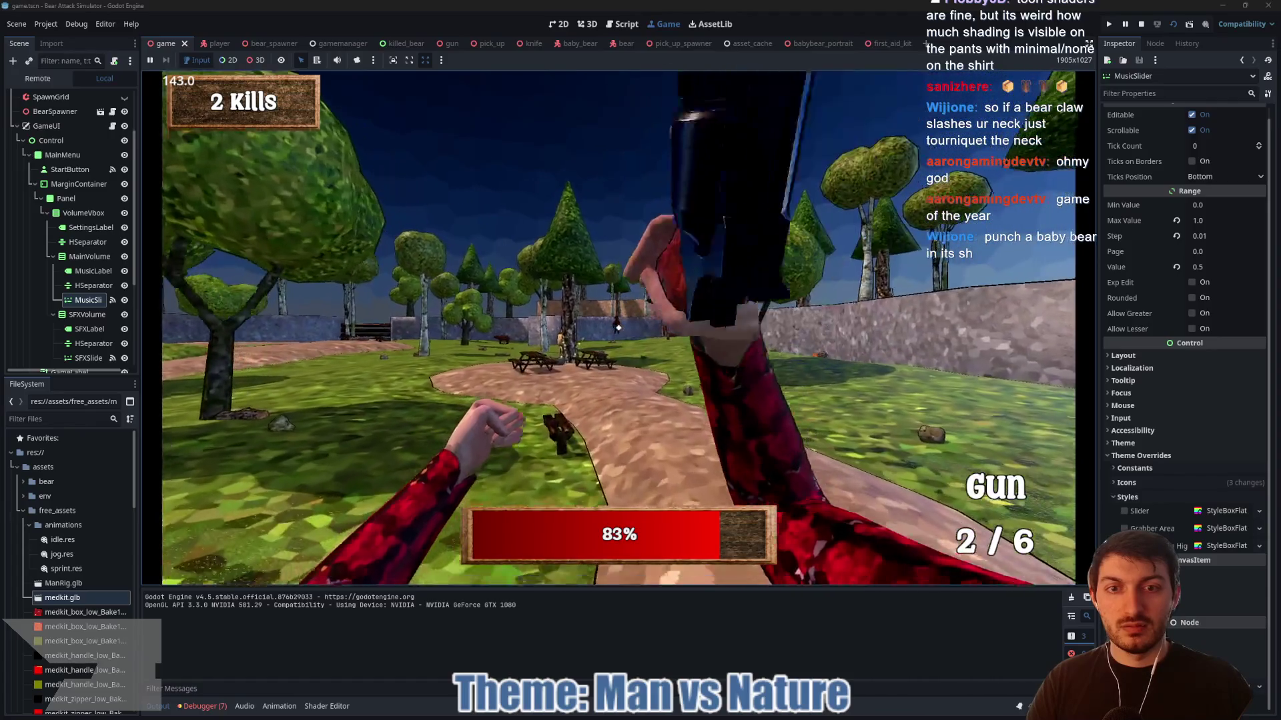
left_click(618, 329)
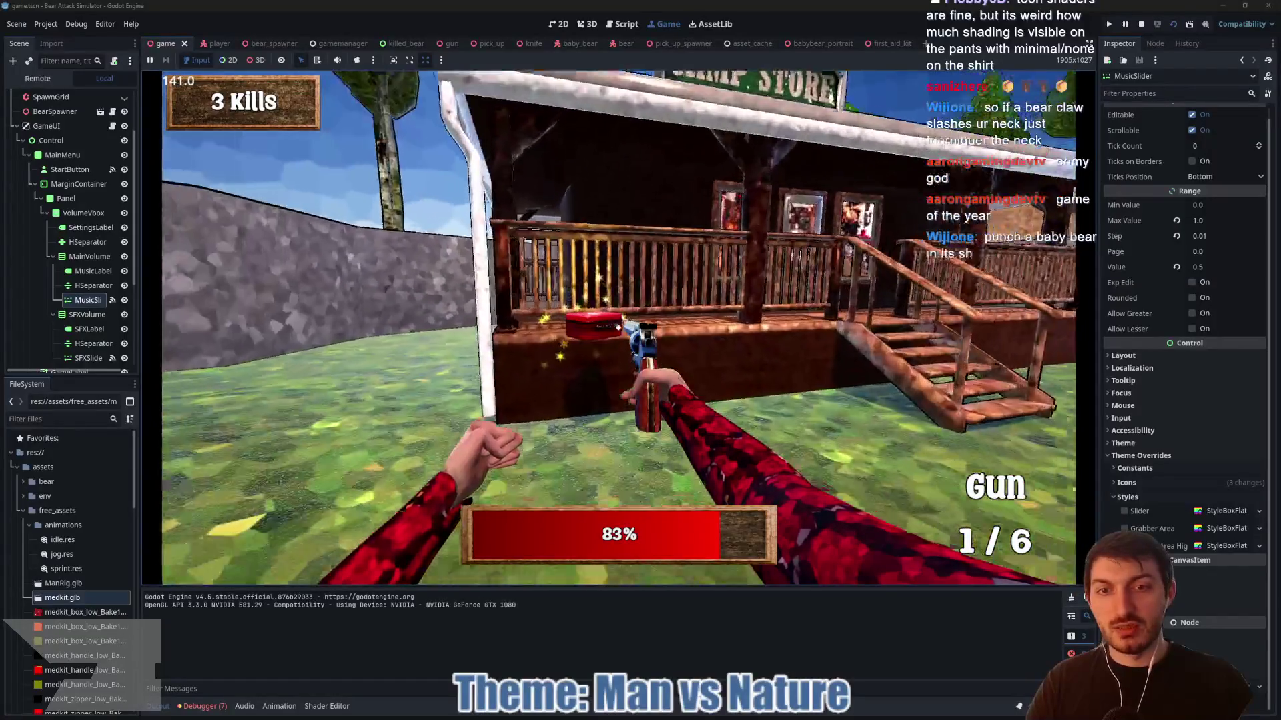
key("e")
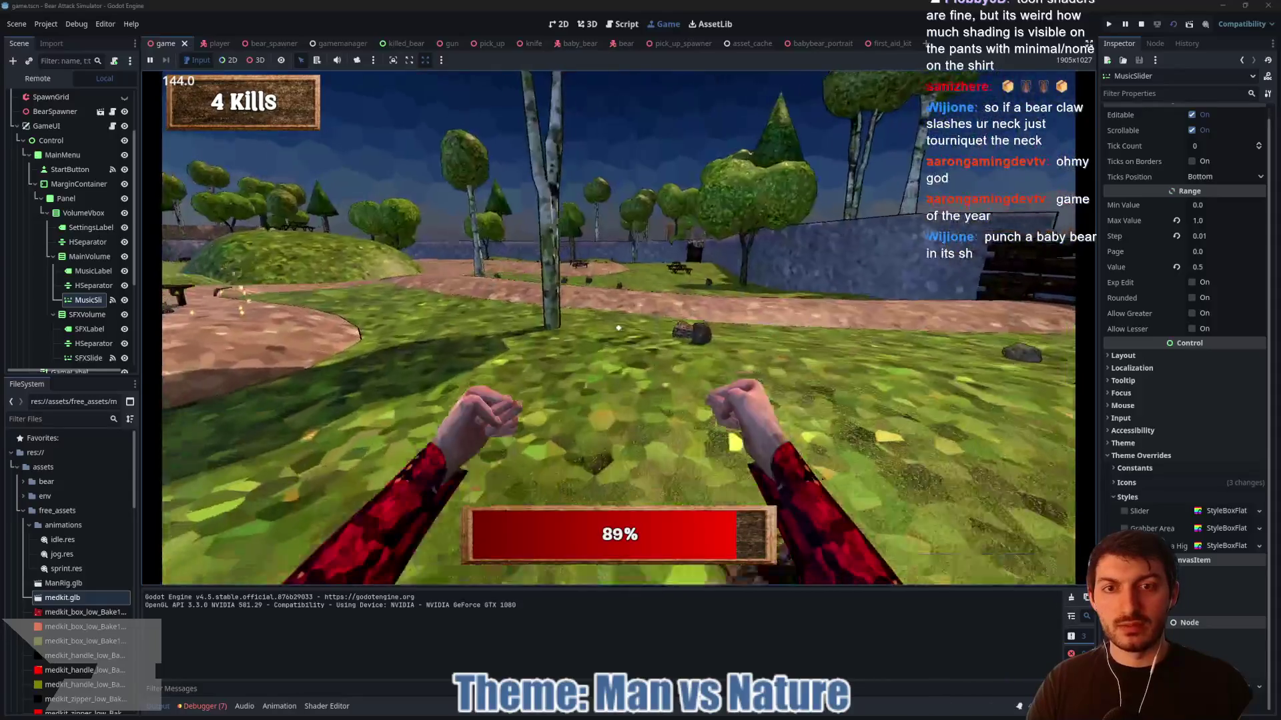
- Walk across the park and up the hill, then stop the playtest at 4 Kills, 89% health
key("w")
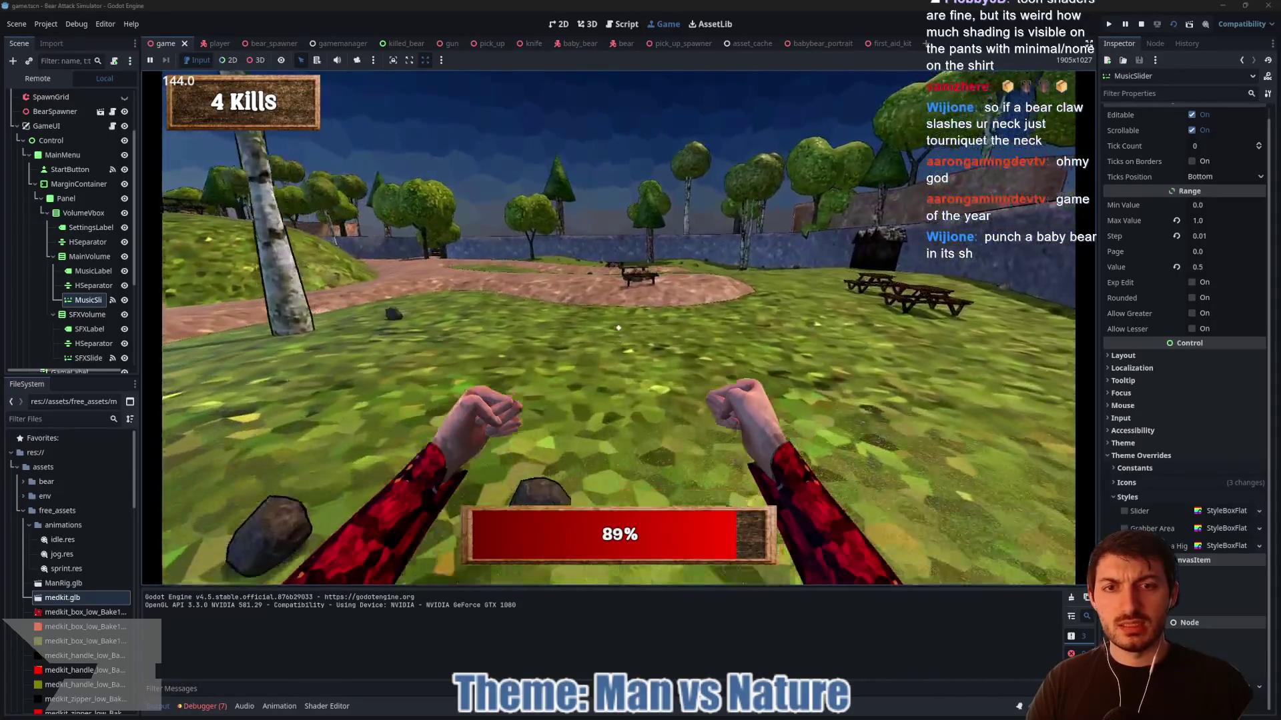
key("w")
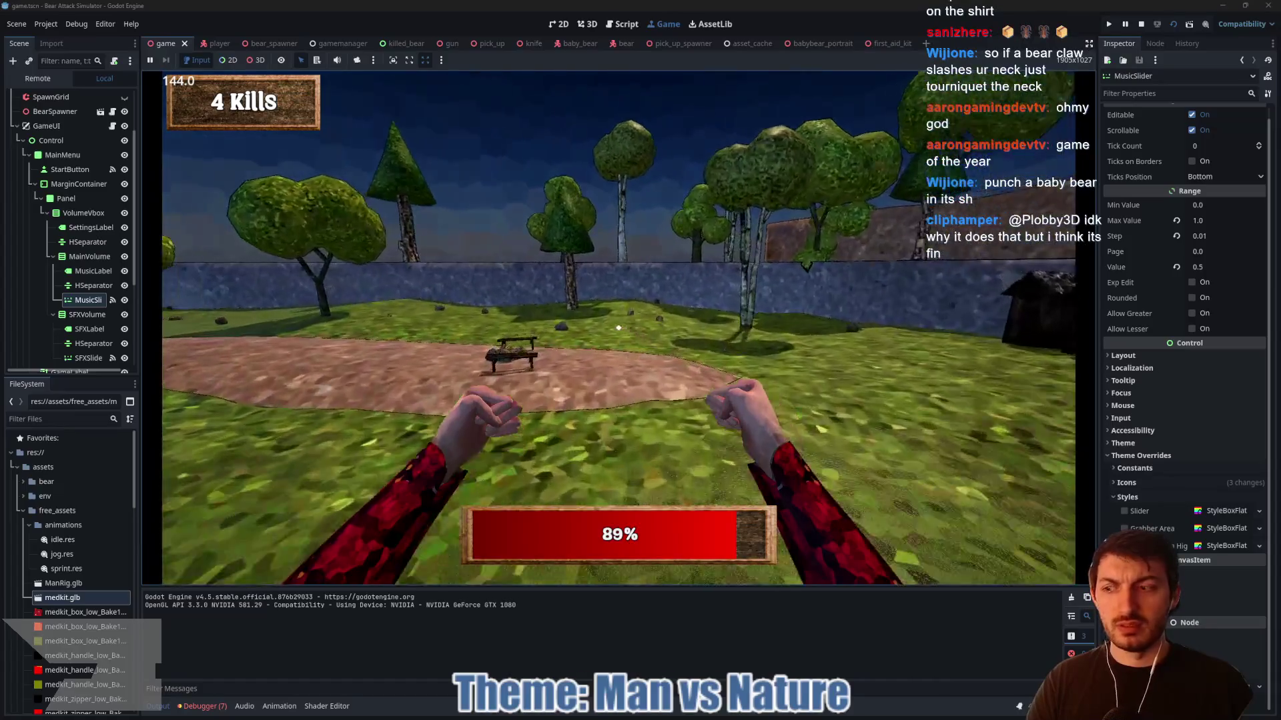
key("w")
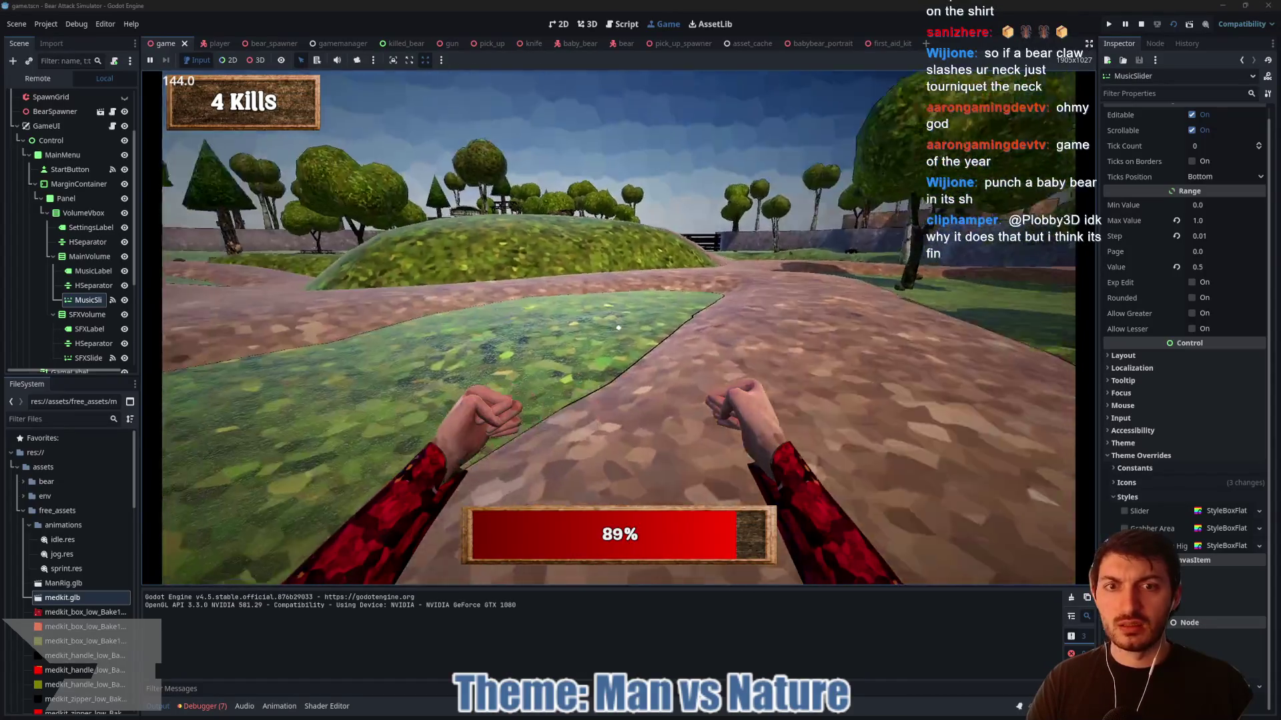
key("w")
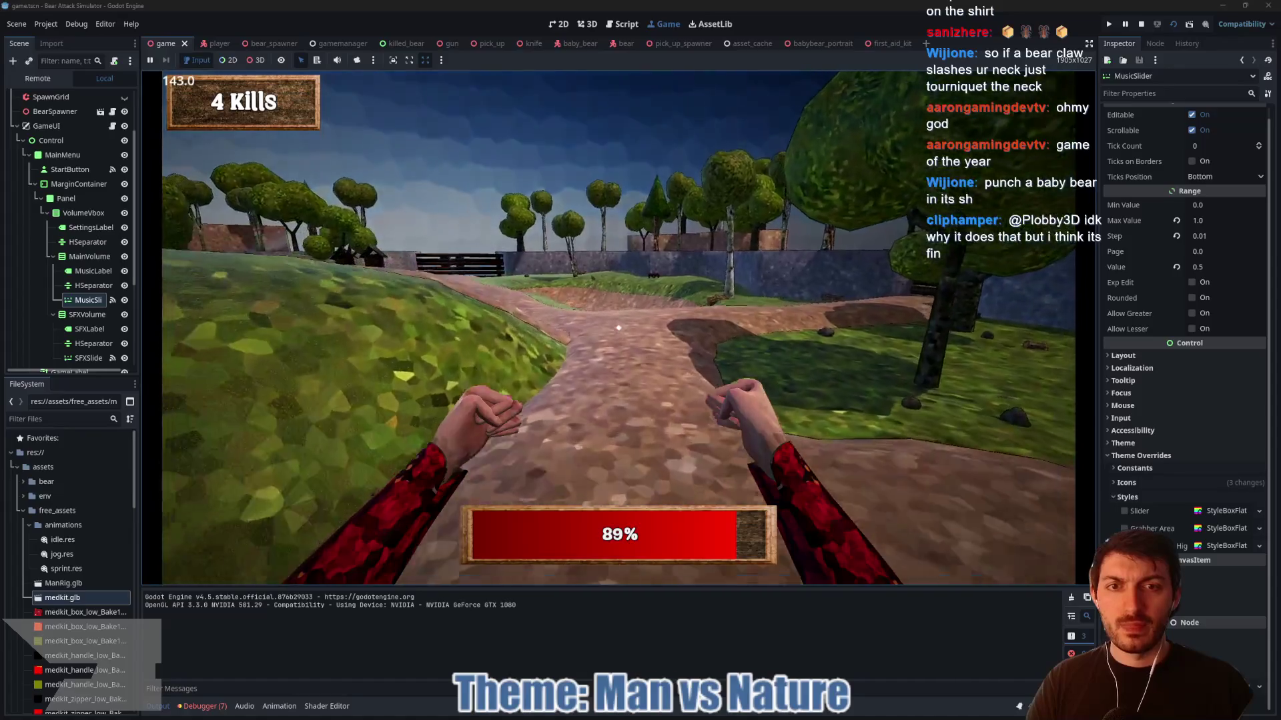
key("w")
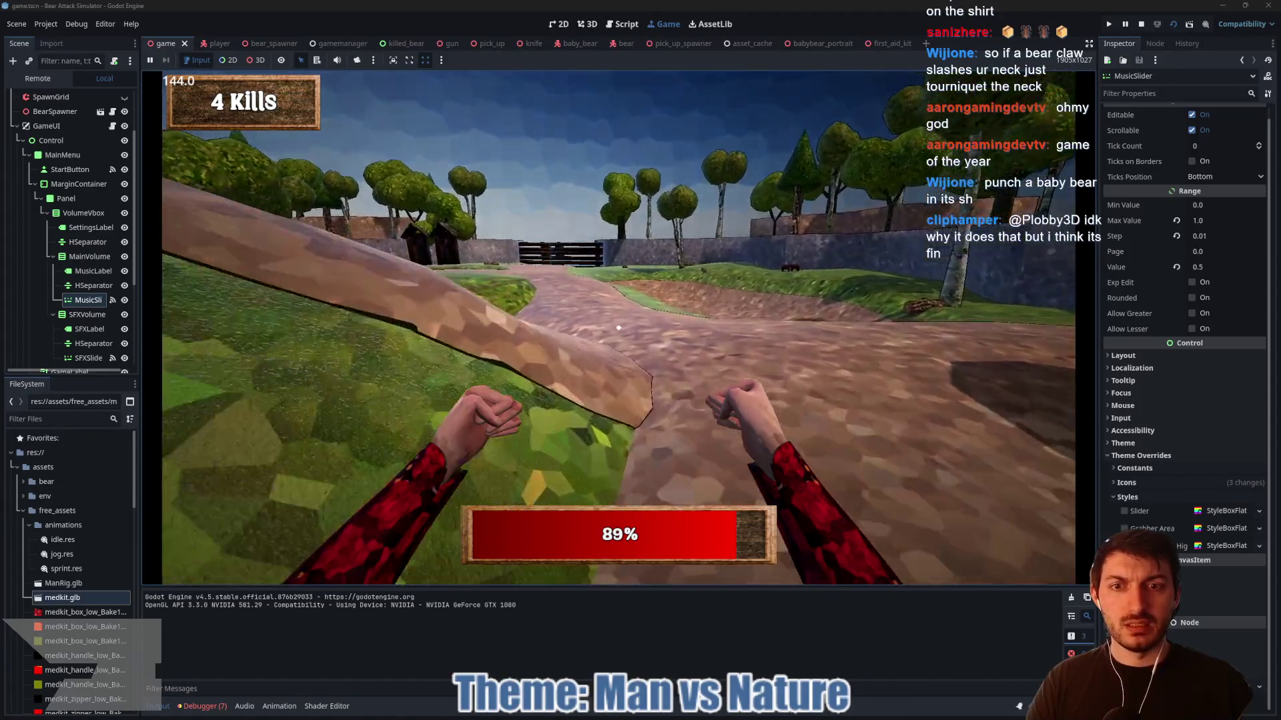
key("w")
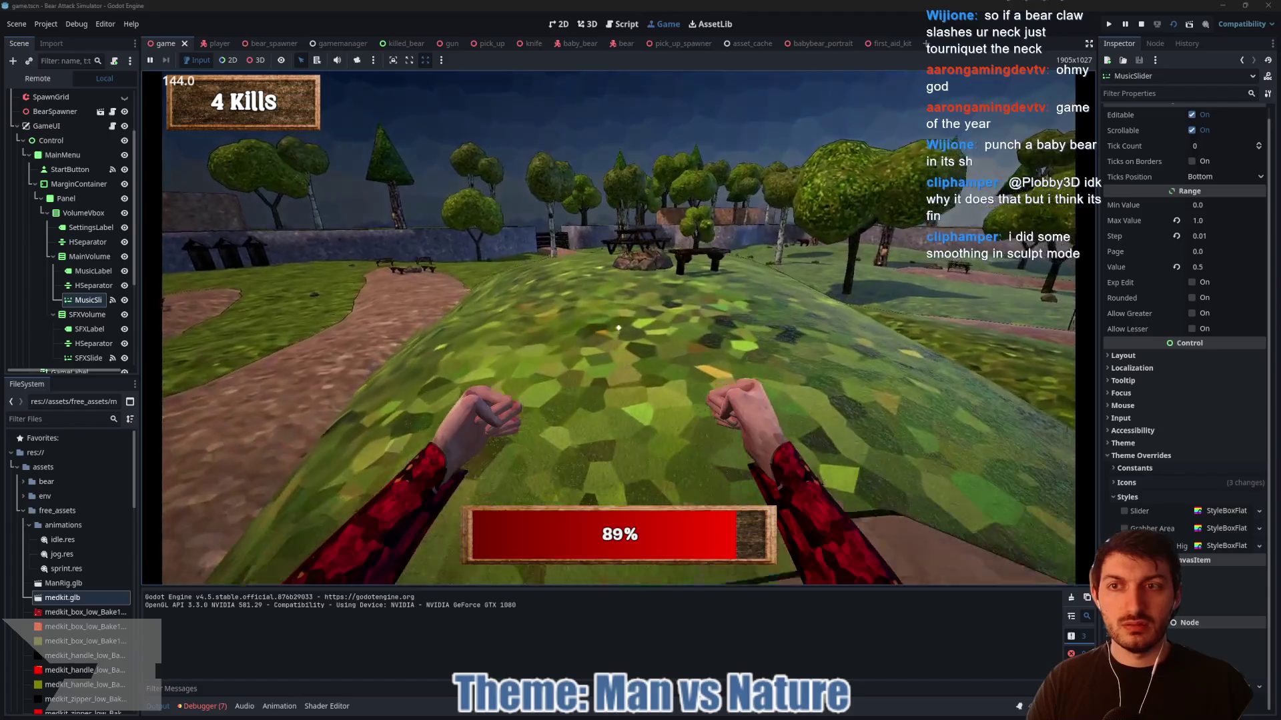
key("w")
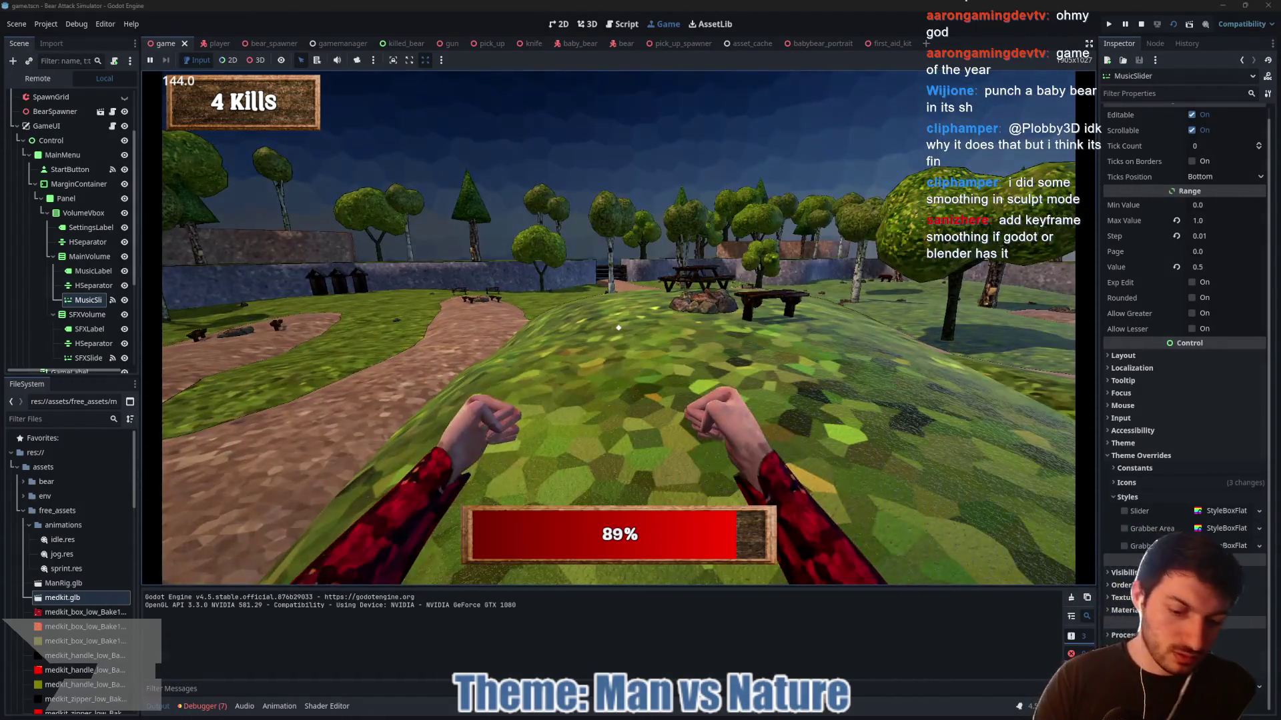
key("F8")
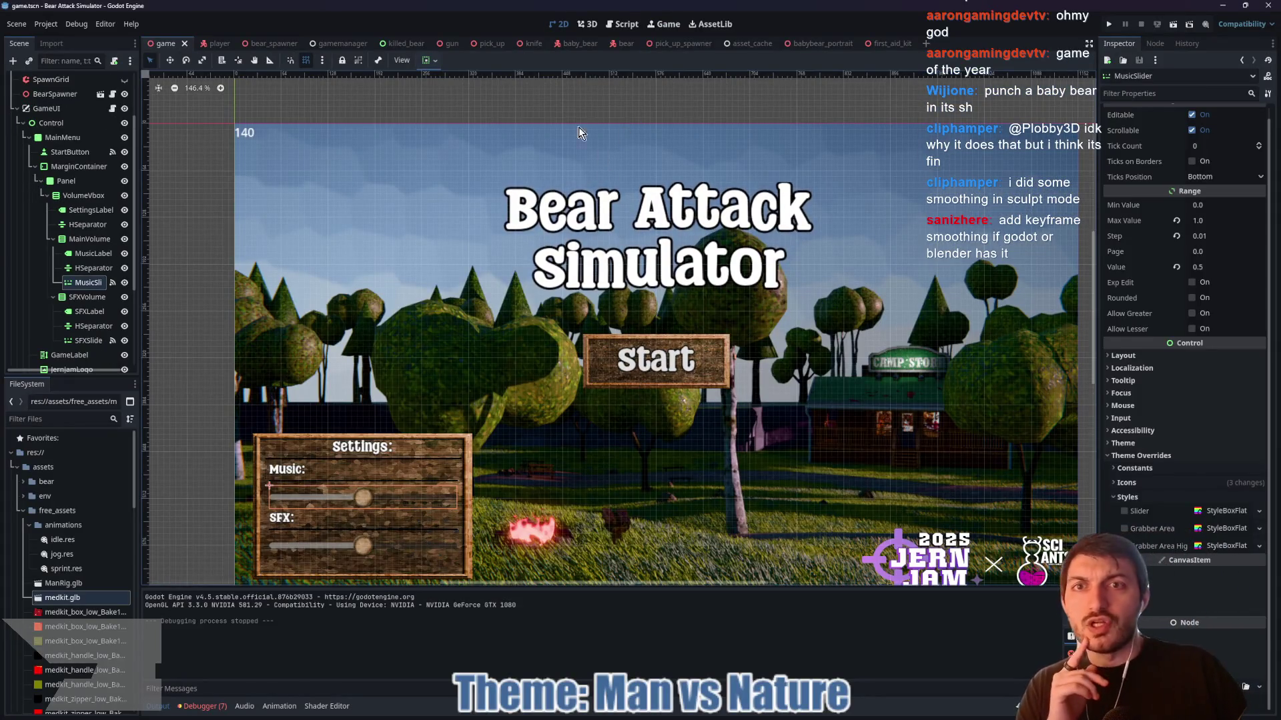
left_click(450, 44)
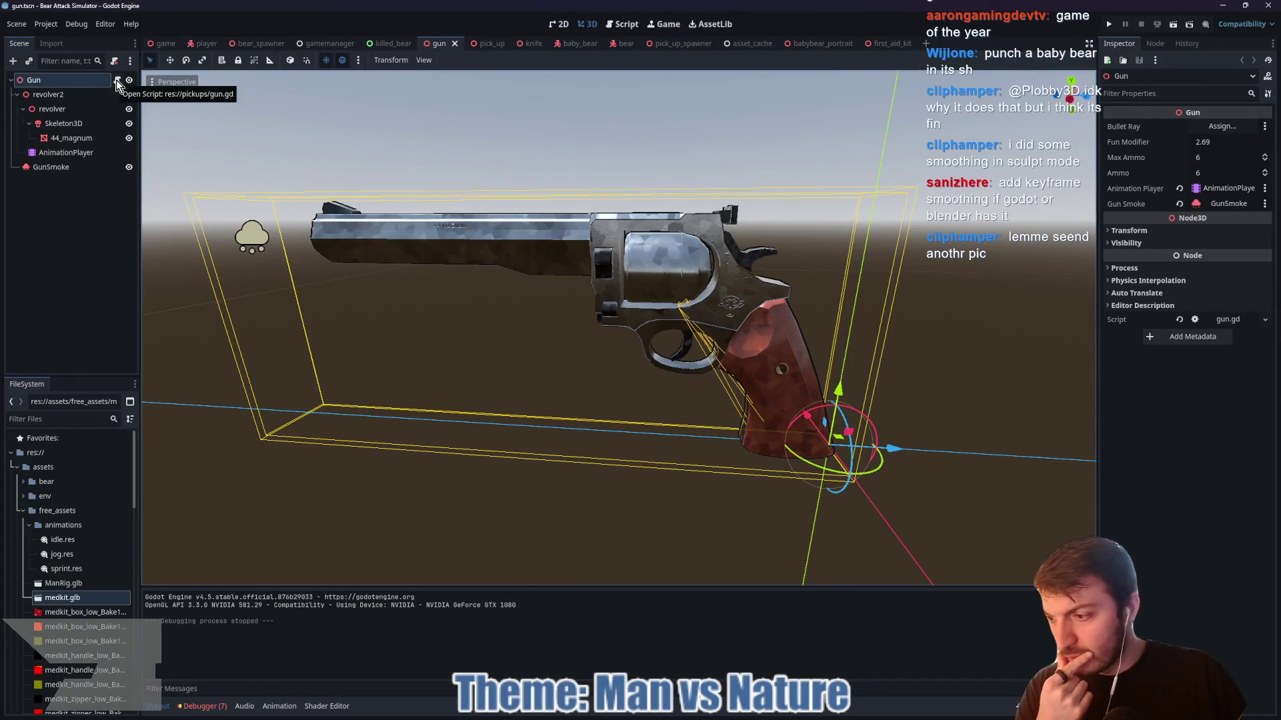
- Open the Gun node's script, then preview the GunSmoke particles by enabling Emitting
left_click(117, 80)
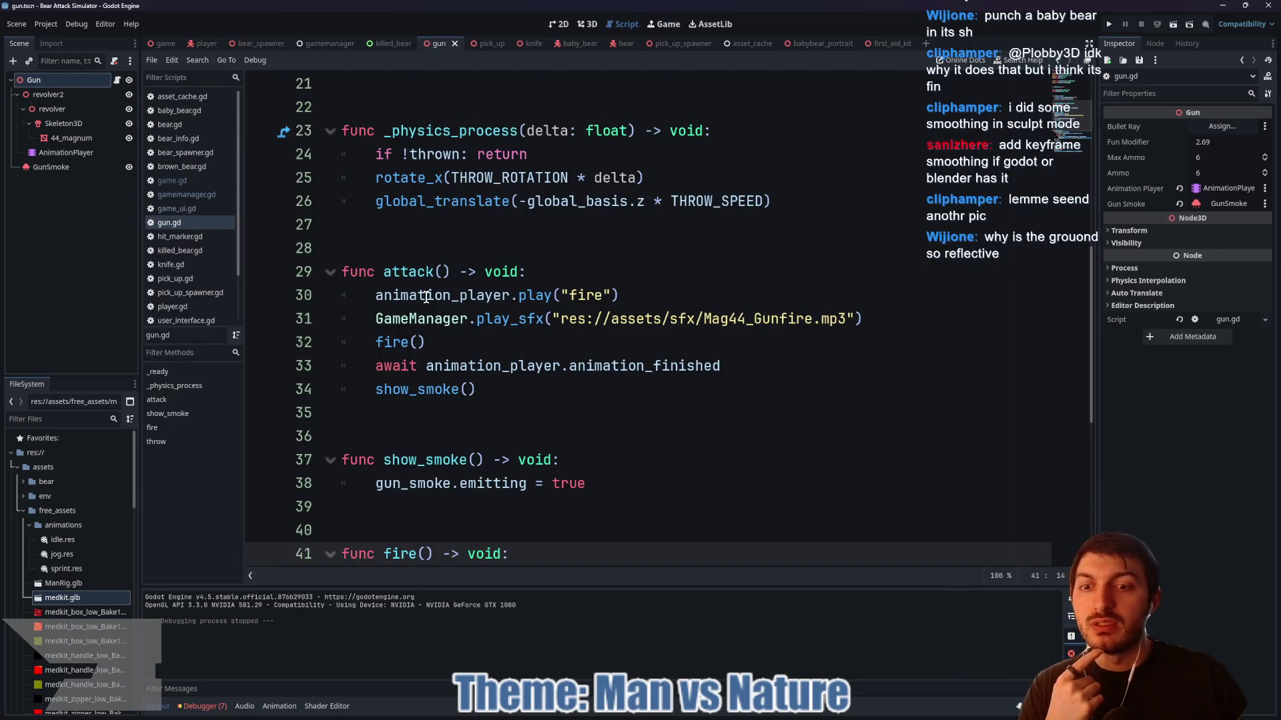
scroll(590, 319, "down", 3)
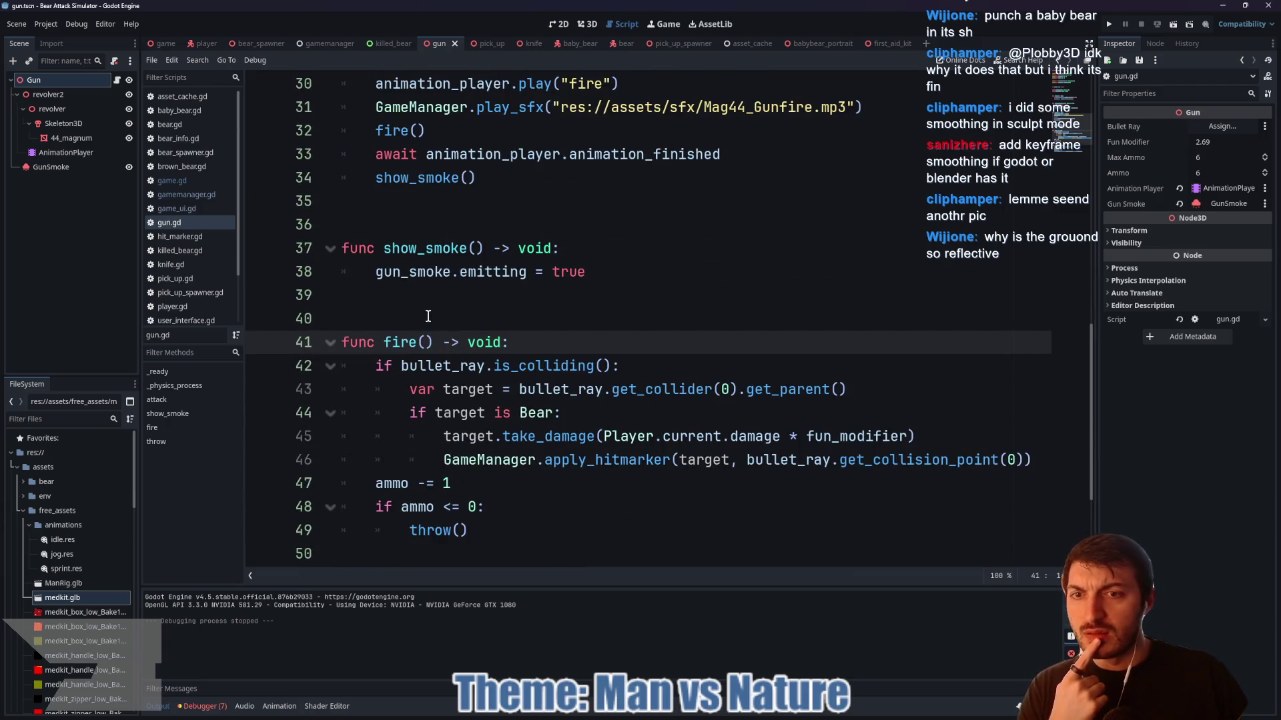
left_click(587, 24)
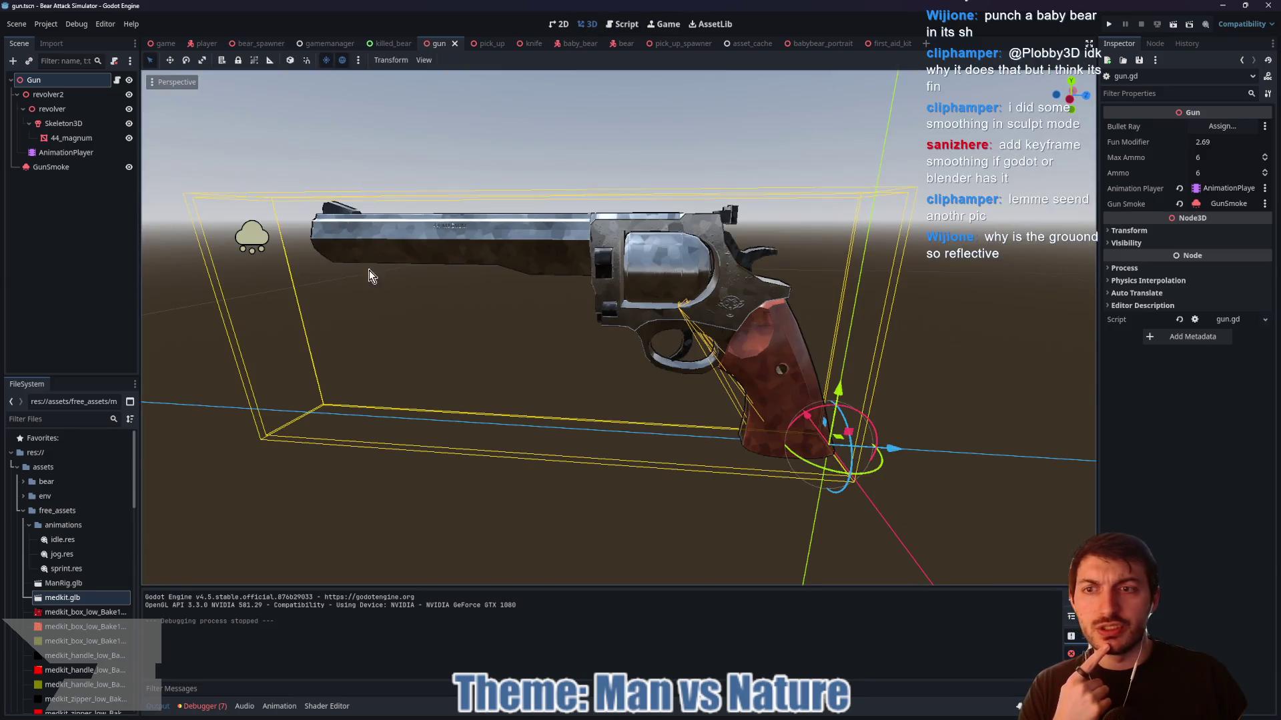
left_click(52, 167)
left_click(1193, 127)
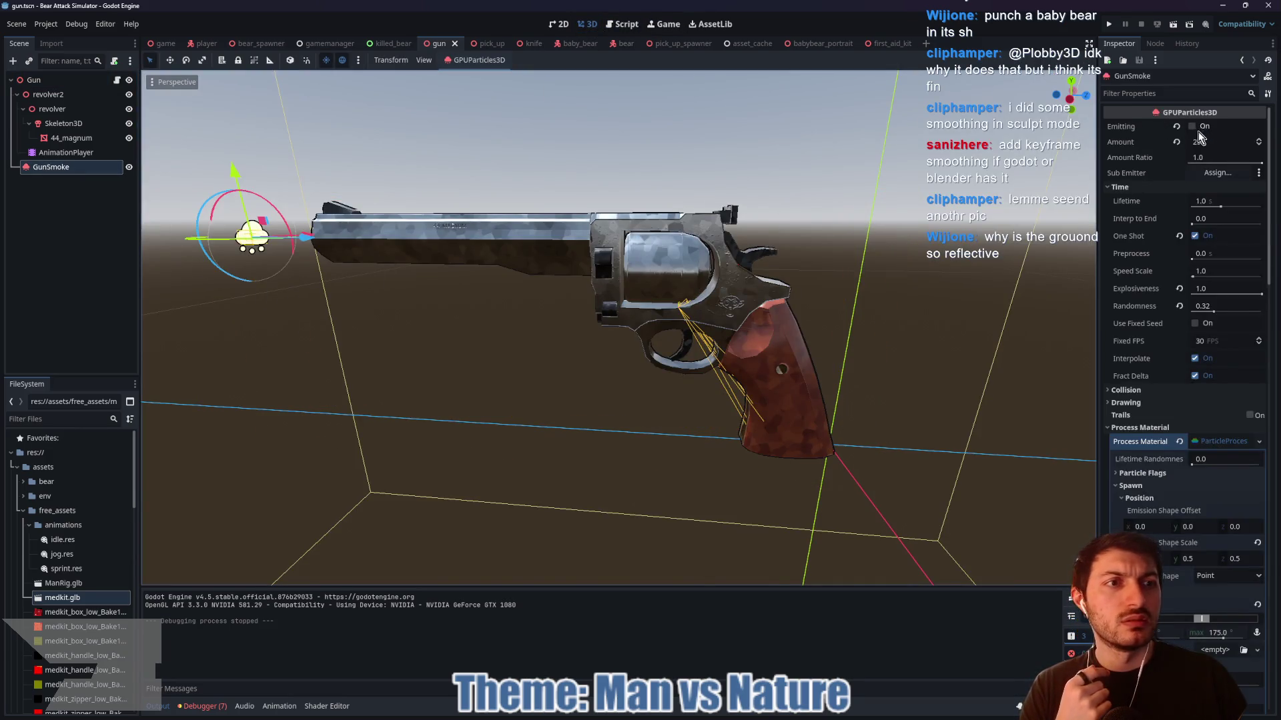
- Return to gun.gd and go to the show_smoke() call inside attack()
scroll(606, 250, "down", 5)
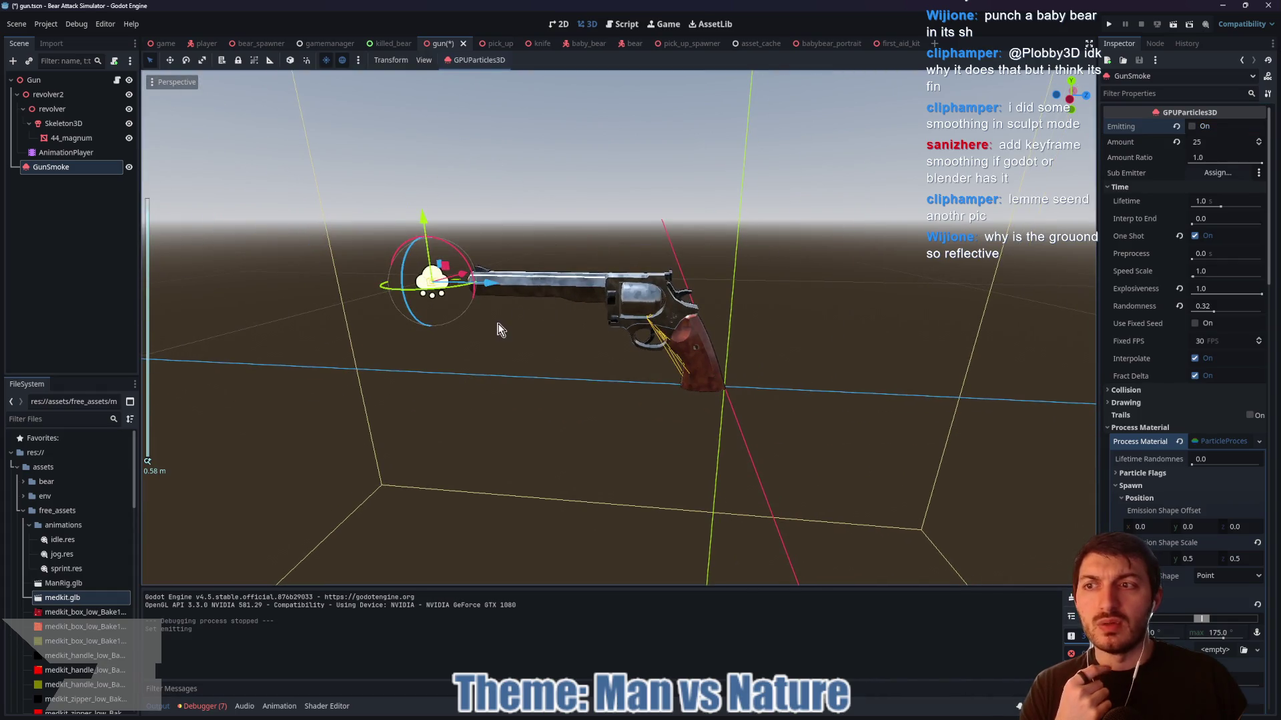
left_click(117, 79)
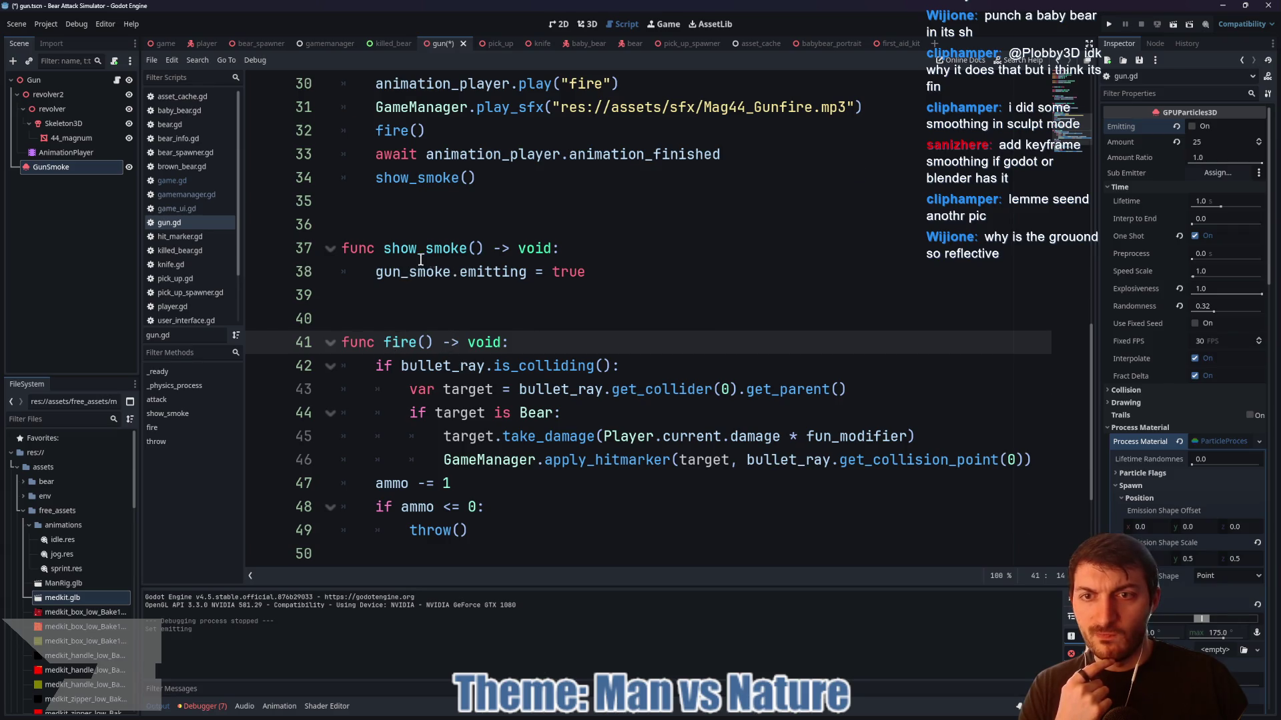
scroll(420, 260, "up", 2)
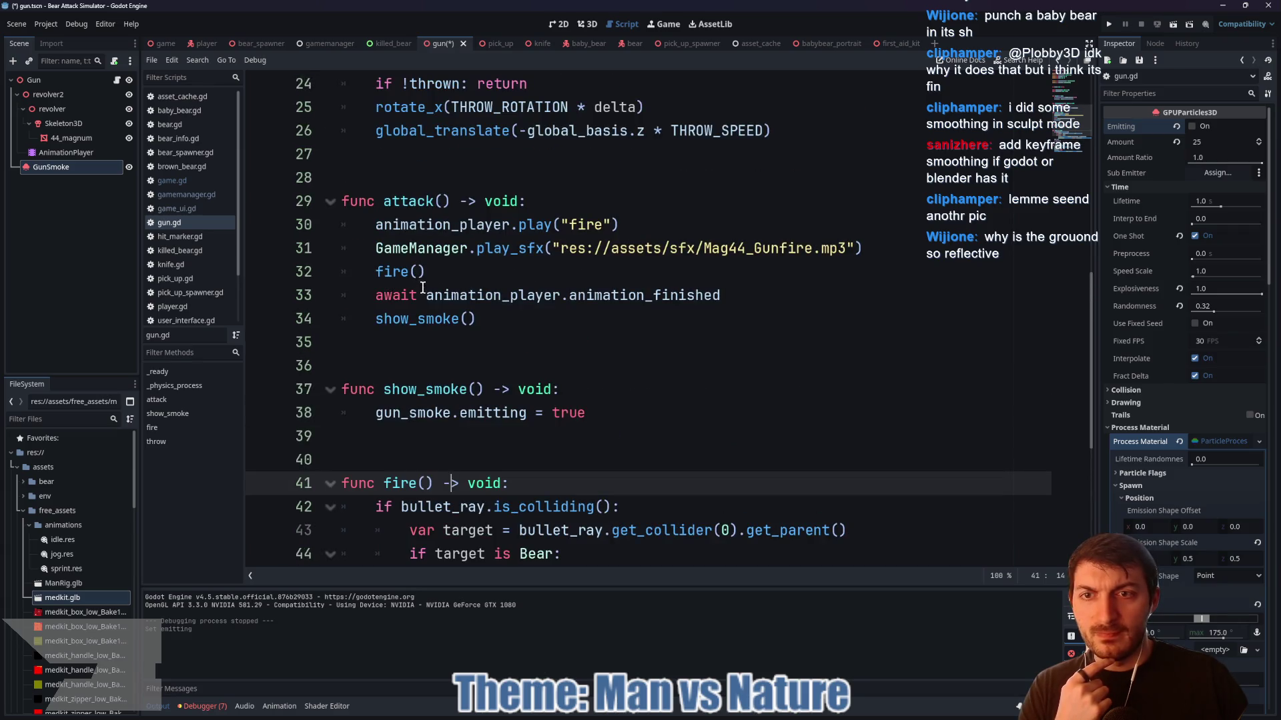
left_click(428, 321)
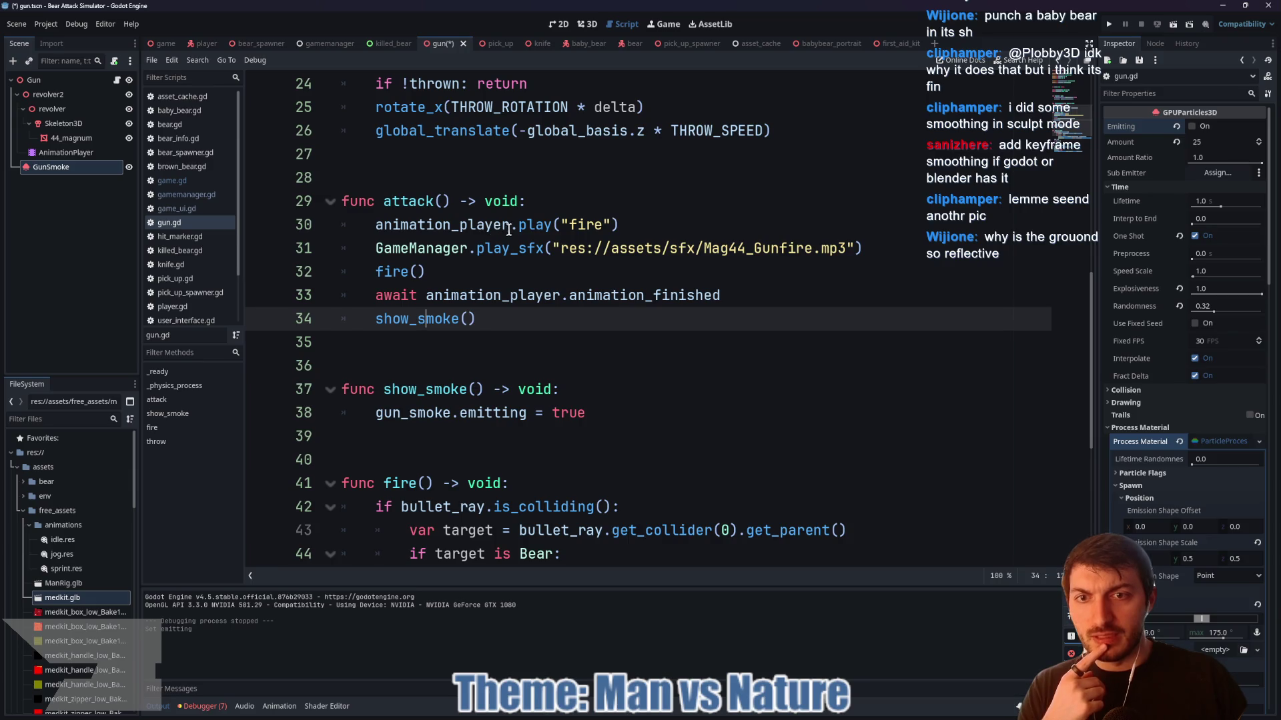
- Move the show_smoke() line above the fire-animation await in attack() and save
left_click_drag(491, 322, 355, 319)
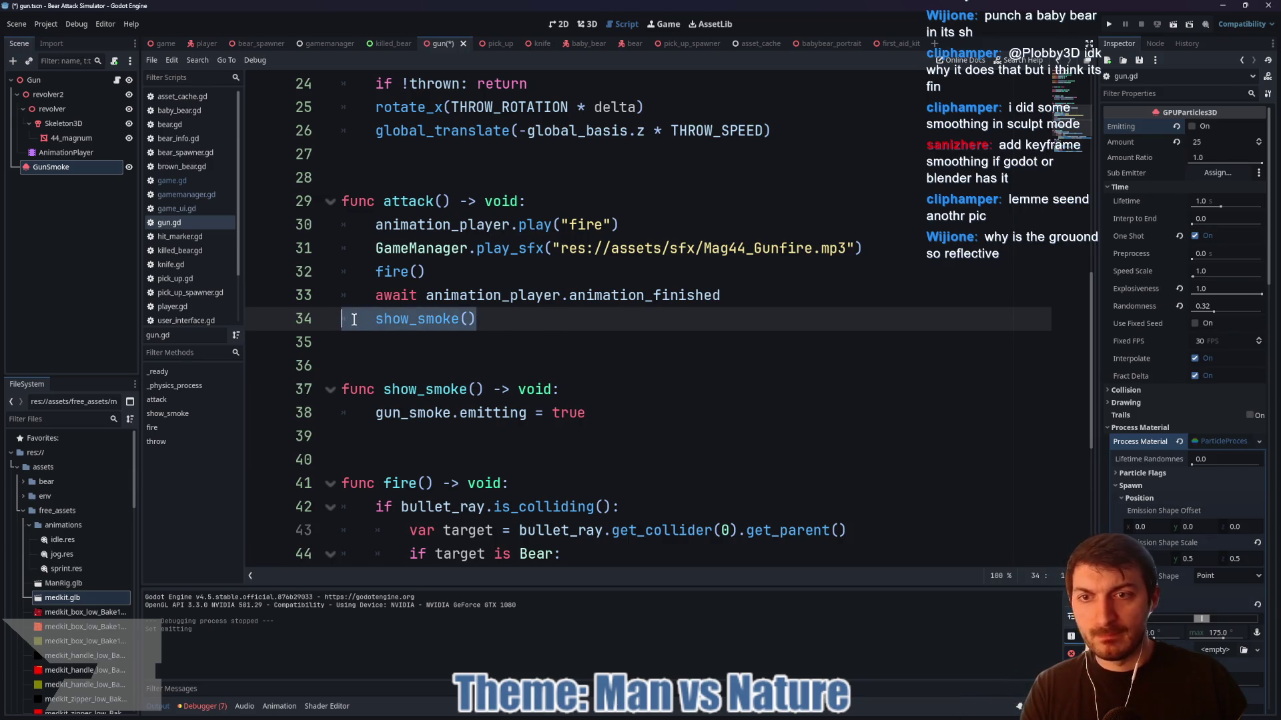
key("alt+Up")
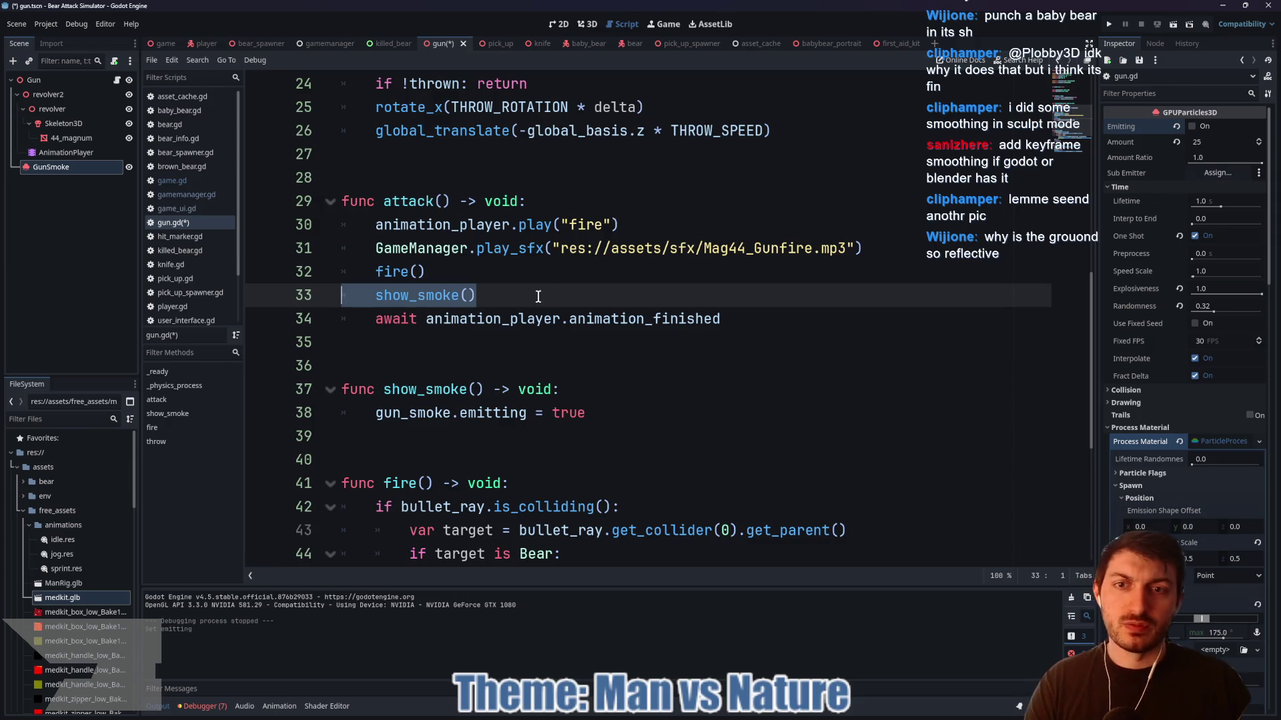
left_click(538, 297)
key("ctrl+s")
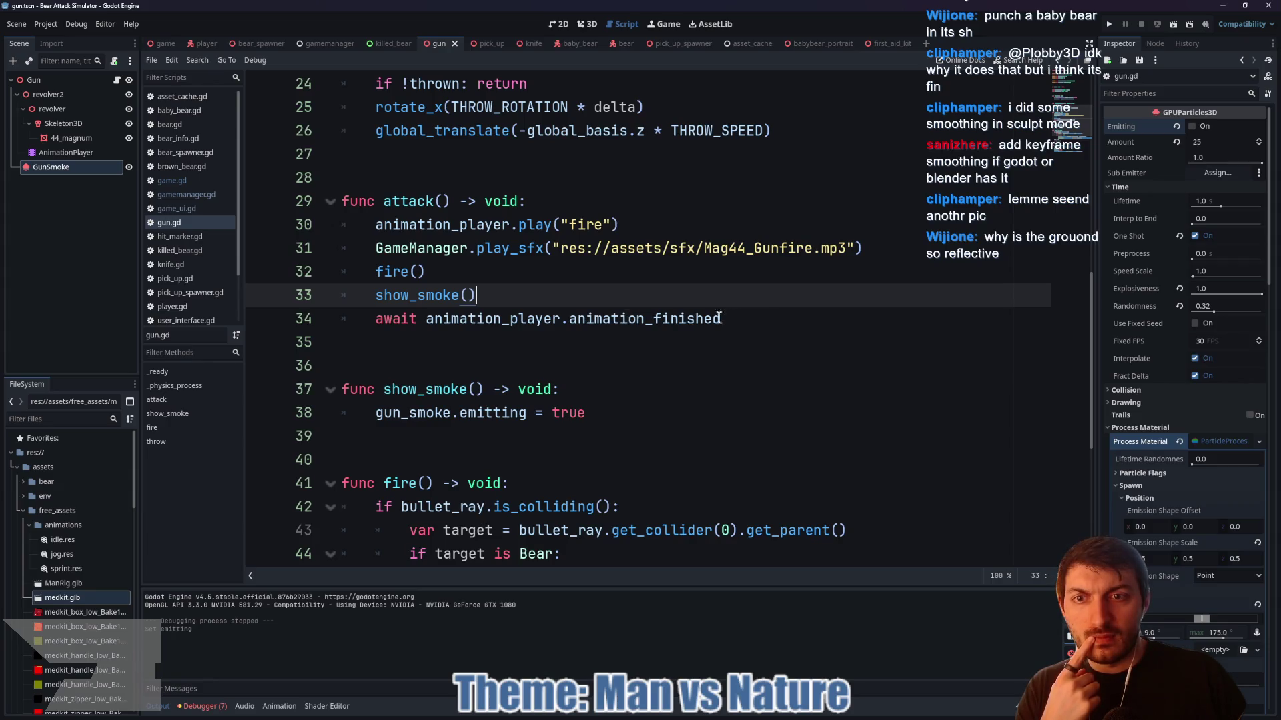
- Comment out the await for the fire animation with Ctrl+K and save gun.gd
left_click(369, 320)
key("ctrl+k")
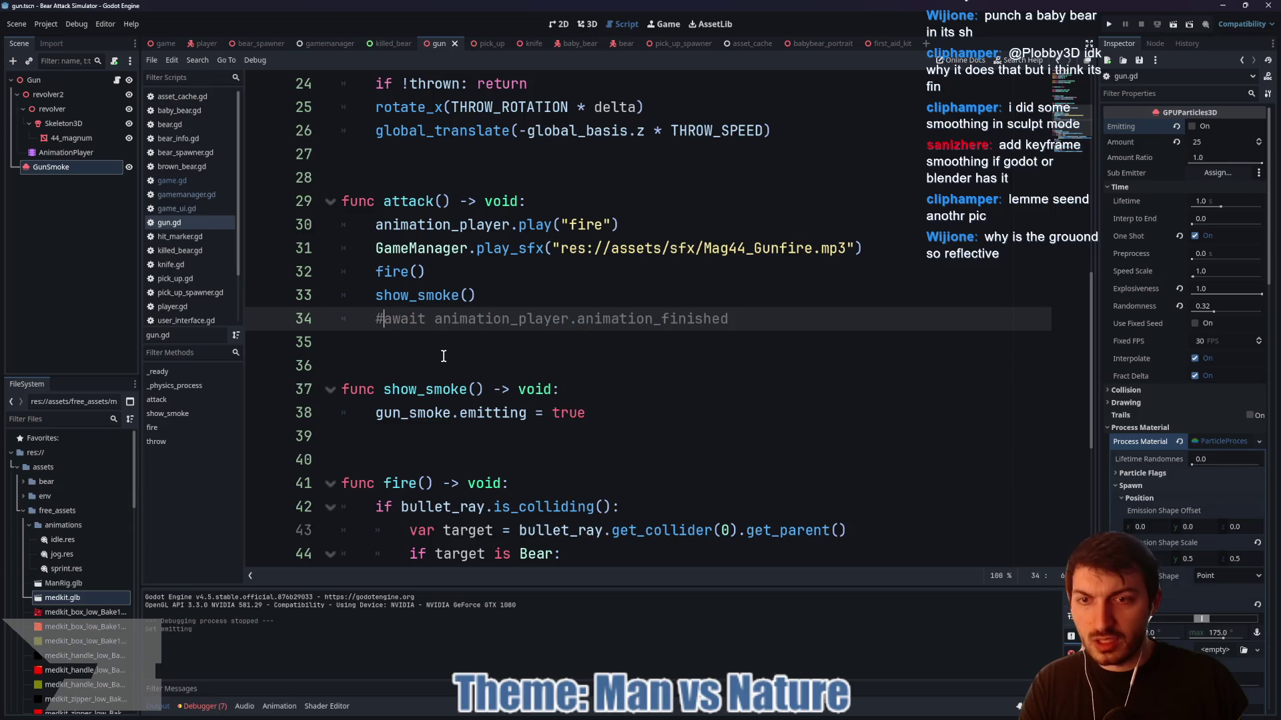
scroll(482, 354, "down", 1)
scroll(482, 353, "down", 4)
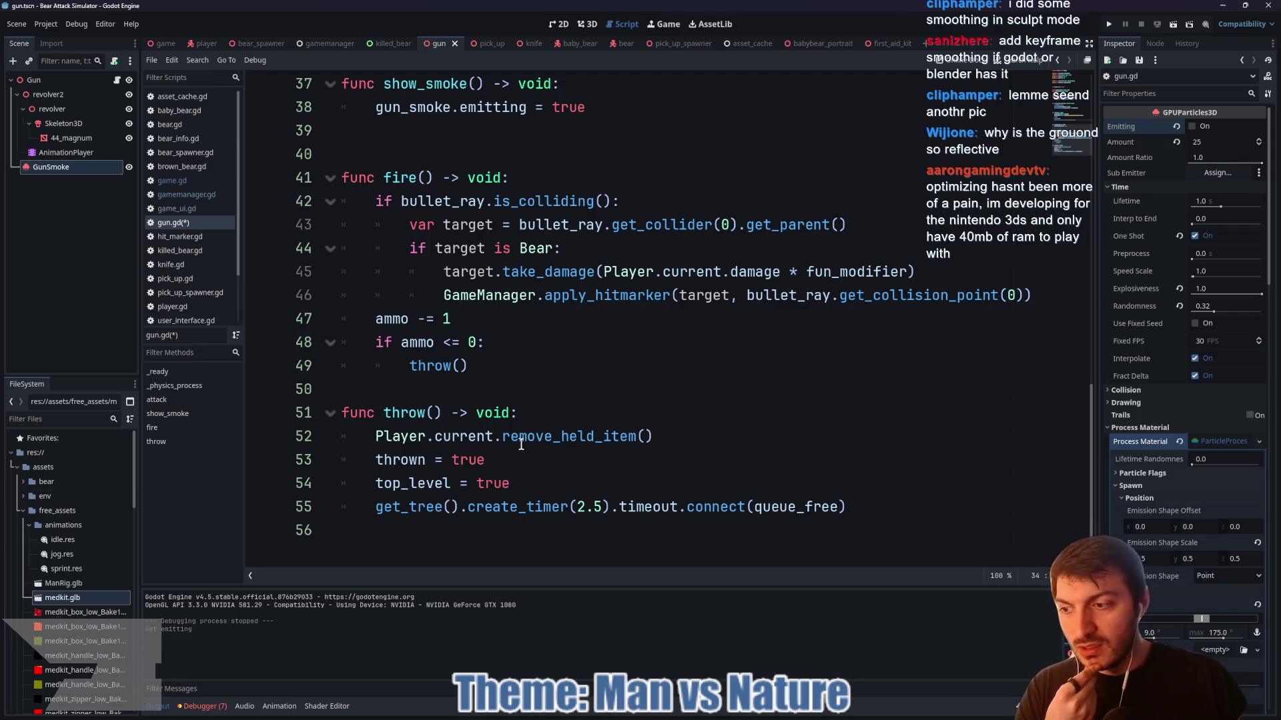
mouse_move(519, 445)
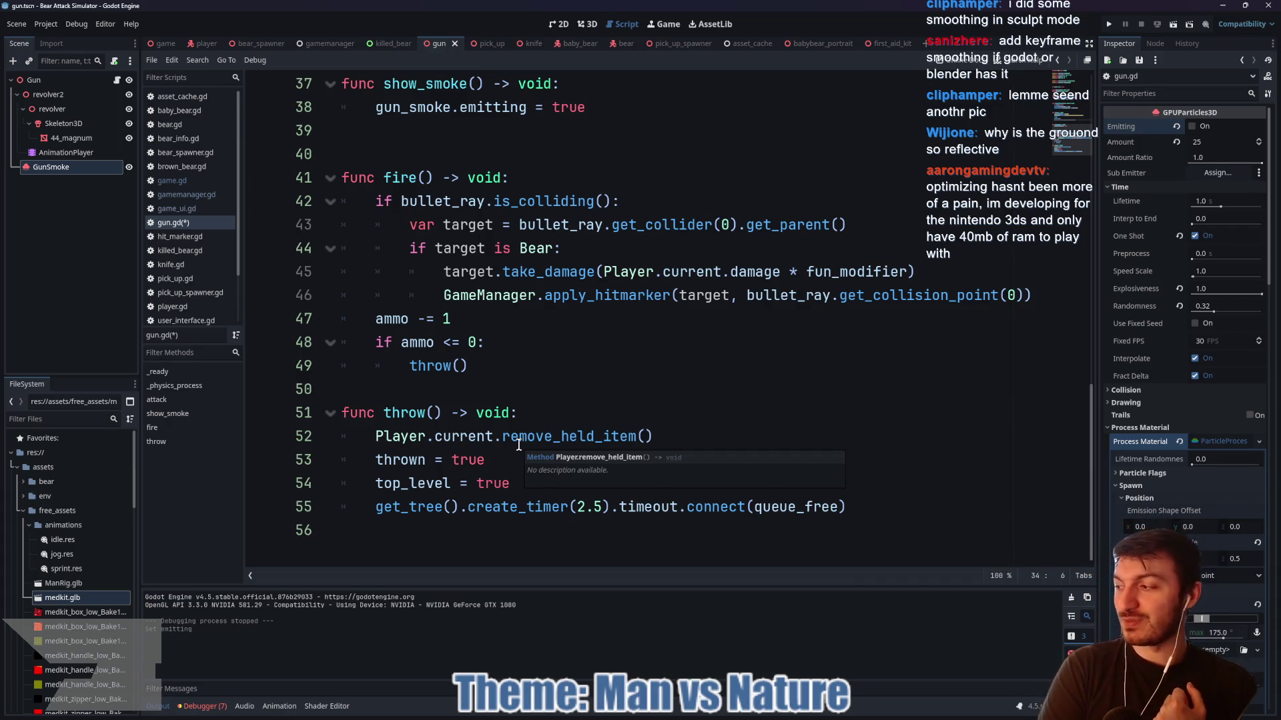
left_click(497, 387)
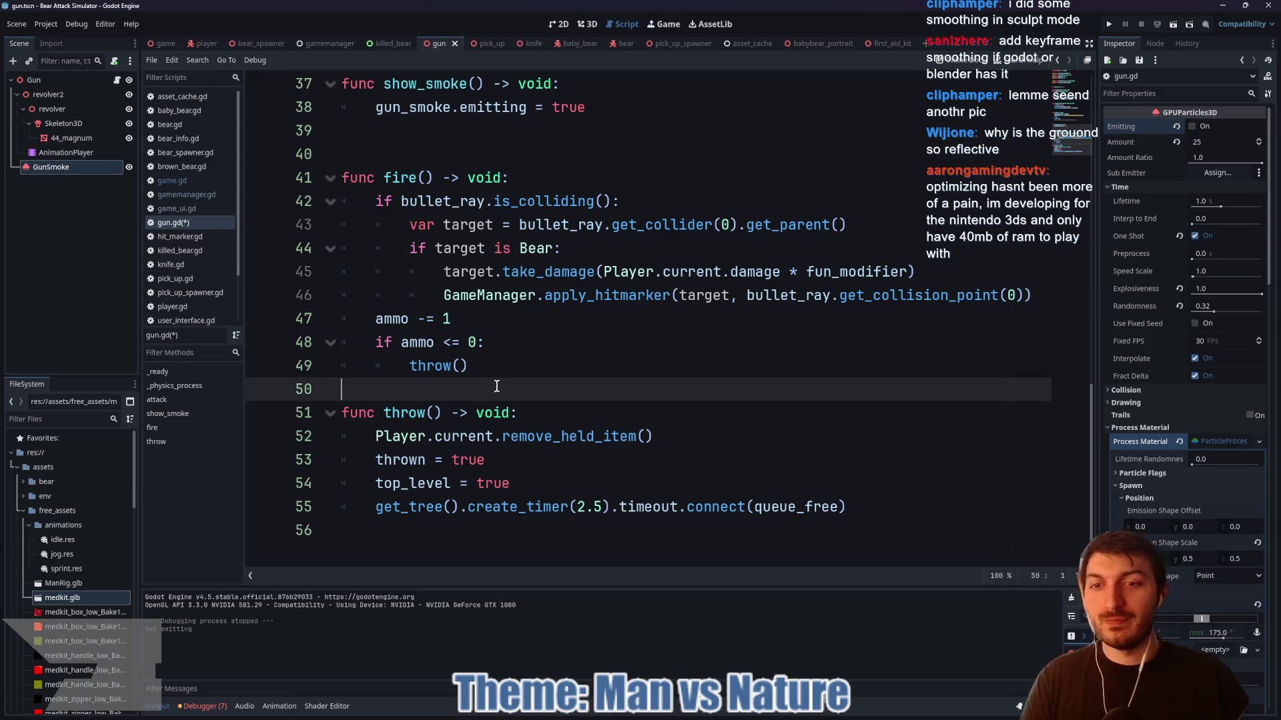
key("ctrl+s")
- Review the THROW_SPEED usage on line 26 and the constants at the top of gun.gd
scroll(575, 357, "up", 4)
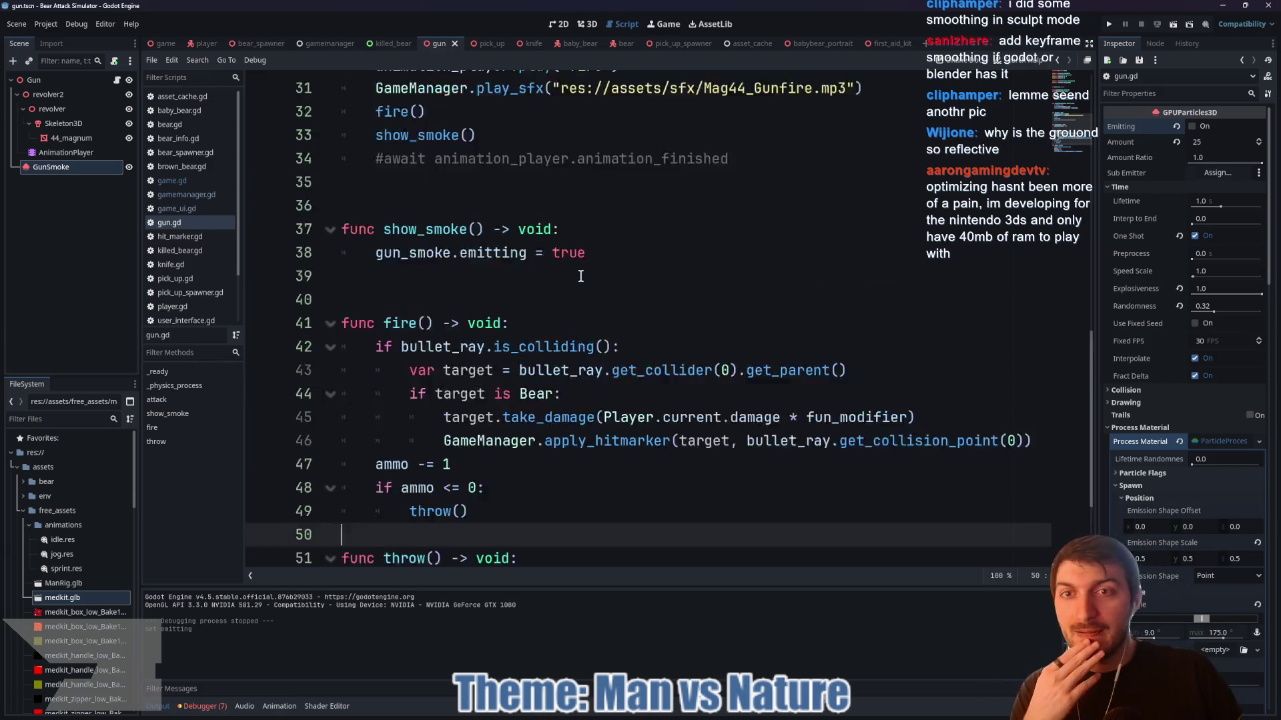
scroll(516, 357, "up", 2)
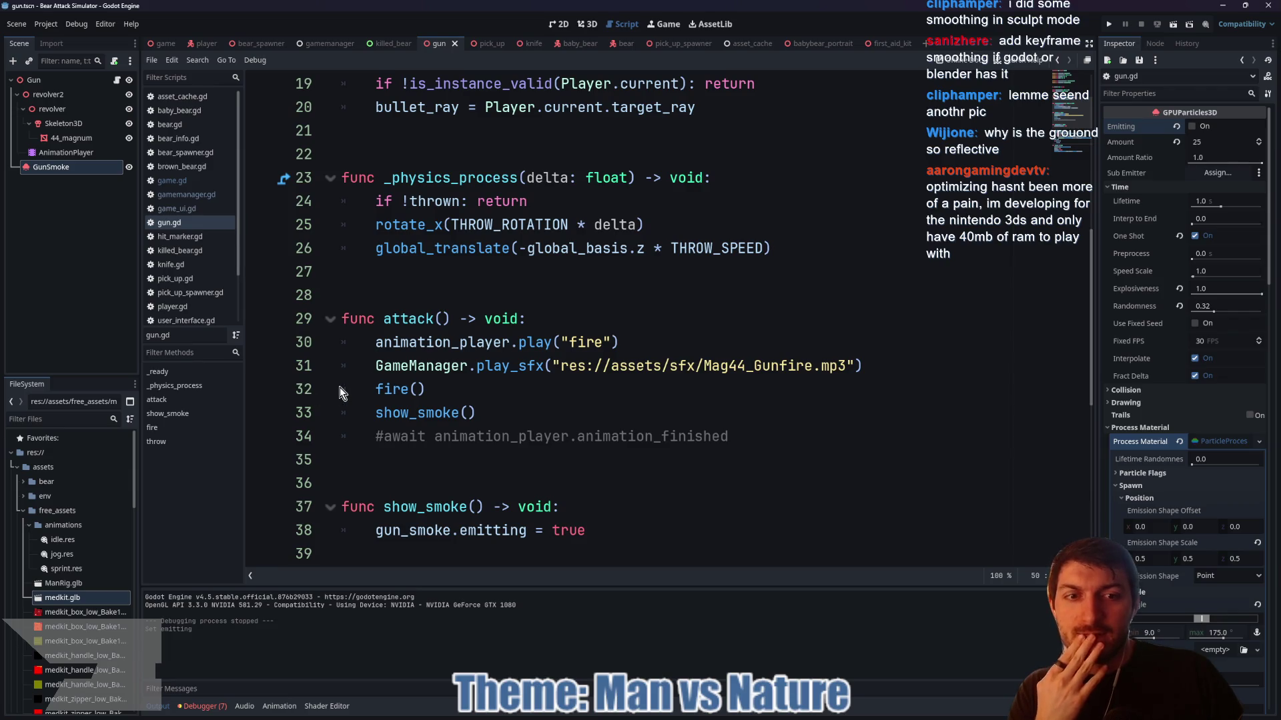
scroll(447, 374, "up", 2)
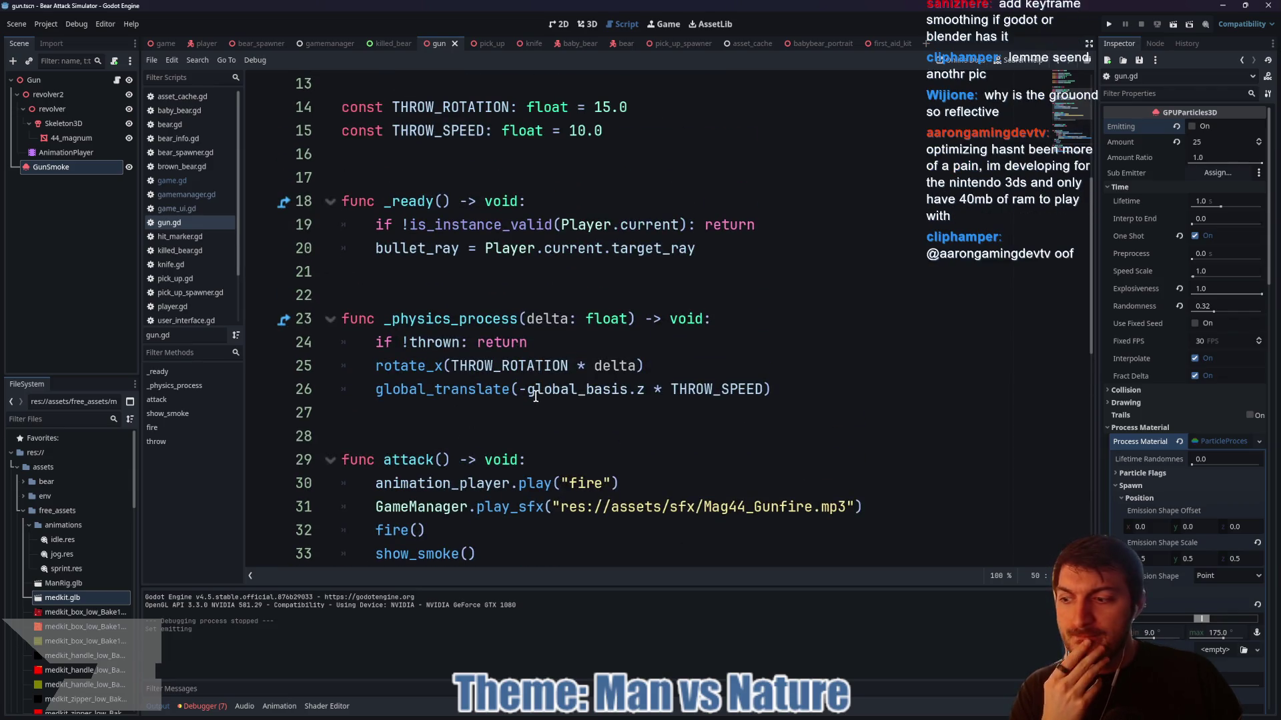
left_click(731, 389)
scroll(521, 399, "up", 2)
scroll(521, 398, "up", 1)
left_click(460, 348)
left_click(445, 377)
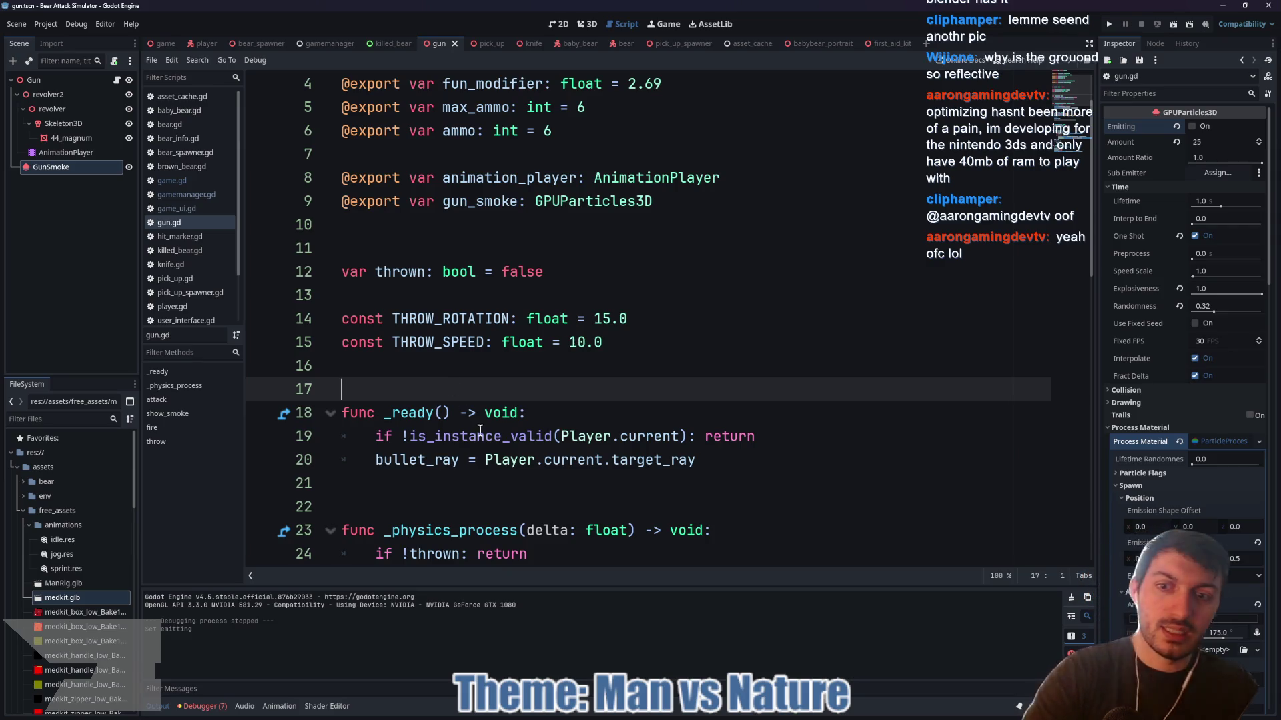
- Scroll down to the throw() function and place the cursor below it
scroll(478, 429, "down", 2)
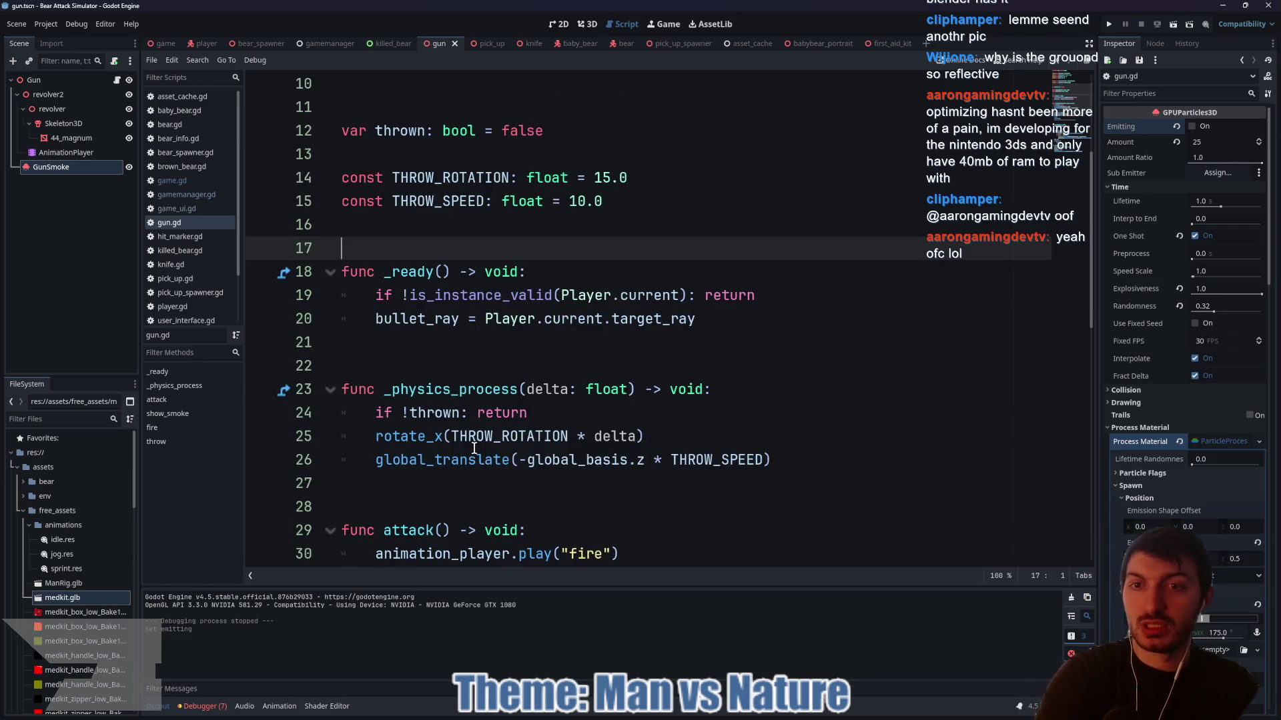
scroll(500, 393, "up", 3)
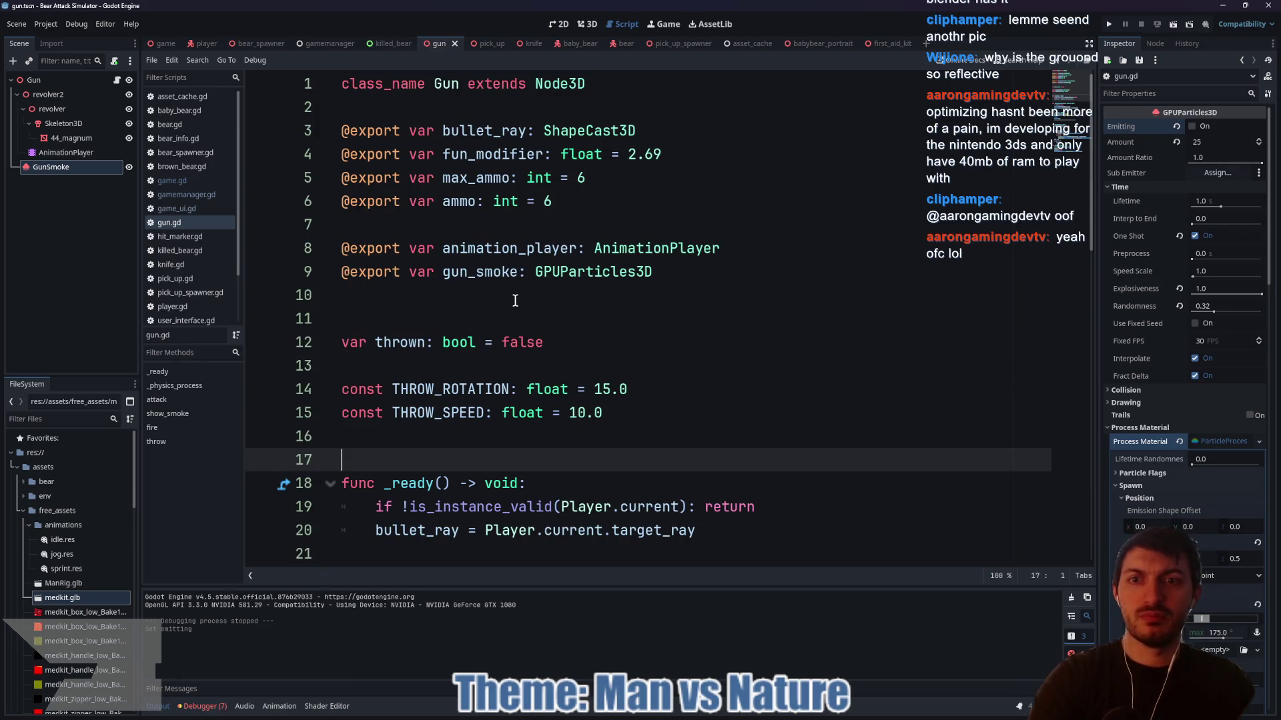
scroll(515, 301, "down", 11)
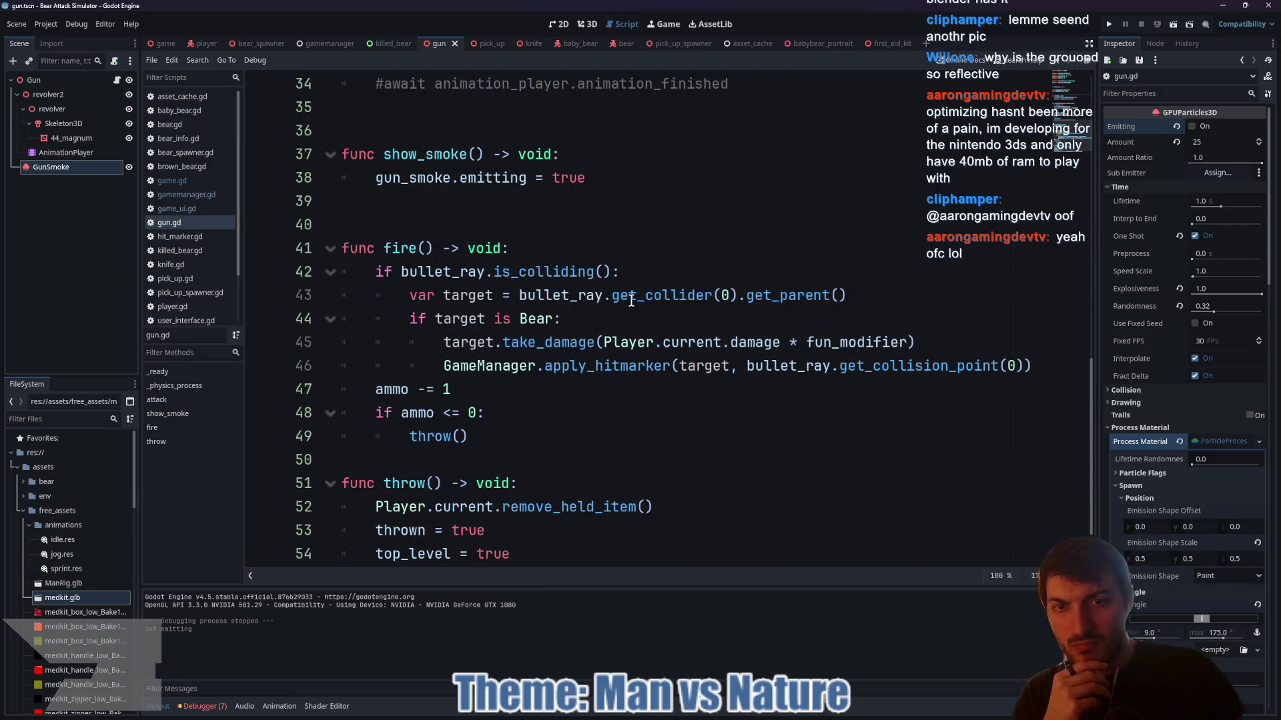
mouse_move(631, 302)
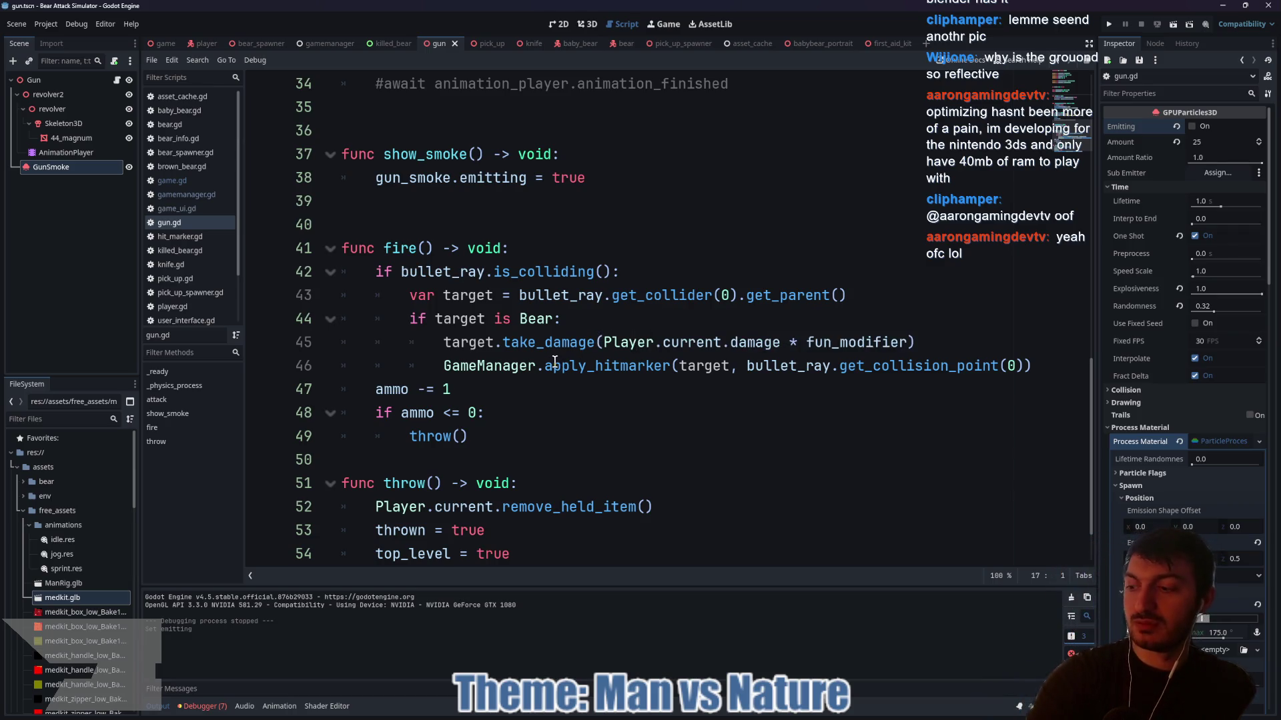
mouse_move(554, 361)
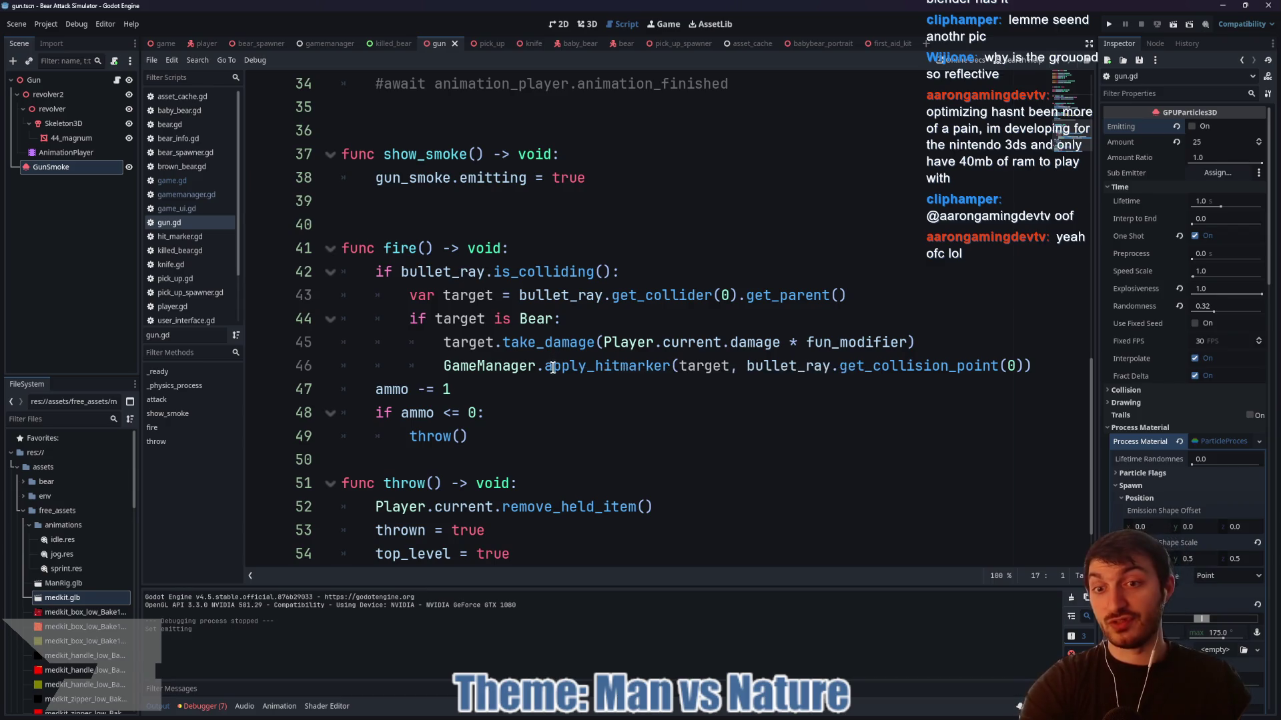
scroll(476, 454, "down", 1)
left_click(439, 556)
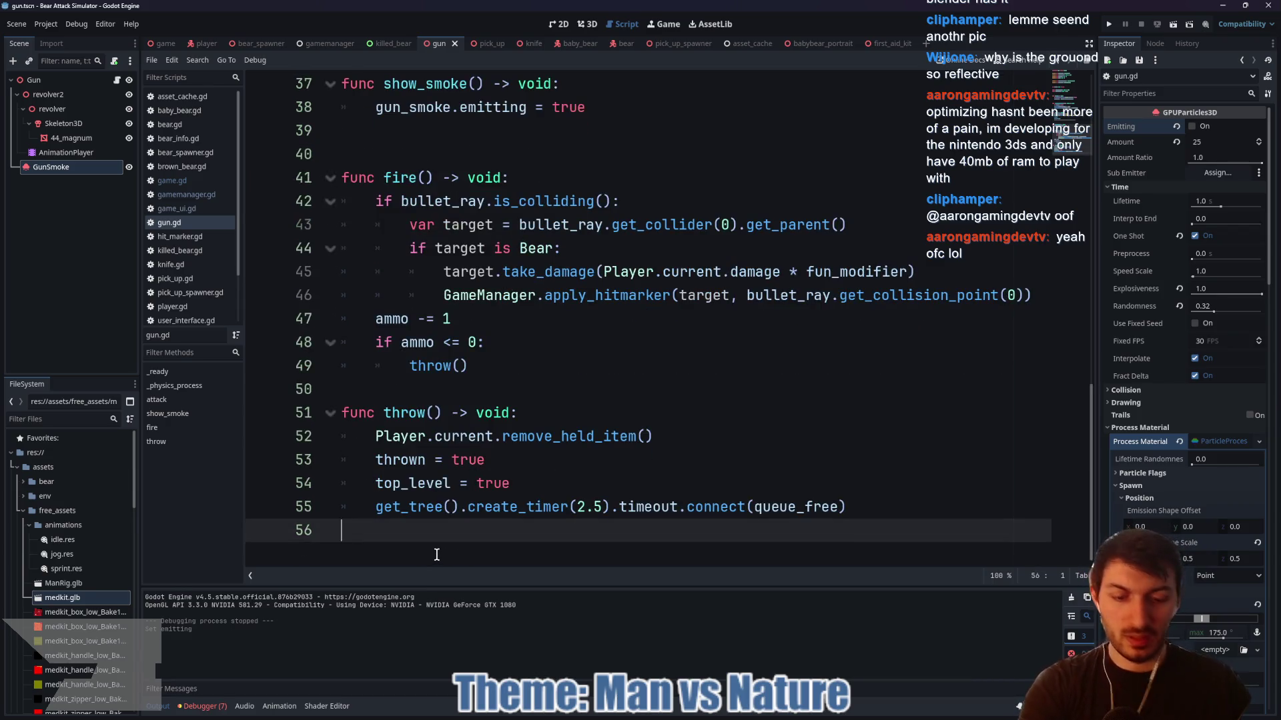
- Append 'func reload() -> void:' with body 'ammo = 6' to gun.gd and save it
key("Return")
key("Return")
type("func")
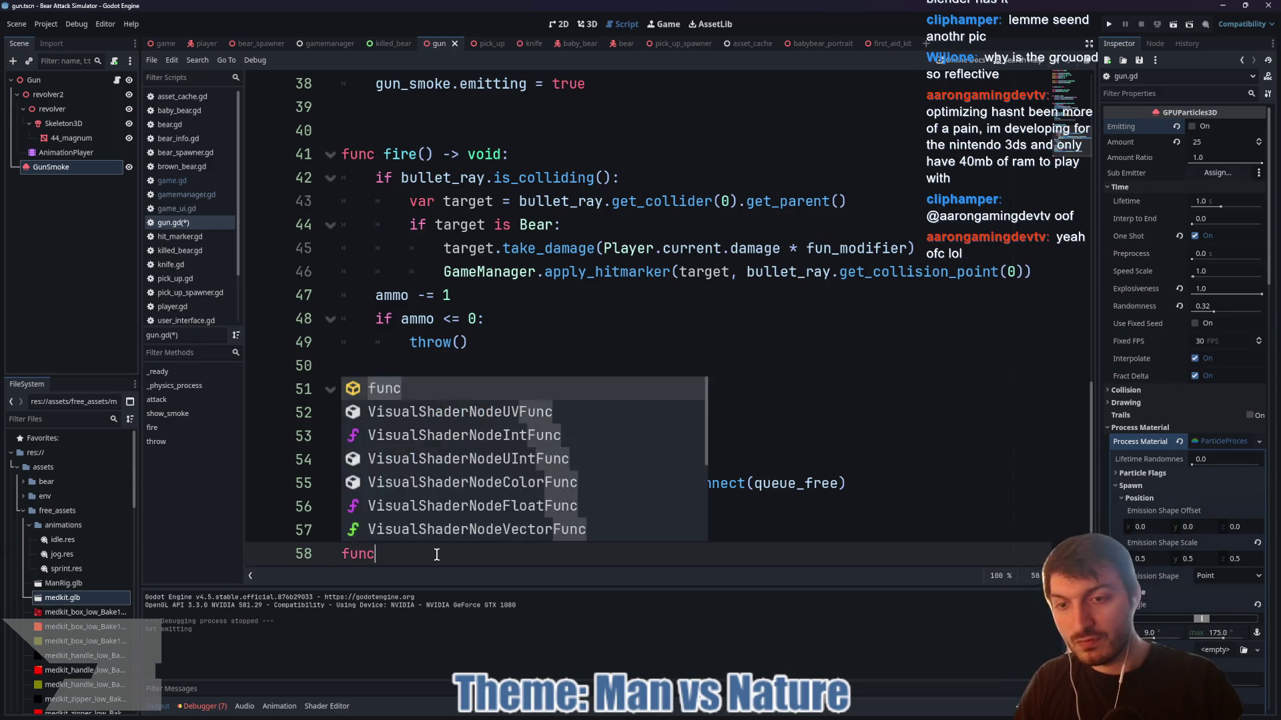
type(" reload() -> void:")
key("Return")
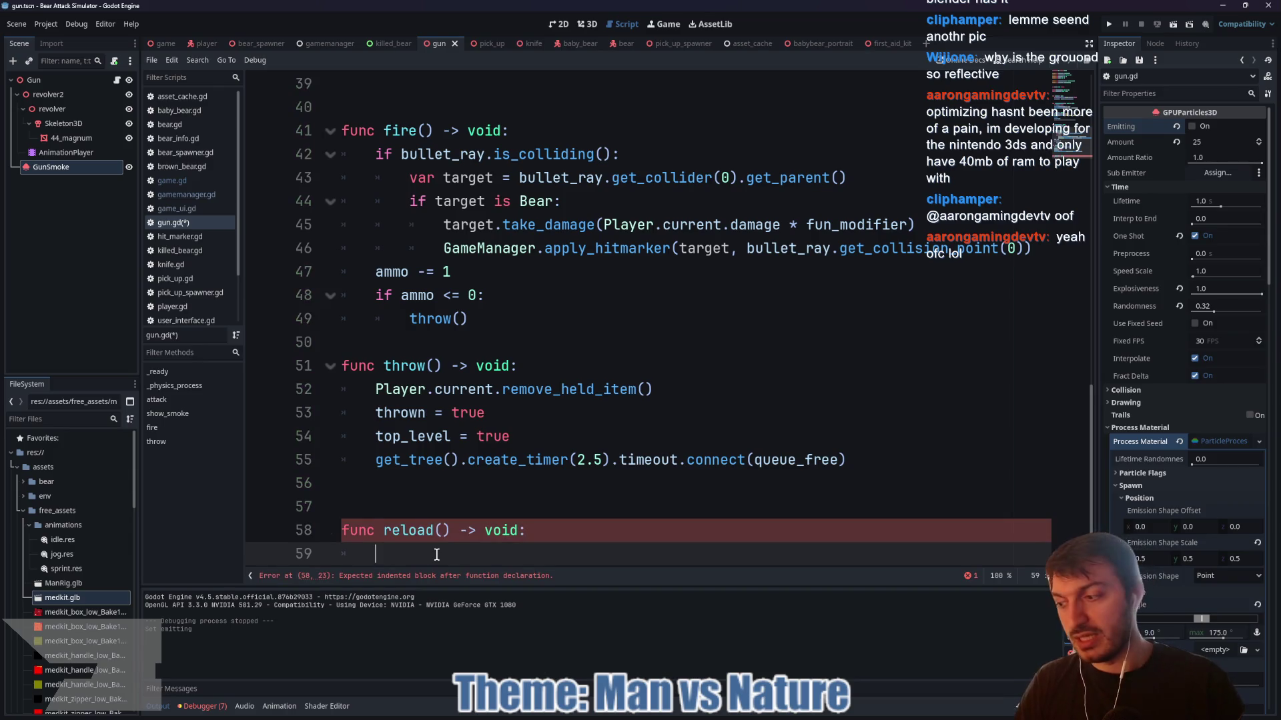
type("ammo = 6")
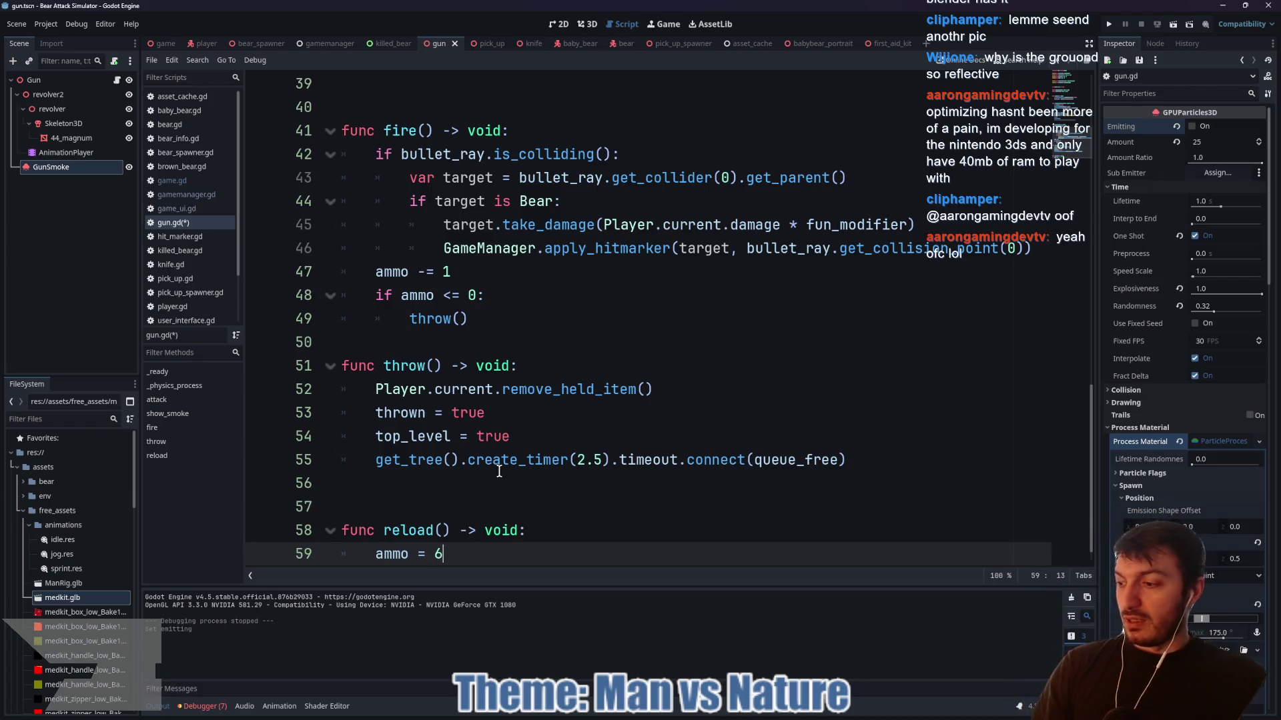
key("ctrl+s")
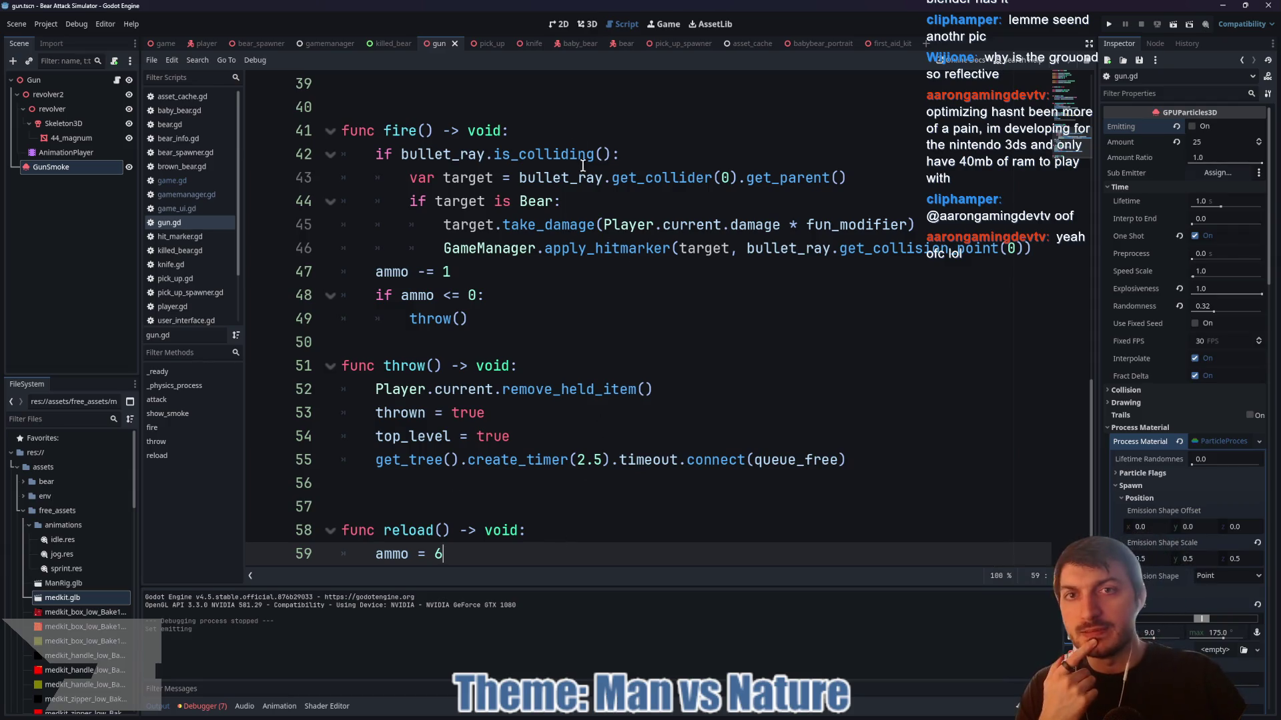
left_click(479, 43)
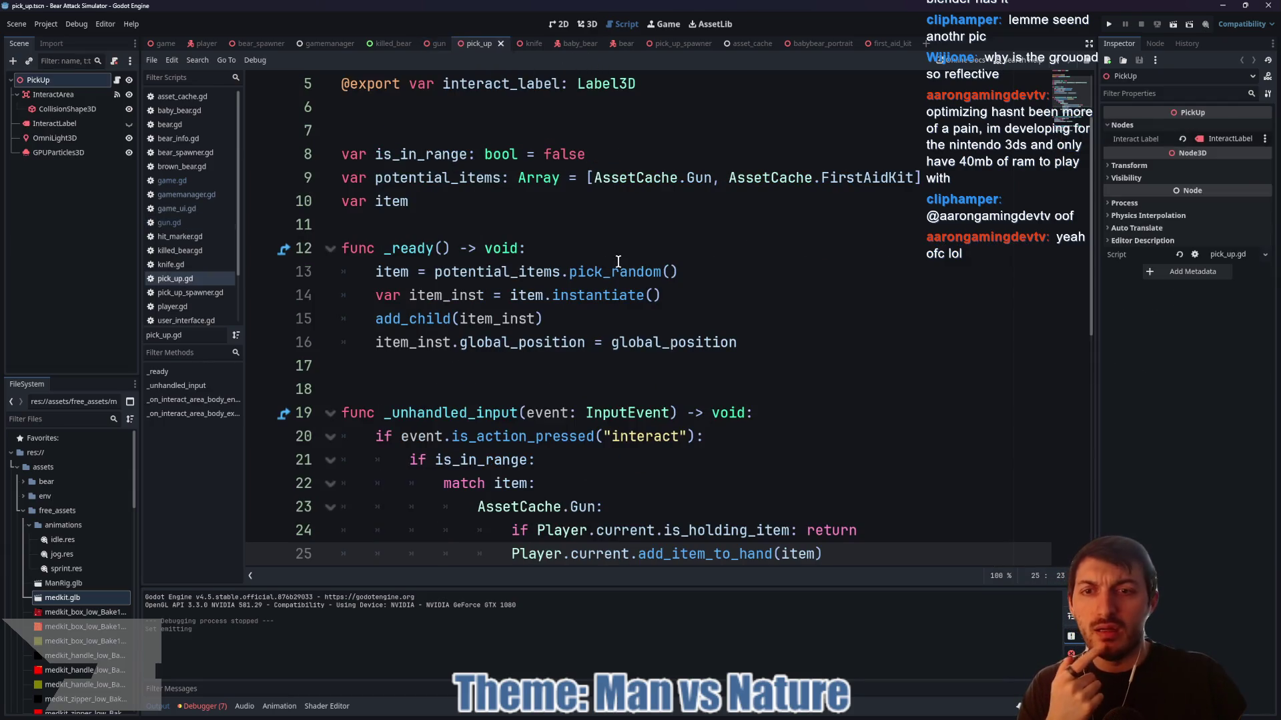
- Replace the early return on line 24 with Player.current.held_item.reload() followed by return
scroll(619, 261, "down", 2)
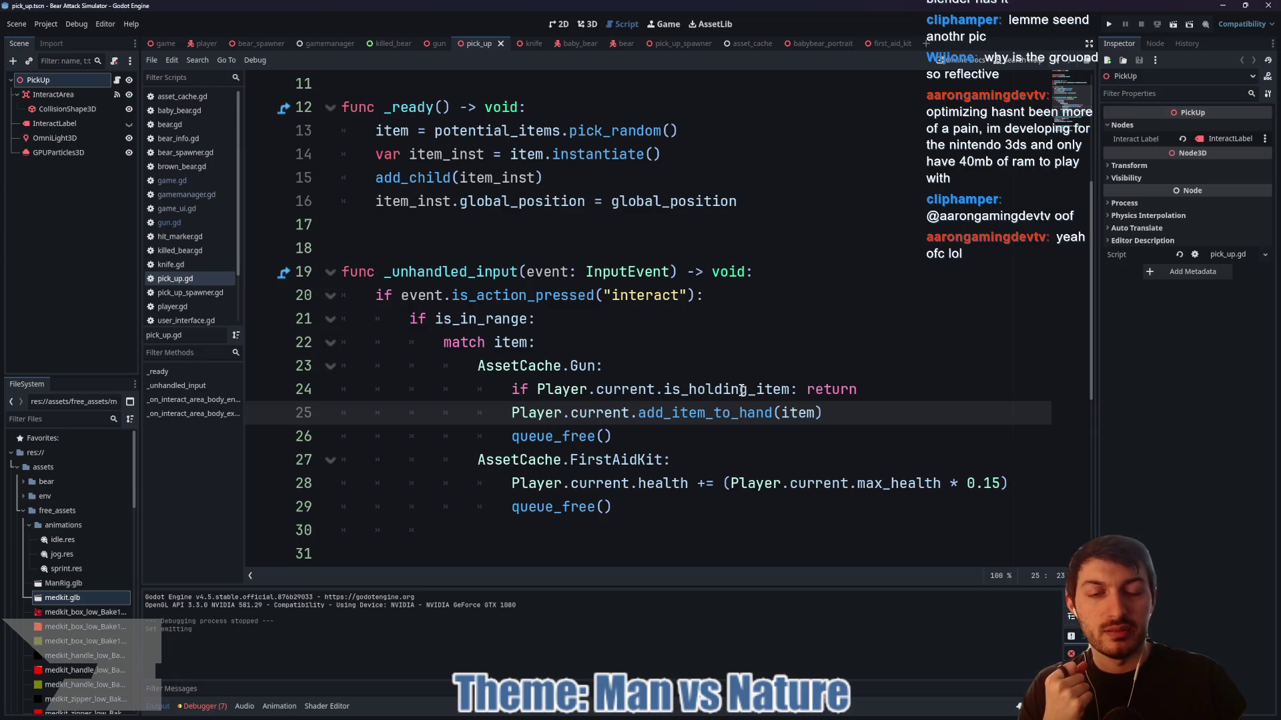
left_click(859, 389)
key("ctrl+shift+Left")
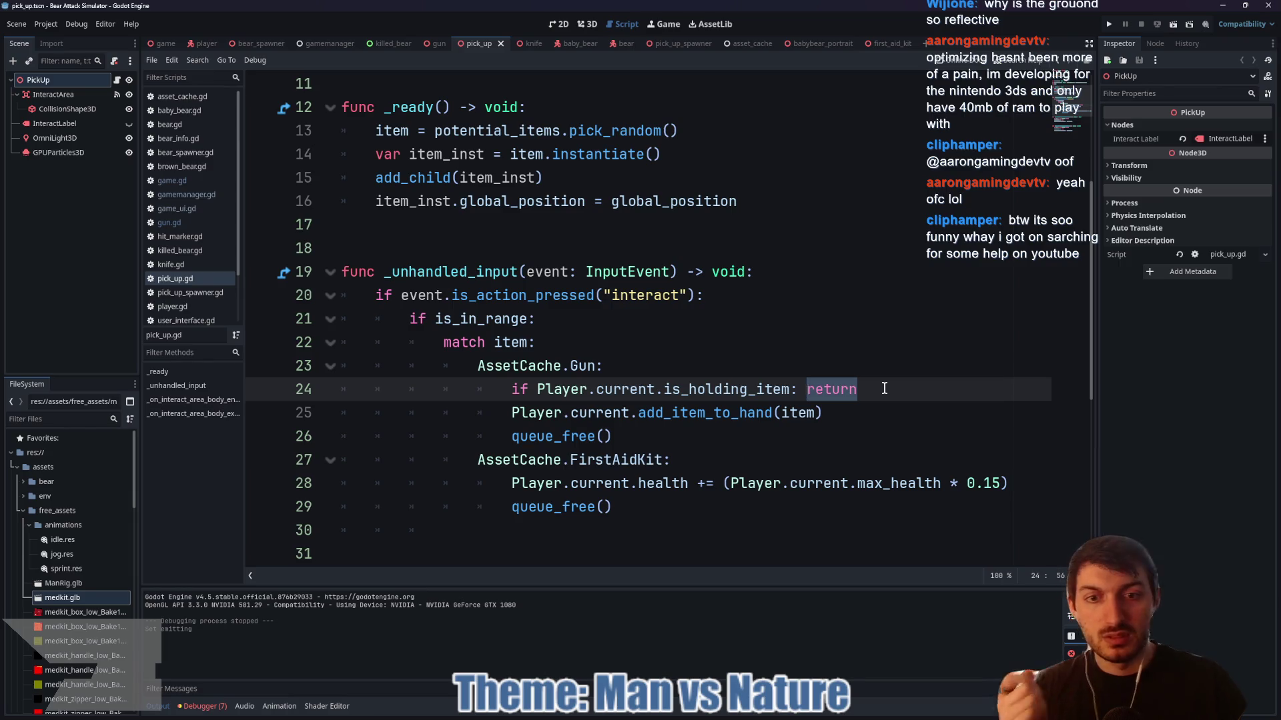
left_click(884, 389)
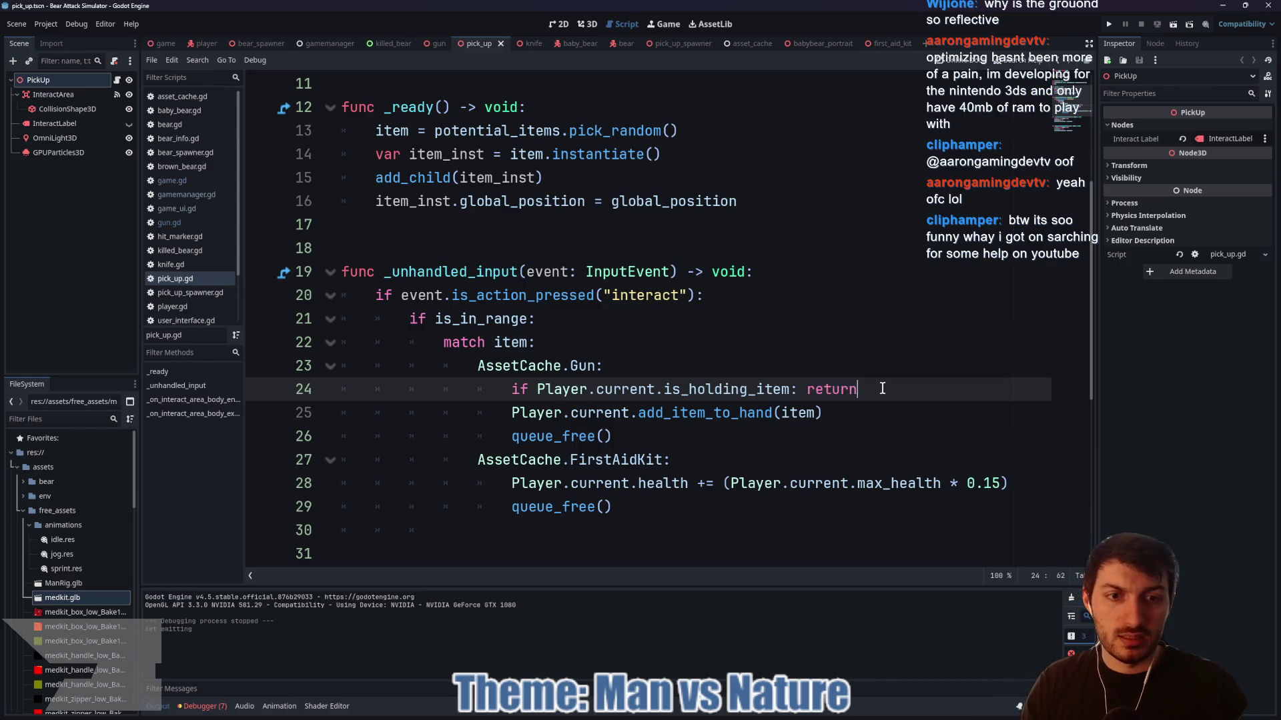
key("BackSpace")
key("BackSpace")
key("BackSpace")
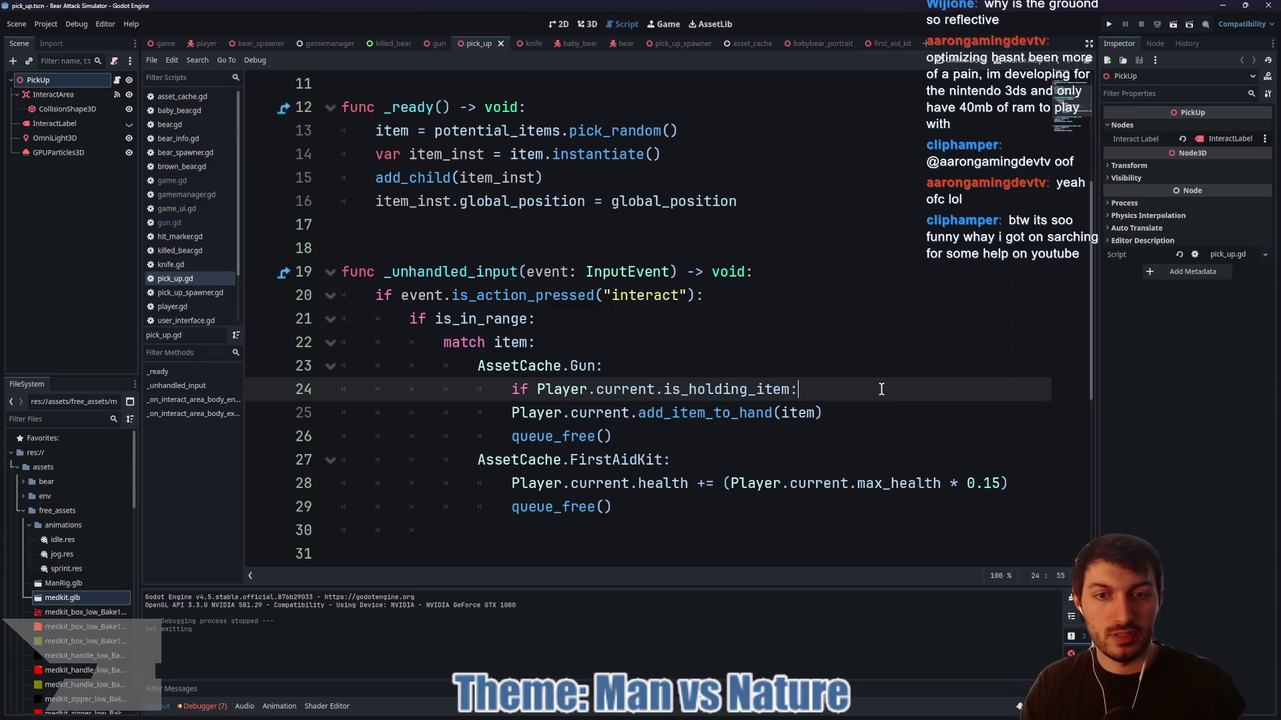
key("Return")
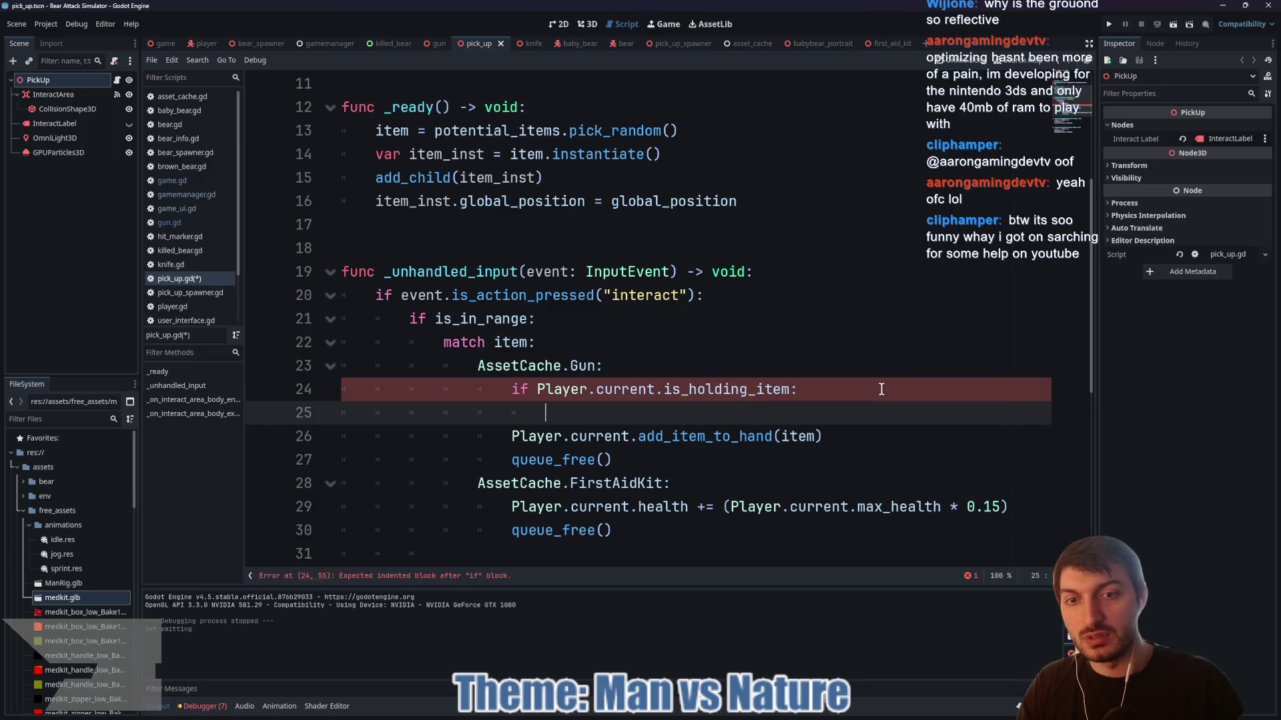
key("Tab")
type("Player.cur")
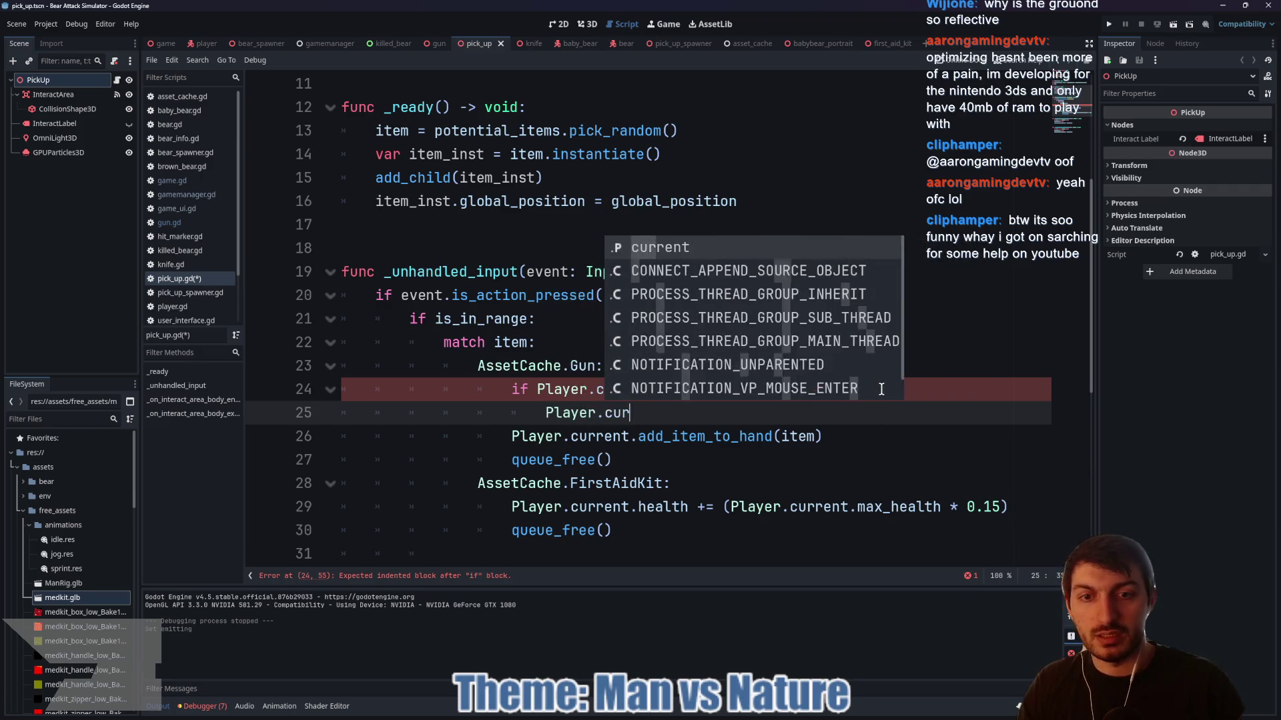
type("rent.hel")
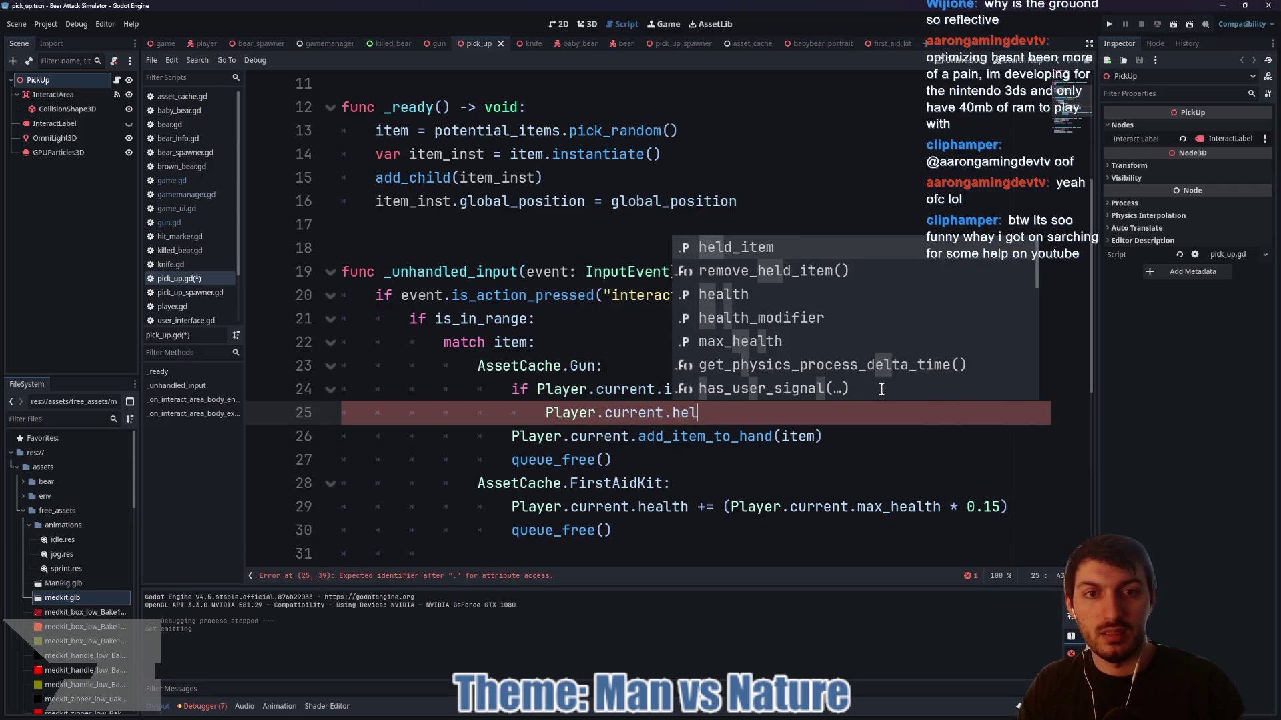
key("Return")
type(".relo")
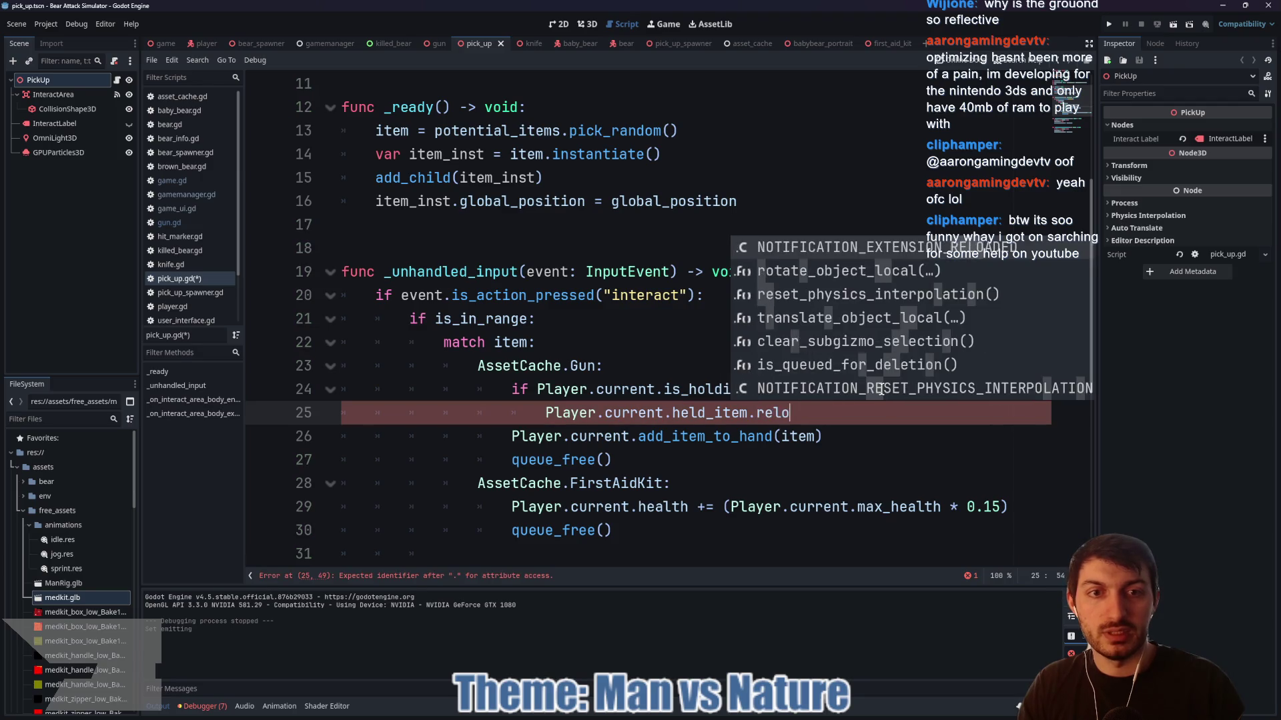
type("ad()")
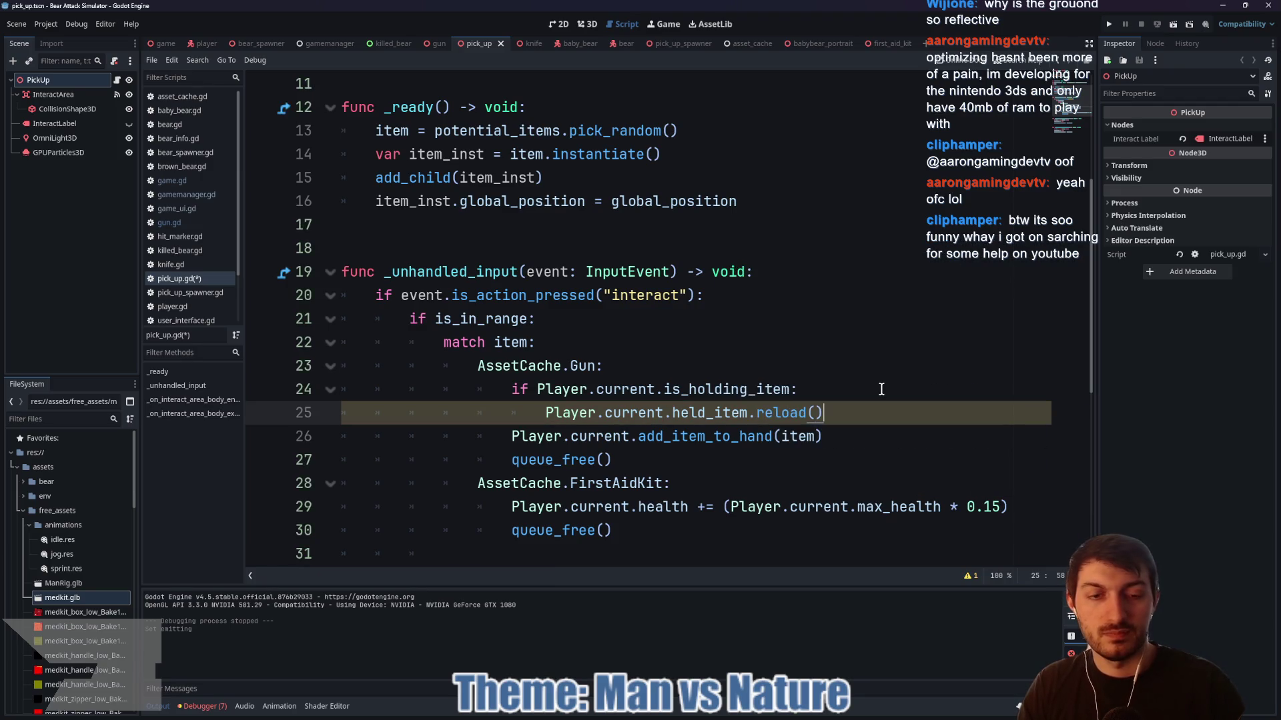
key("Return")
type("return")
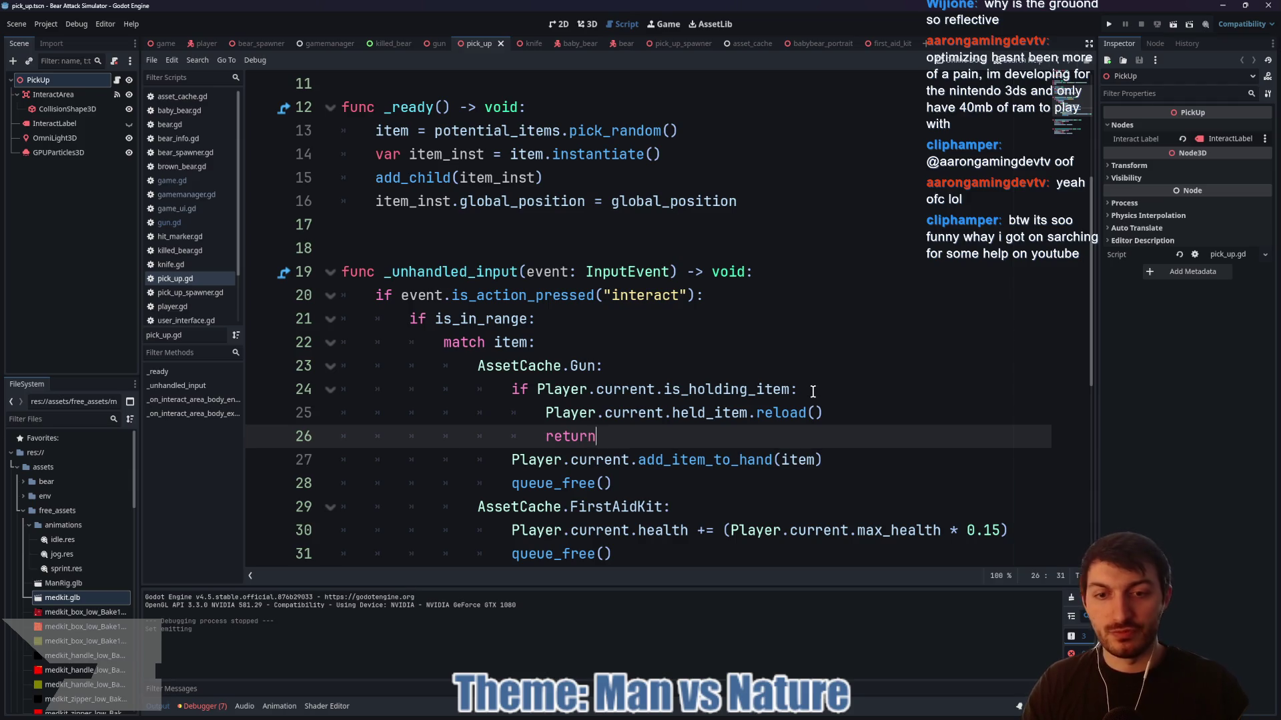
- Insert queue_free() after the reload() call and save pick_up.gd
left_click(830, 412)
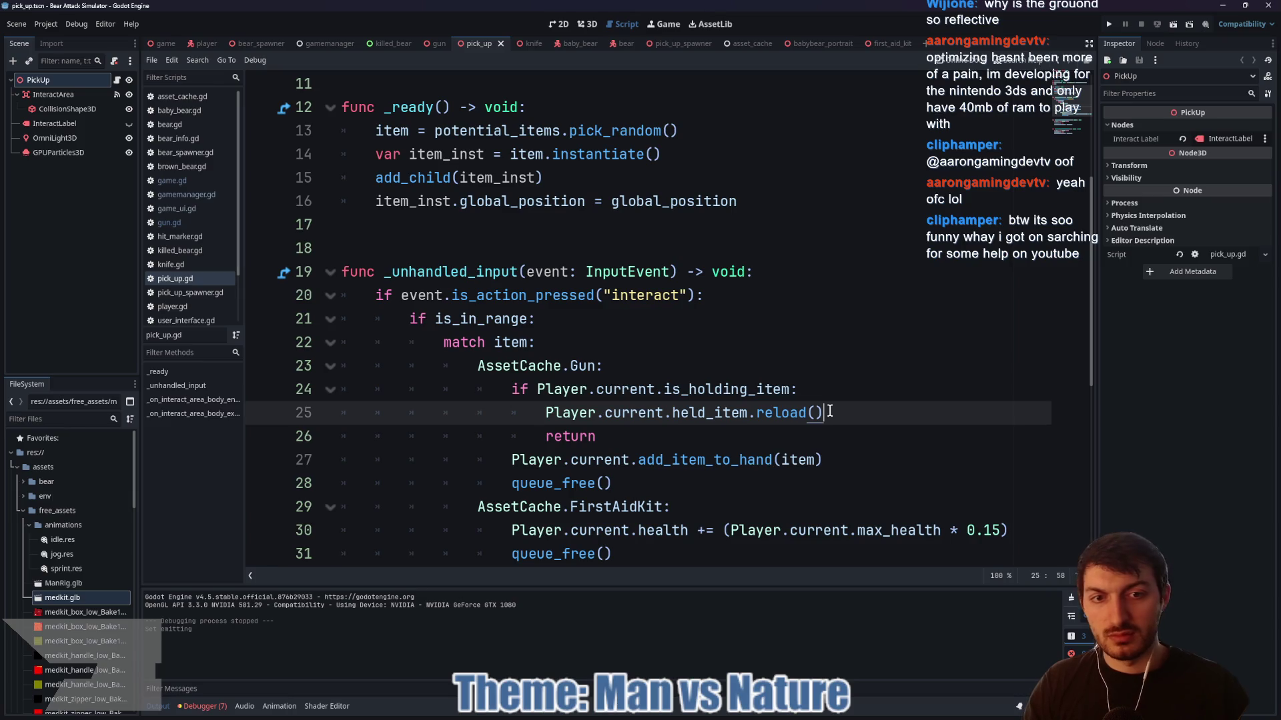
key("Return")
type("qu")
key("Return")
key("BackSpace")
key("BackSpace")
key("BackSpace")
key("BackSpace")
type("f")
key("Return")
key("ctrl+s")
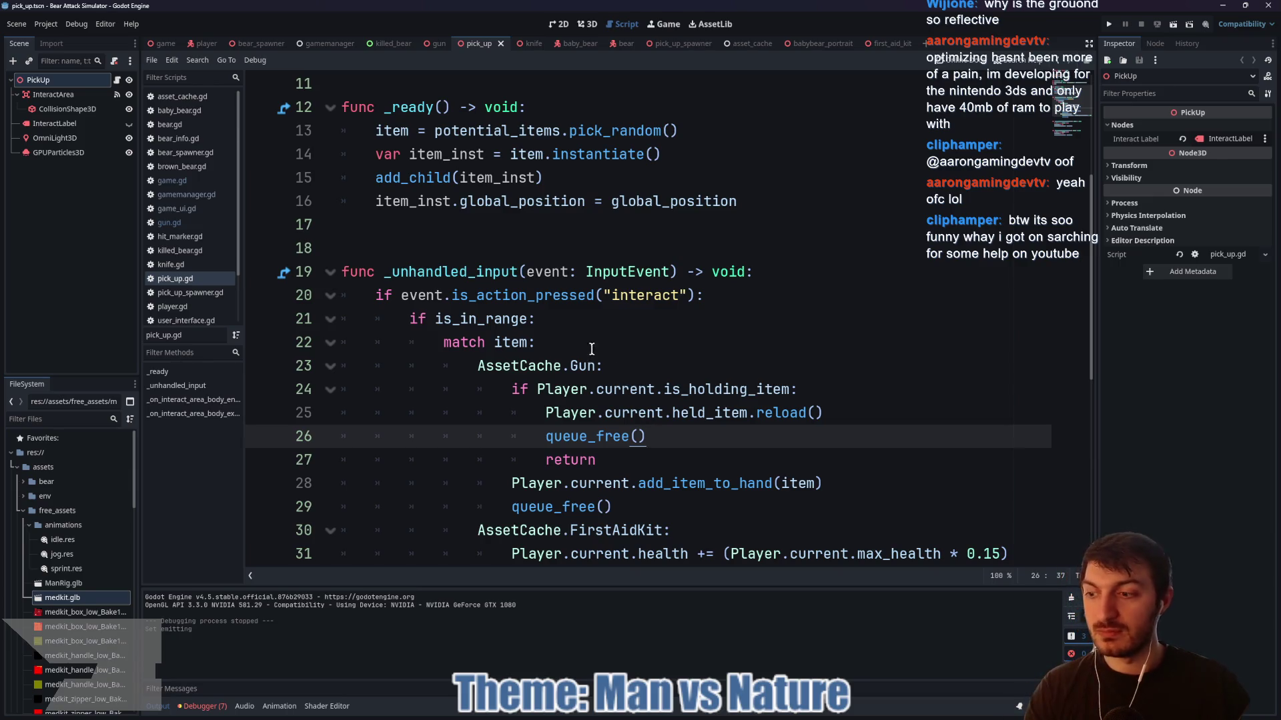
left_click(170, 45)
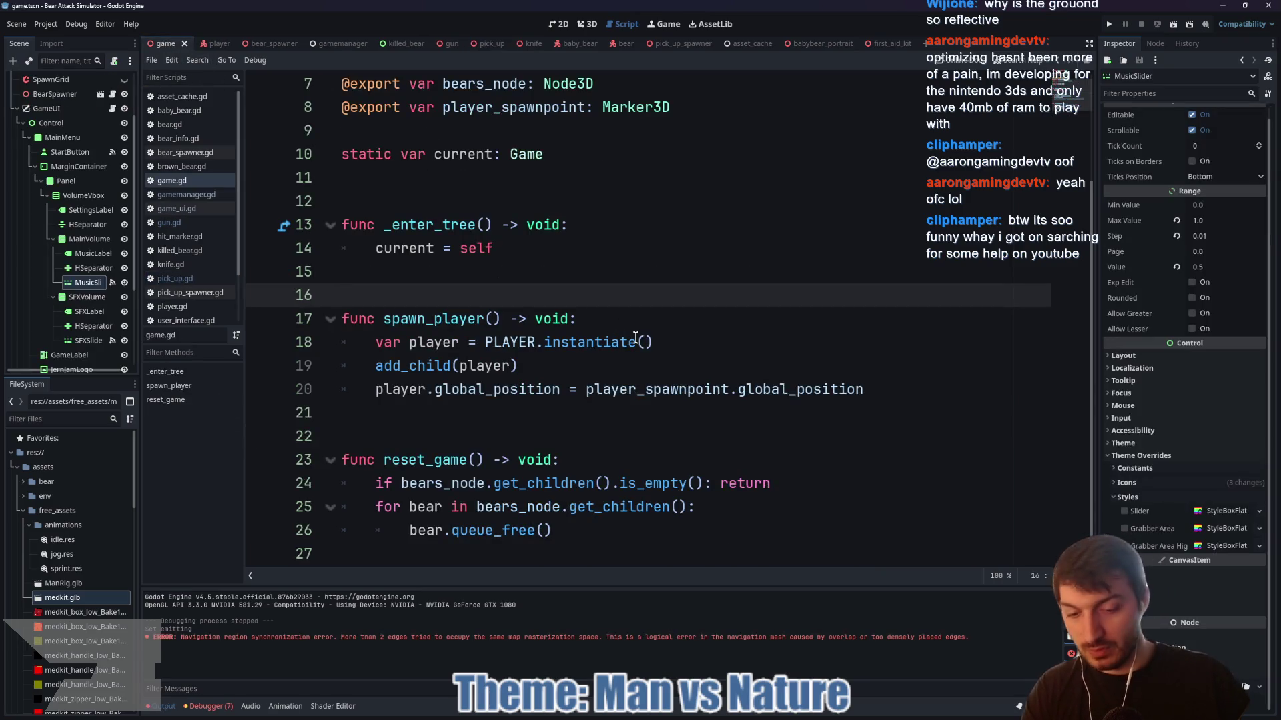
- Run the game with F5, turn the music volume down, and walk toward the bears
key("F5")
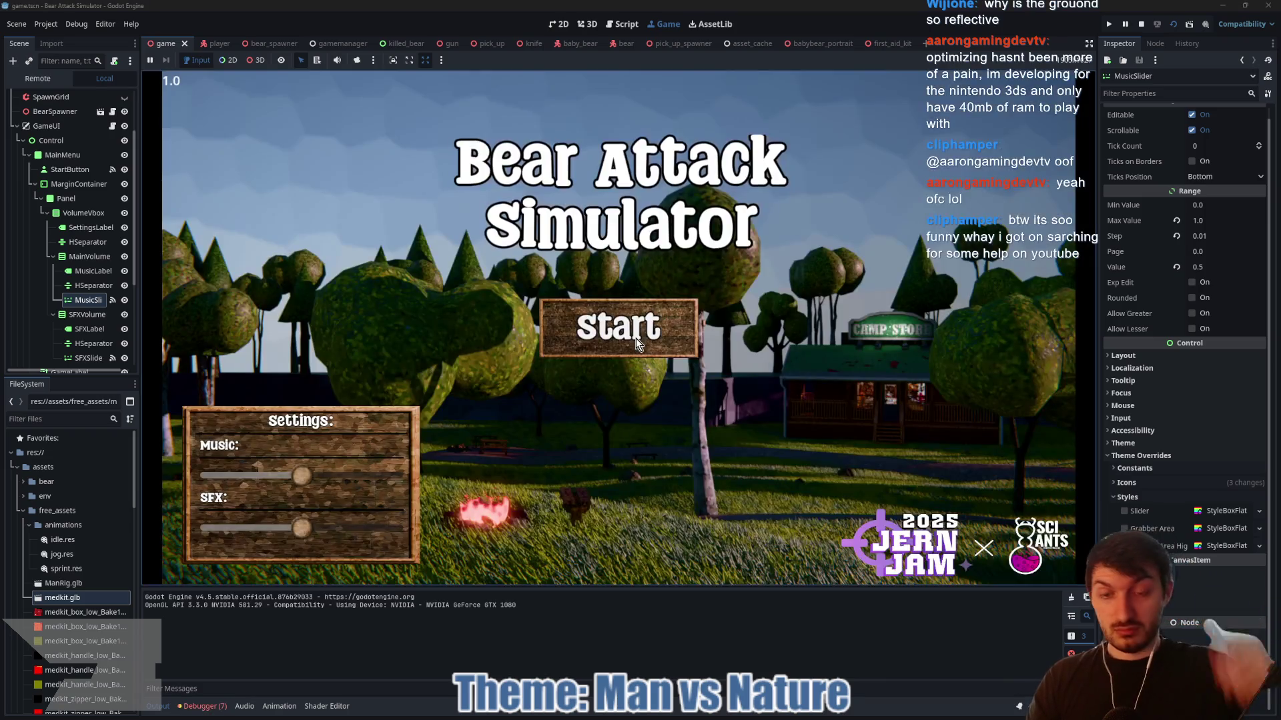
left_click_drag(321, 465, 238, 467)
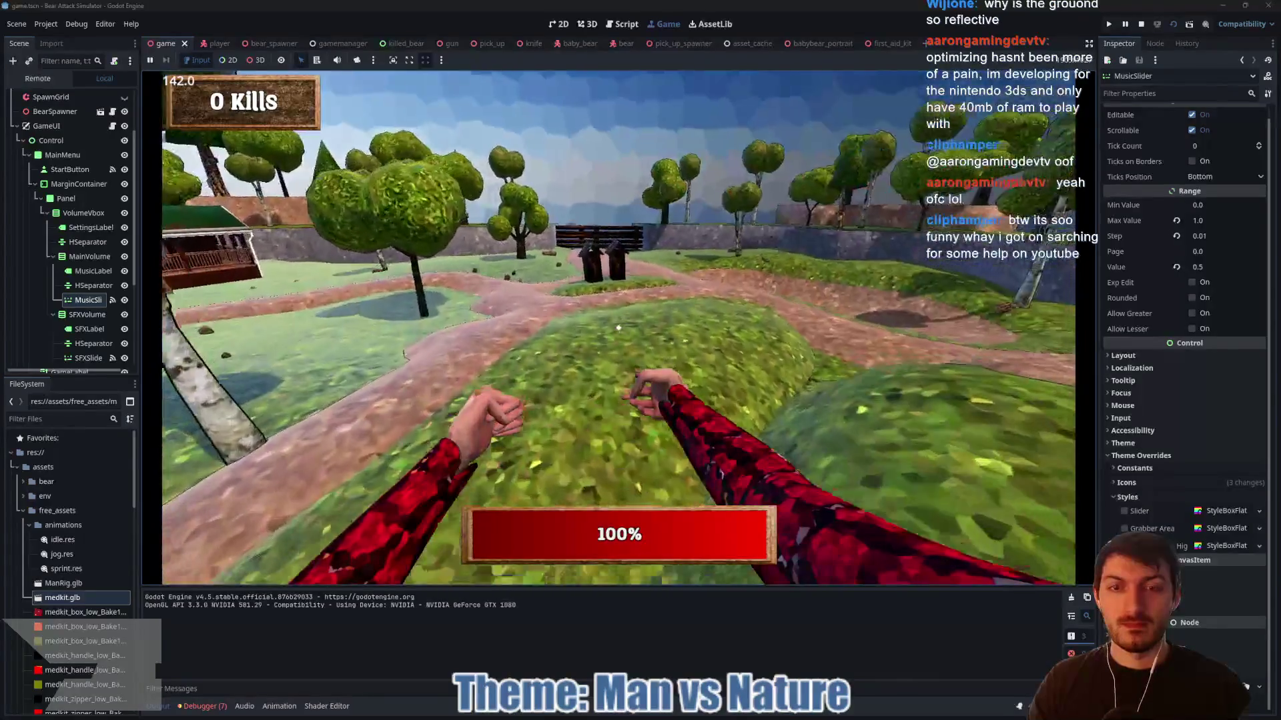
key("w")
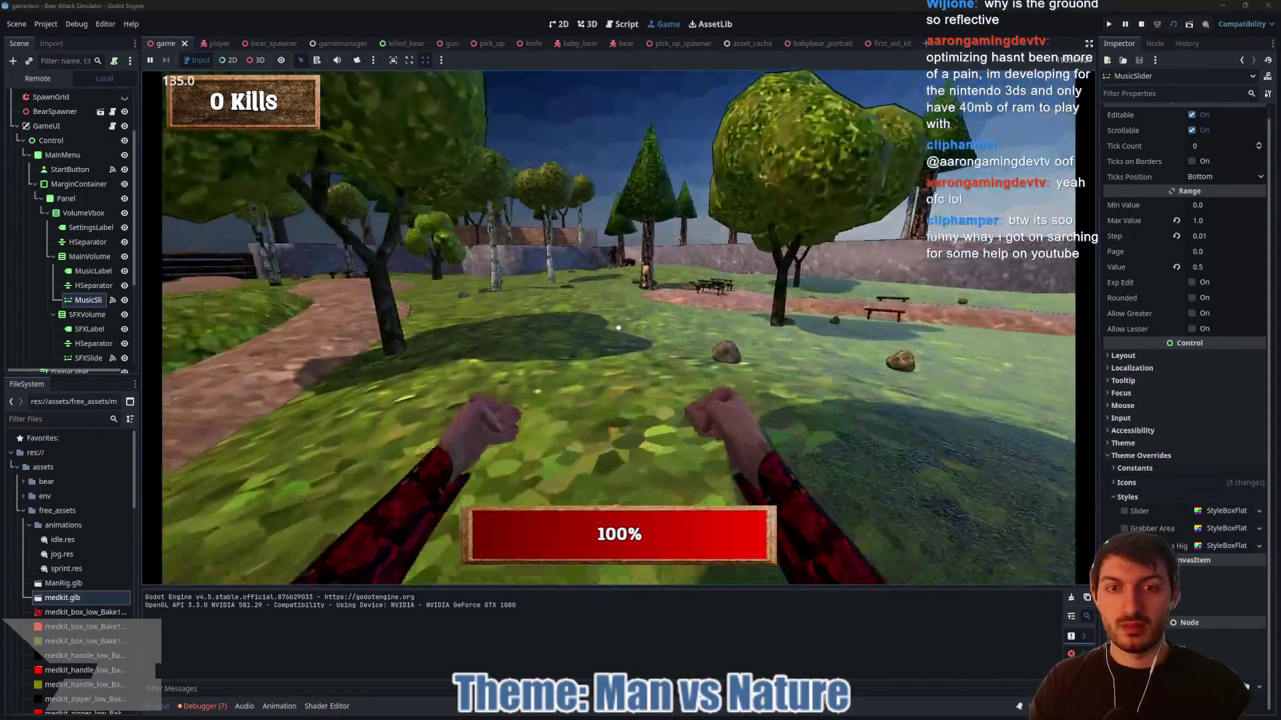
key("w")
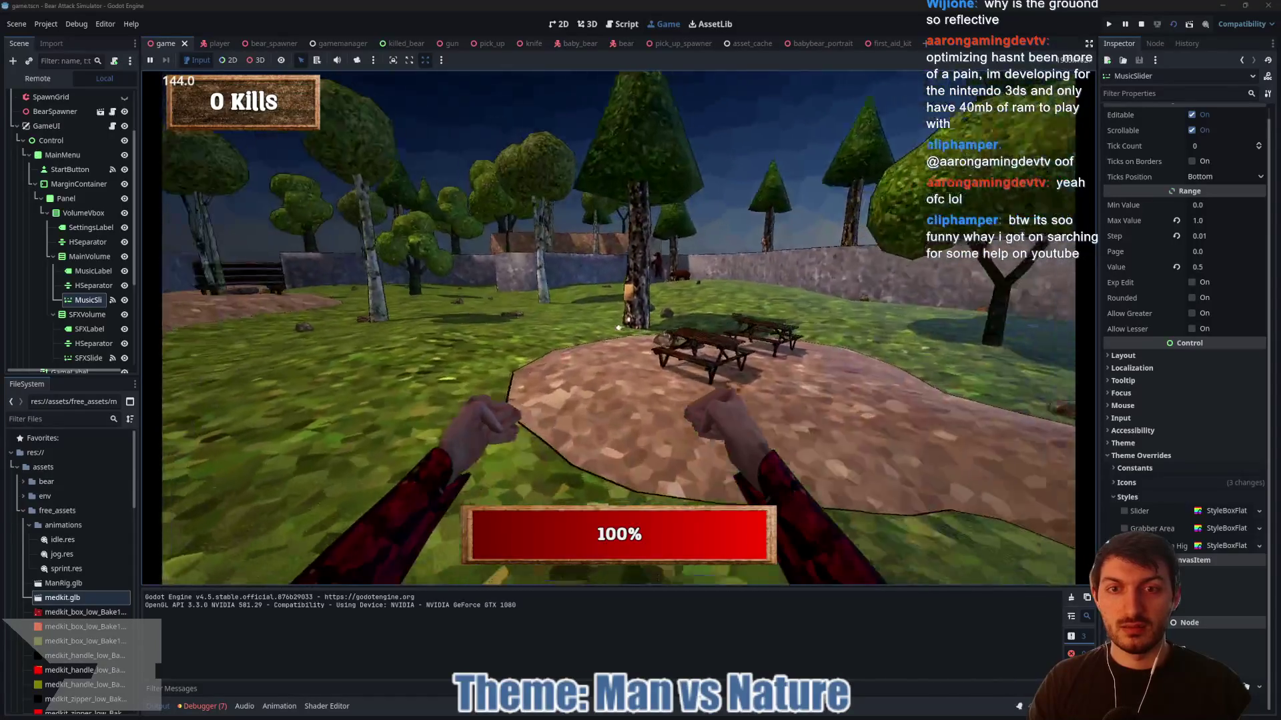
key("w")
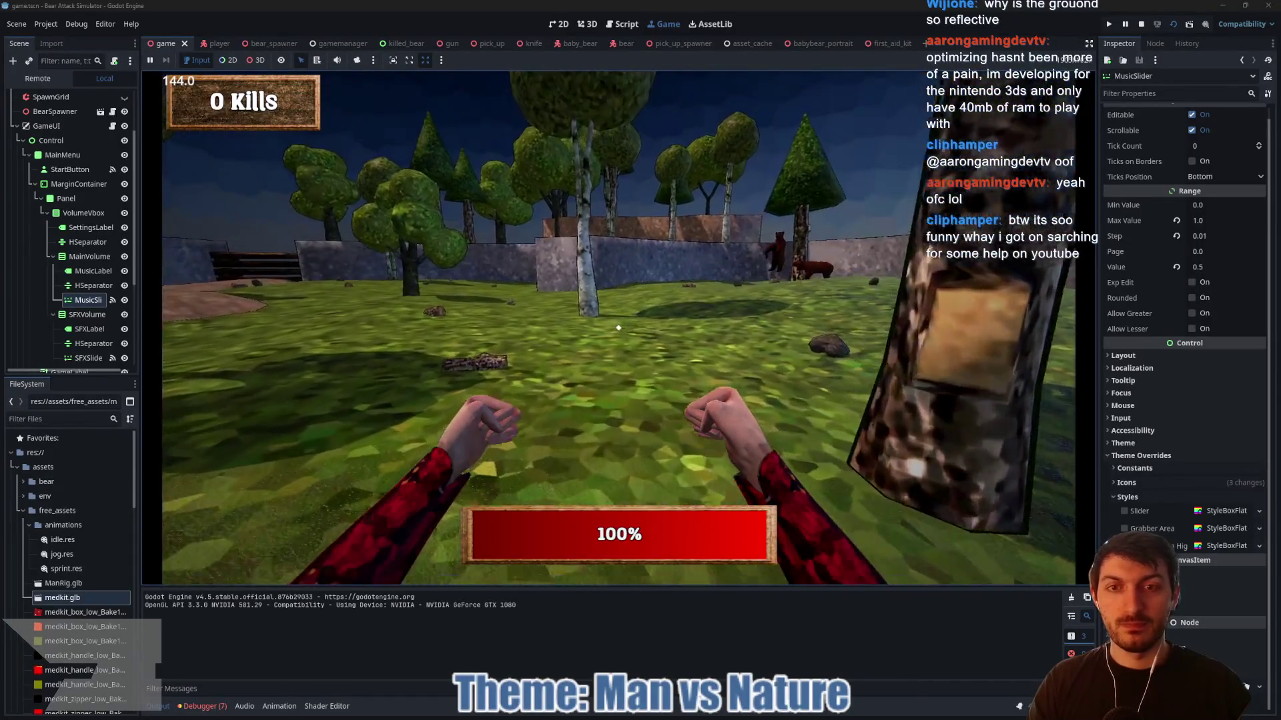
key("w")
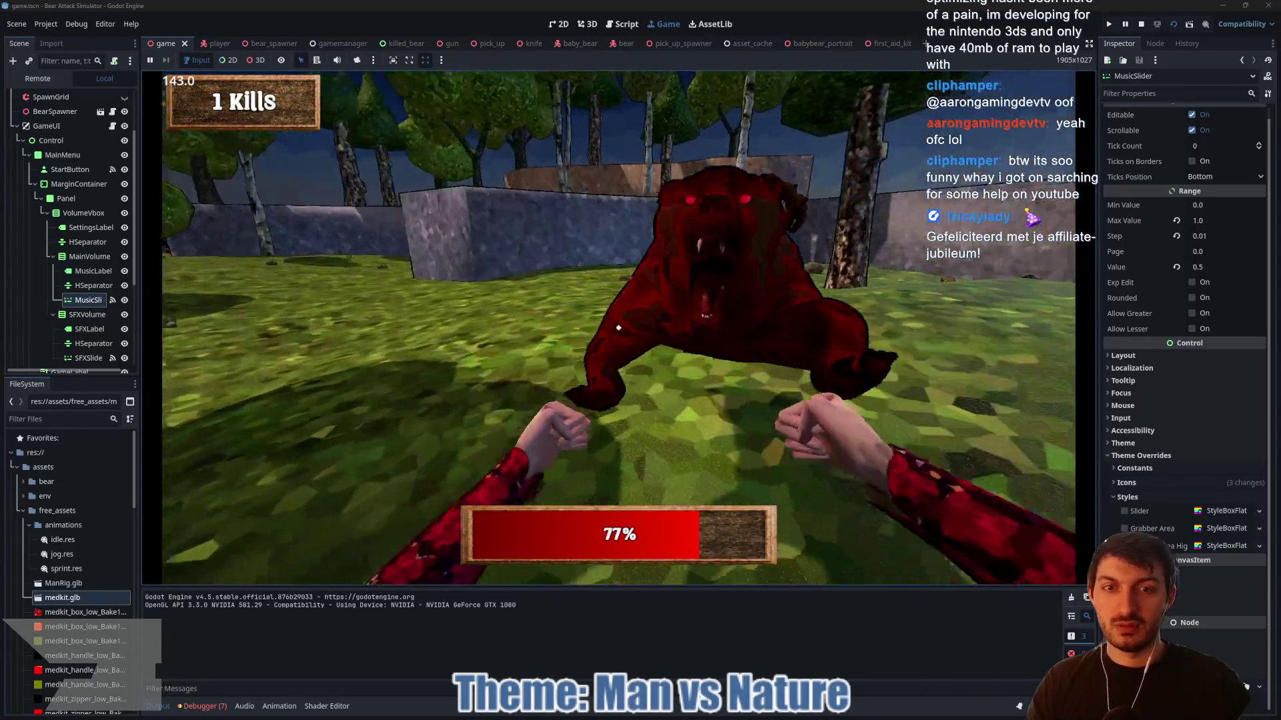
- Punch and kill two attacking bears, then walk to the medkit and along the grass path
left_click(619, 327)
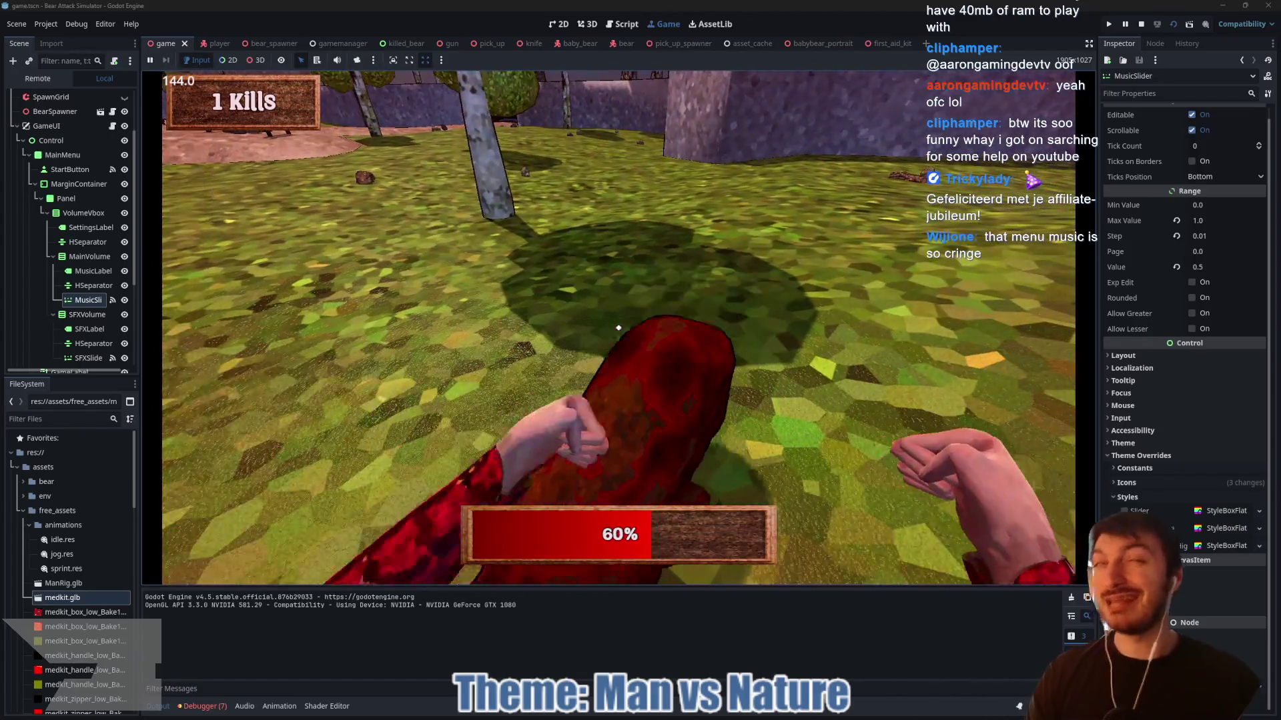
left_click(619, 327)
key("w")
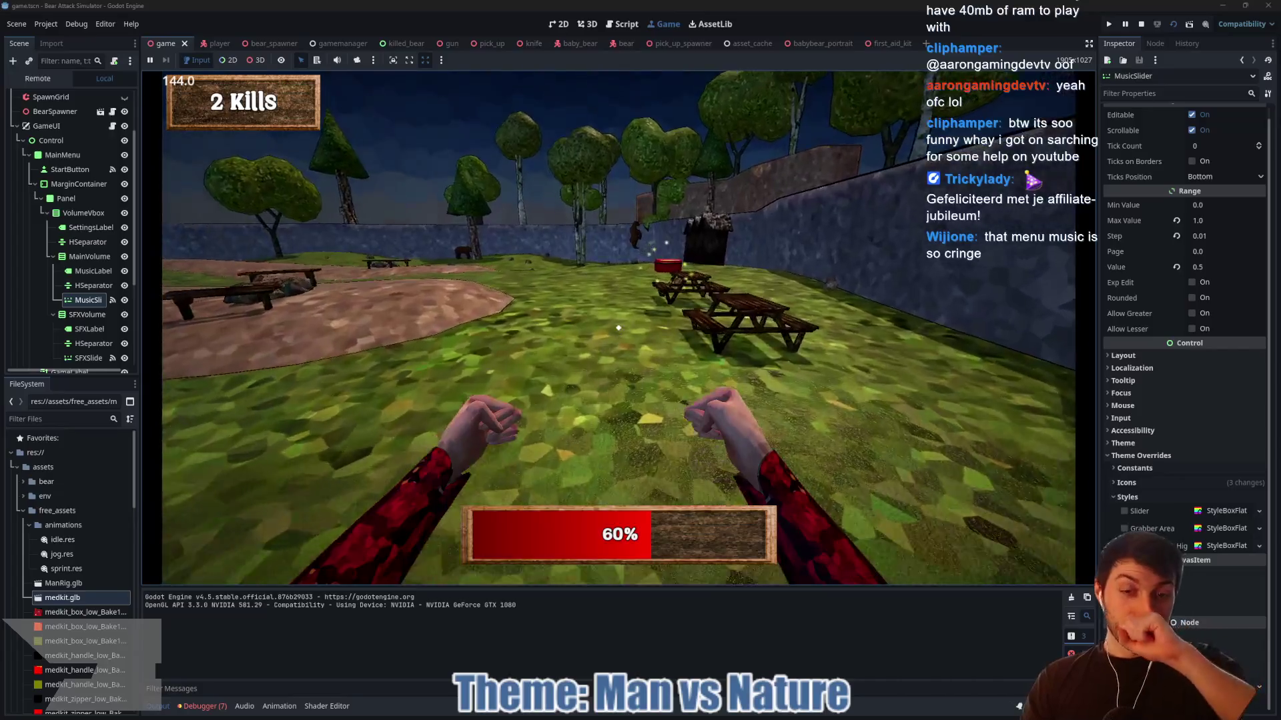
key("w")
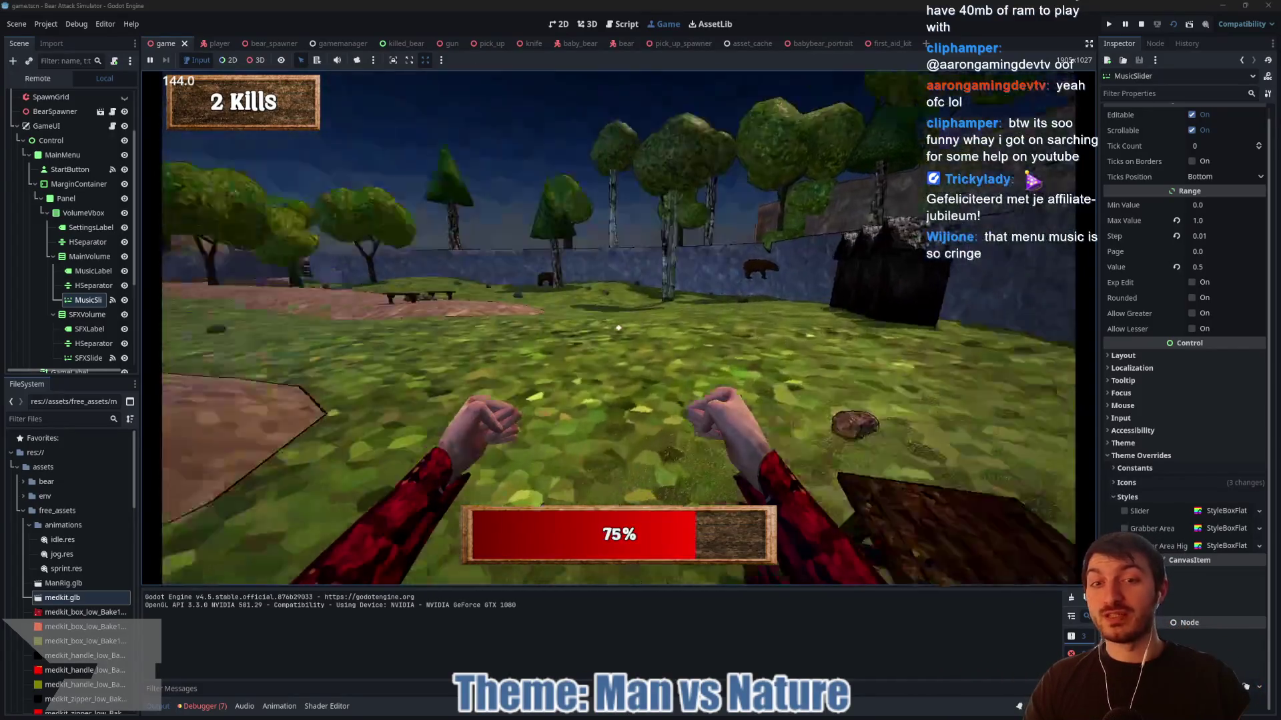
key("w")
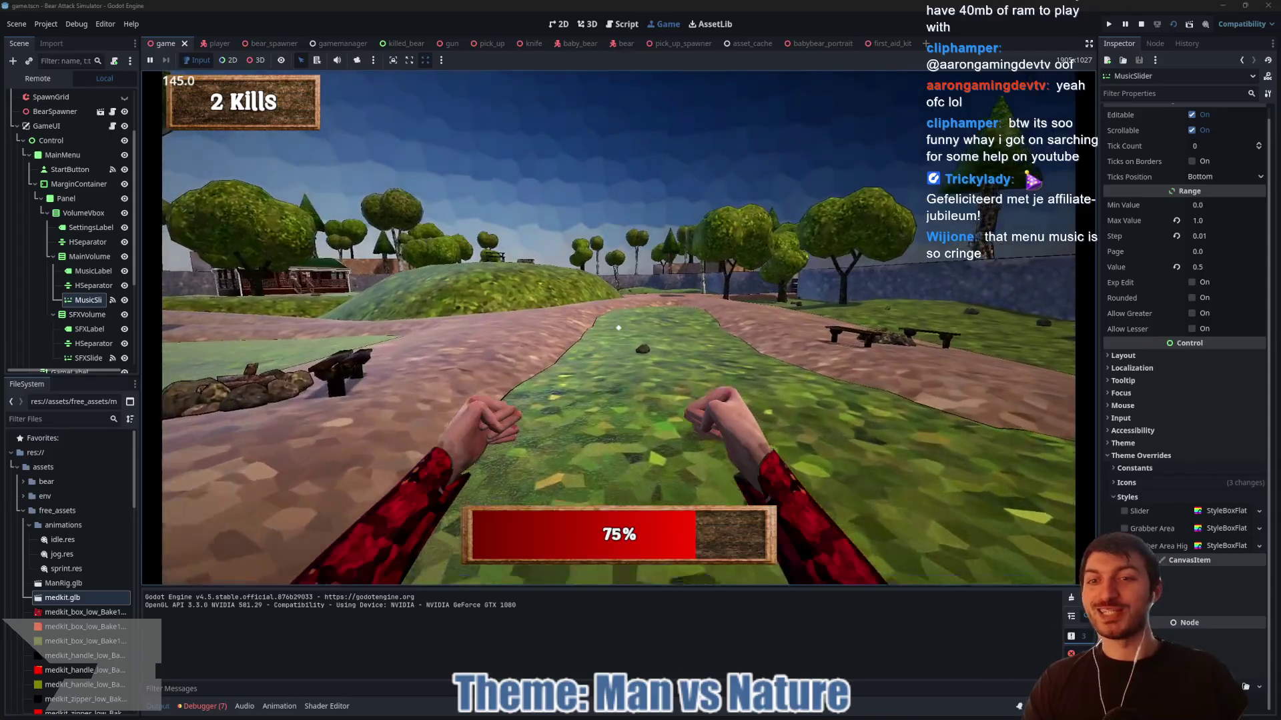
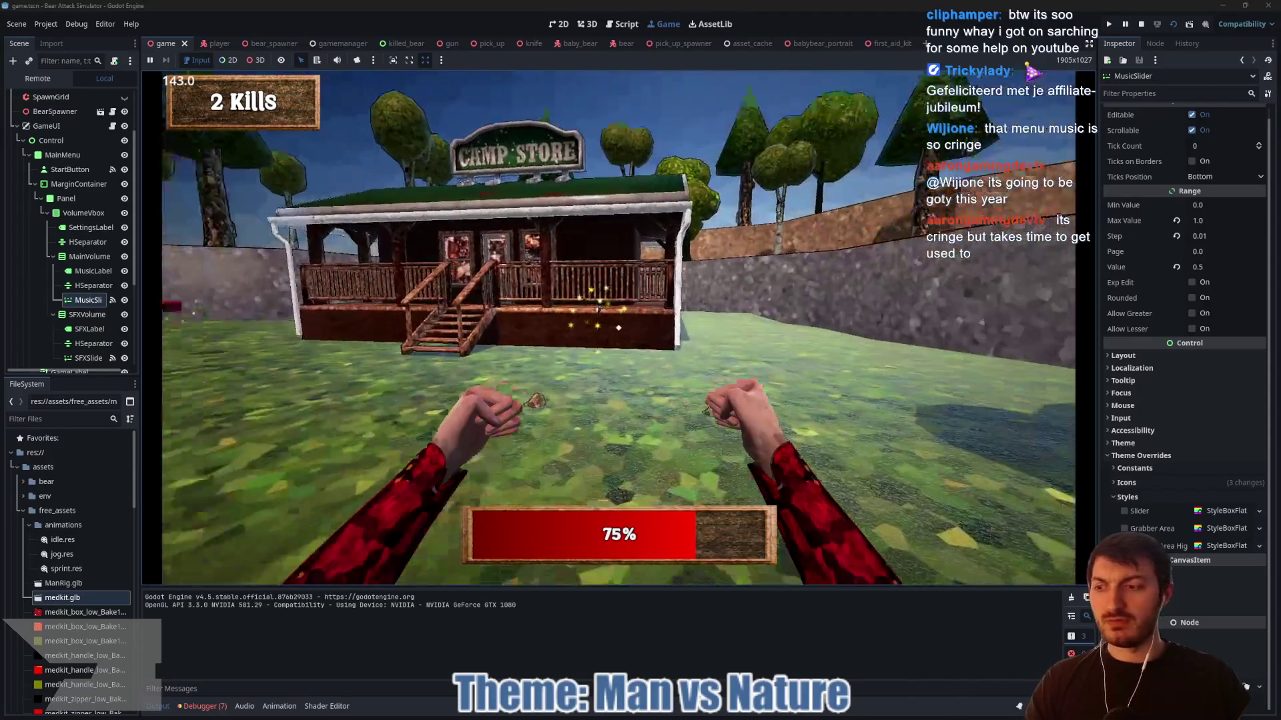
- Pick up the gun at the store, fire two shots, and collect the ammo refill
key("e")
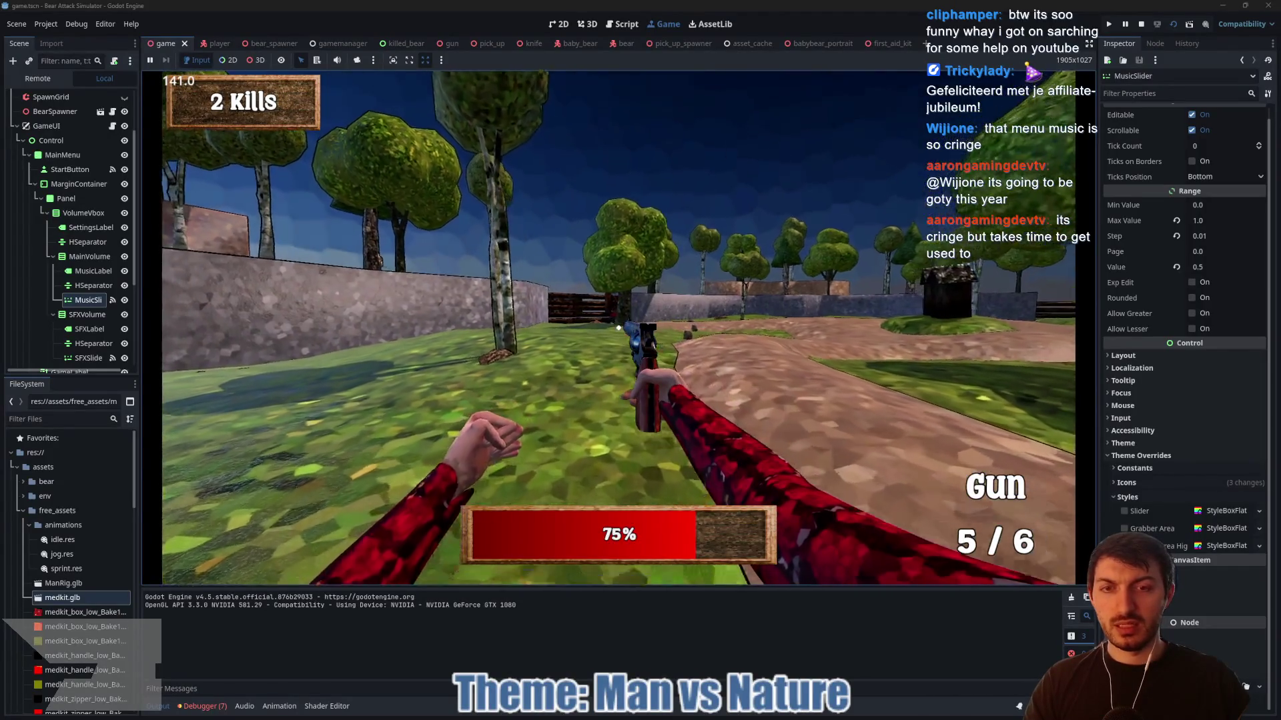
left_click(619, 328)
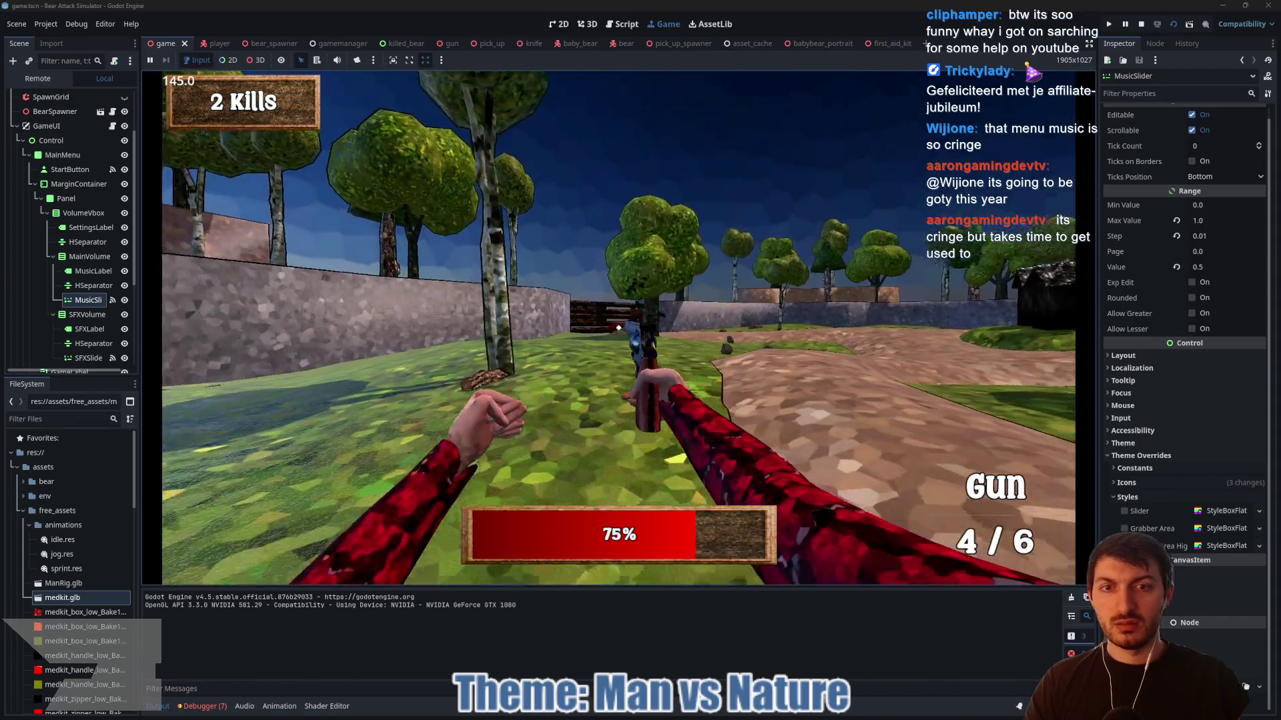
left_click(619, 327)
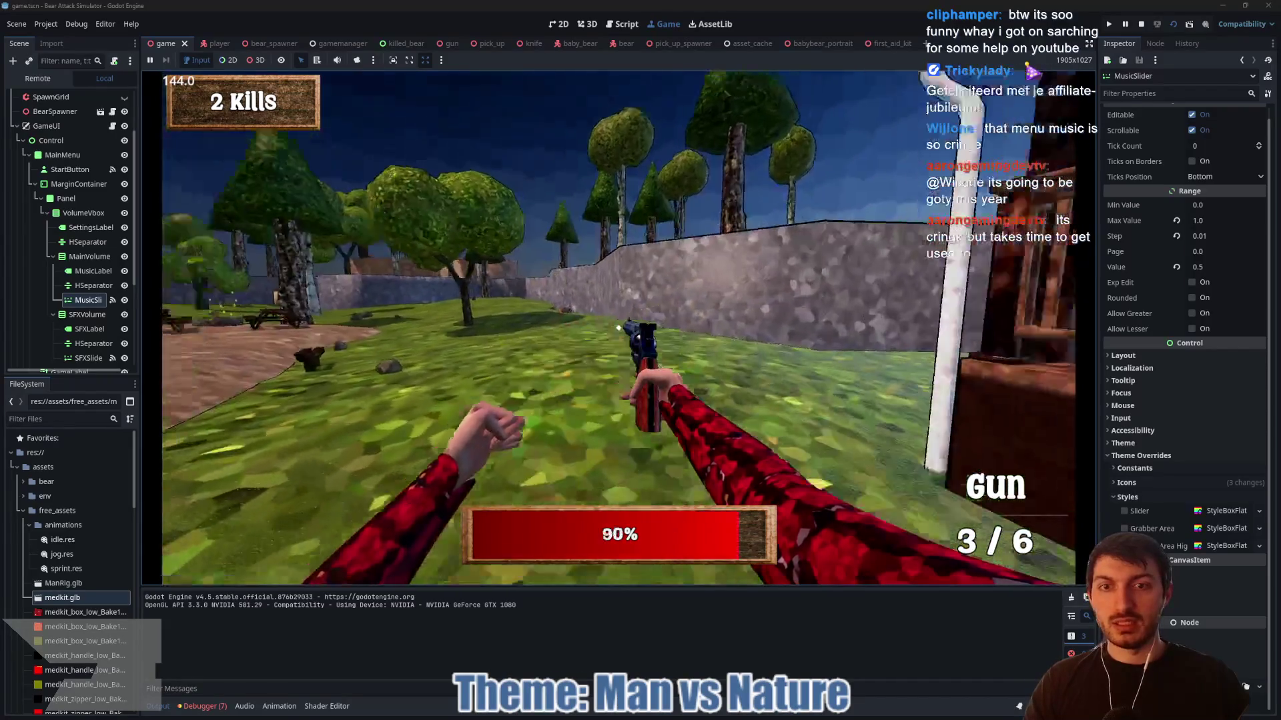
key("w")
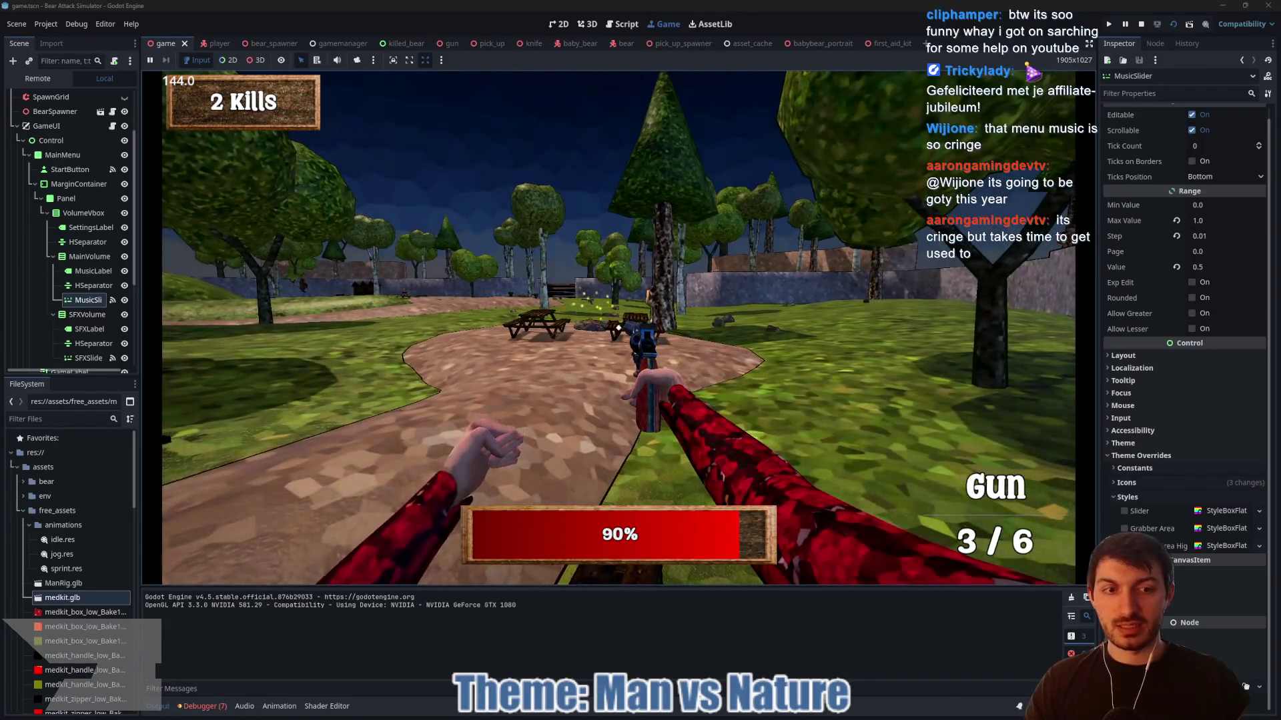
key("e")
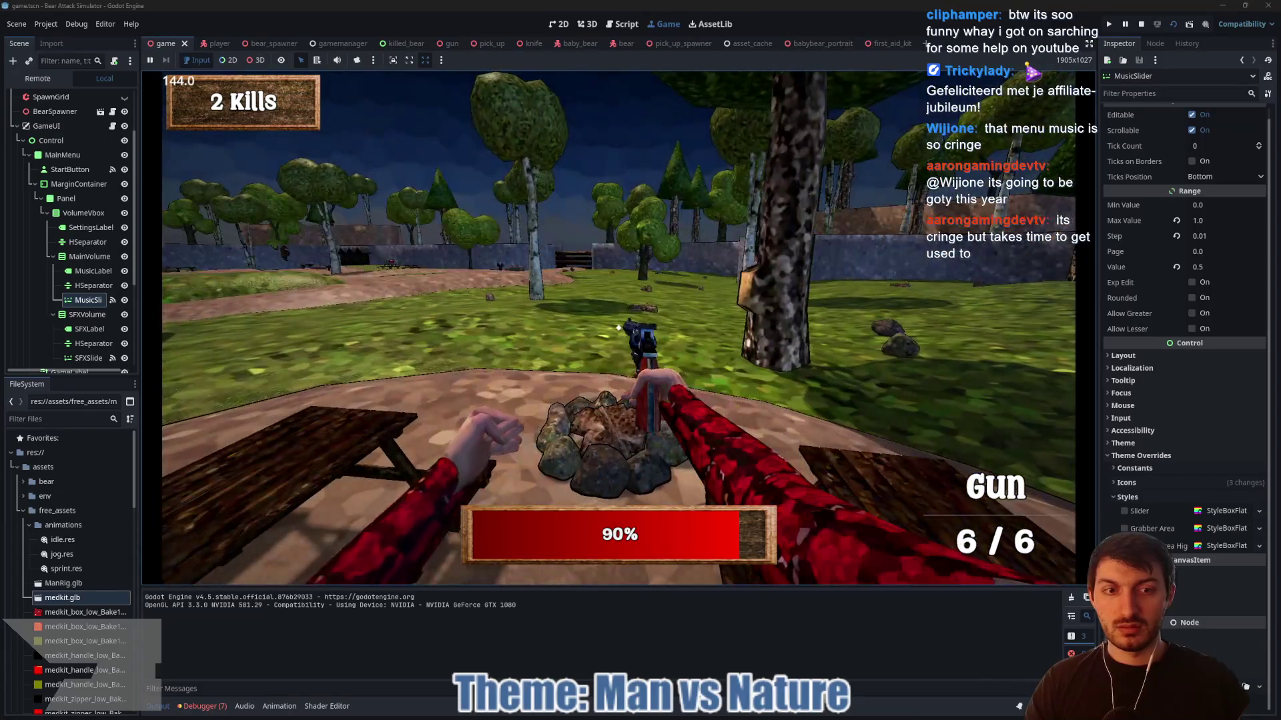
- Walk past the bench and fire five shots toward the park
key("w")
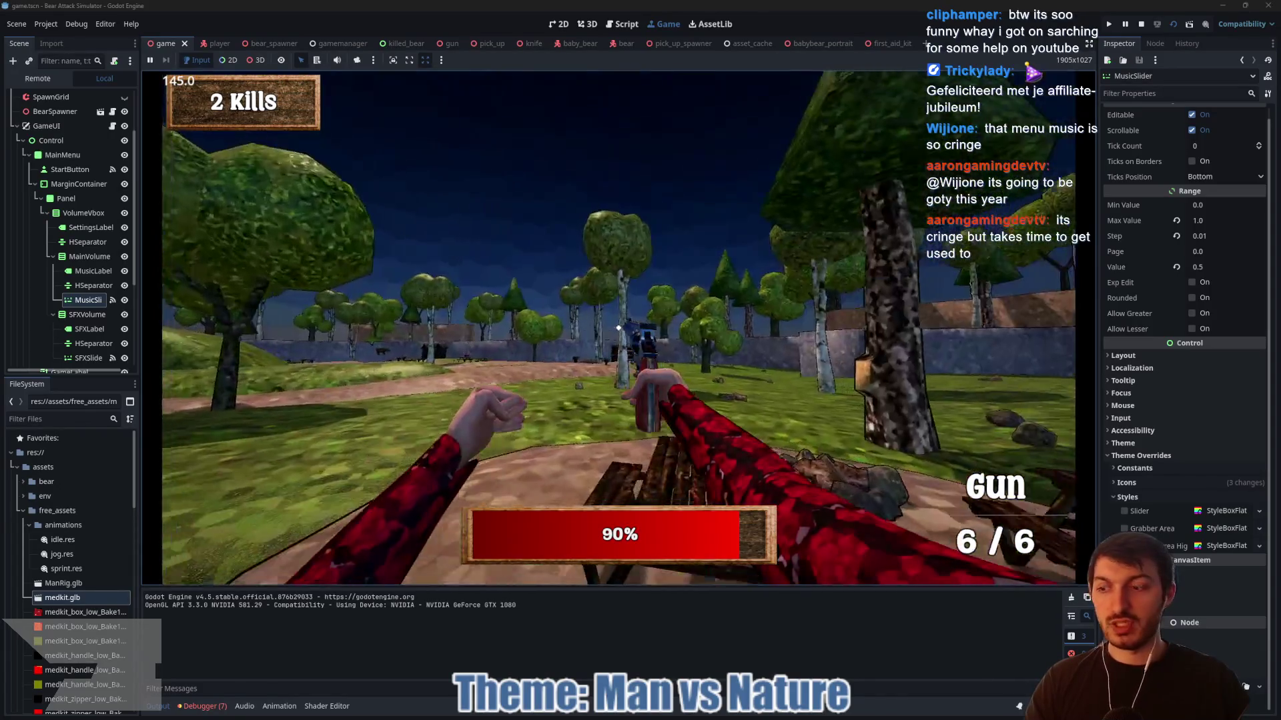
key("w")
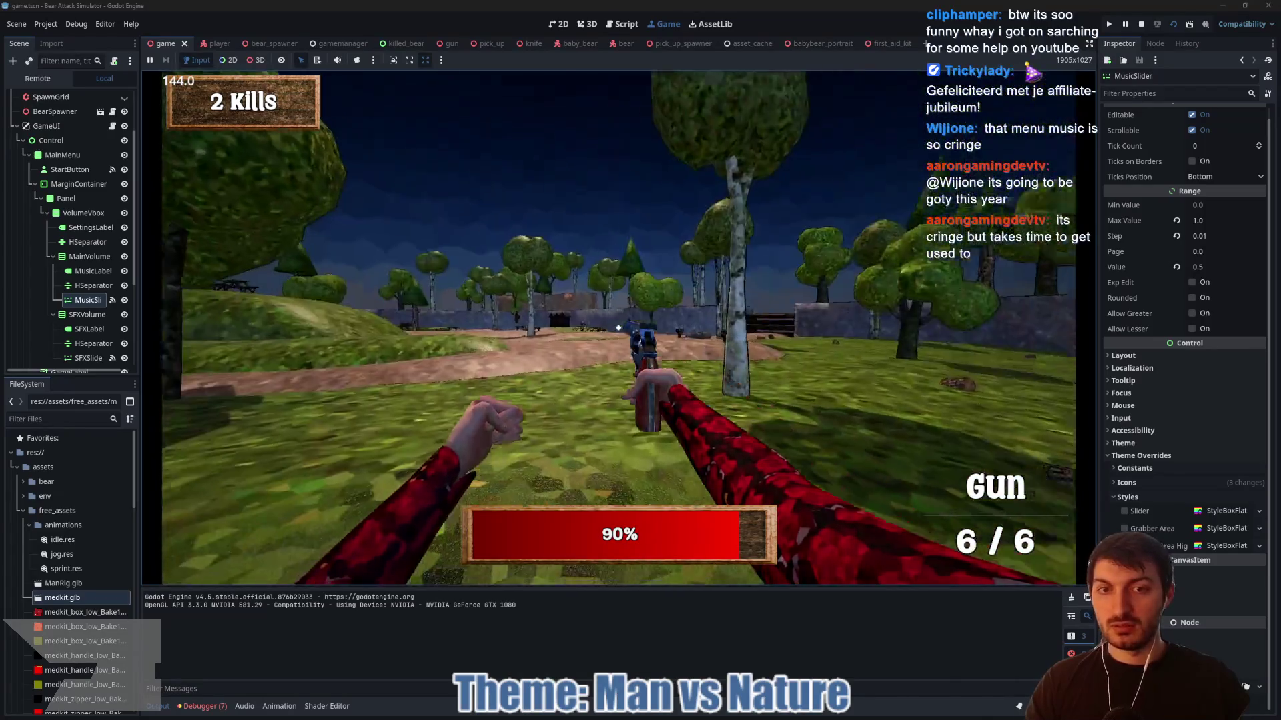
left_click(618, 328)
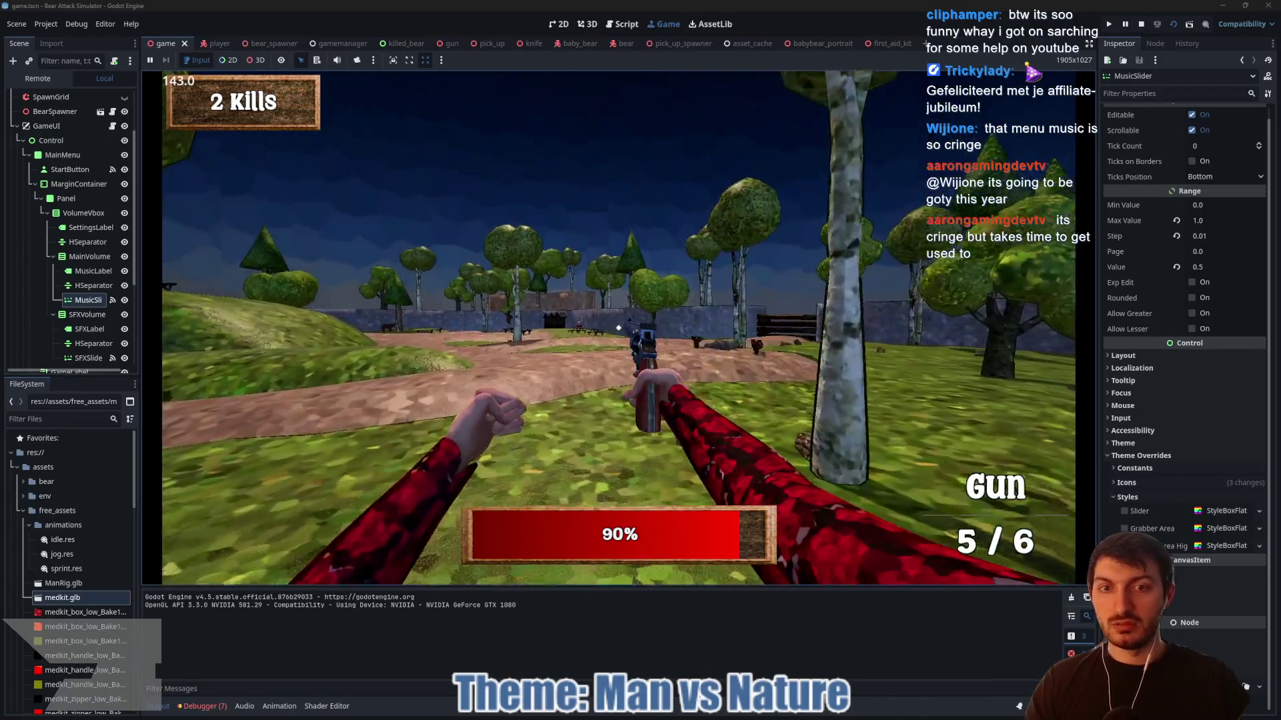
left_click(618, 327)
left_click(619, 328)
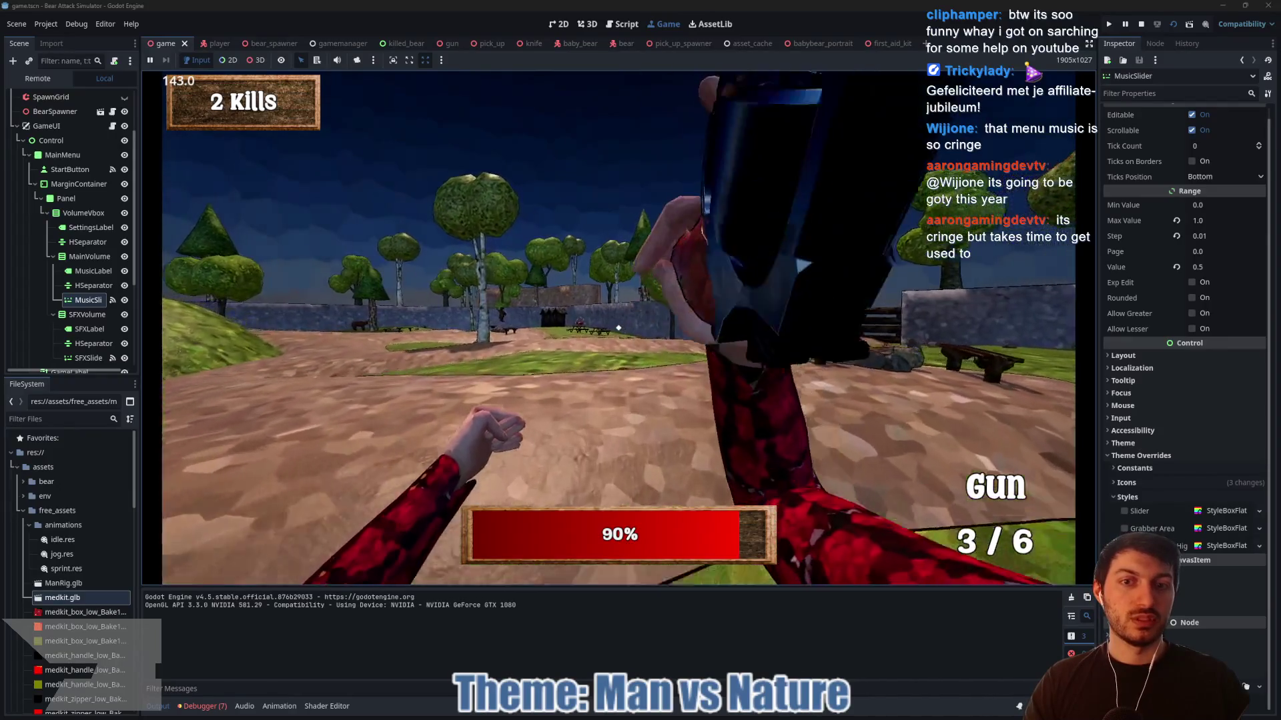
left_click(619, 327)
left_click(619, 327)
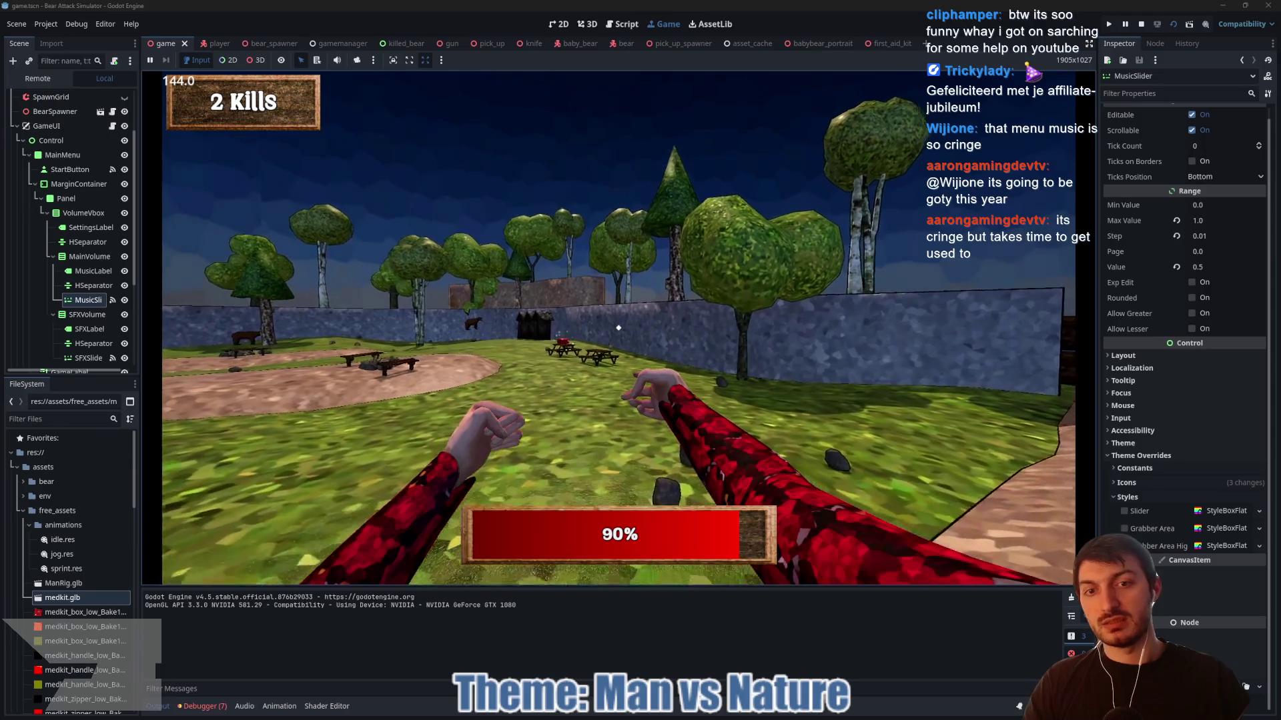
- Walk to the picnic tables to grab the medkit, then stop the game
key("w")
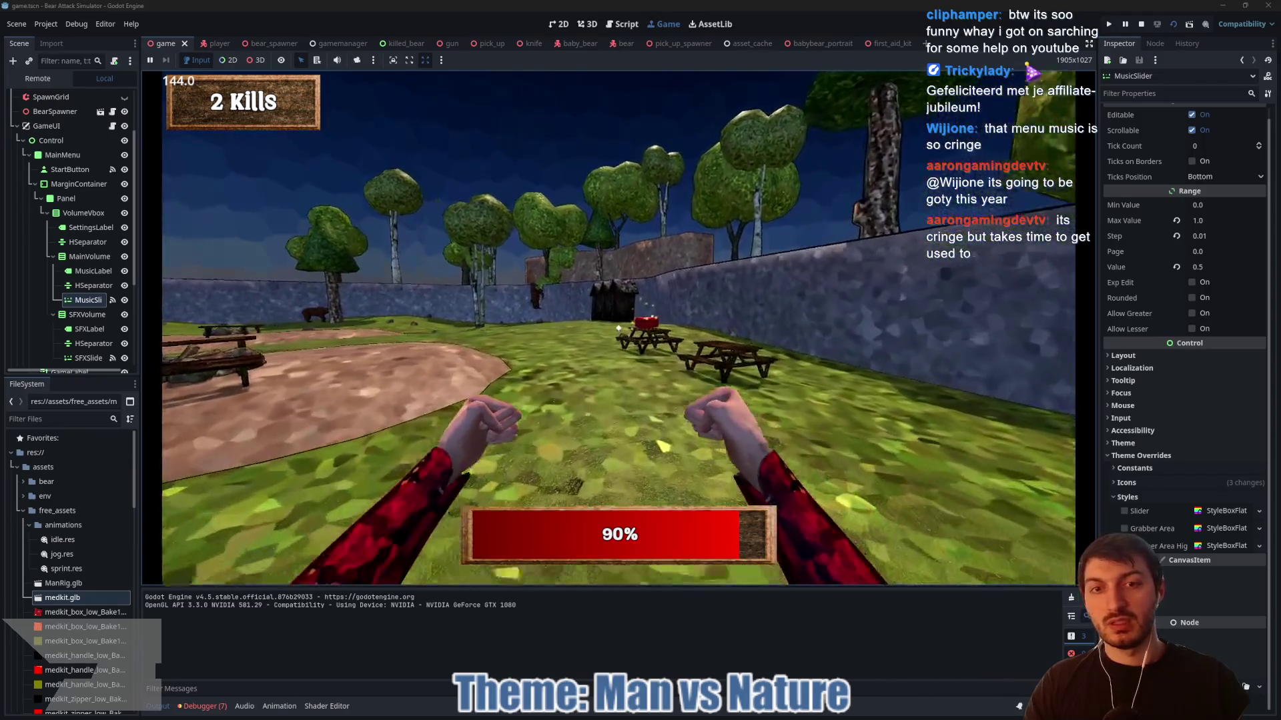
key("w")
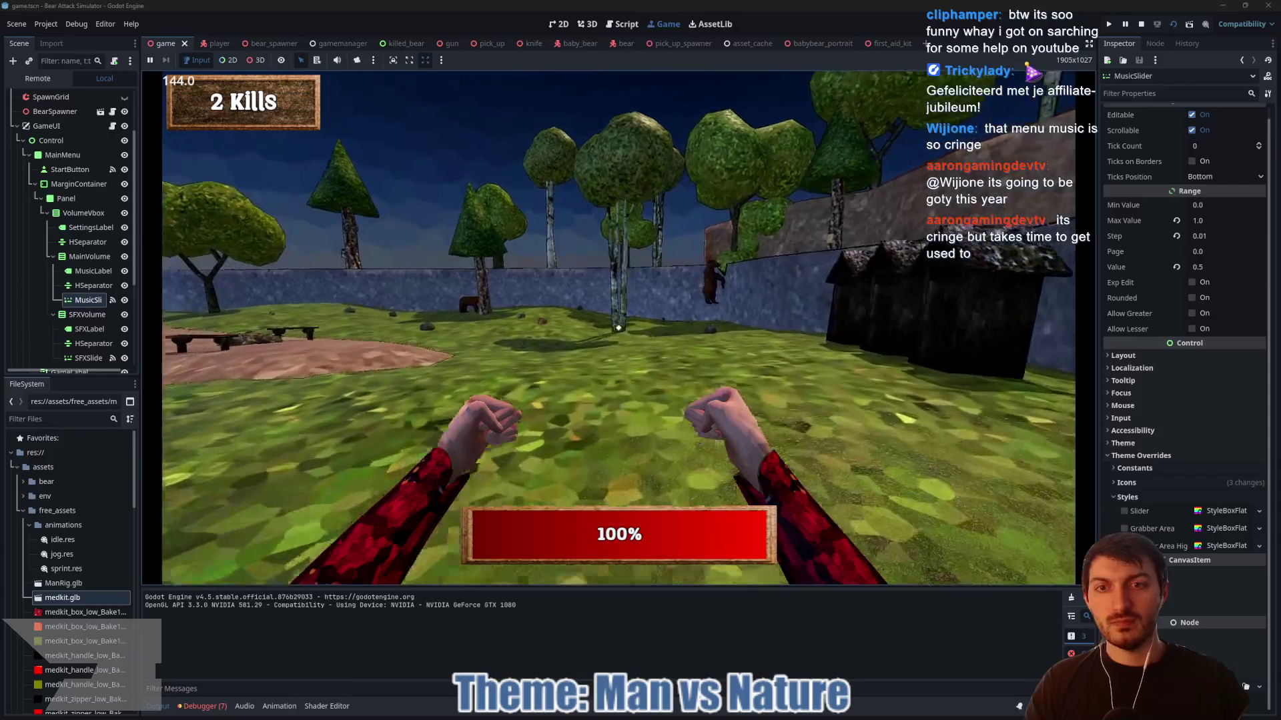
key("F8")
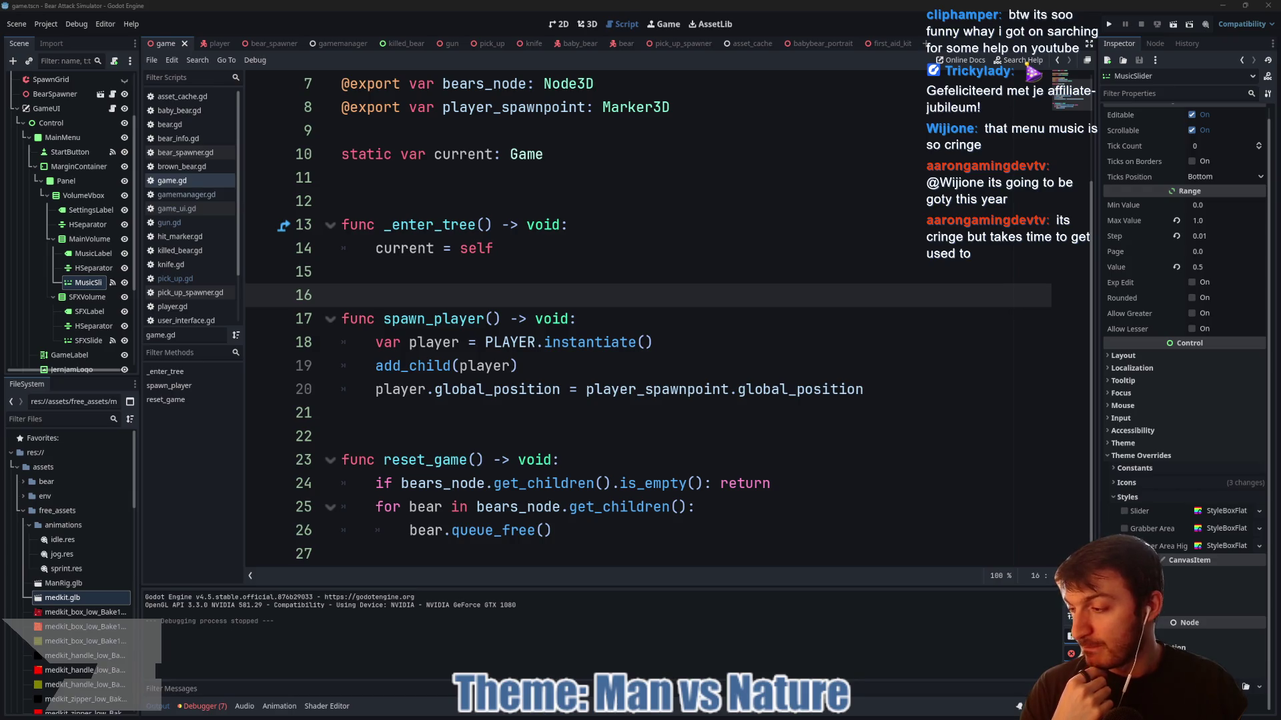
- After checking line 19 of game.gd, show player.tscn in the 3D workspace
left_click(654, 363)
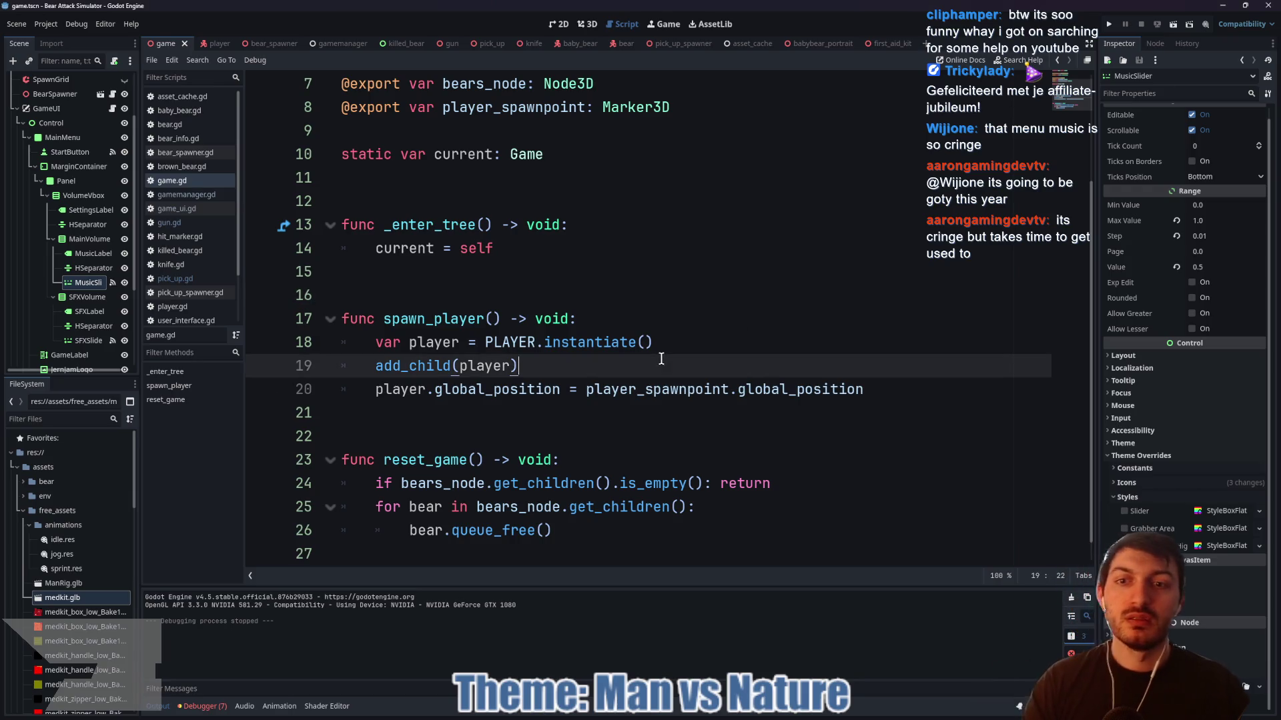
left_click(215, 44)
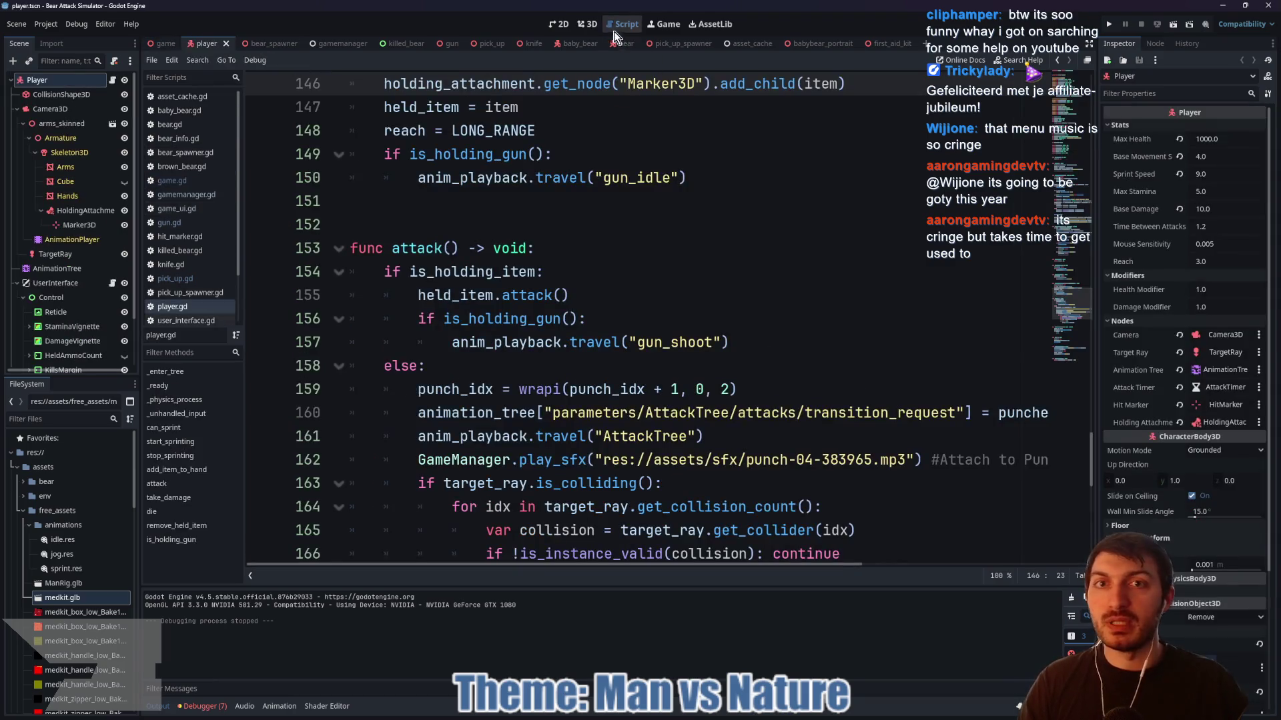
left_click(587, 24)
scroll(651, 242, "up", 5)
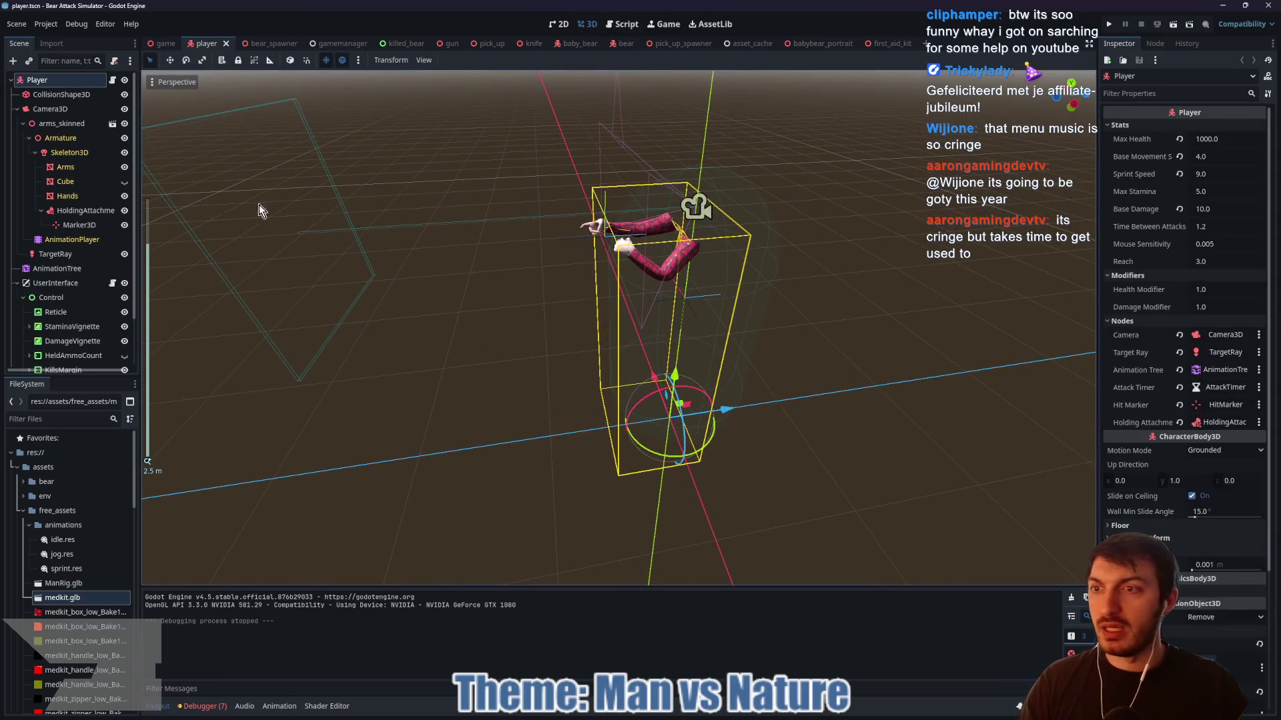
- Enlarge the AnimationTree graph and open JogTree's Movement blend space for point editing
left_click(58, 270)
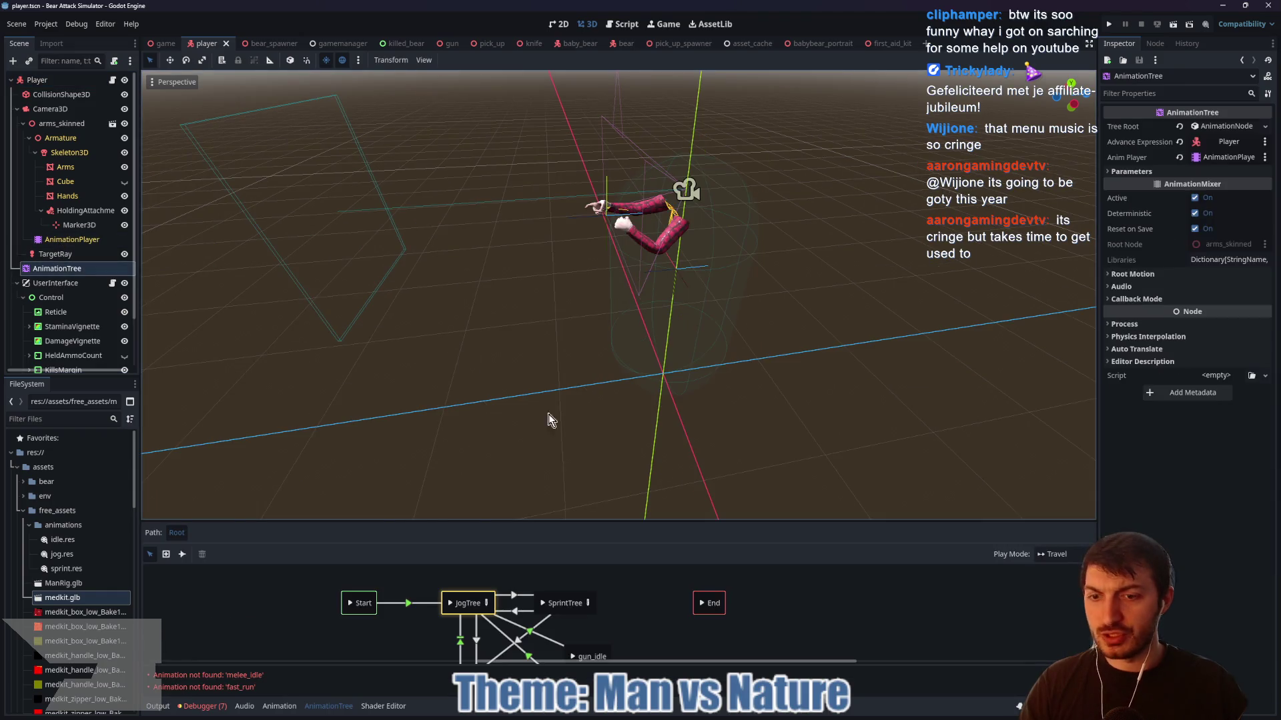
left_click_drag(558, 520, 567, 280)
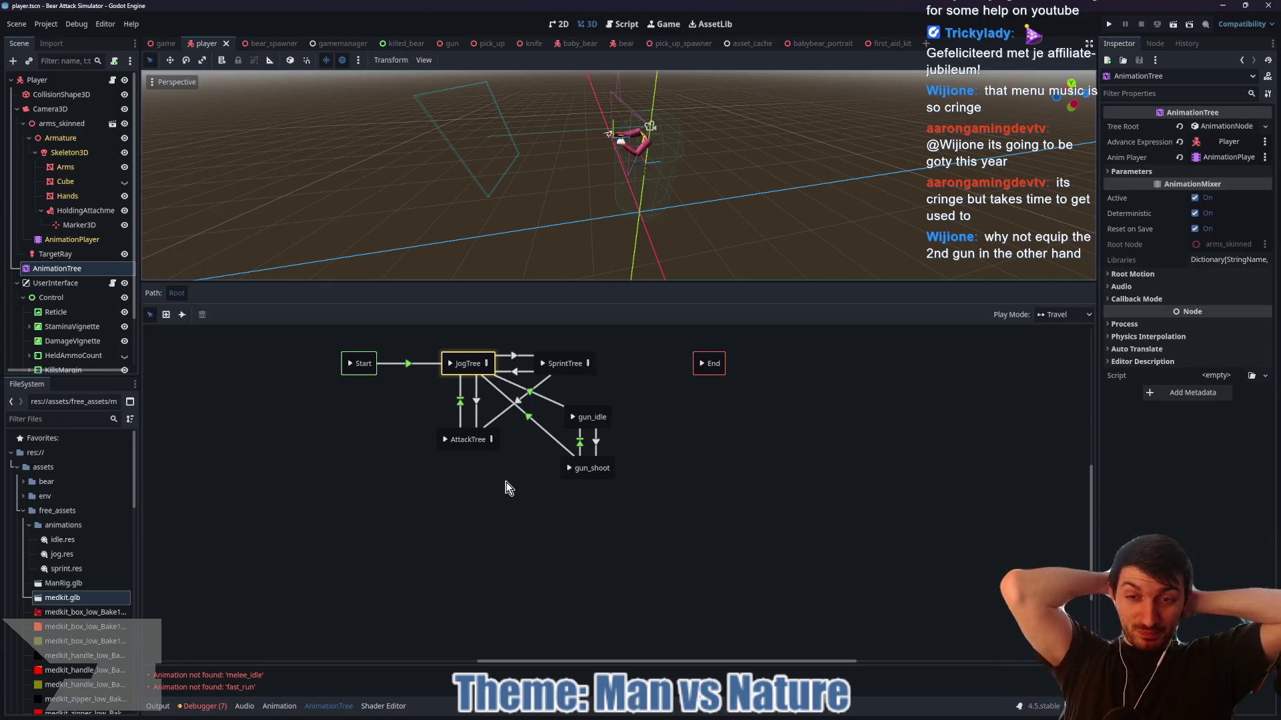
left_click(486, 363)
left_click(335, 441)
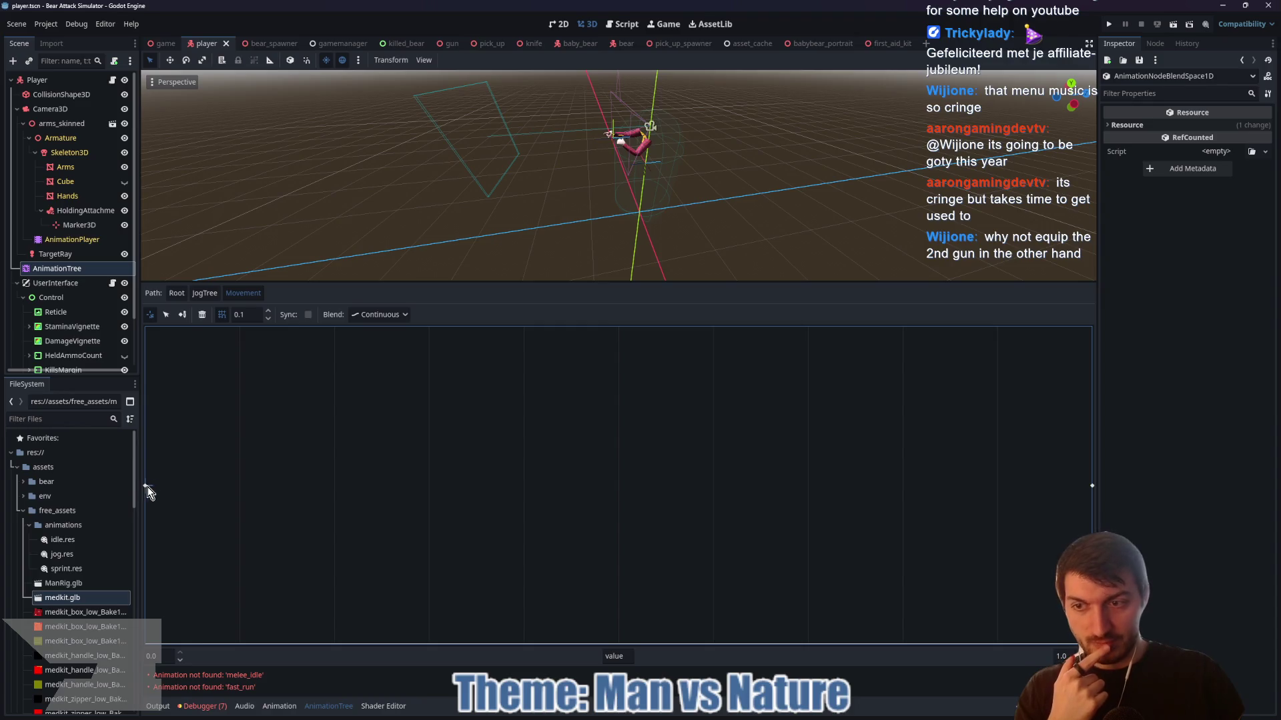
left_click(167, 312)
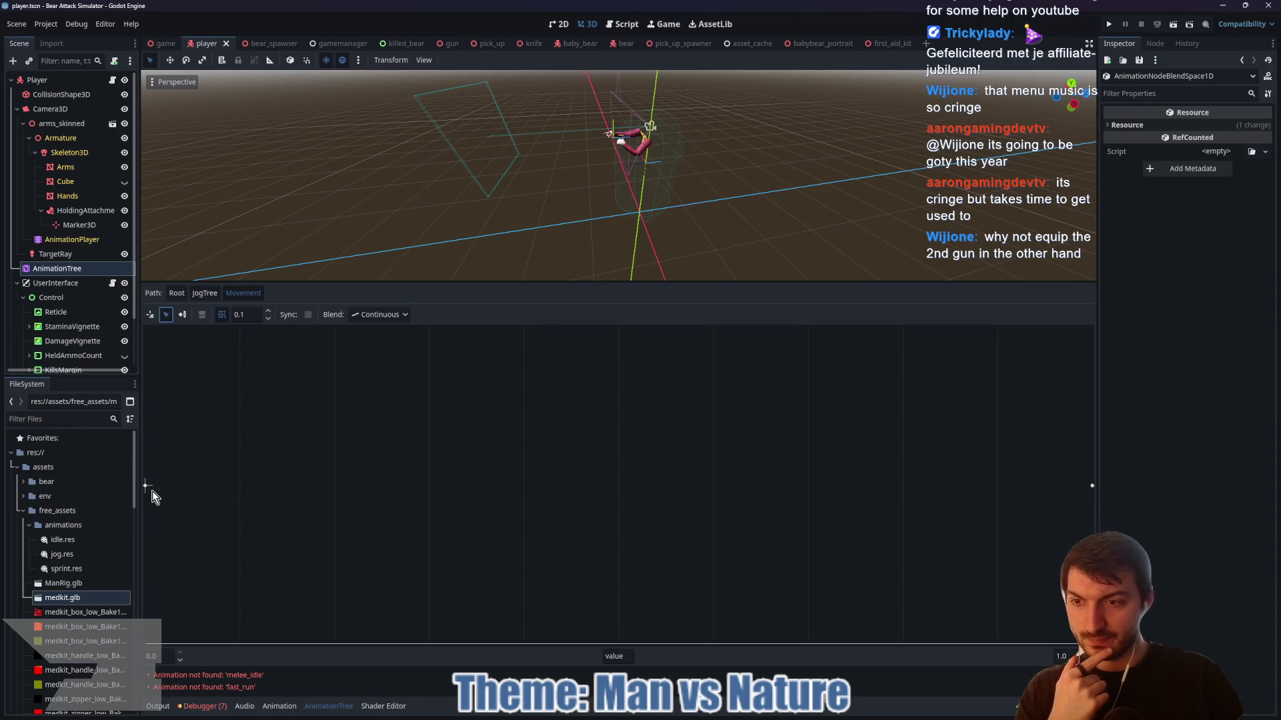
- Inspect the melee_idle (0.0) and fast_run (1.0) blend points, then show AnimationPlayer's gun_idle tracks
left_click(147, 485)
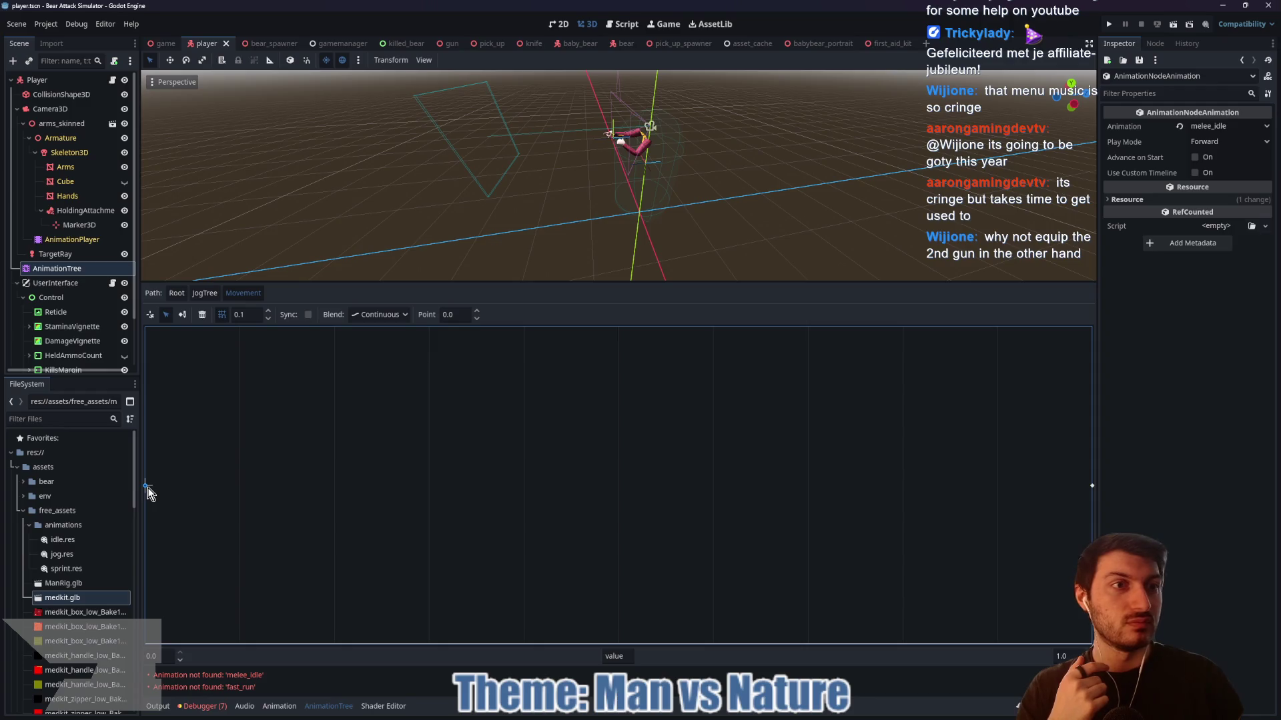
left_click(166, 490)
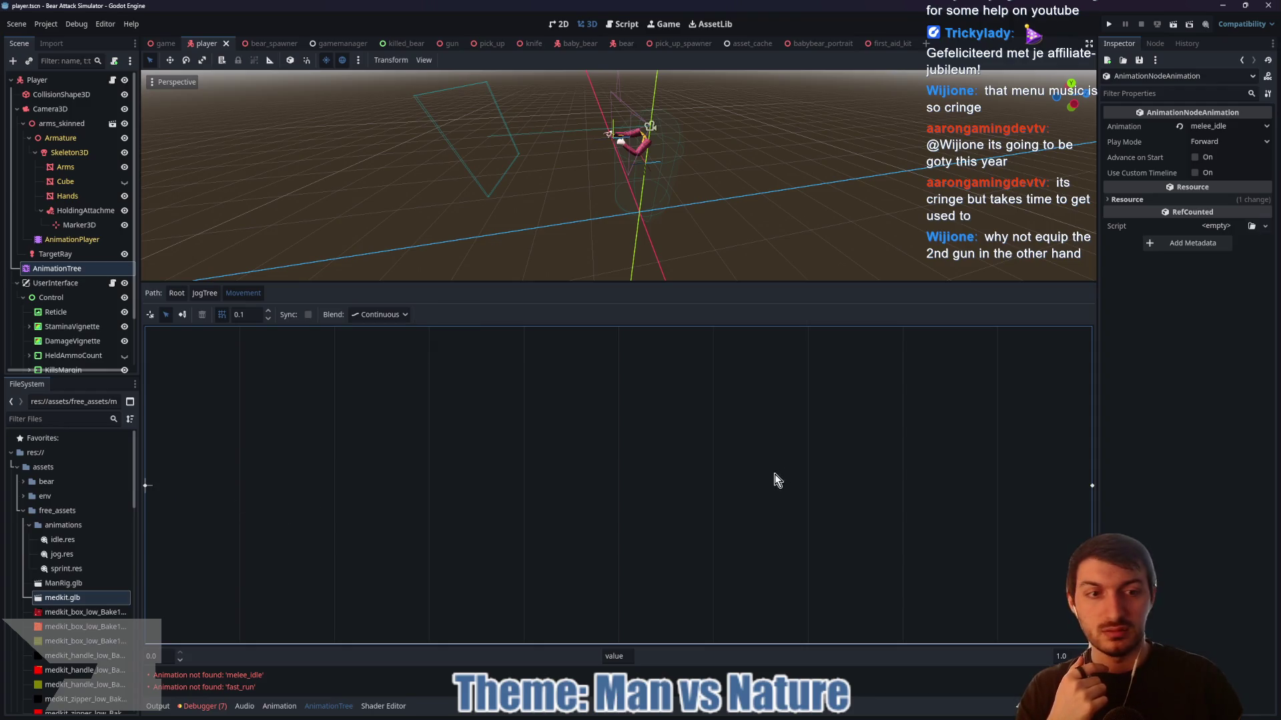
left_click(1091, 488)
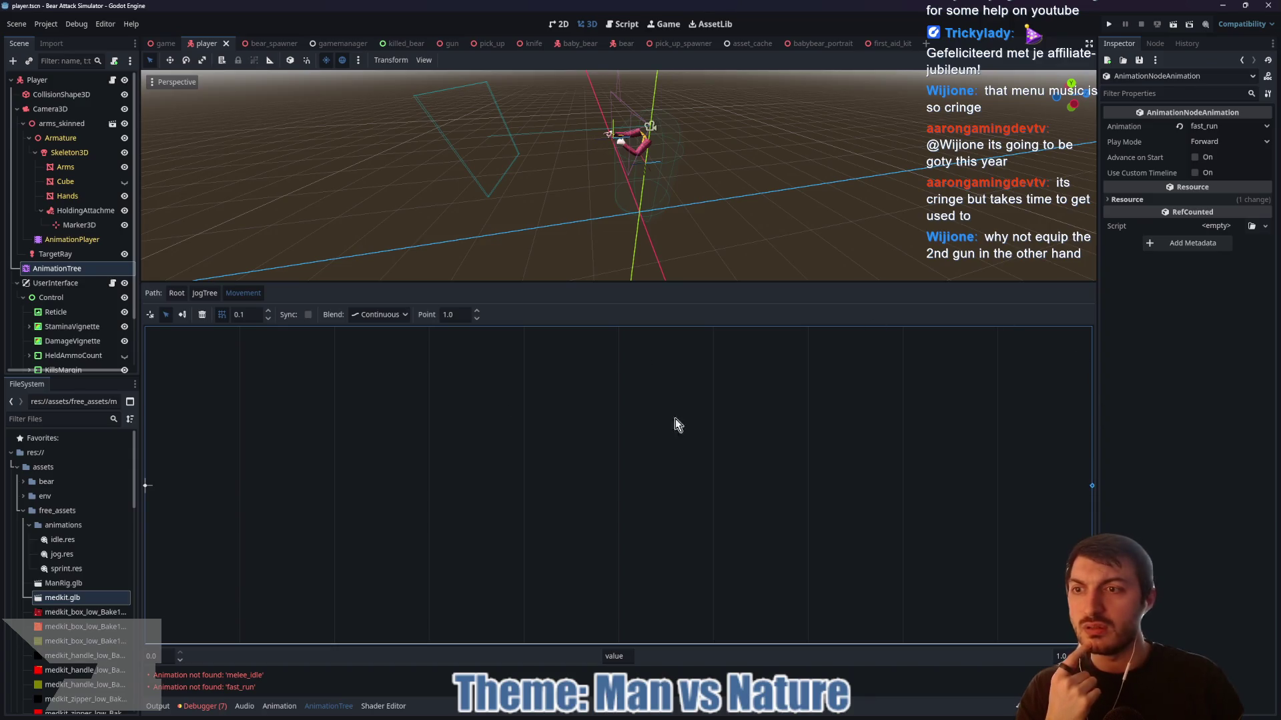
left_click(1082, 485)
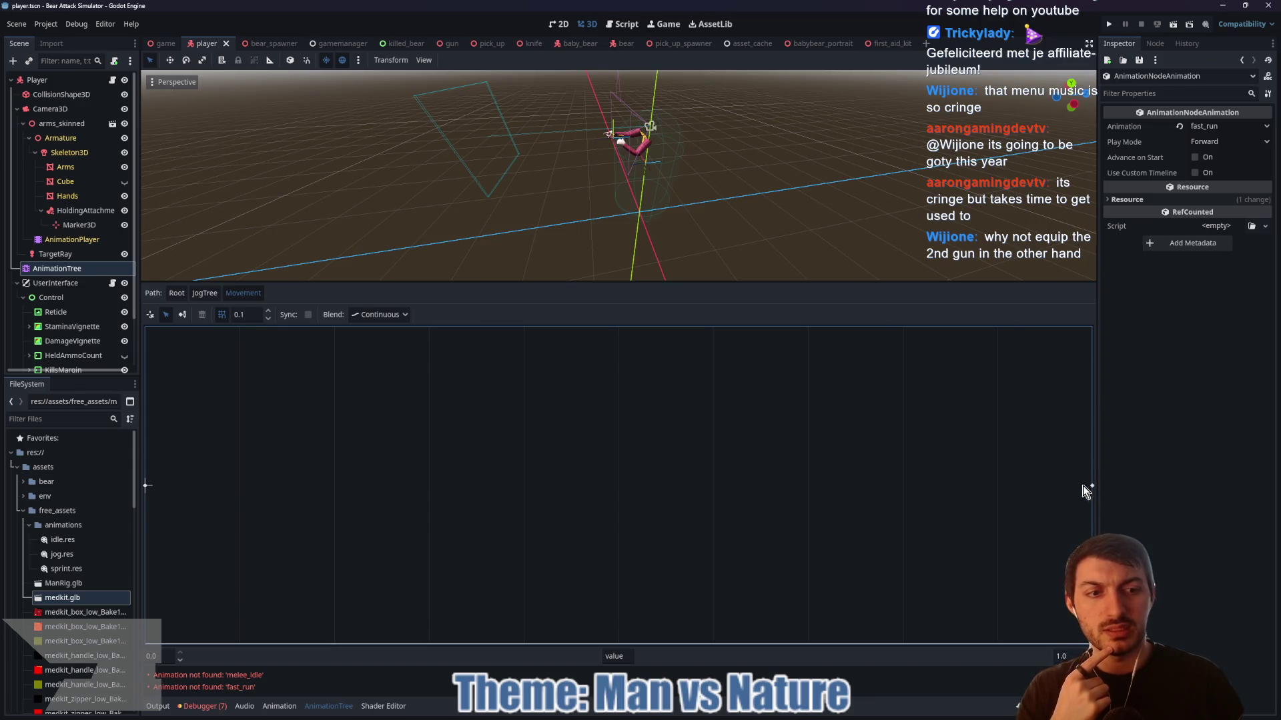
left_click(75, 239)
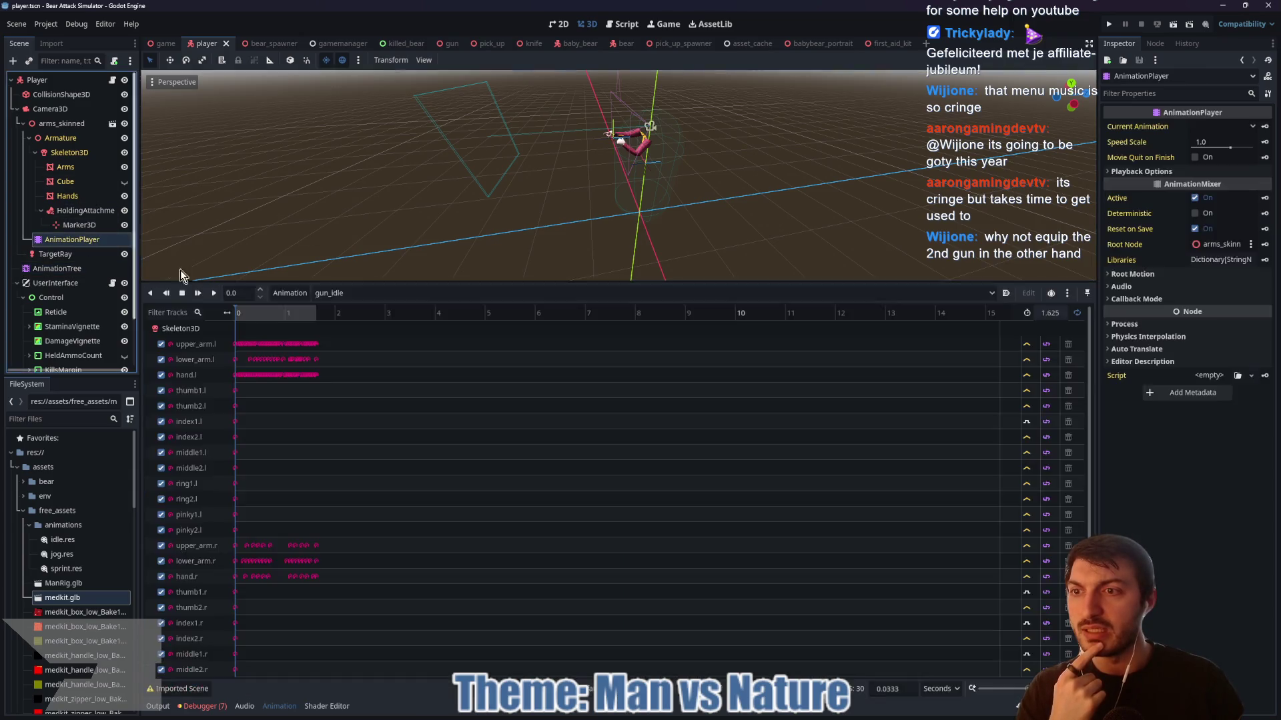
- Preview the idle animation in AnimationPlayer, then return to the AnimationTree's root state machine
left_click(347, 293)
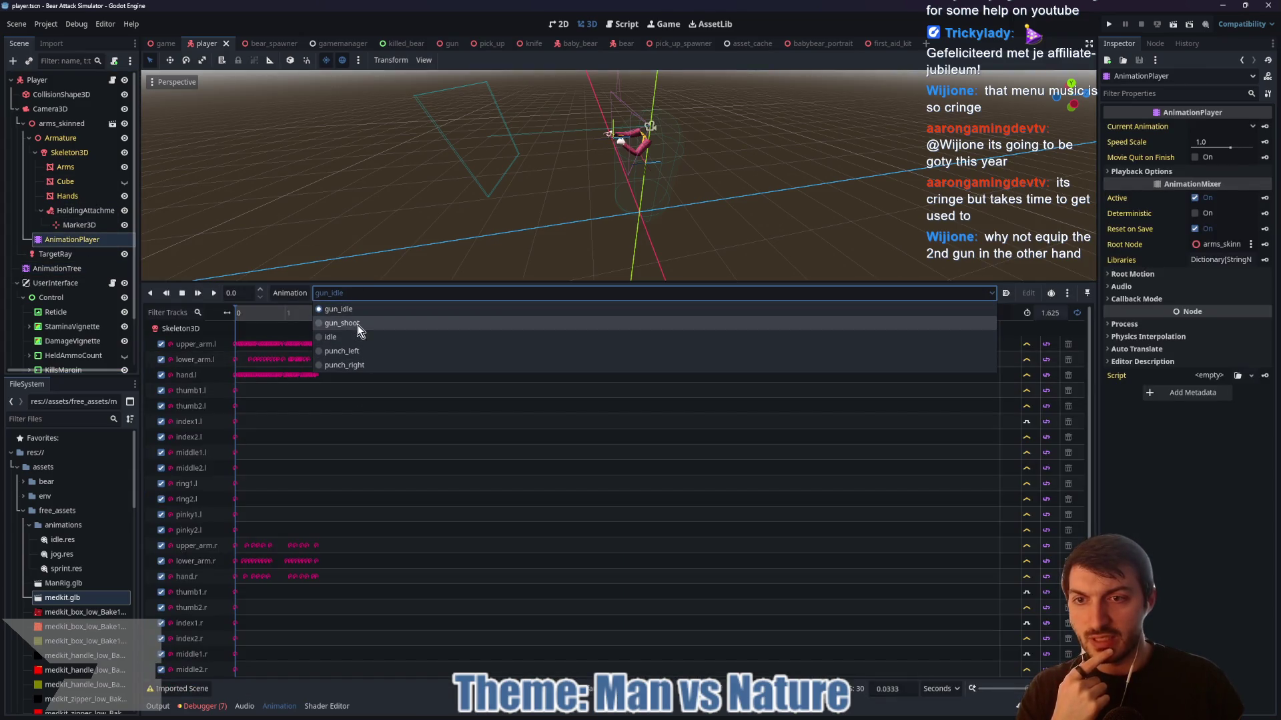
left_click(346, 294)
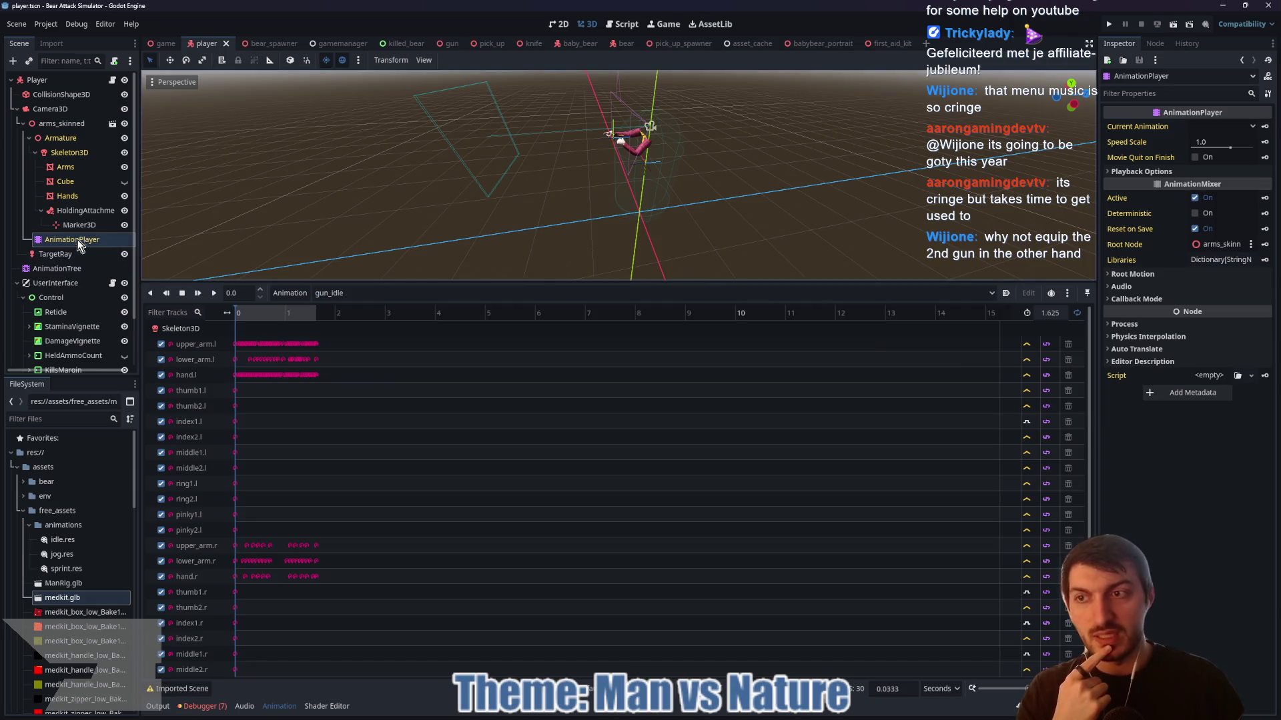
left_click(390, 295)
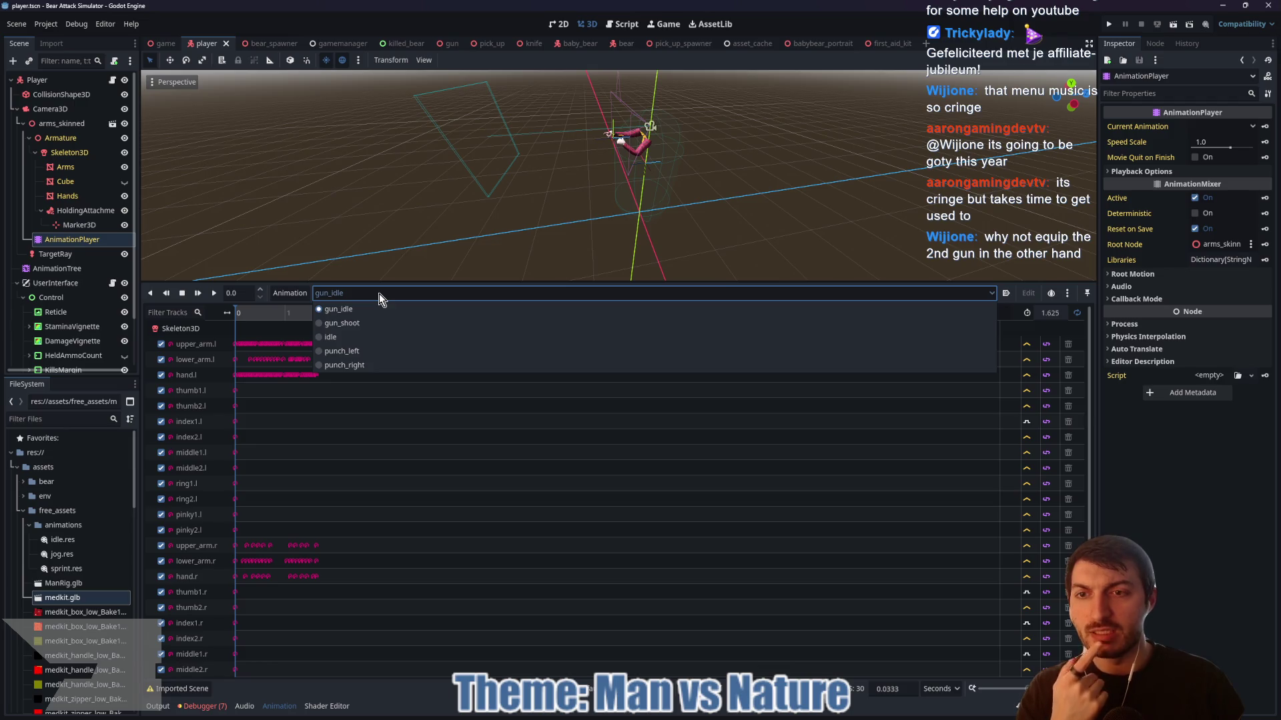
left_click(379, 293)
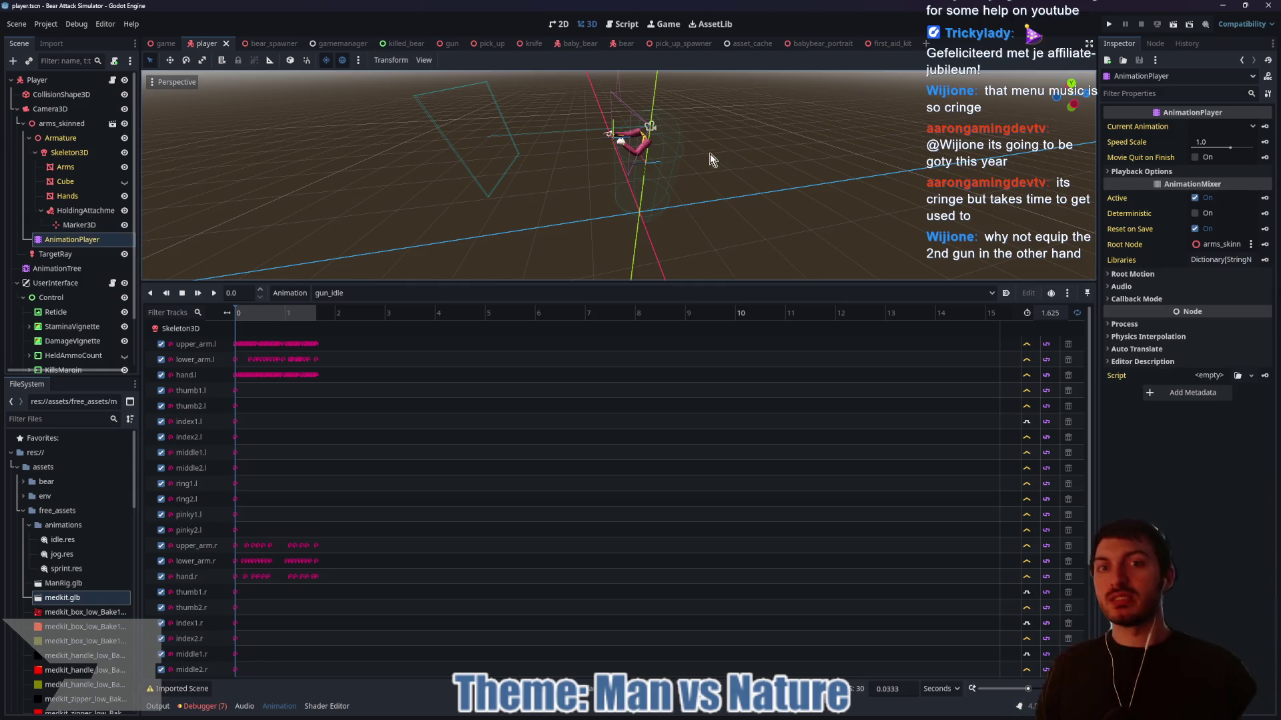
left_click(347, 293)
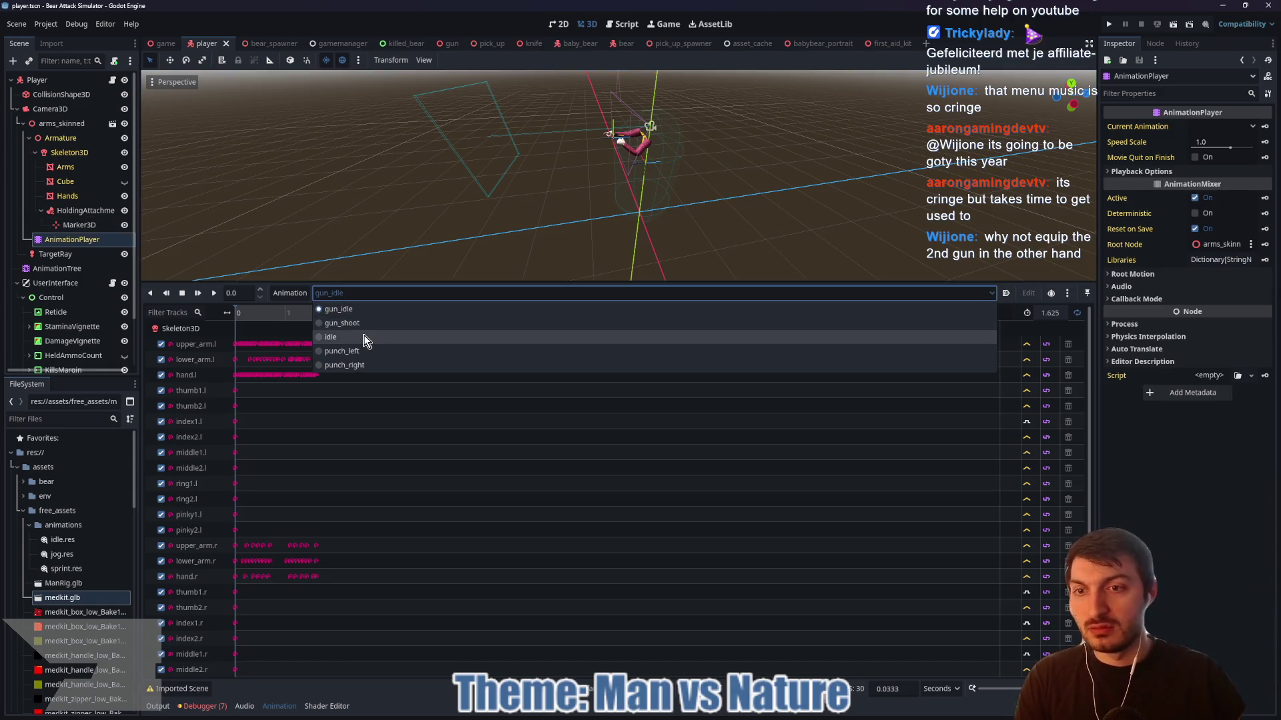
left_click(364, 340)
mouse_move(636, 217)
left_mouse_down()
mouse_move(601, 228)
mouse_move(512, 213)
mouse_move(689, 209)
left_mouse_up()
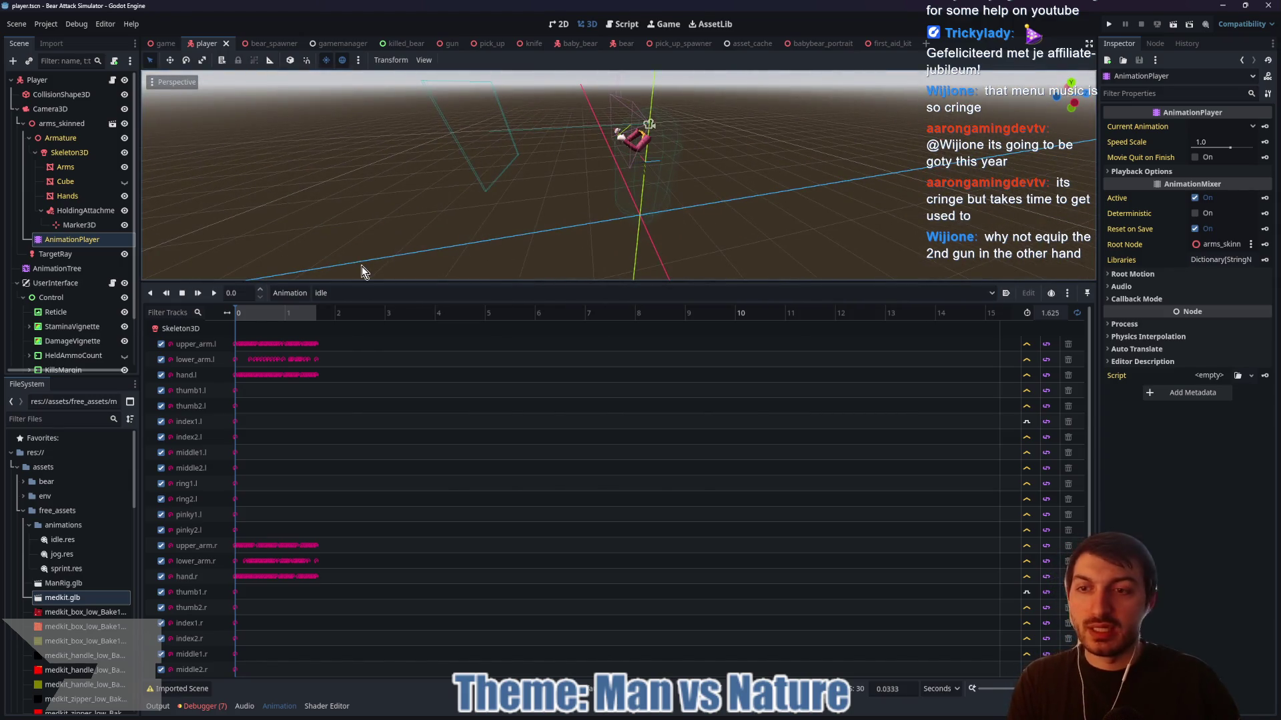
left_click(58, 269)
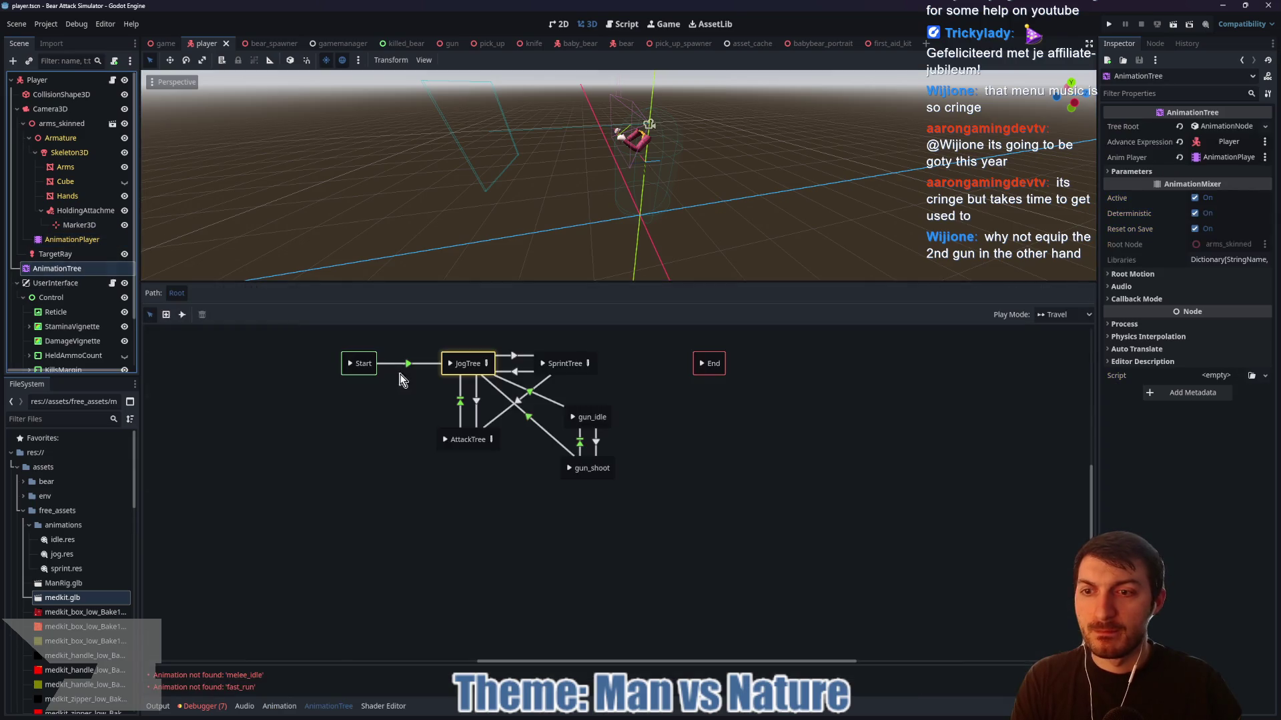
- Switch JogTree's Movement blend point from melee_idle to idle and save the scene
left_click(486, 364)
left_click(321, 448)
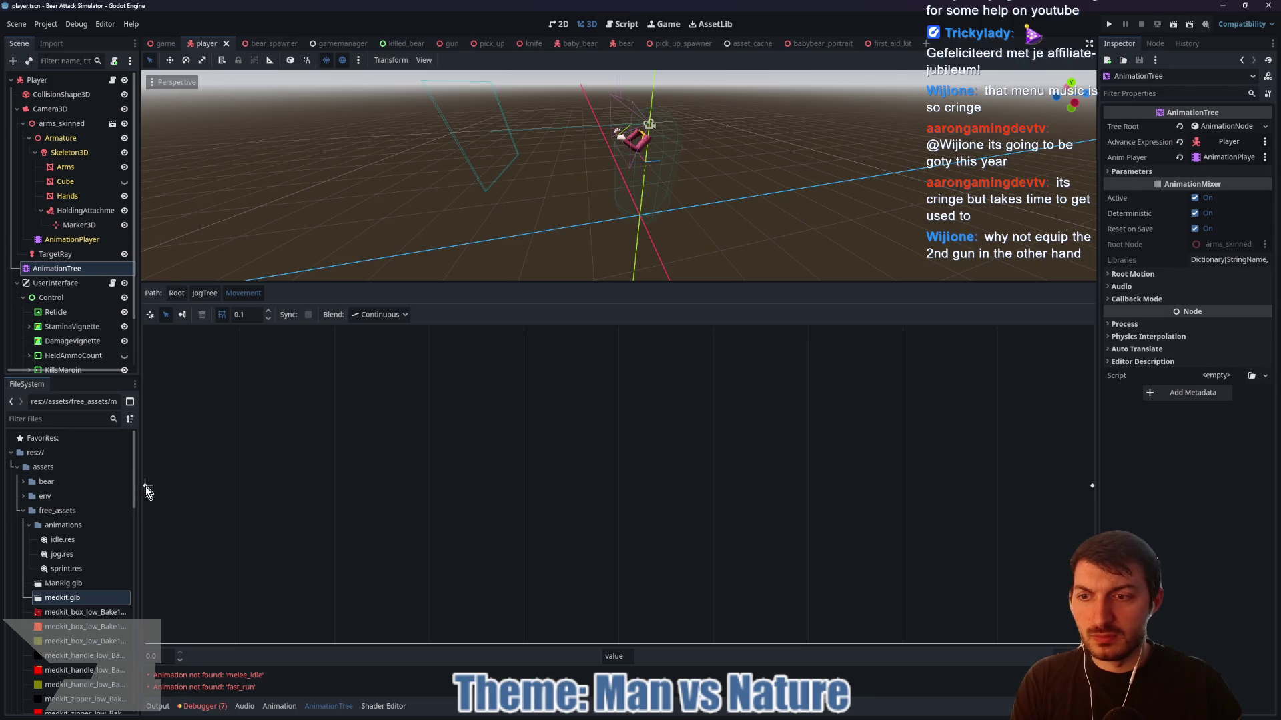
left_click(146, 487)
left_click(1228, 126)
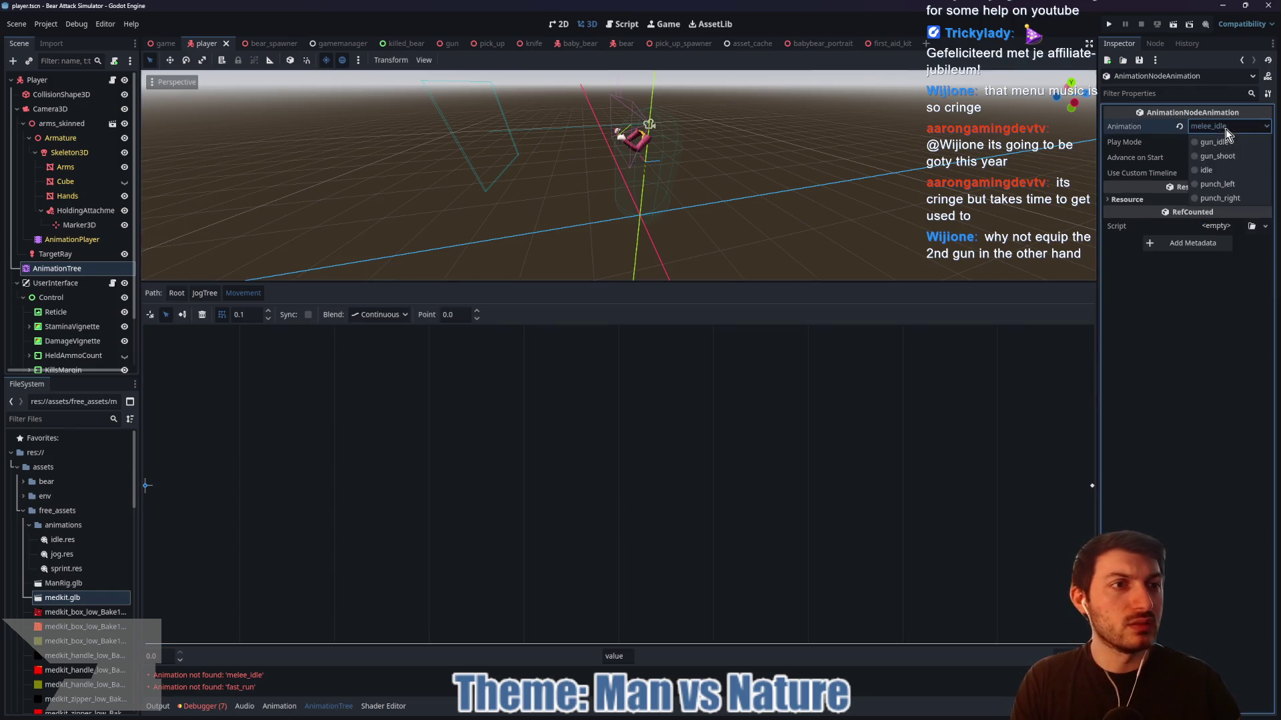
left_click(1207, 177)
key("ctrl+s")
left_click(178, 492)
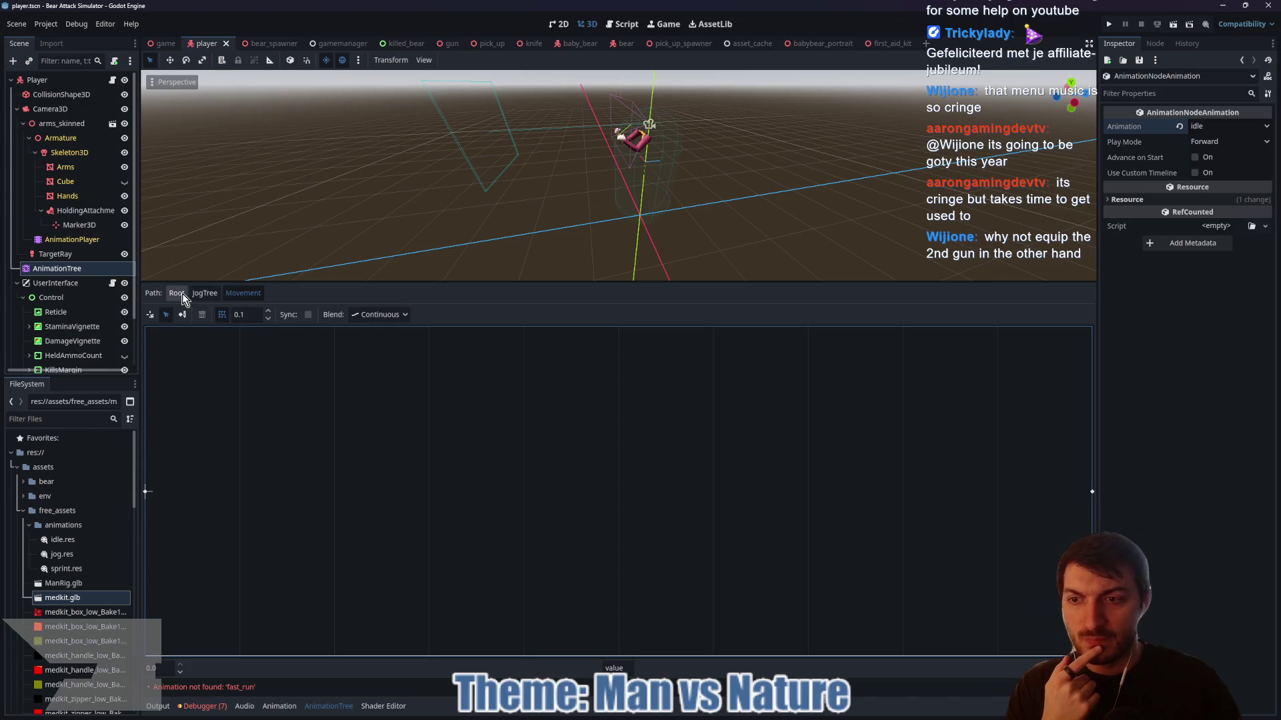
- Review the SprintTree blend tree, then display the AttackTree graph
left_click(182, 294)
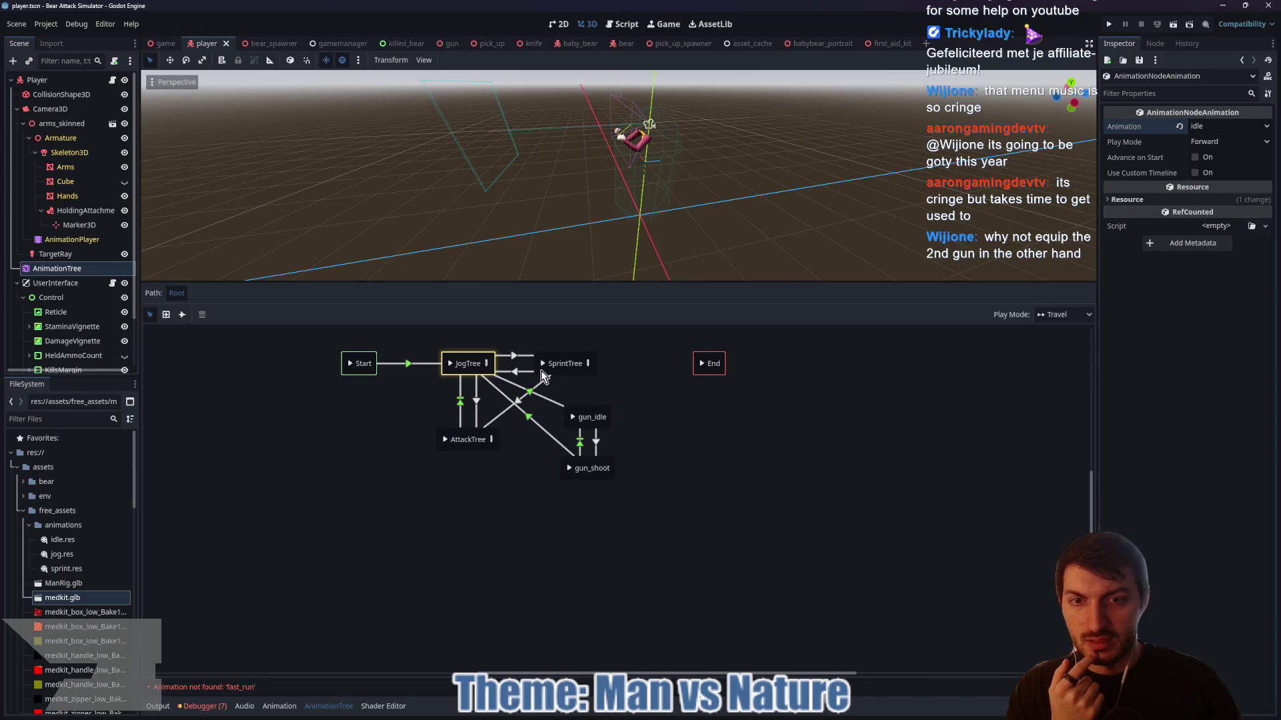
left_click(587, 366)
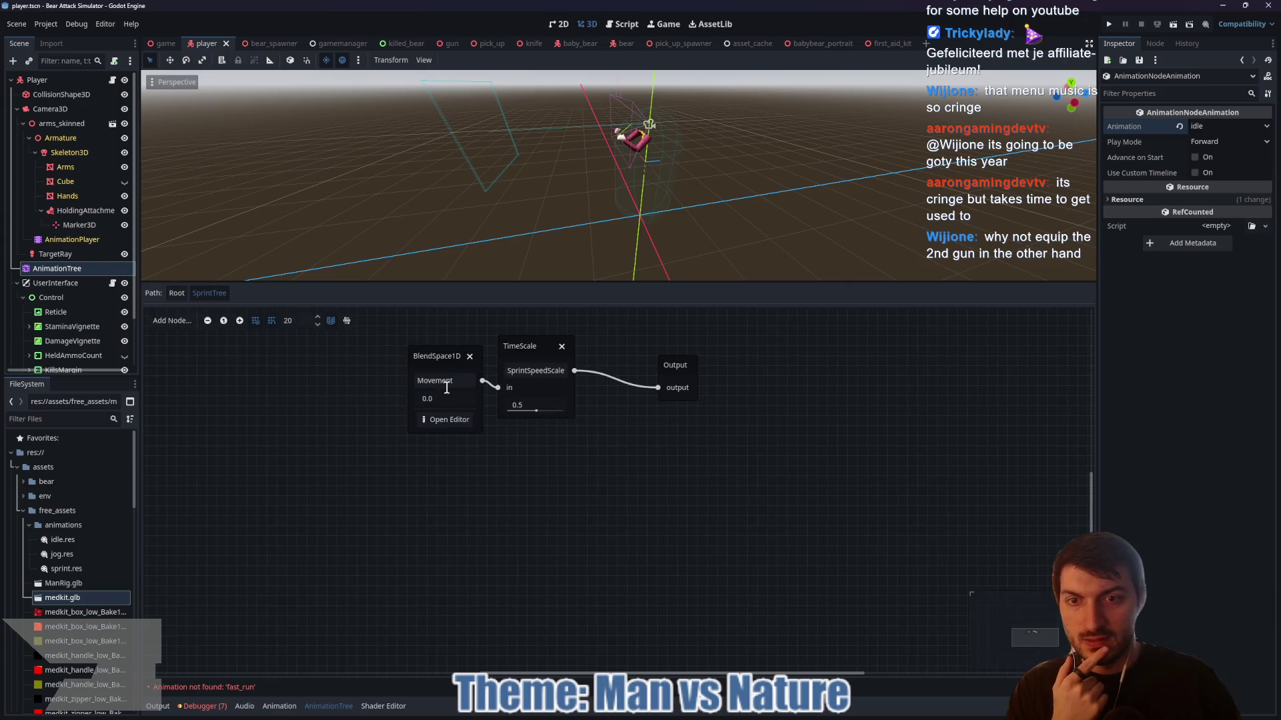
left_click(178, 293)
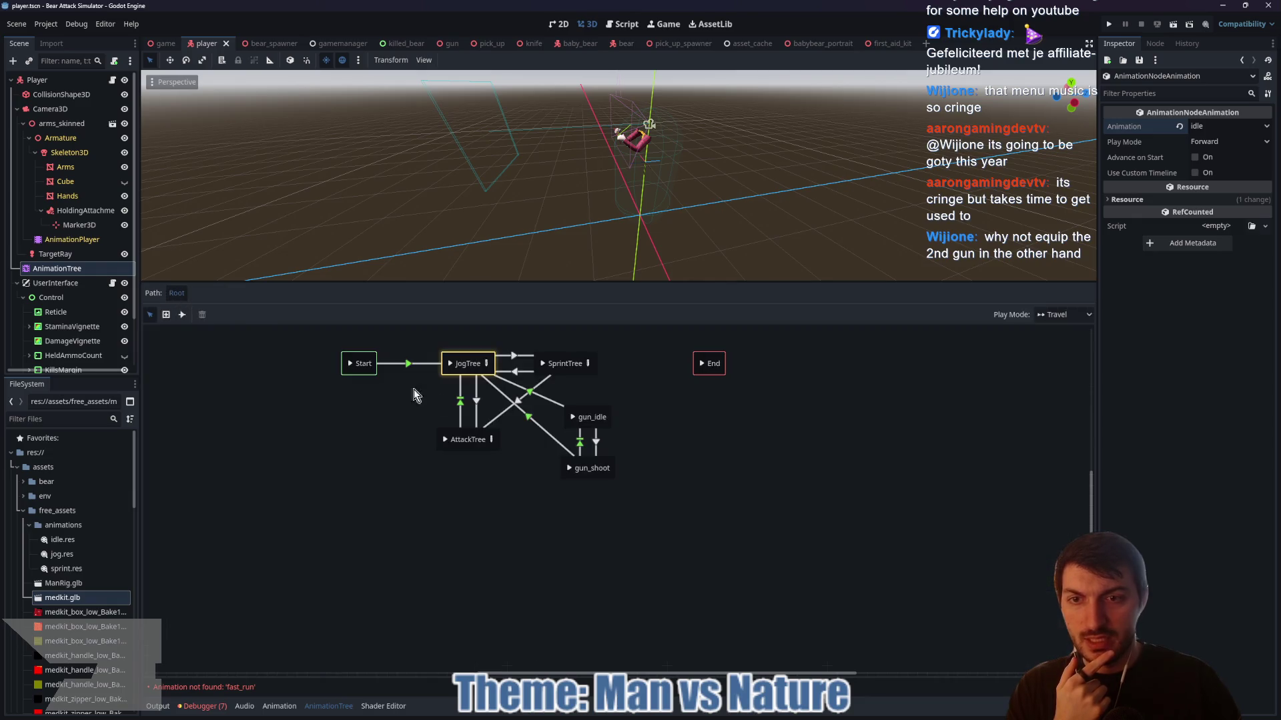
left_click(491, 441)
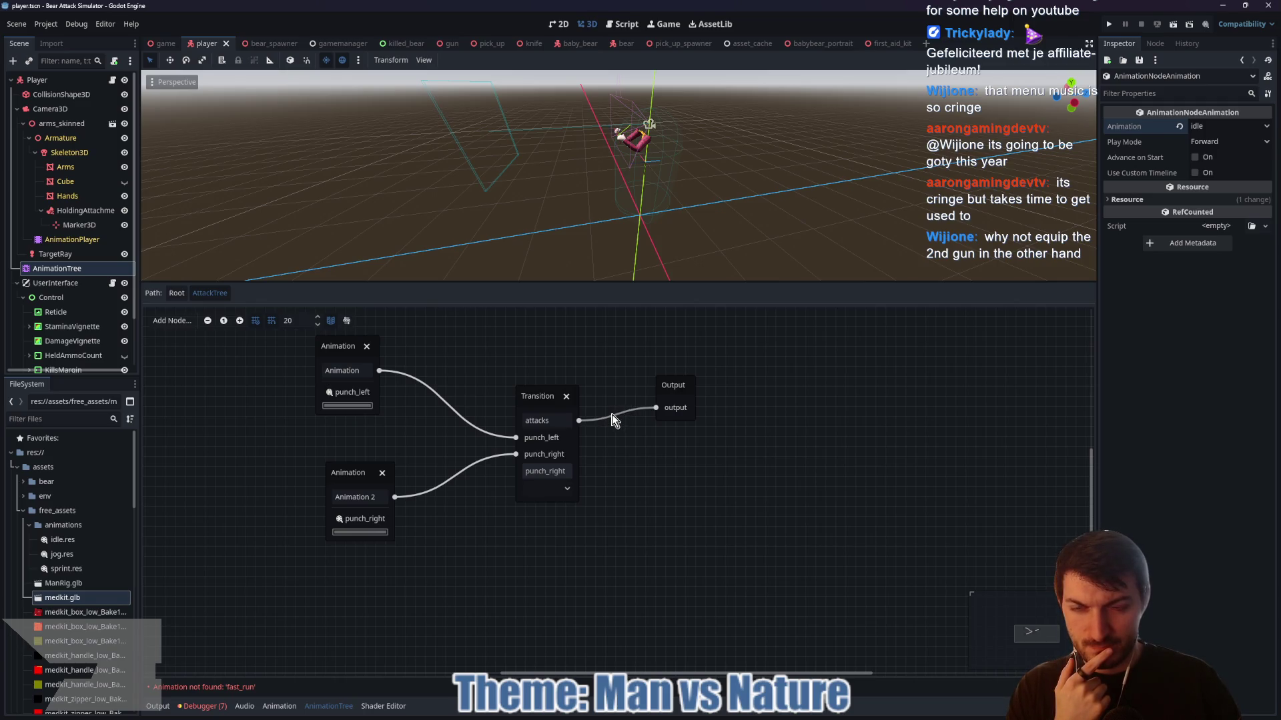
- Add a TimeScale node named PunchSpeed connected to the punch_left animation
left_click(419, 387)
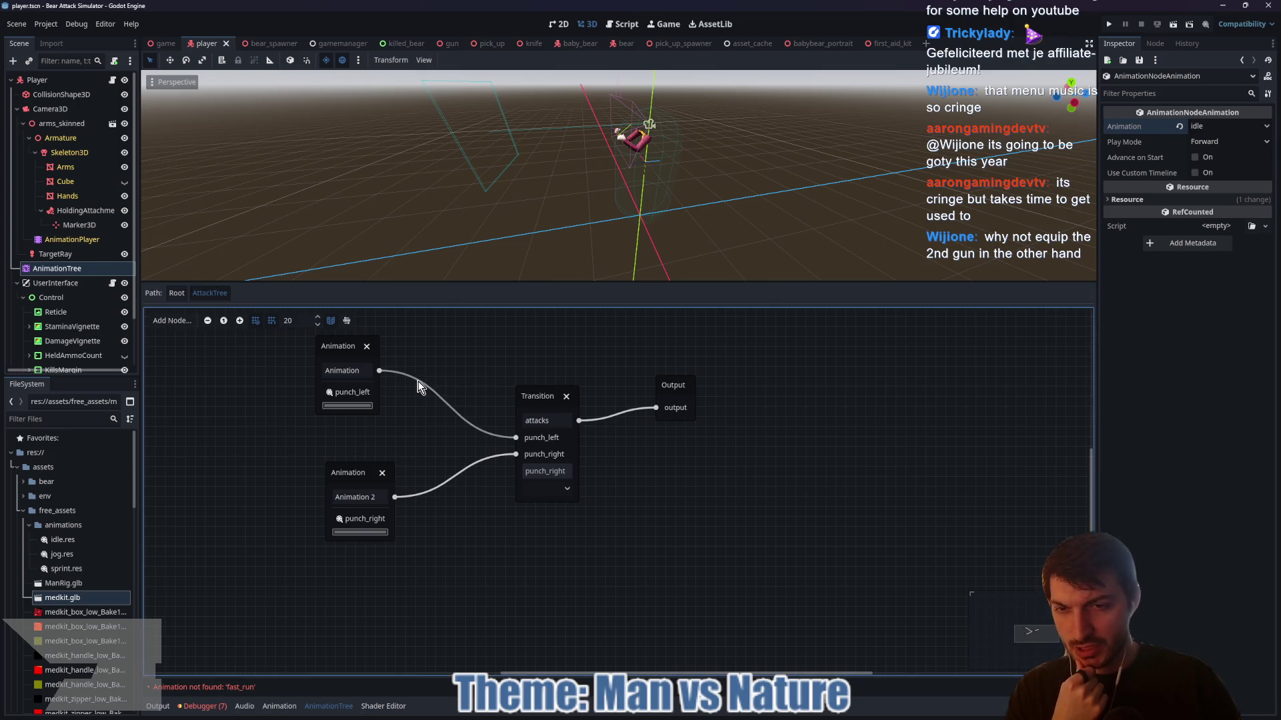
right_click(421, 385)
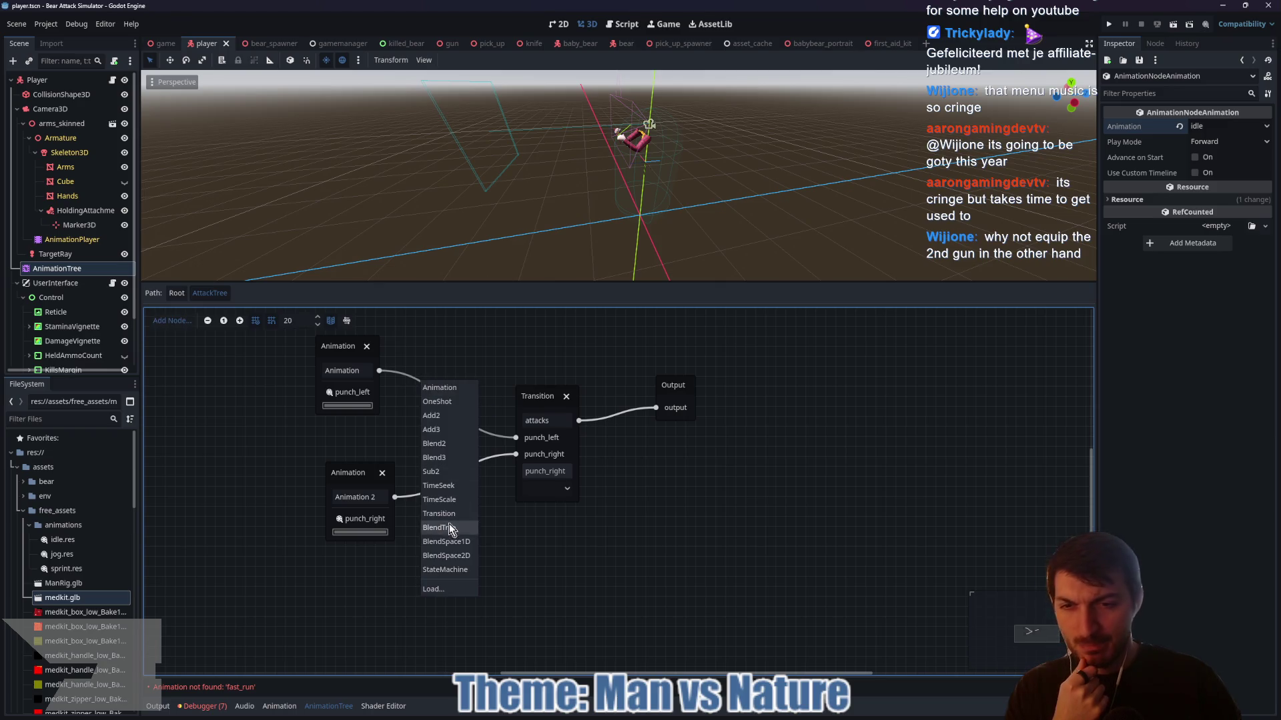
left_click(461, 411)
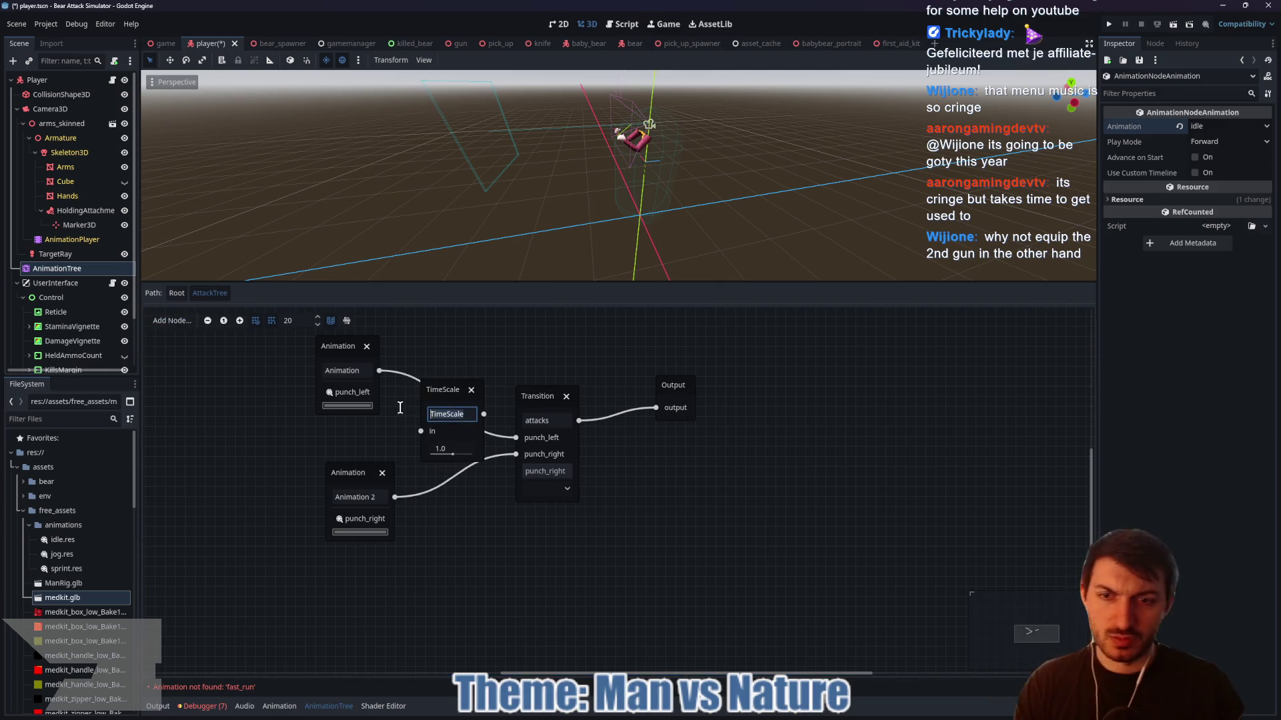
type("PunchS")
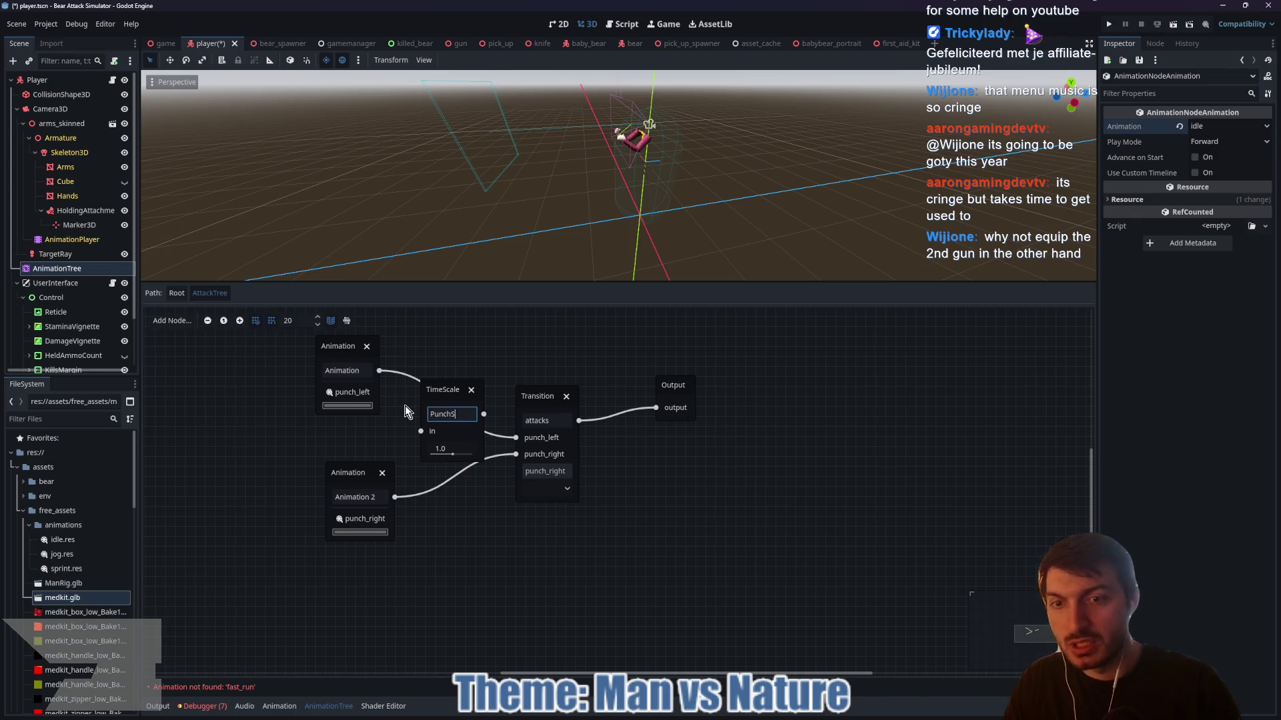
type("peed")
key("Return")
left_click_drag(430, 390, 433, 417)
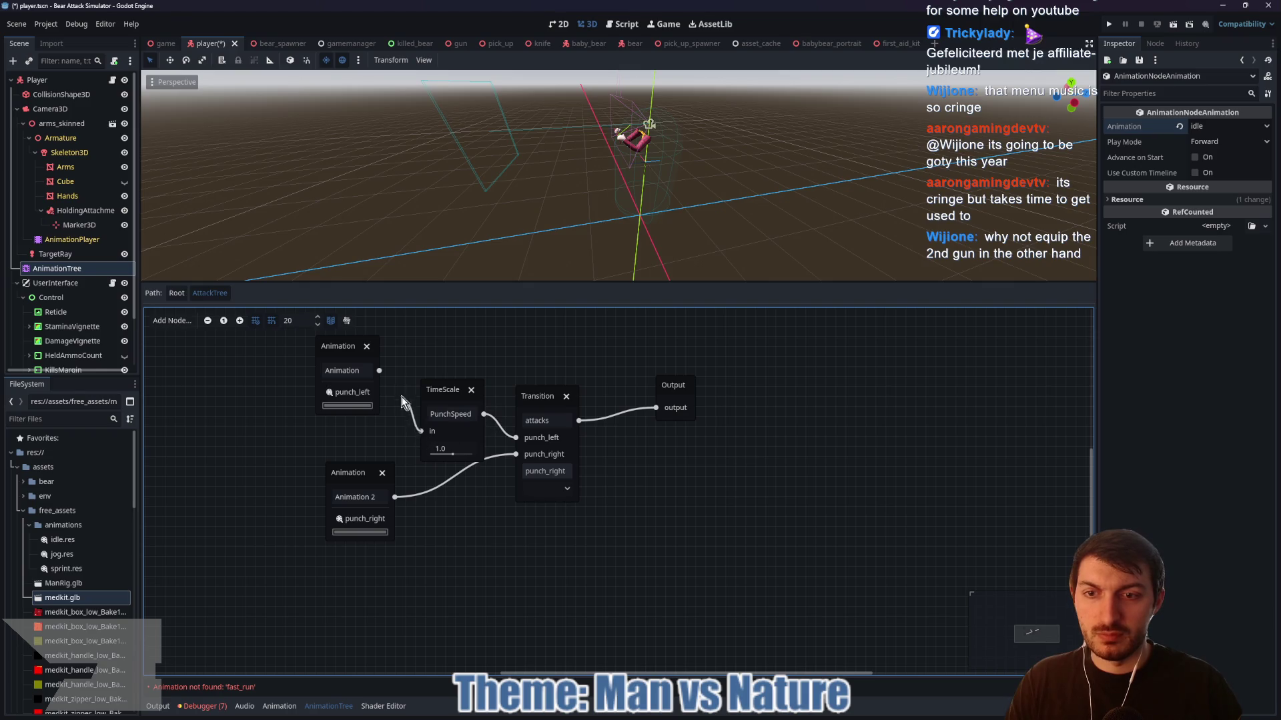
left_click_drag(453, 382, 446, 338)
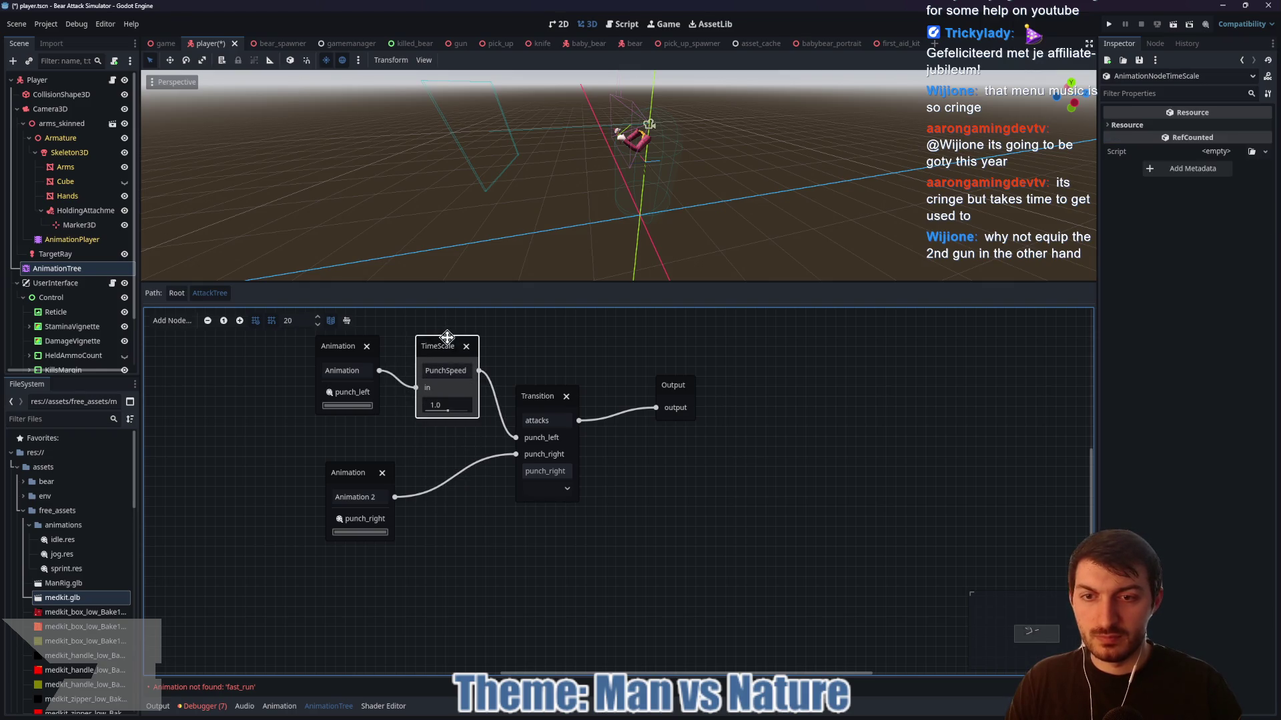
- Add a RightPunchSpeed TimeScale node after Animation 2, deleting a mistaken Transition node
right_click(436, 478)
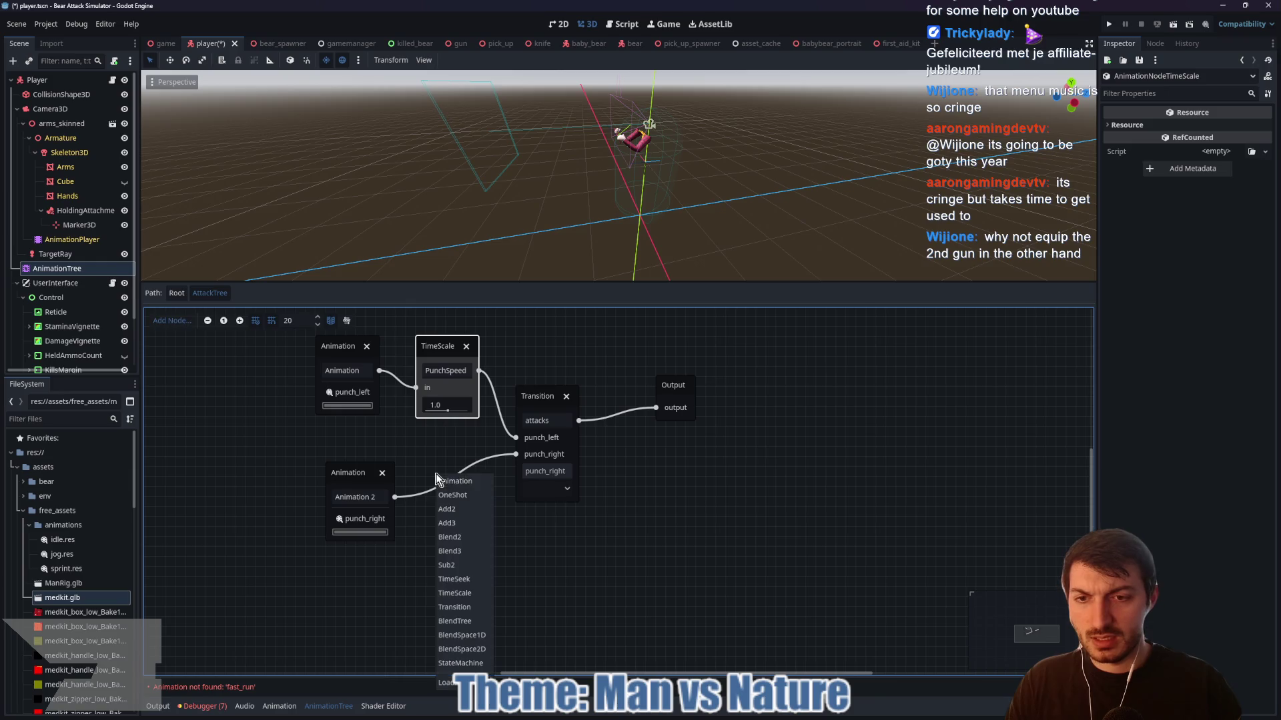
left_click(470, 607)
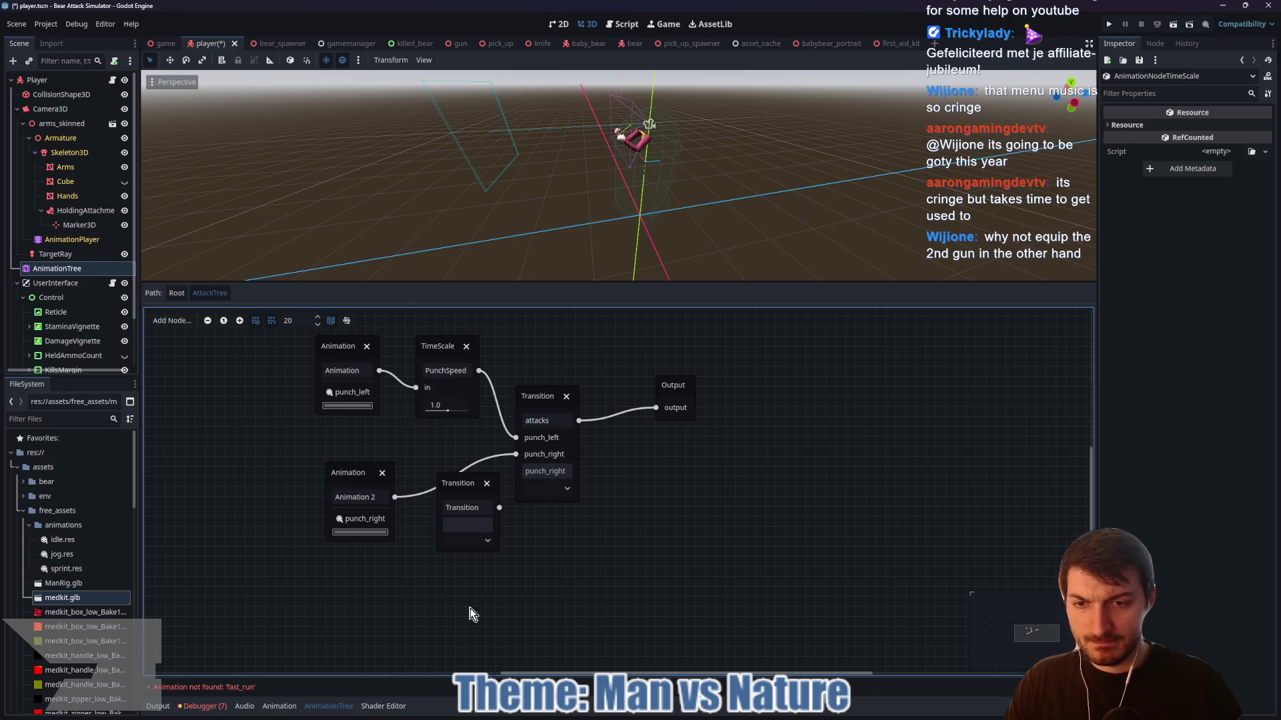
left_click(486, 504)
left_click(486, 483)
right_click(431, 456)
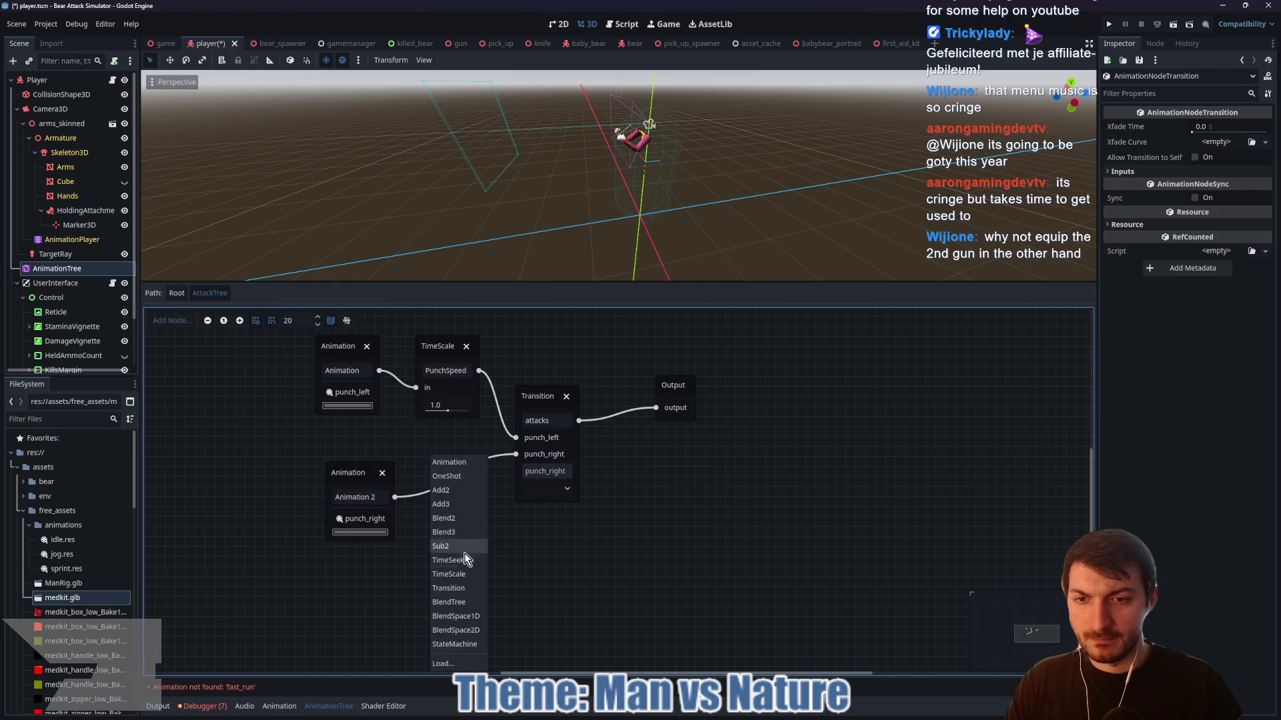
left_click(461, 574)
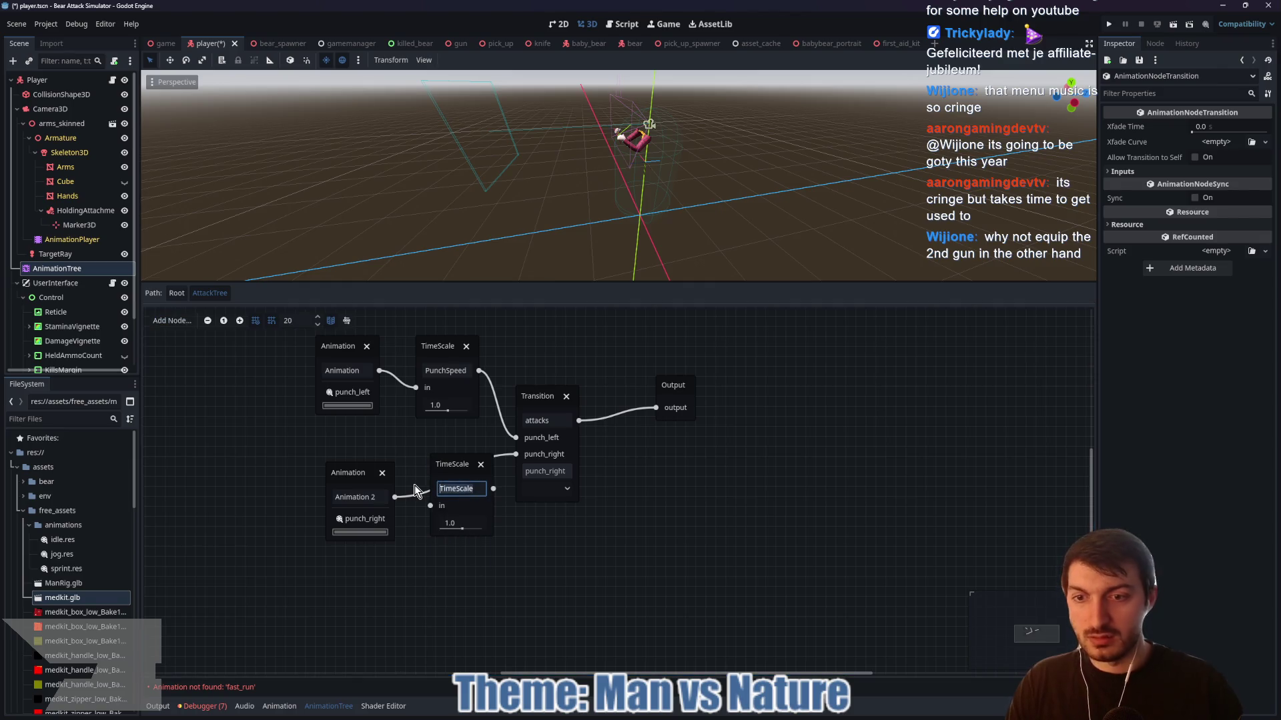
type("Righ")
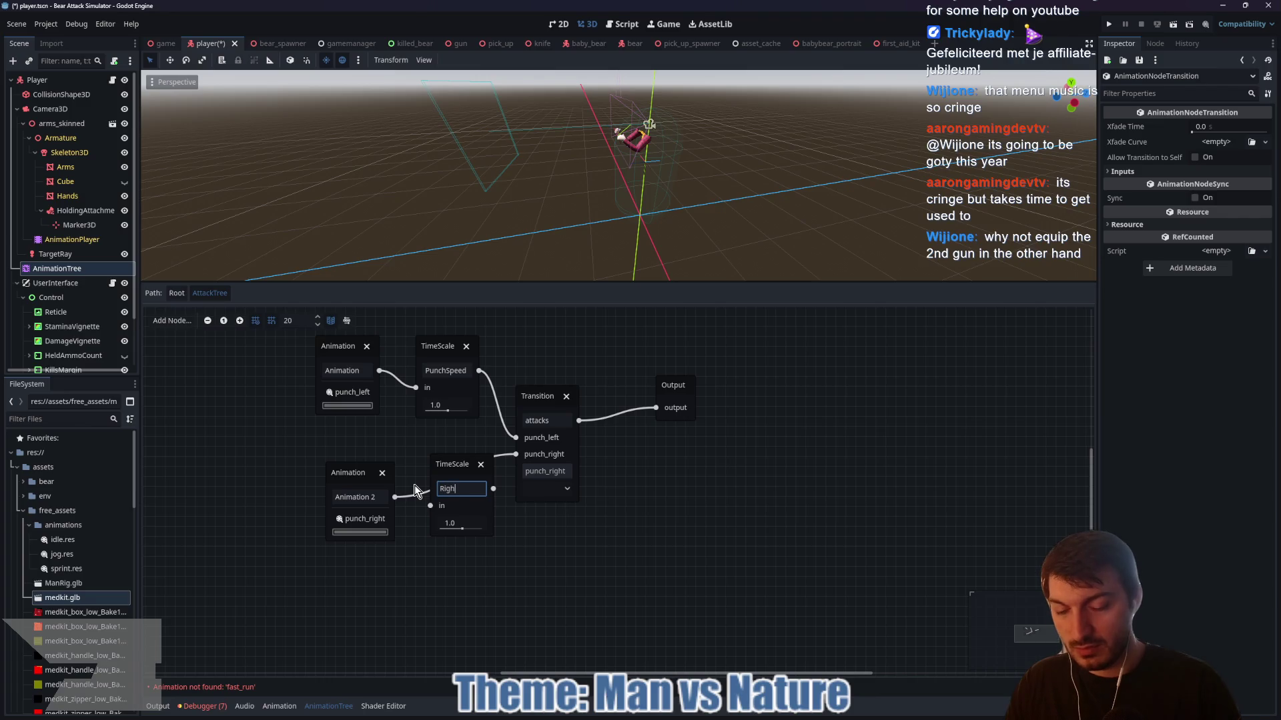
type("tPunchSpeed")
key("Return")
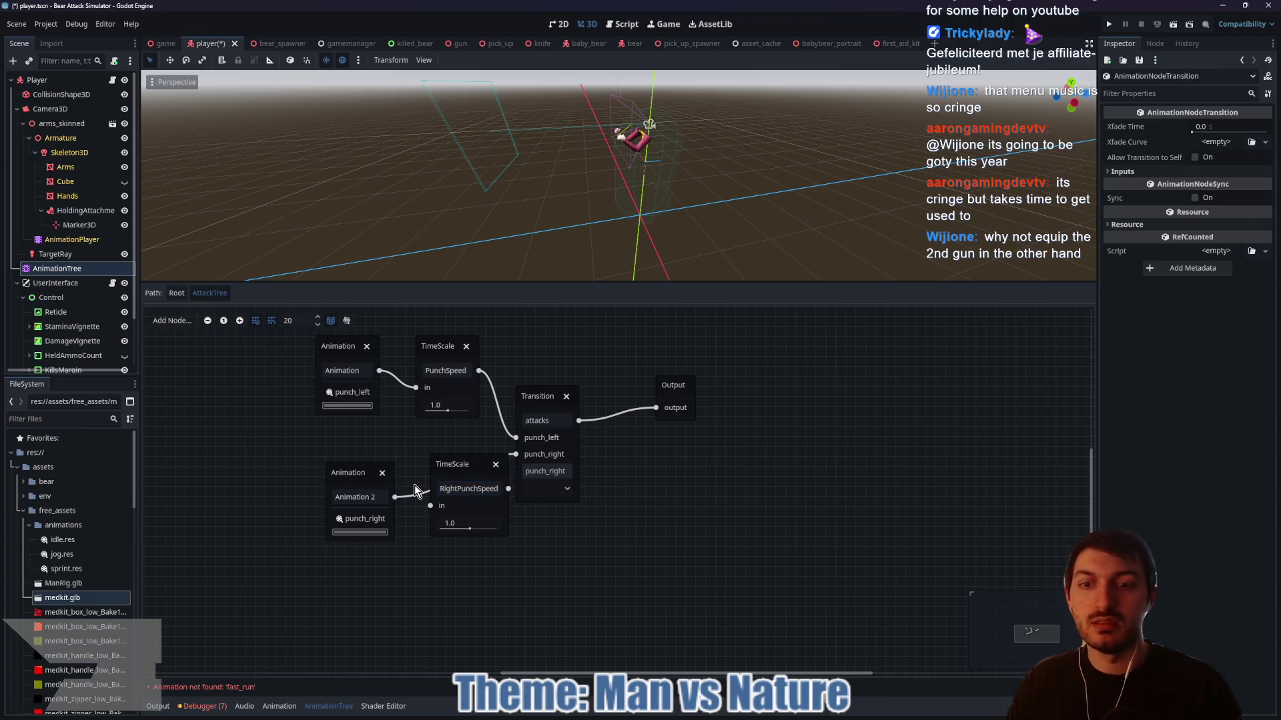
- Rename PunchSpeed to LeftPunchSpeed and wire RightPunchSpeed into Transition's punch_right input
double_click(427, 371)
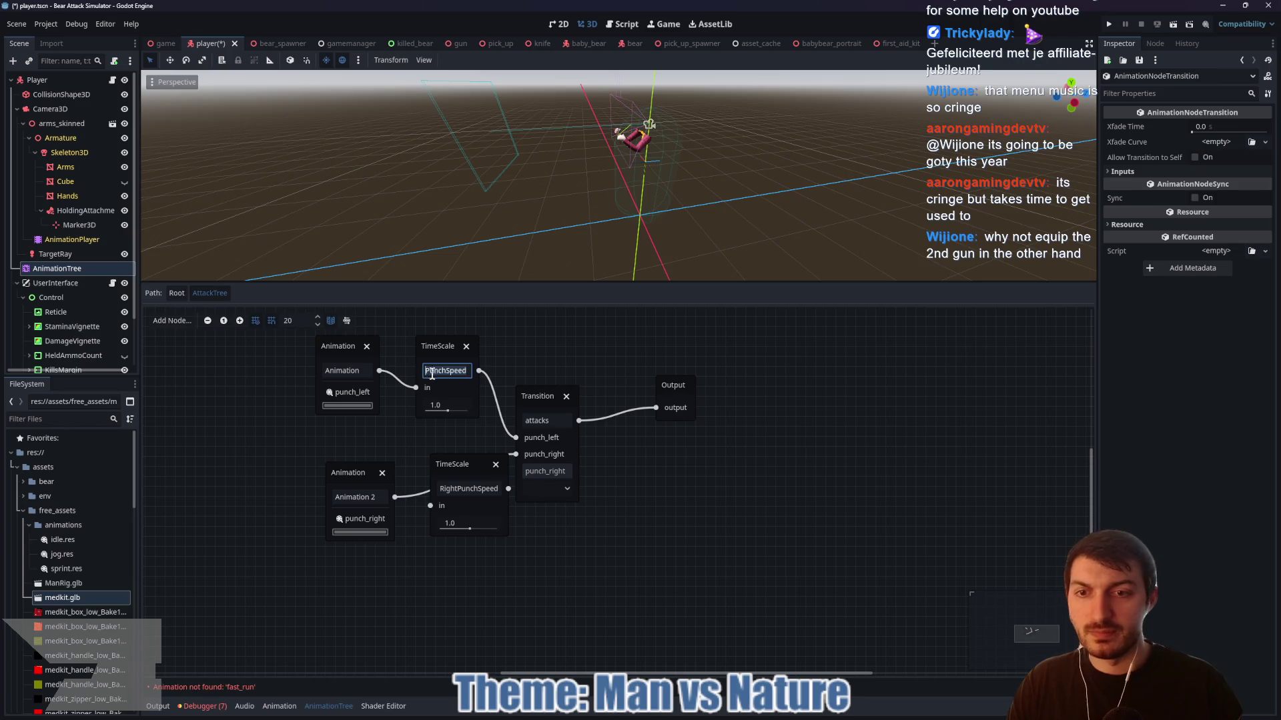
type("LeftPu")
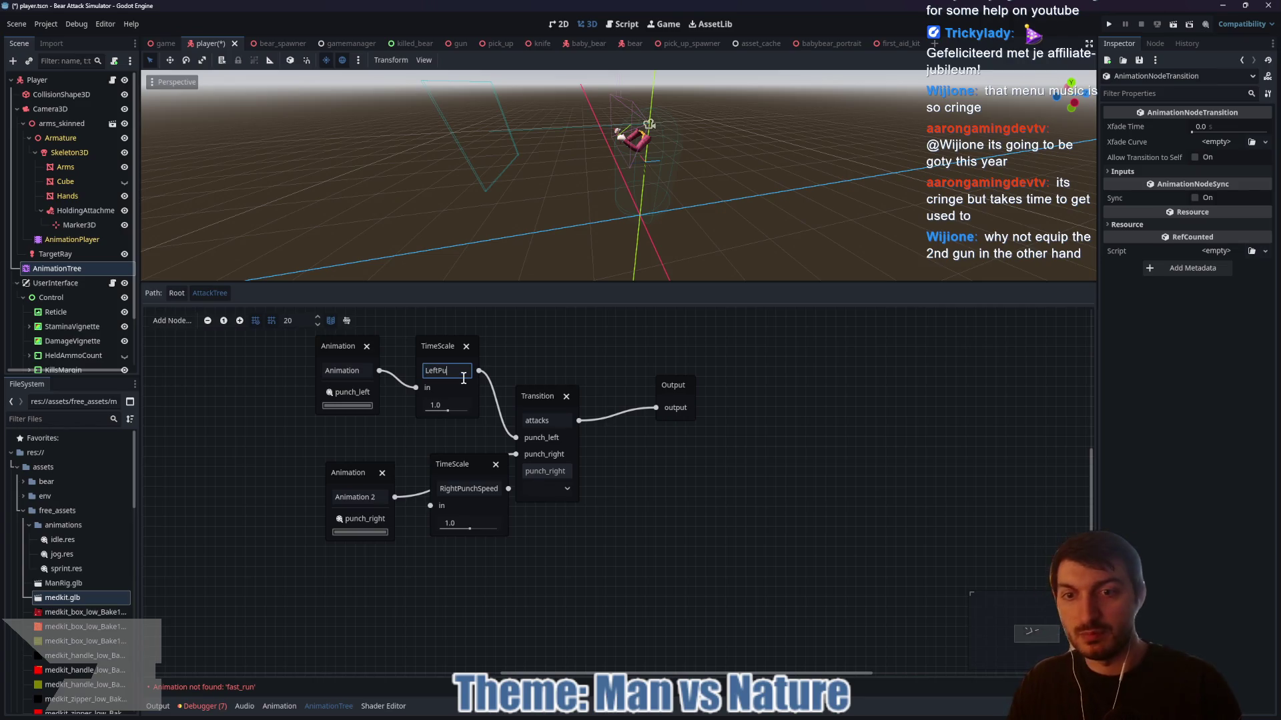
type("nchSpeed")
key("Return")
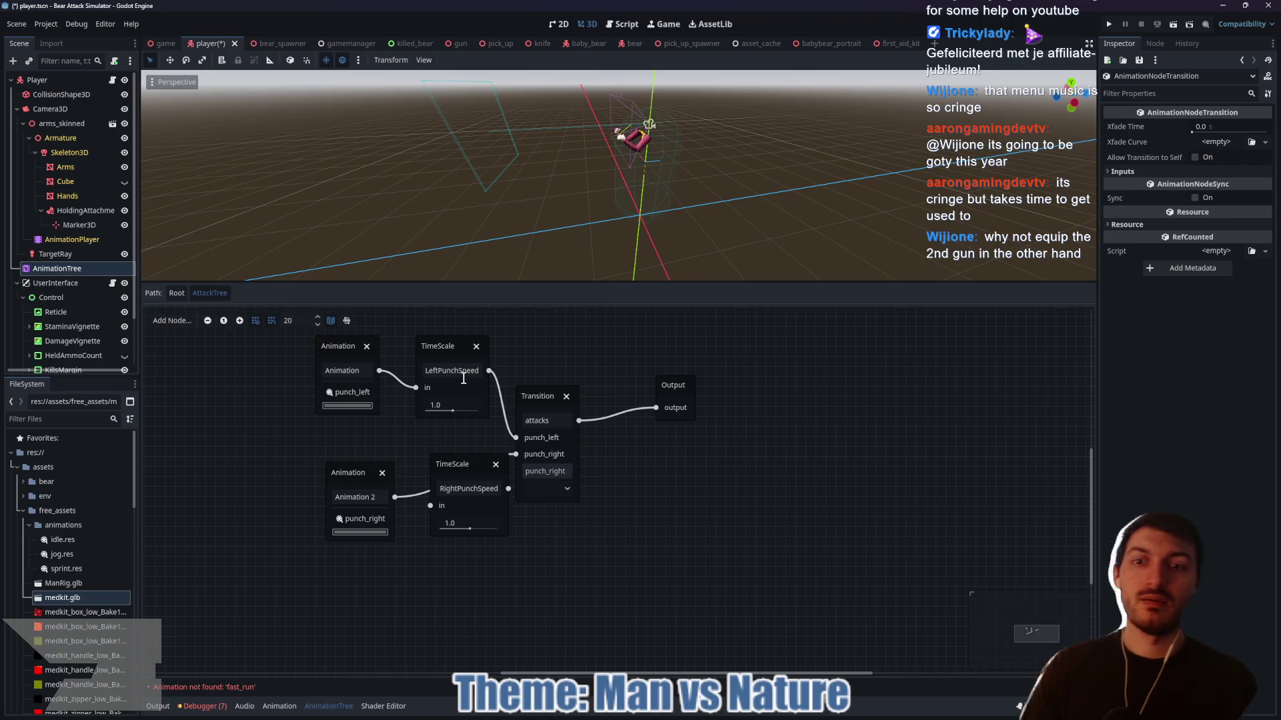
left_click_drag(353, 471, 312, 465)
mouse_move(481, 465)
left_mouse_down()
mouse_move(447, 447)
mouse_move(516, 455)
mouse_move(393, 494)
left_mouse_up()
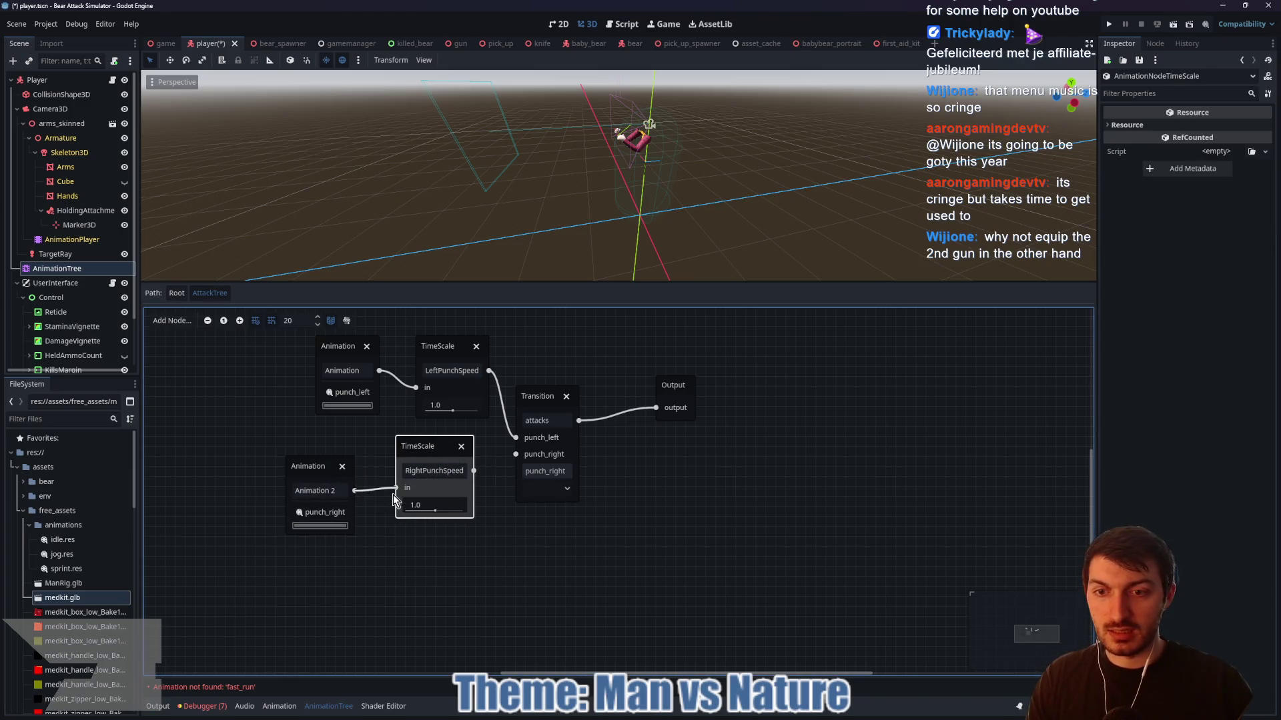
- Set both LeftPunchSpeed and RightPunchSpeed scales to 0.5 and save the scene
left_click(467, 408)
left_click(428, 505)
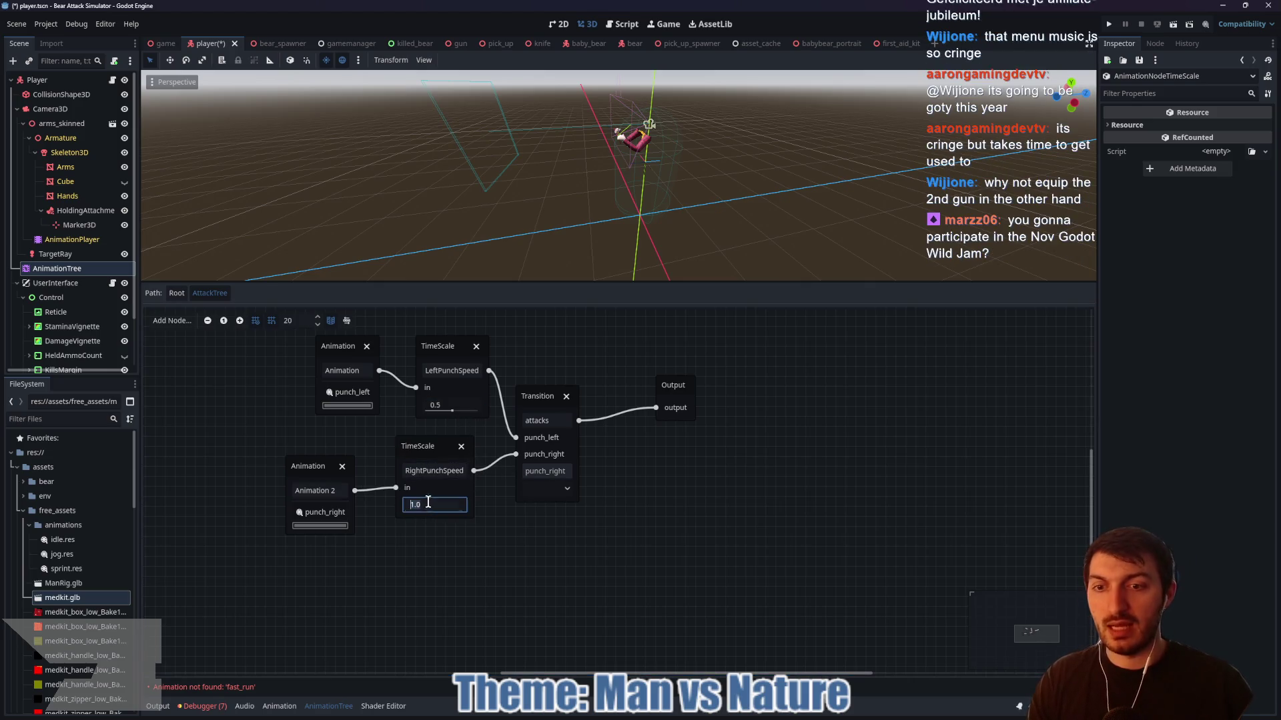
type("0.5")
key("Return")
key("ctrl+s")
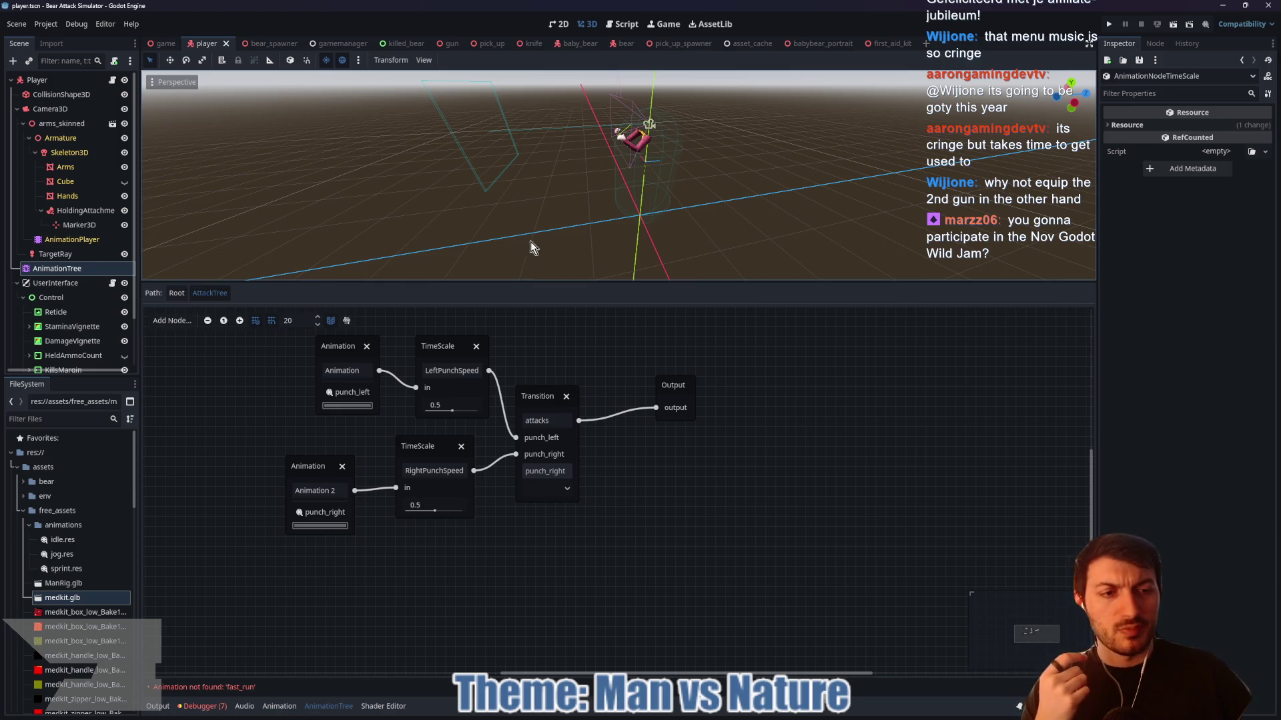
- Dismiss the Toggl Track notification, page the calendar ahead two months, and close the flyout
left_click(1254, 708)
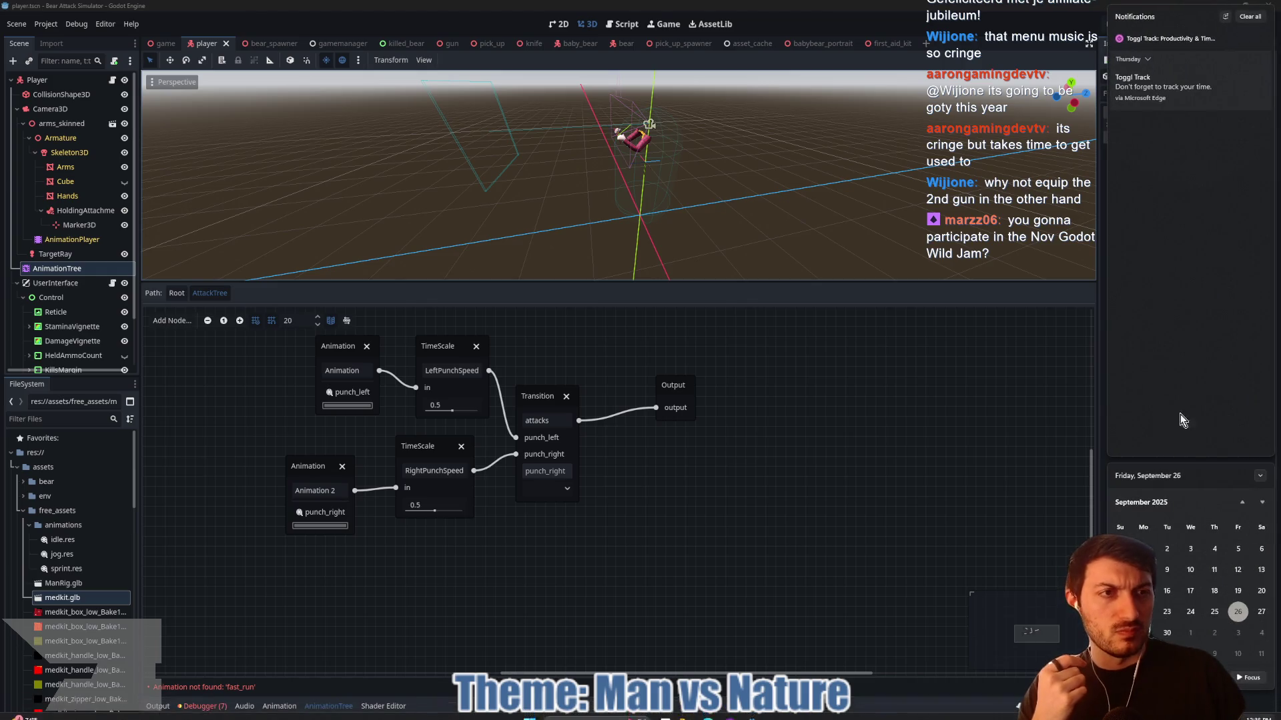
left_click(1263, 62)
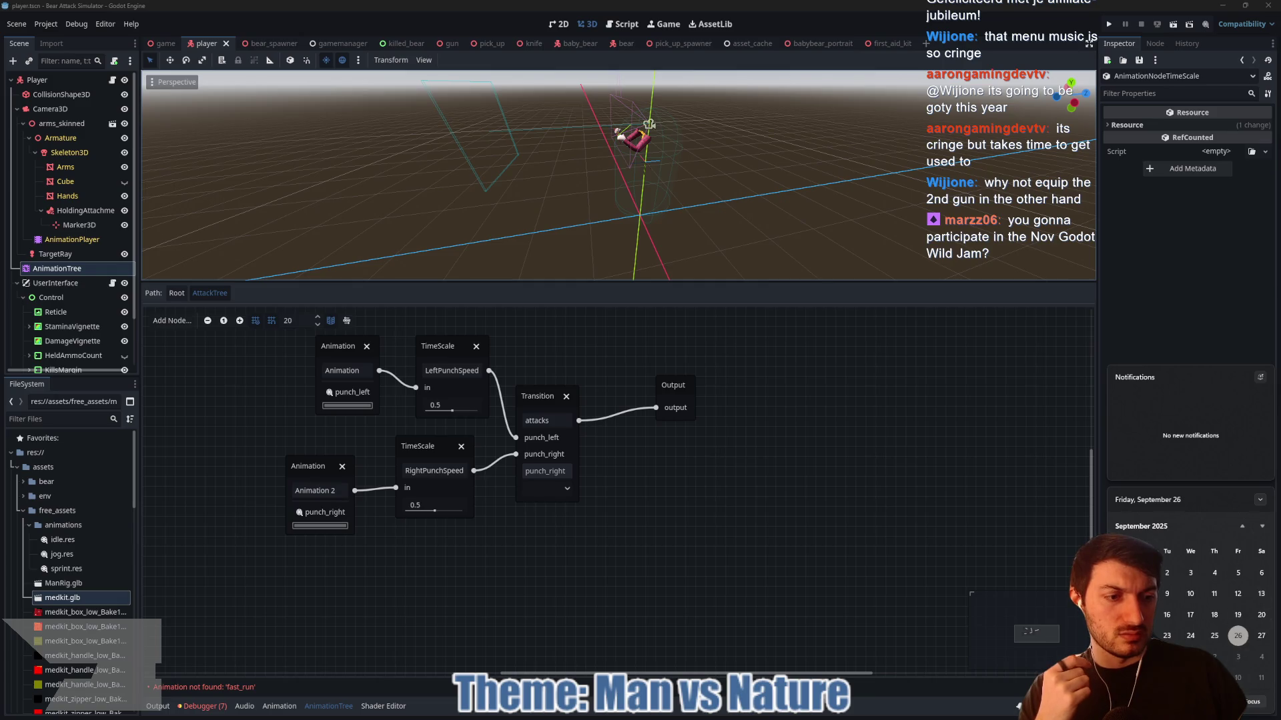
left_click(1262, 527)
left_click(1262, 526)
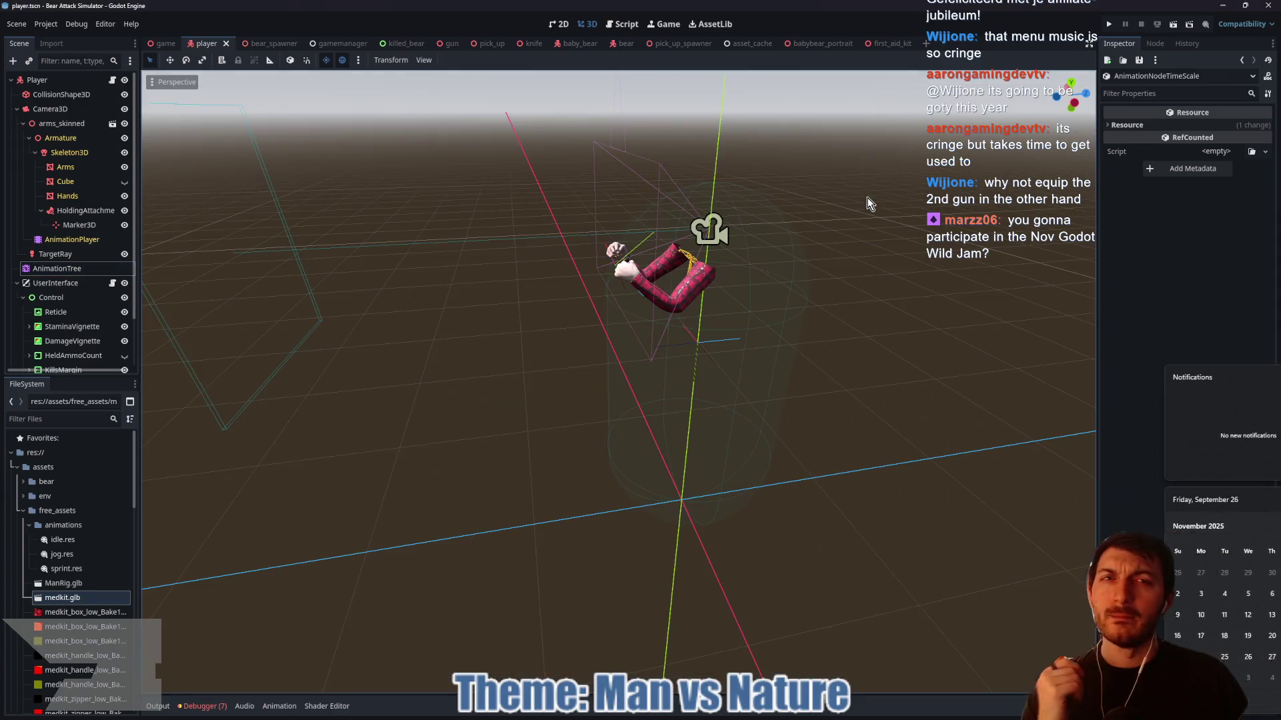
left_click(867, 196)
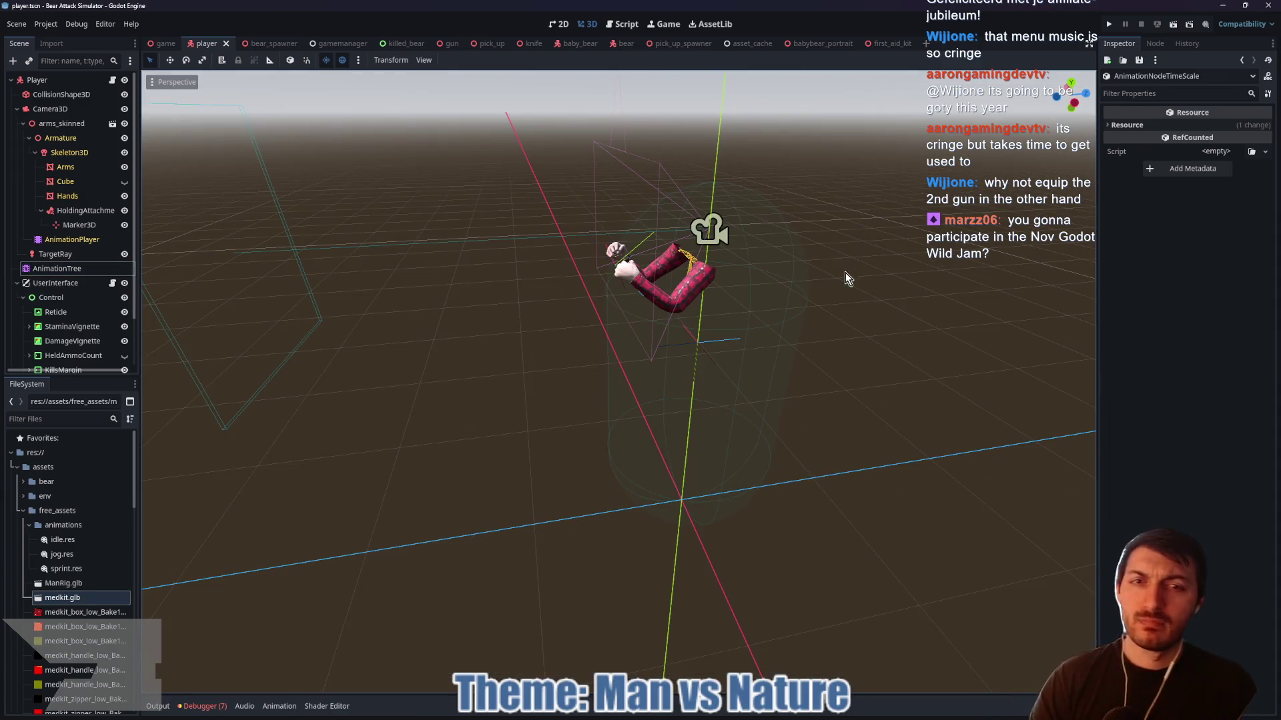
- Dismiss a stray context menu and select AnimationPlayer to show its idle tracks
right_click(660, 367, "alt")
key("Escape")
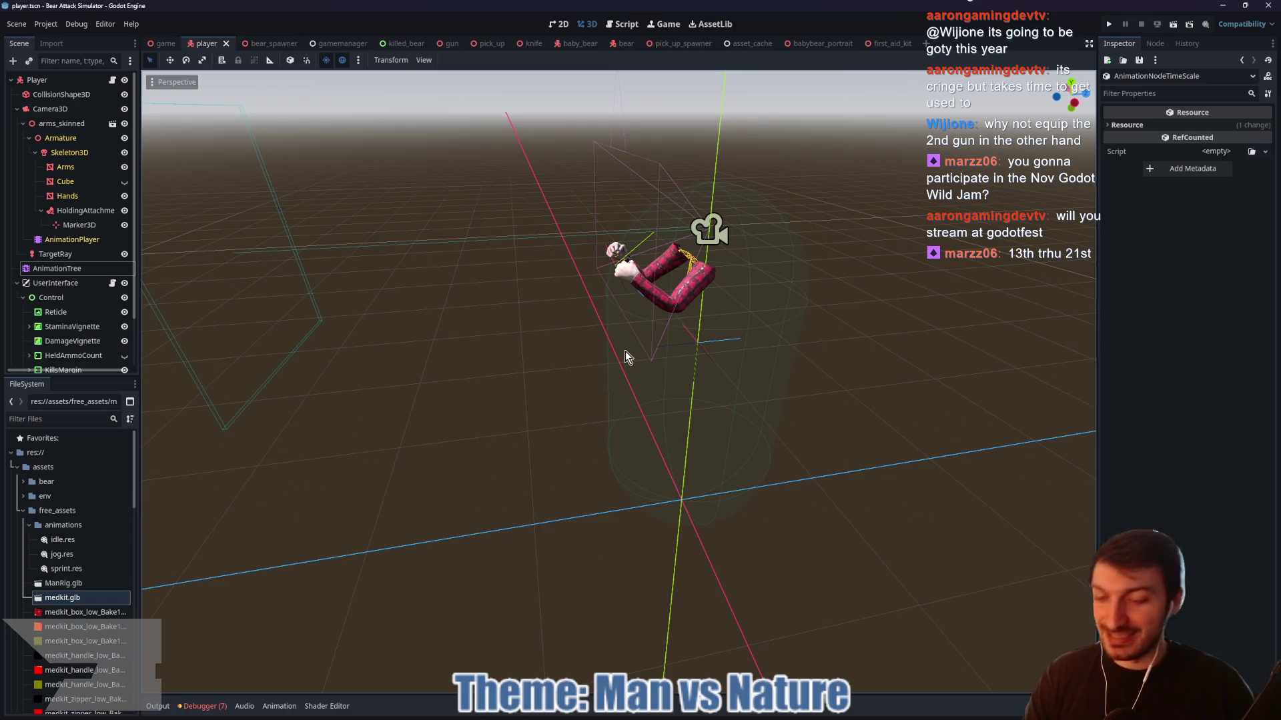
left_click(65, 243)
- Shrink the bottom animation panel to enlarge the 3D viewport, then bring up Chrome
scroll(352, 429, "down", 5)
scroll(351, 425, "up", 5)
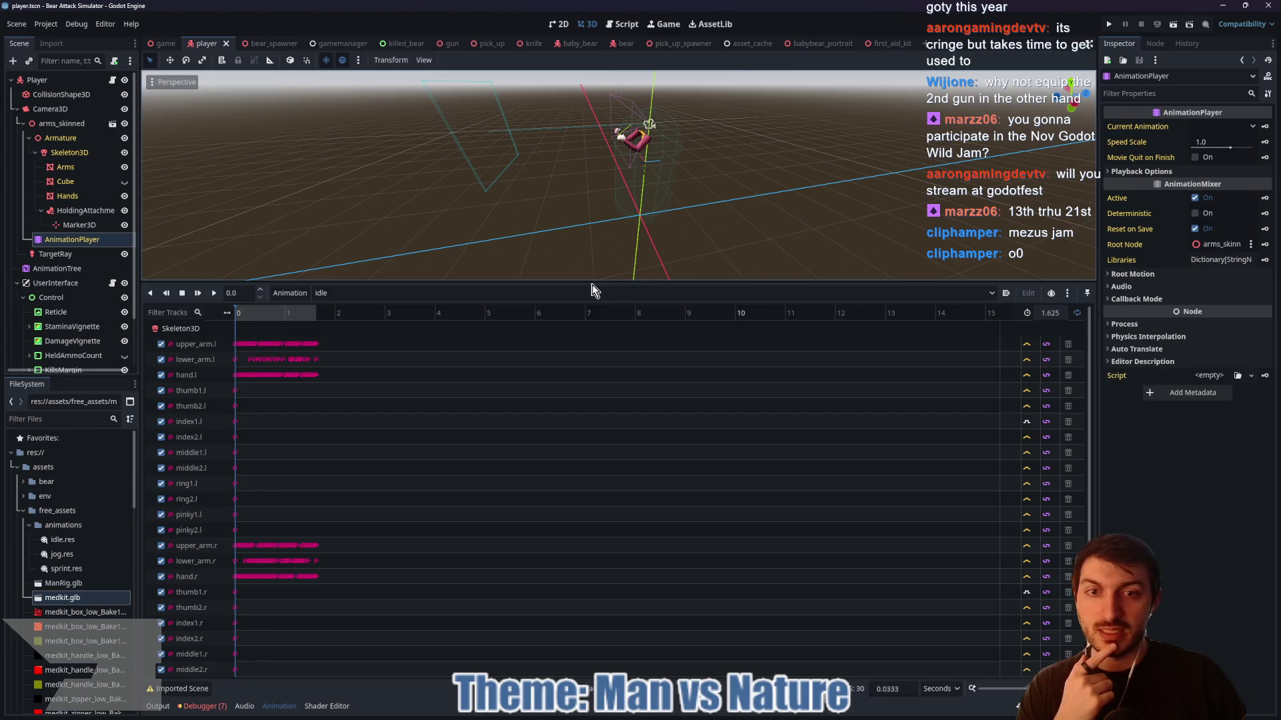
left_click_drag(588, 282, 594, 575)
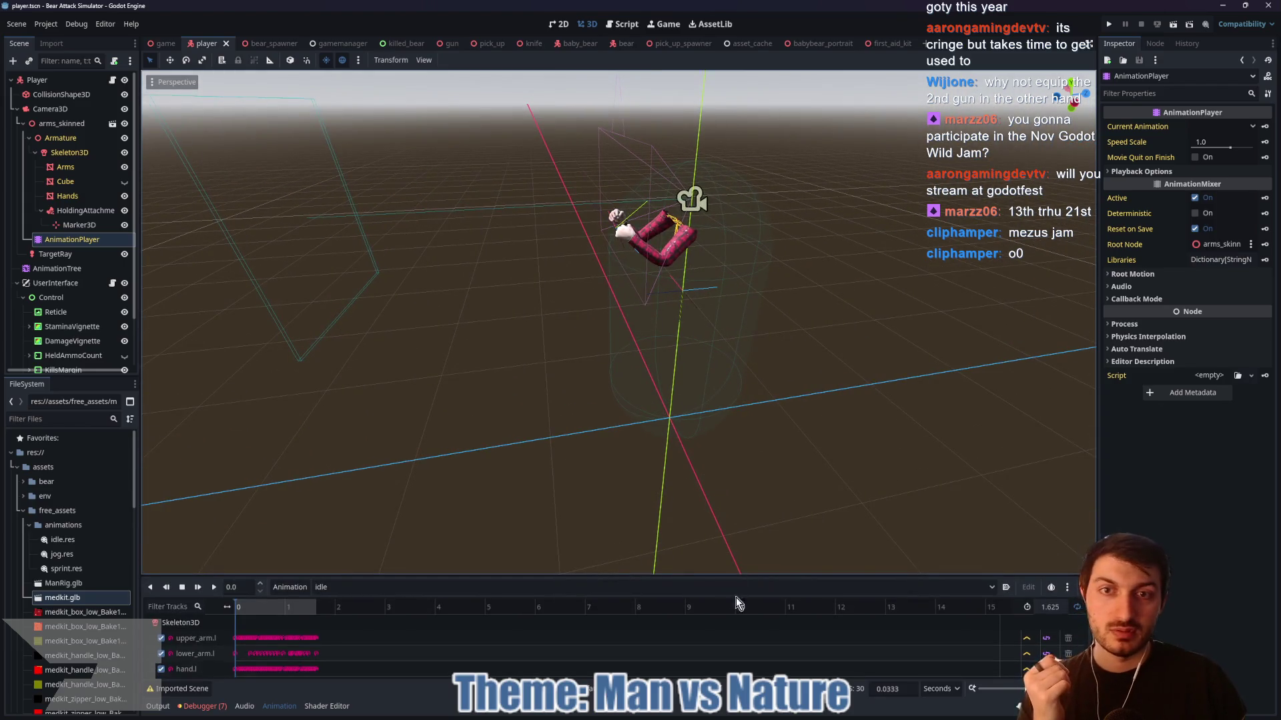
left_click(597, 715)
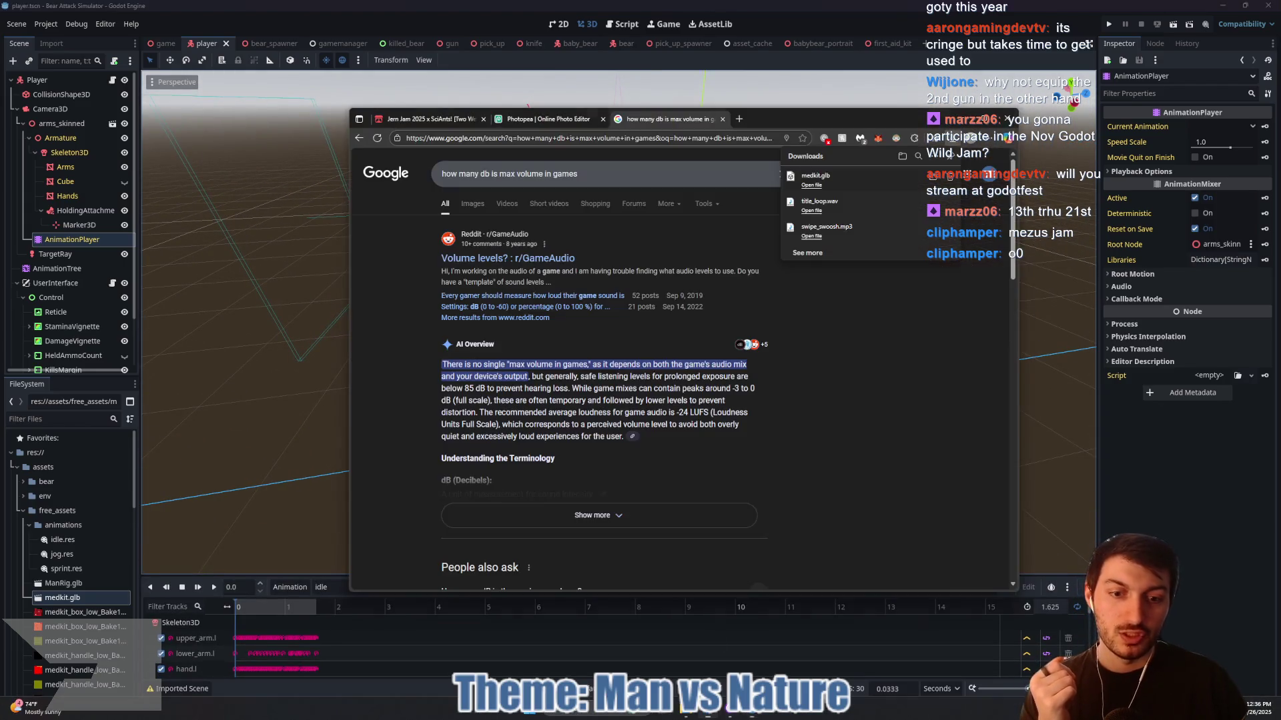
- Search 'rabbit jam' and open the itch.io Rabbit Jam page
left_click(691, 138)
type("rabbit jam")
left_click(570, 300)
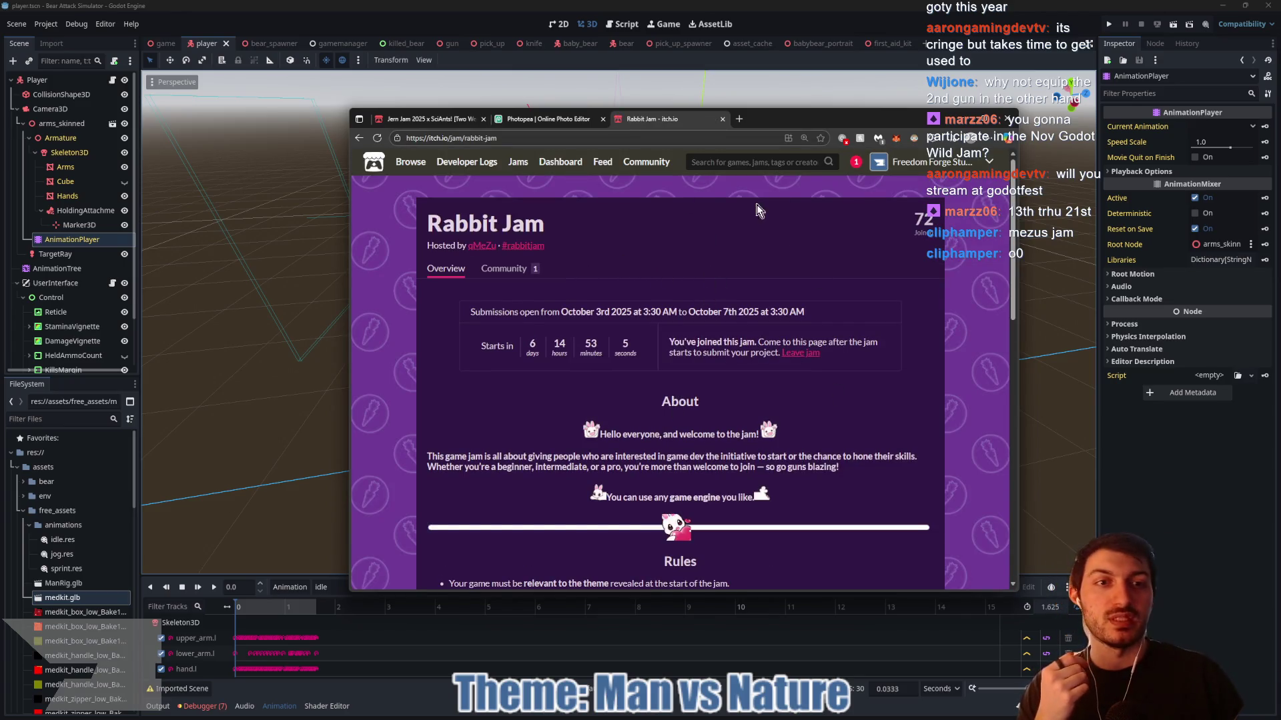
left_click_drag(777, 120, 715, 87)
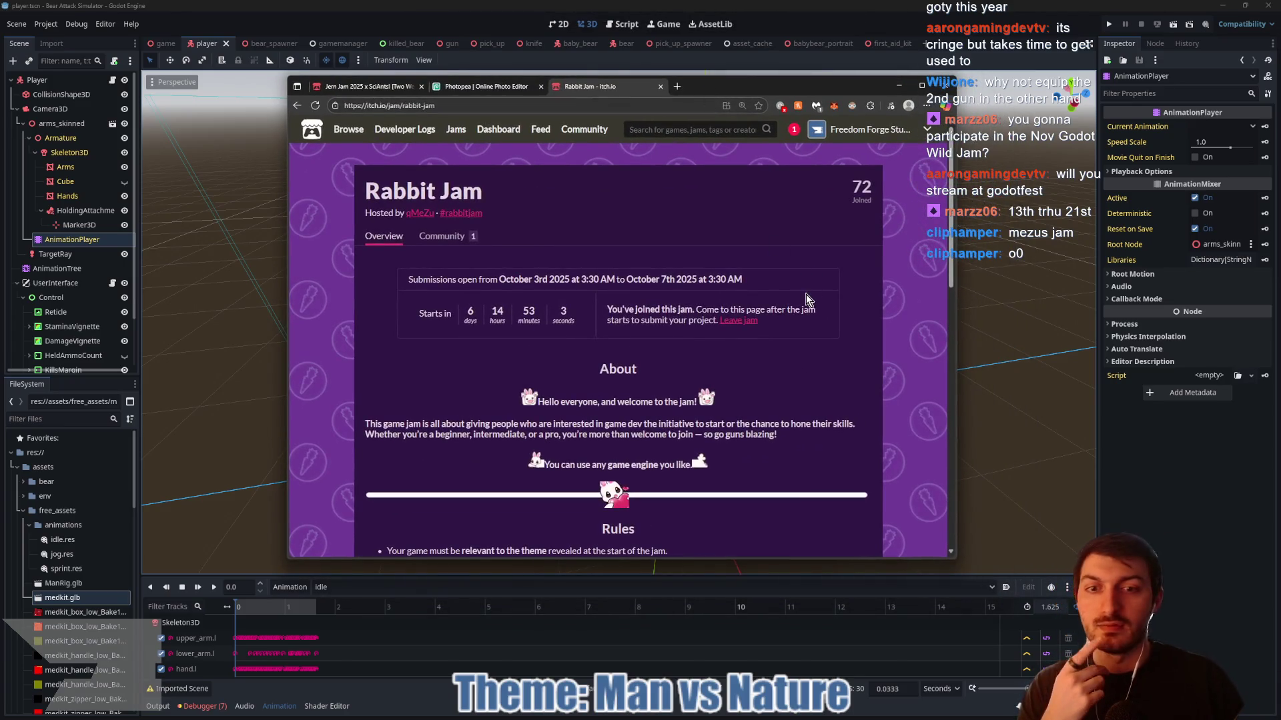
scroll(806, 294, "down", 3)
left_click(467, 105)
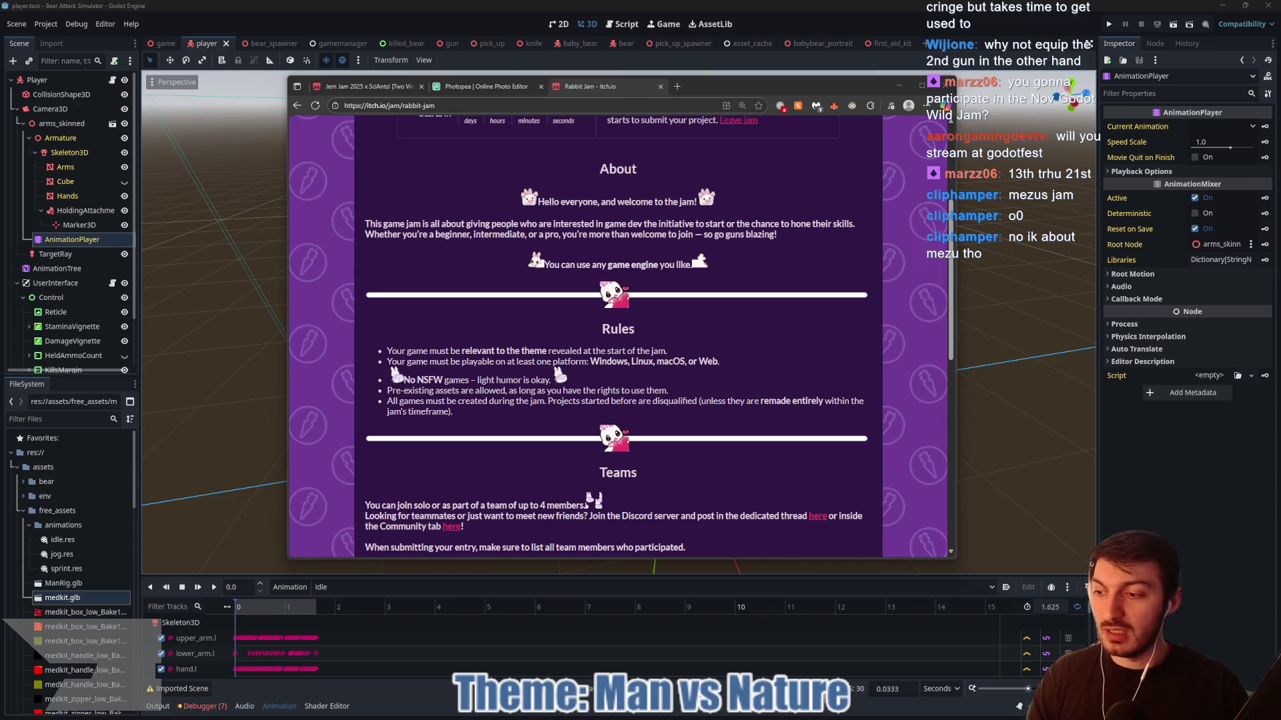
- Read the jam page's first-place prize description and winner criteria
scroll(546, 320, "up", 3)
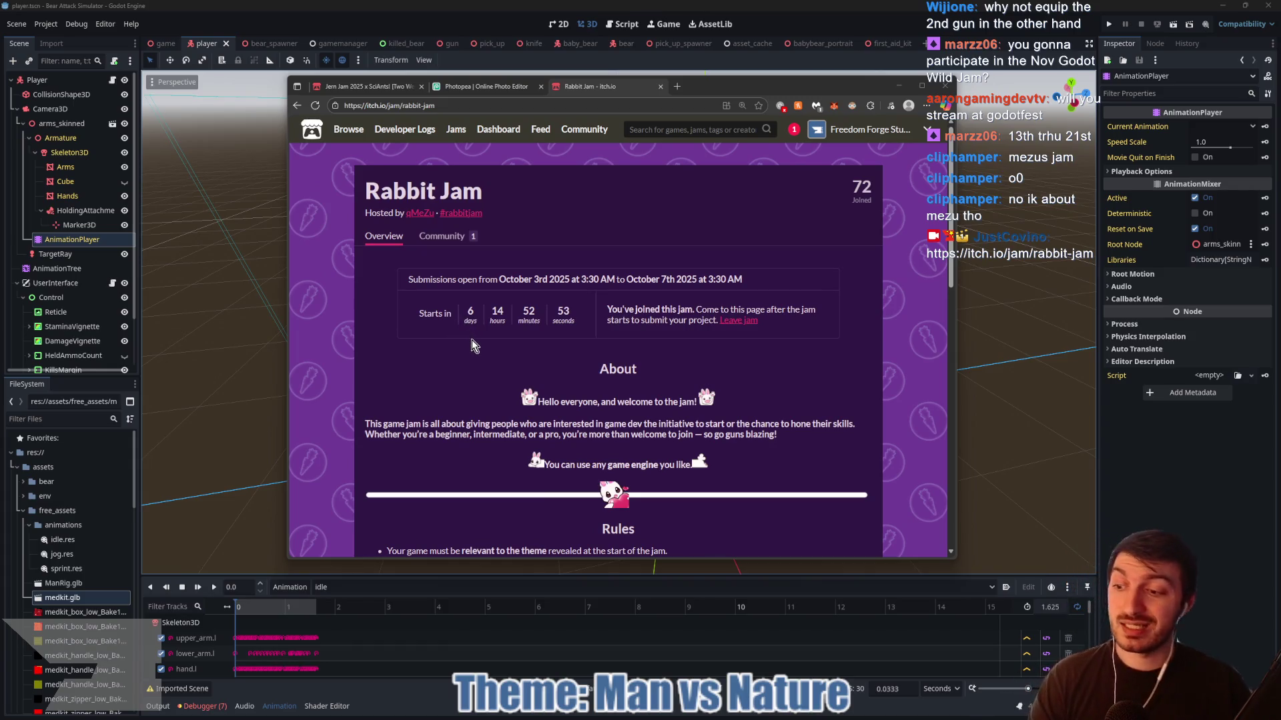
scroll(723, 345, "down", 5)
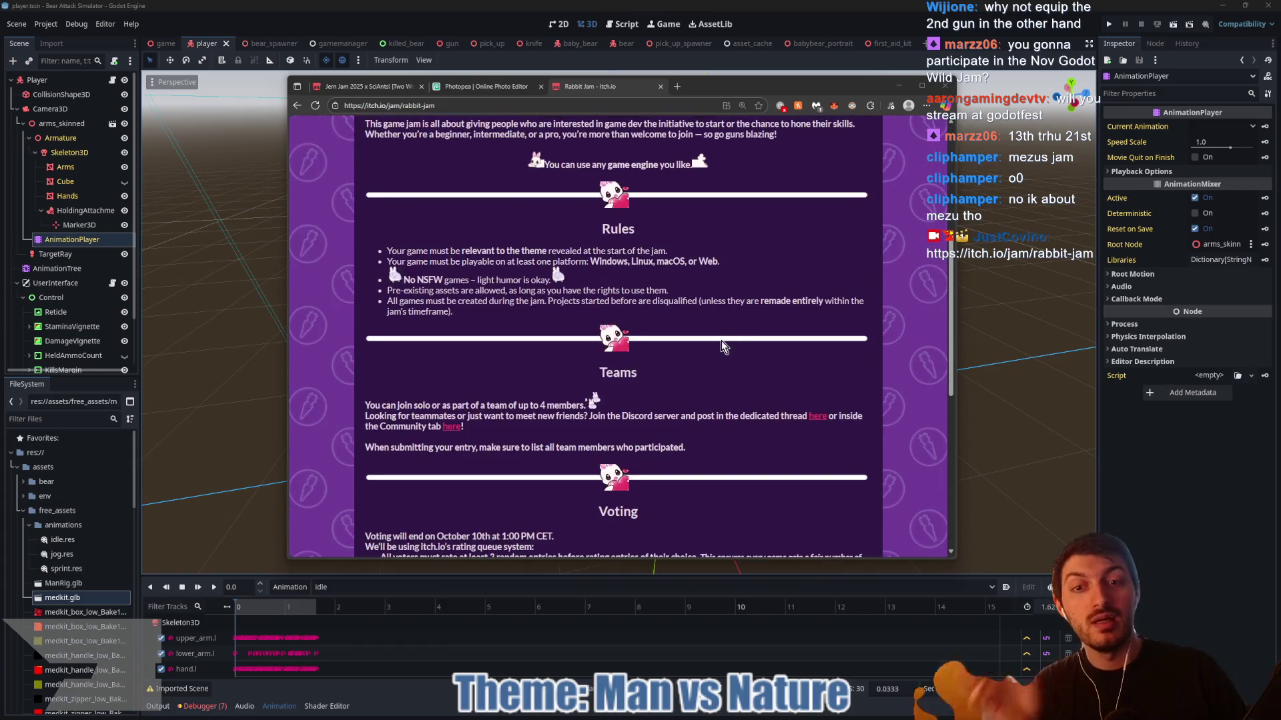
scroll(734, 335, "down", 5)
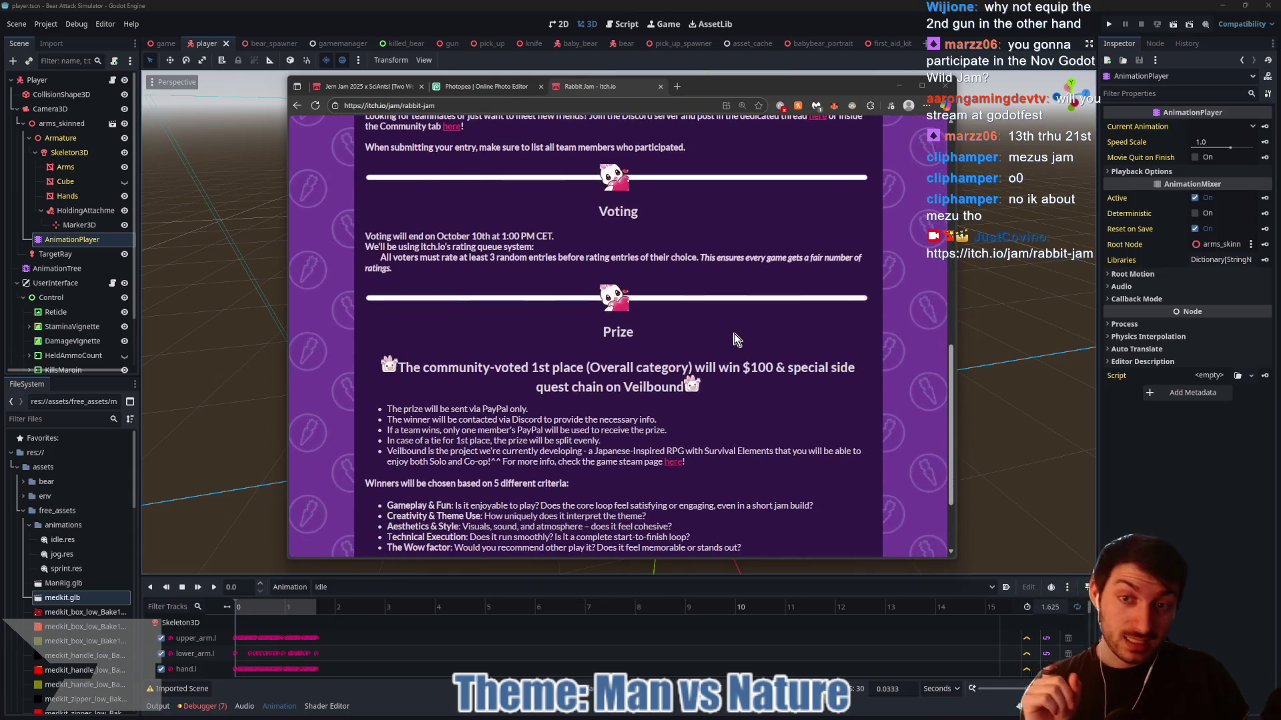
scroll(731, 328, "down", 2)
scroll(701, 313, "up", 2)
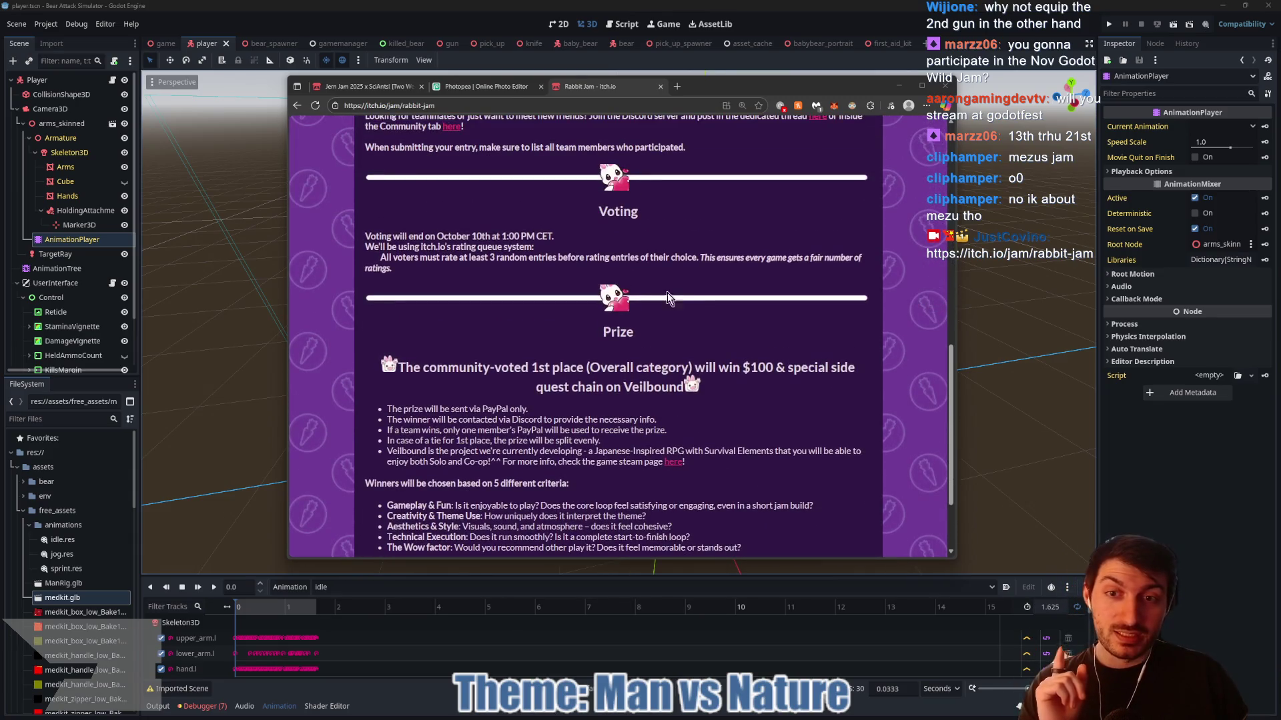
scroll(517, 370, "down", 2)
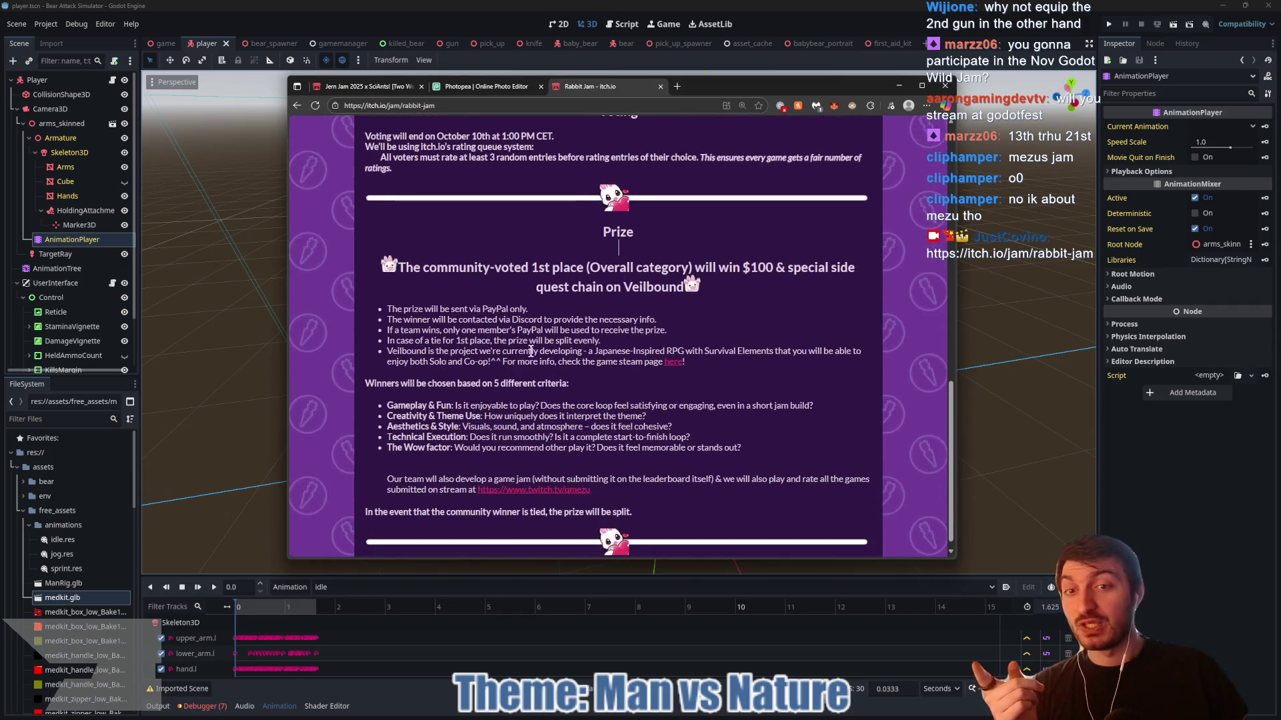
mouse_move(599, 270)
left_mouse_down()
mouse_move(772, 282)
mouse_move(799, 272)
left_mouse_up()
left_click(793, 292)
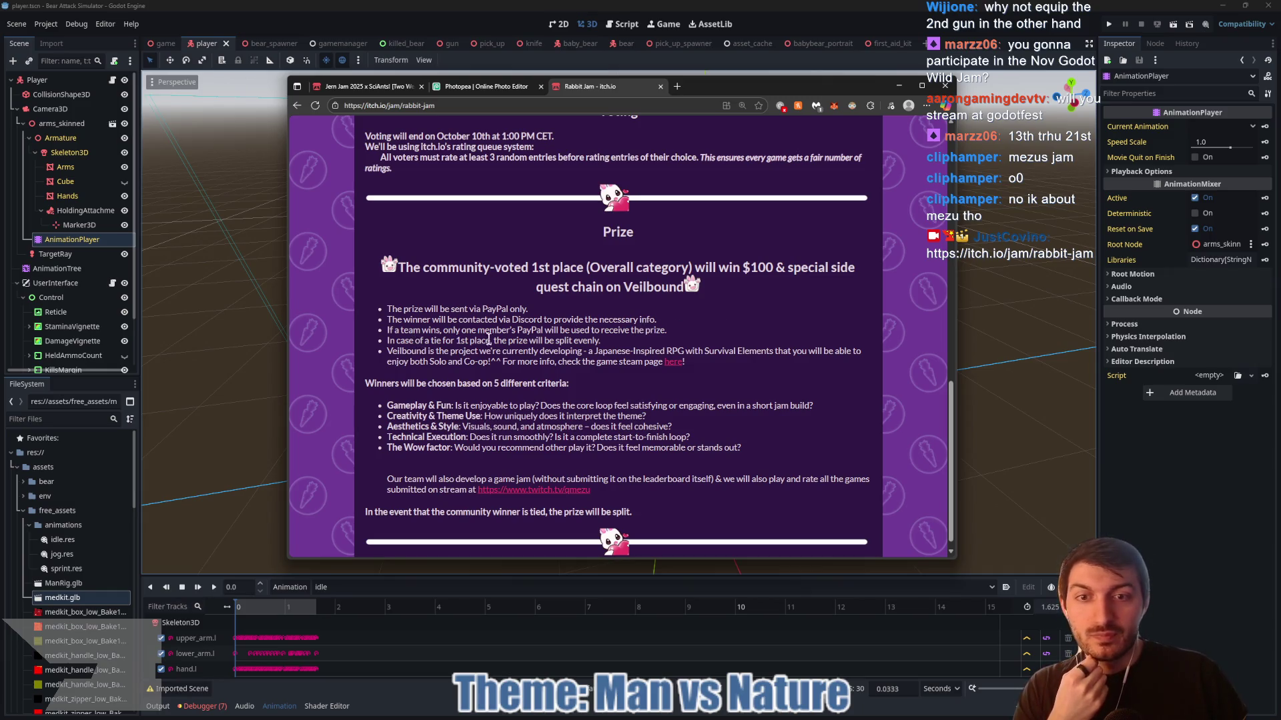
scroll(588, 342, "down", 1)
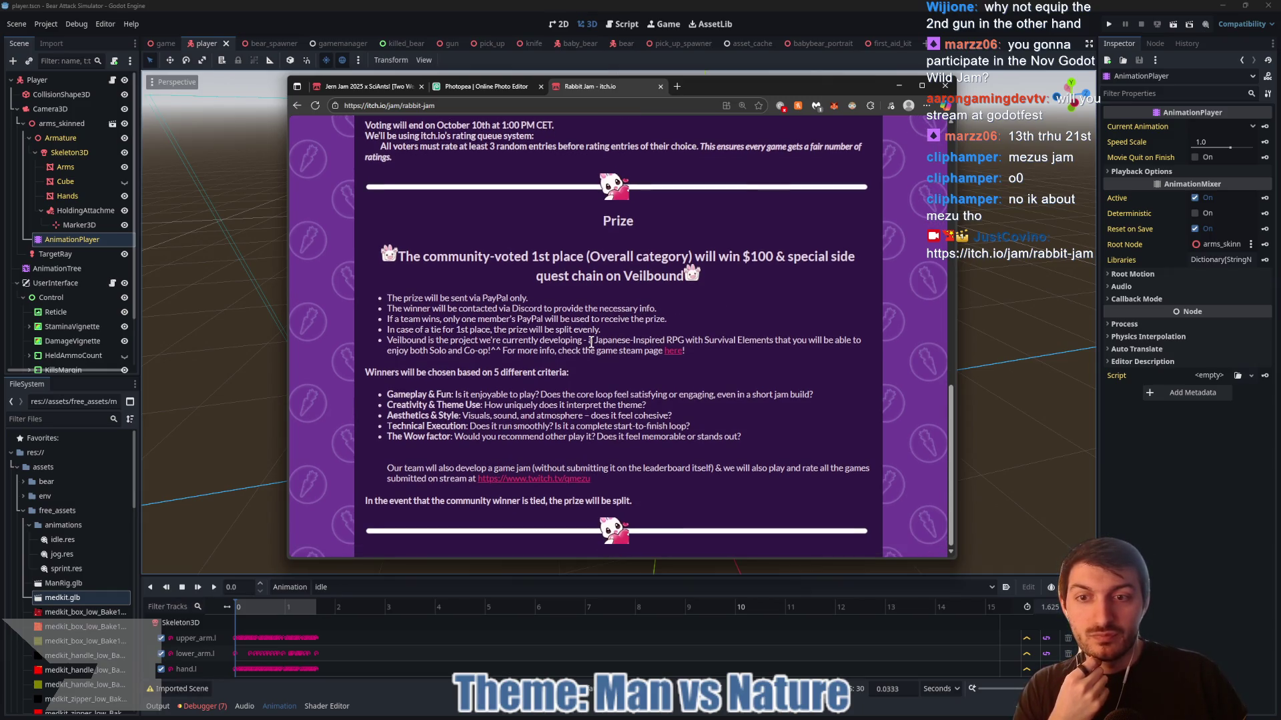
triple_click(555, 374)
left_click(602, 392)
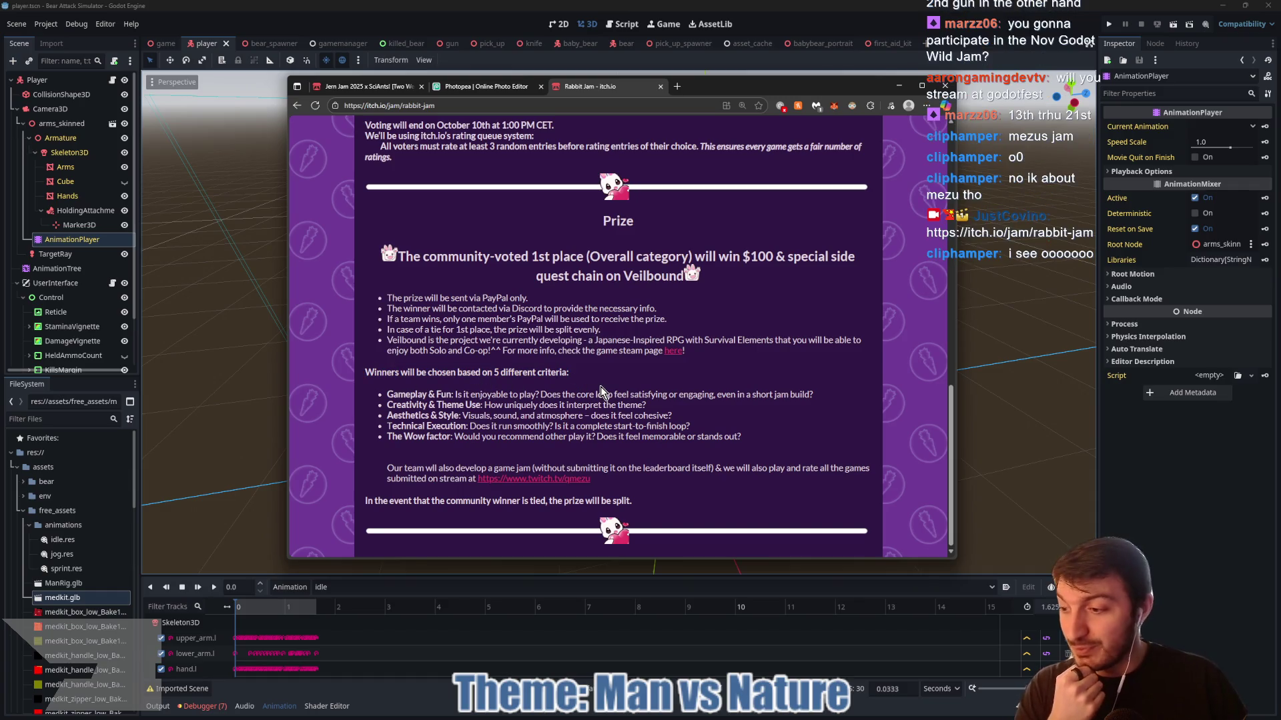
- Review the Teams section, then close the Rabbit Jam tab, Photopea tab and browser window
scroll(607, 391, "up", 3)
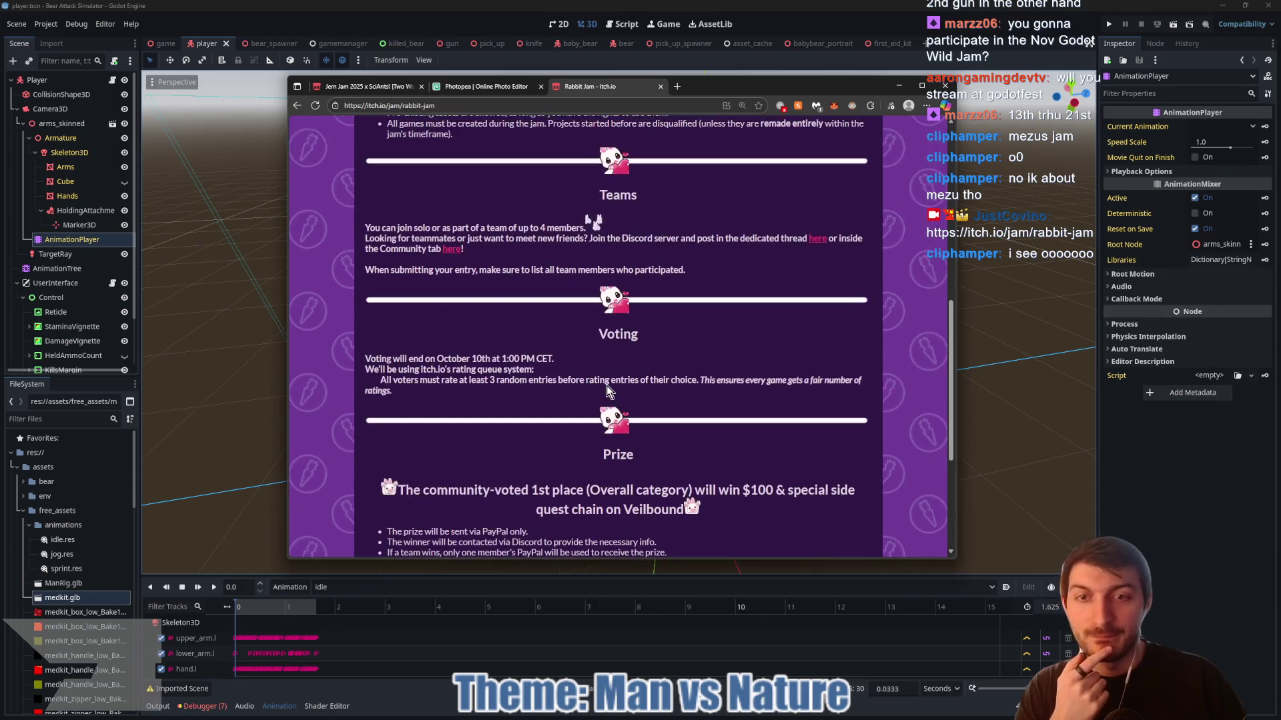
scroll(549, 354, "up", 1)
scroll(548, 353, "up", 2)
left_click_drag(497, 360, 587, 371)
left_click(619, 398)
scroll(619, 398, "up", 2)
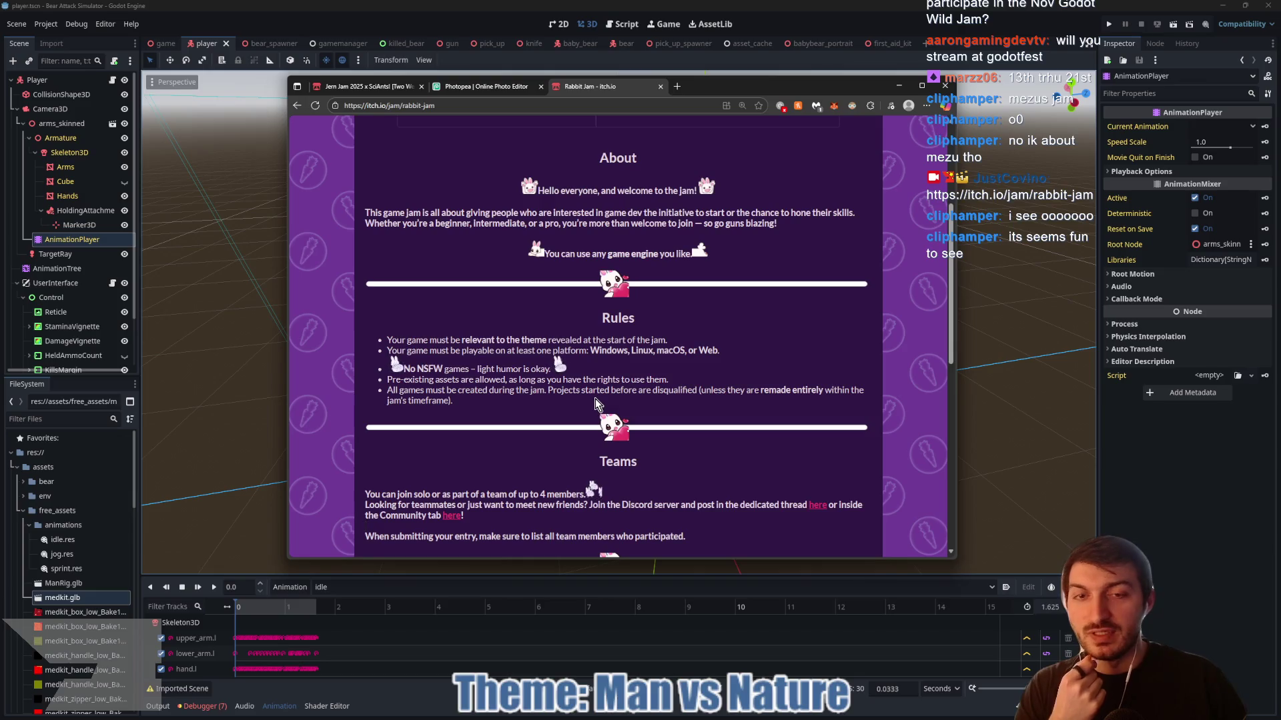
scroll(594, 400, "up", 1)
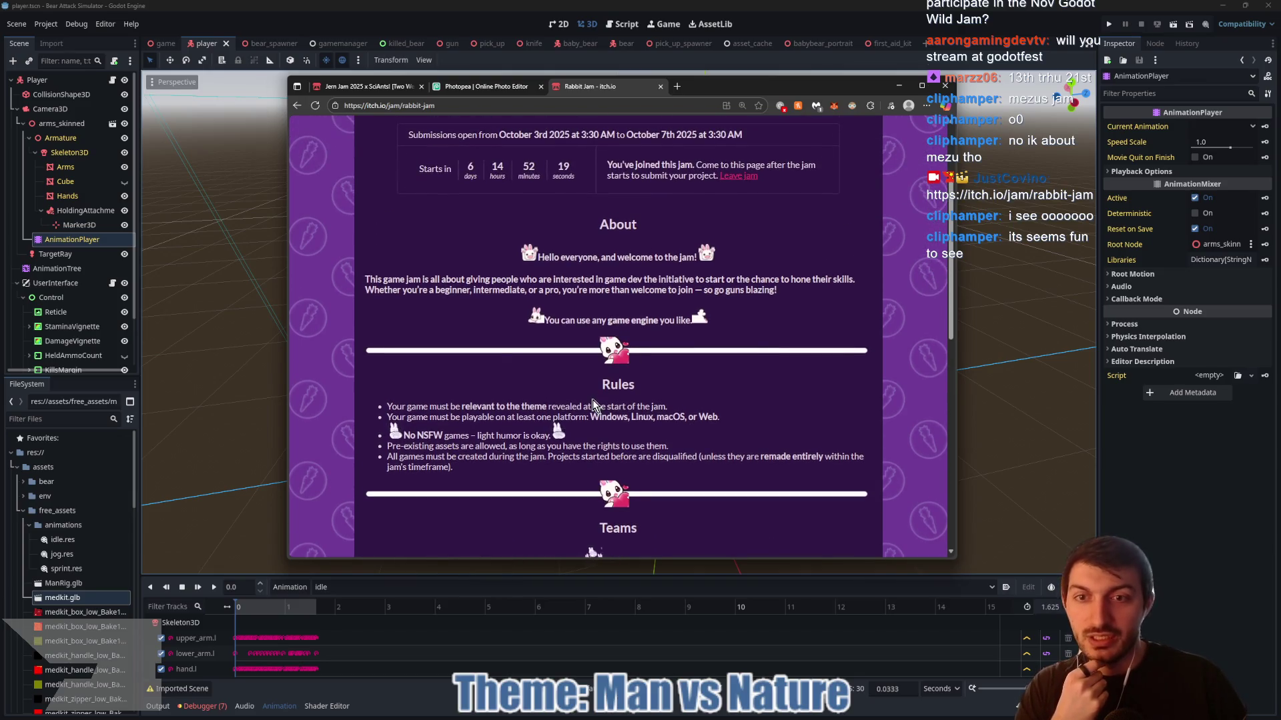
scroll(592, 400, "up", 1)
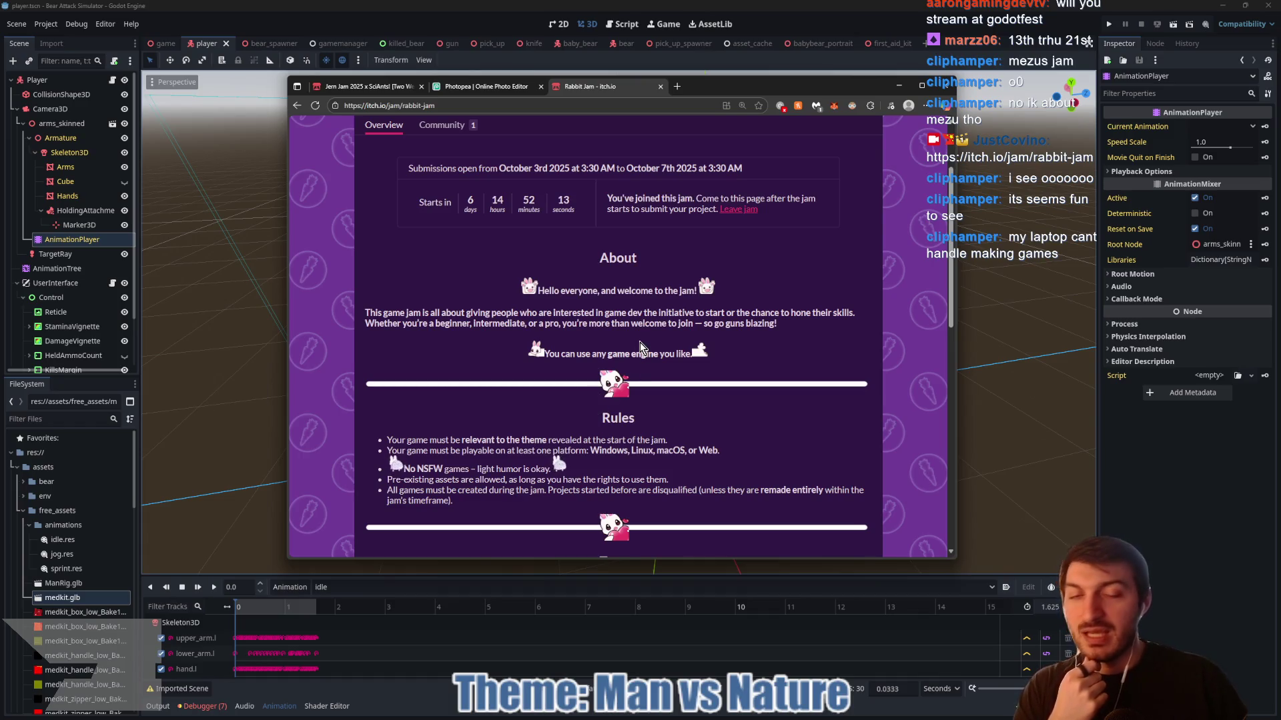
left_click(661, 87)
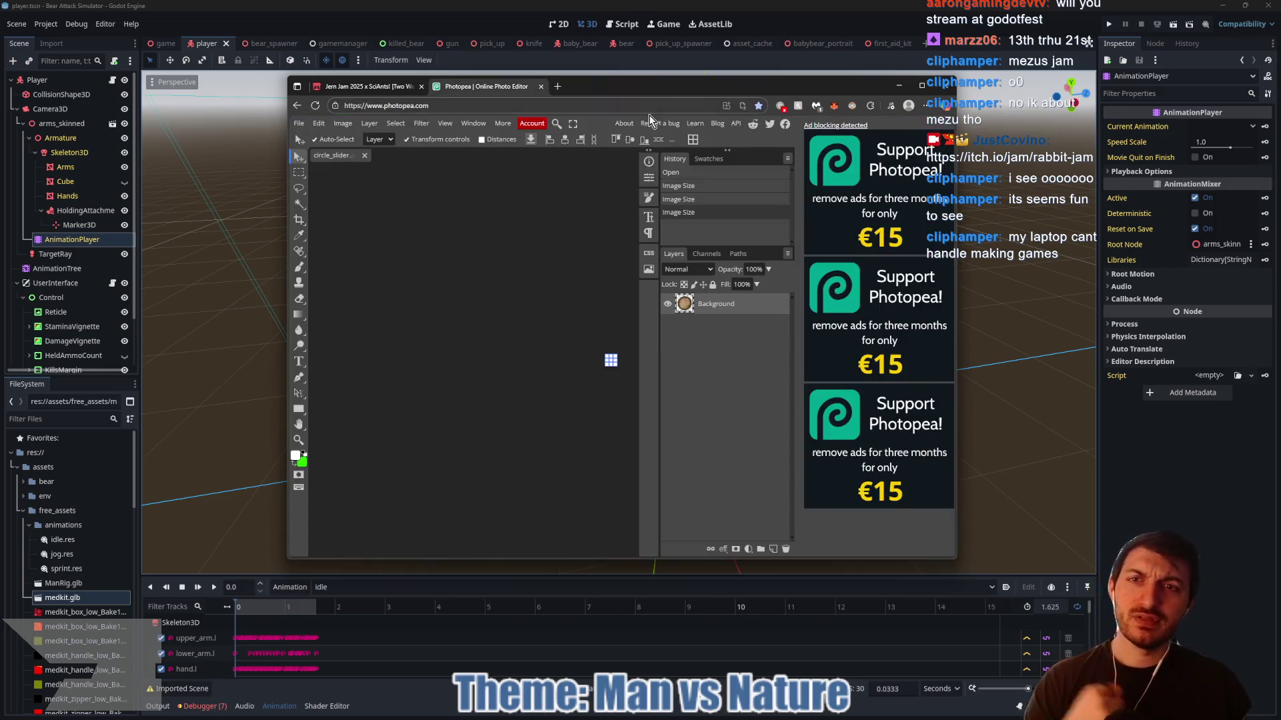
left_click(541, 86)
left_click(944, 85)
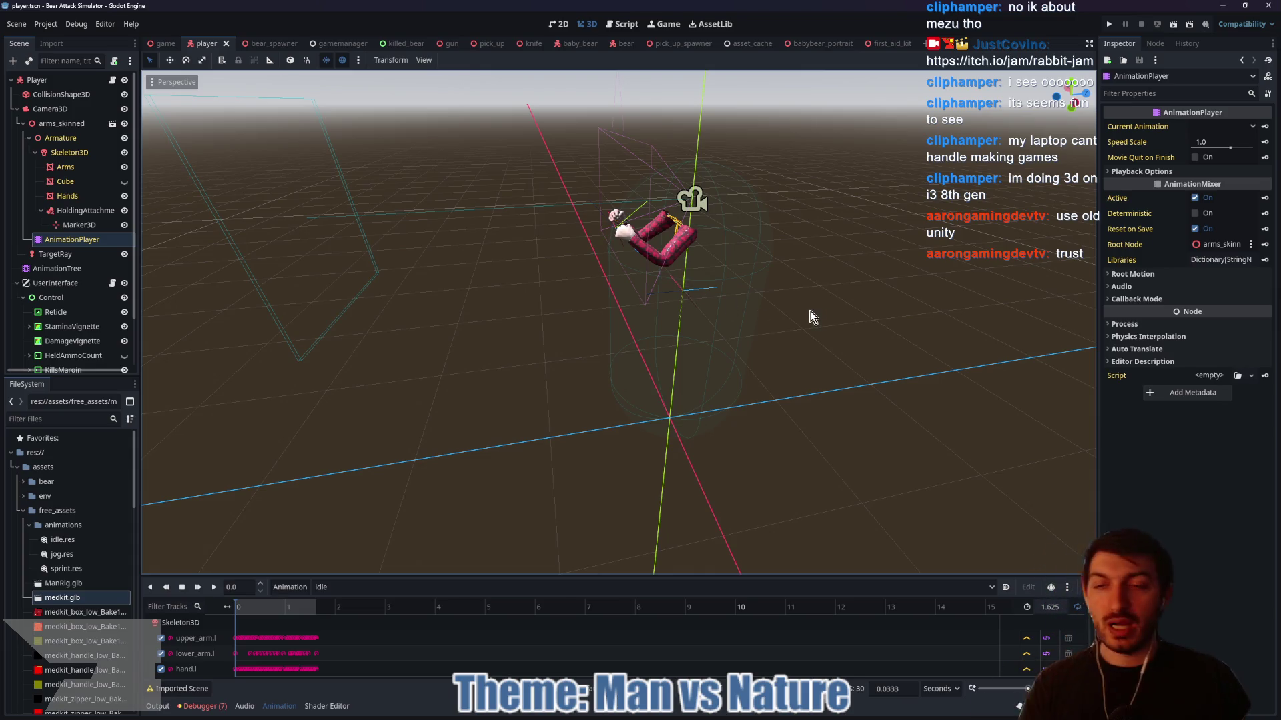
- Save the player scene and run the game from the main game scene
left_click_drag(814, 311, 787, 315)
key("ctrl+s")
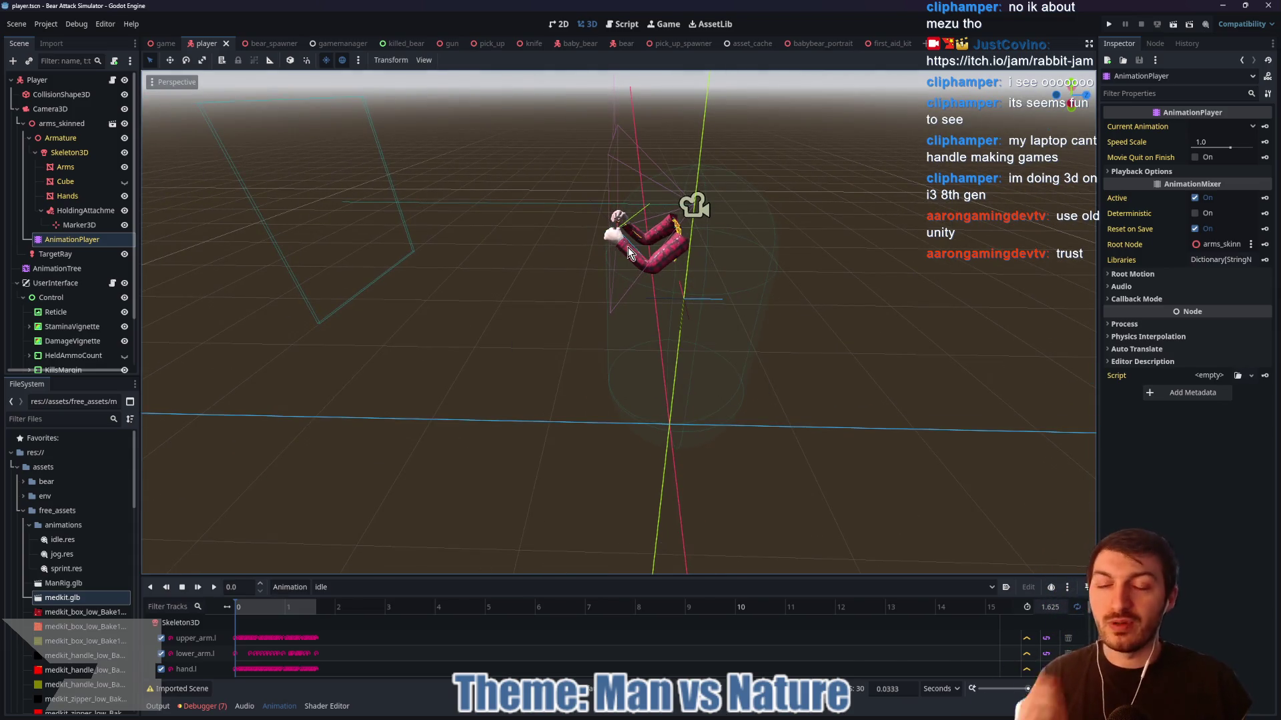
left_click(165, 45)
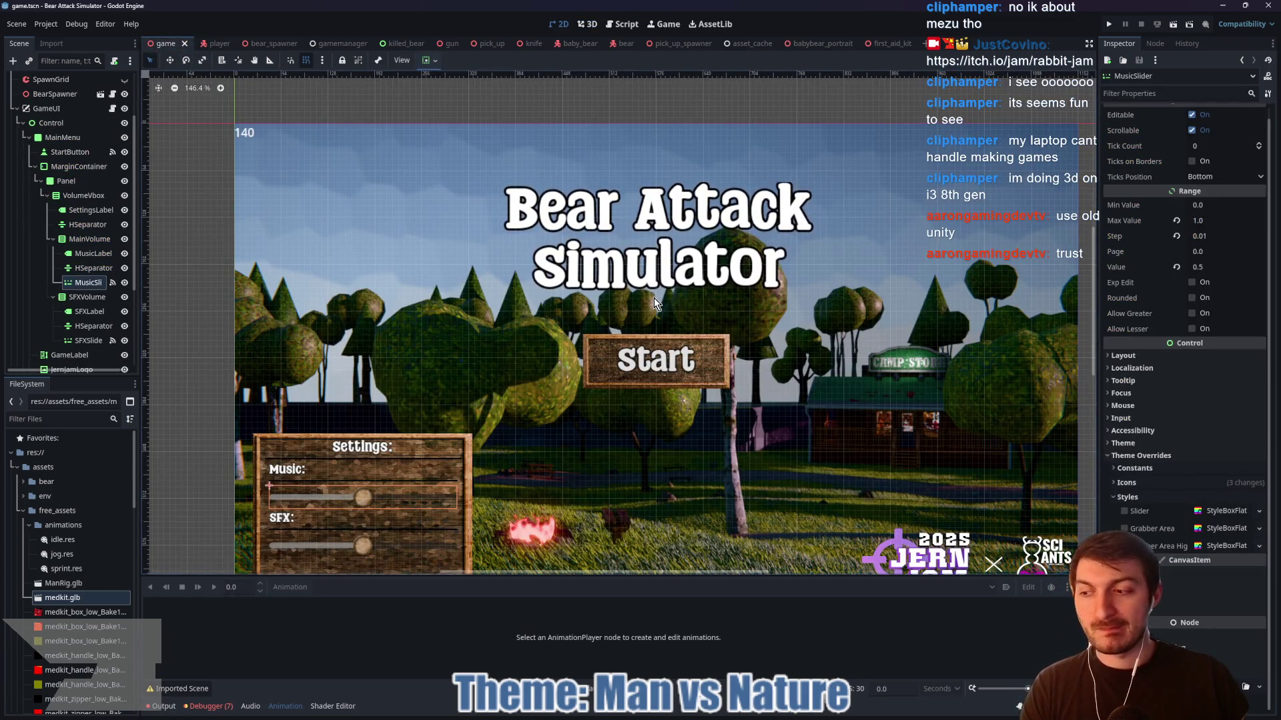
key("F5")
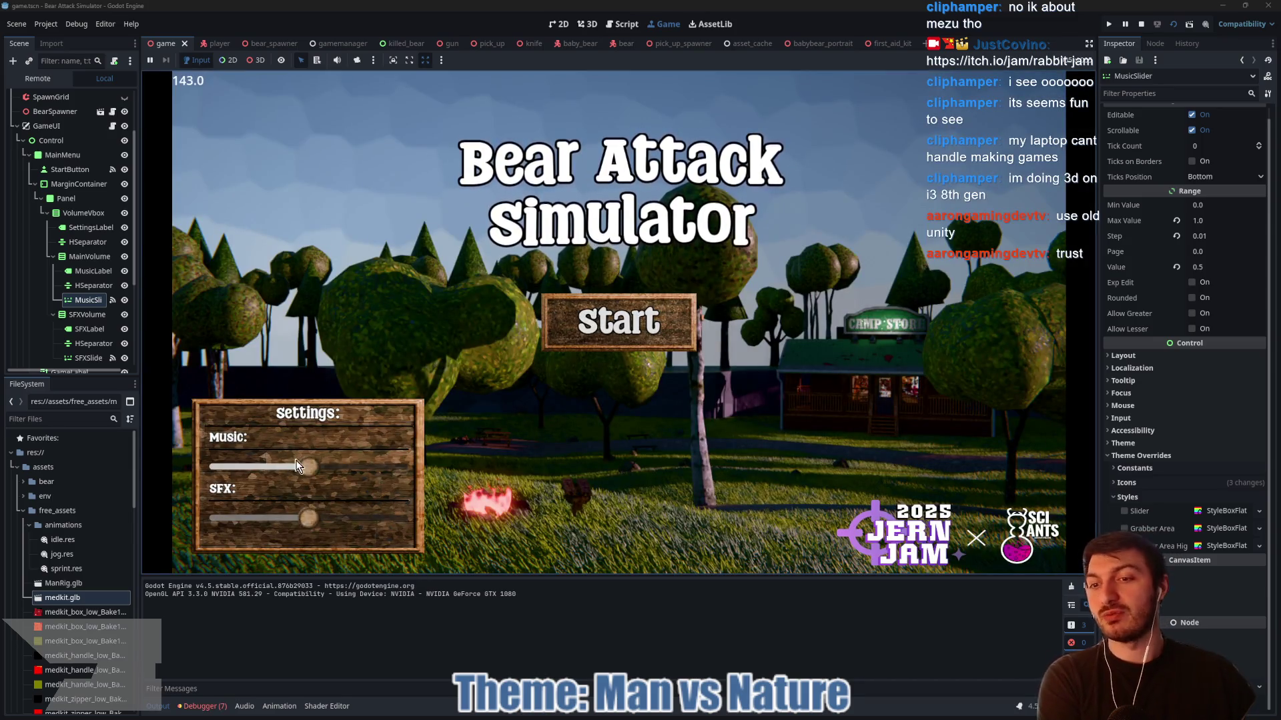
- Lower the Music volume, throw two punches, stop the game, and return to the player scene
left_click_drag(297, 466, 262, 466)
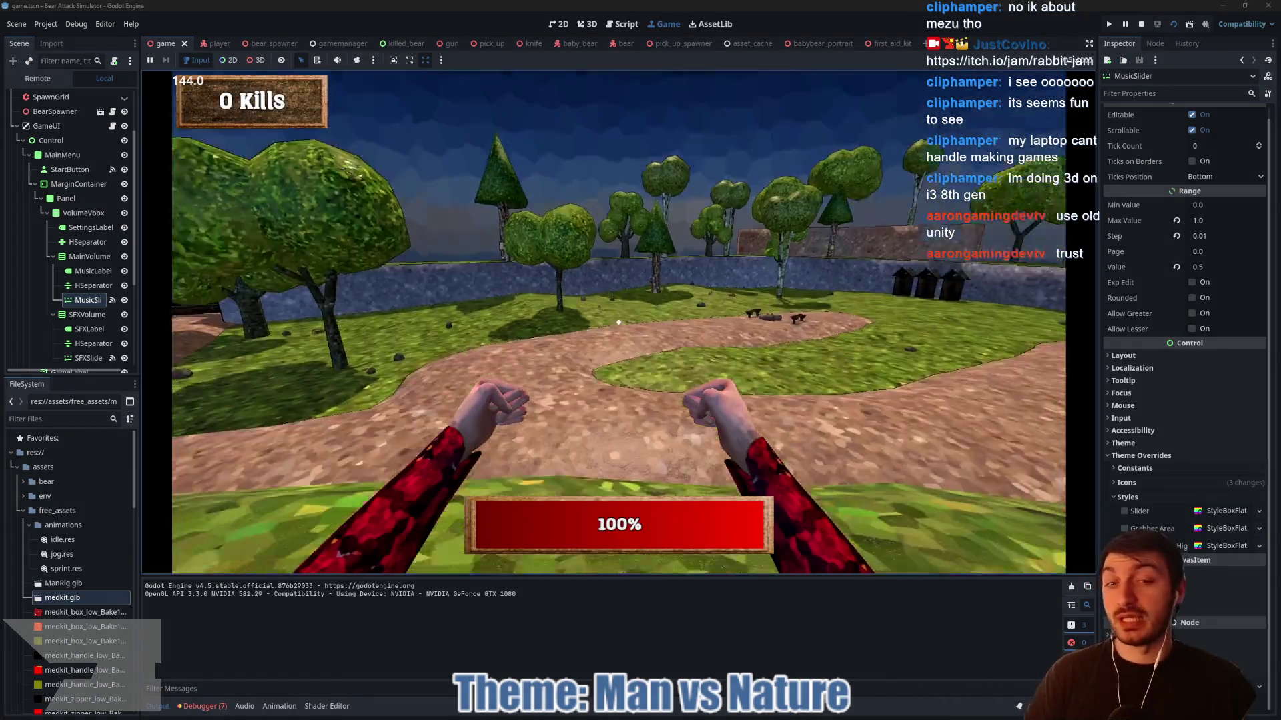
left_click(619, 322)
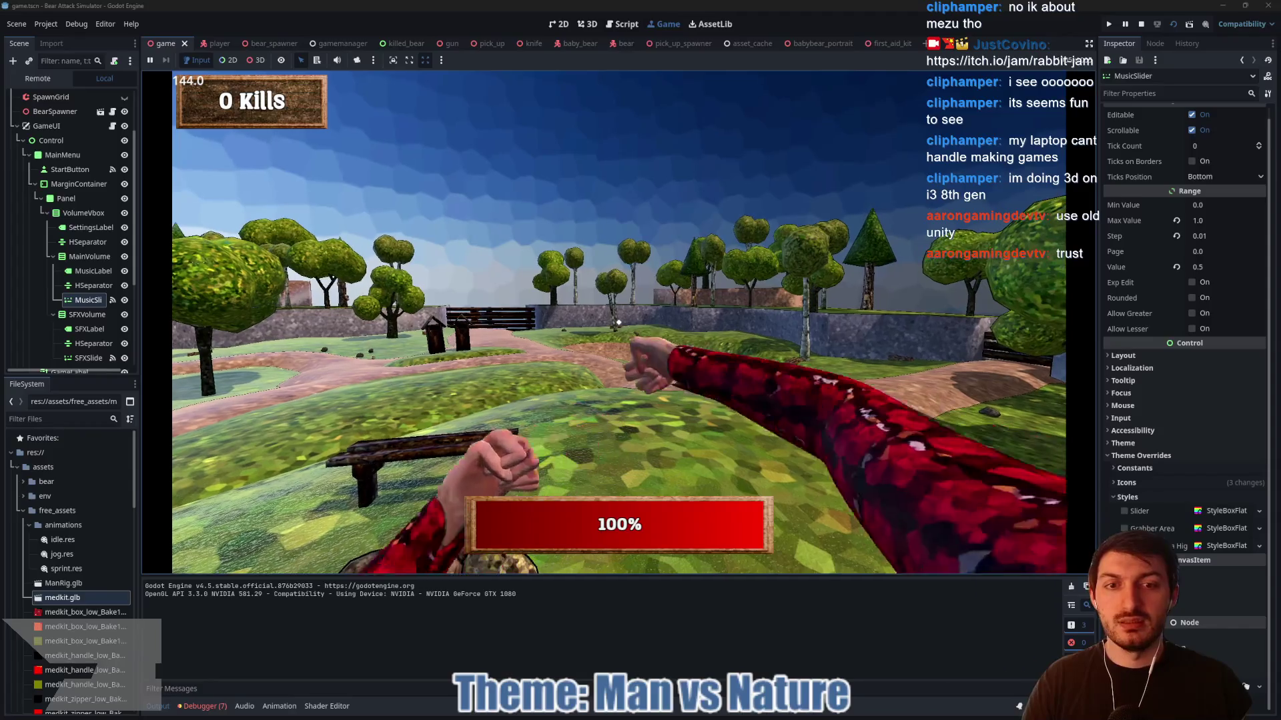
left_click(618, 322)
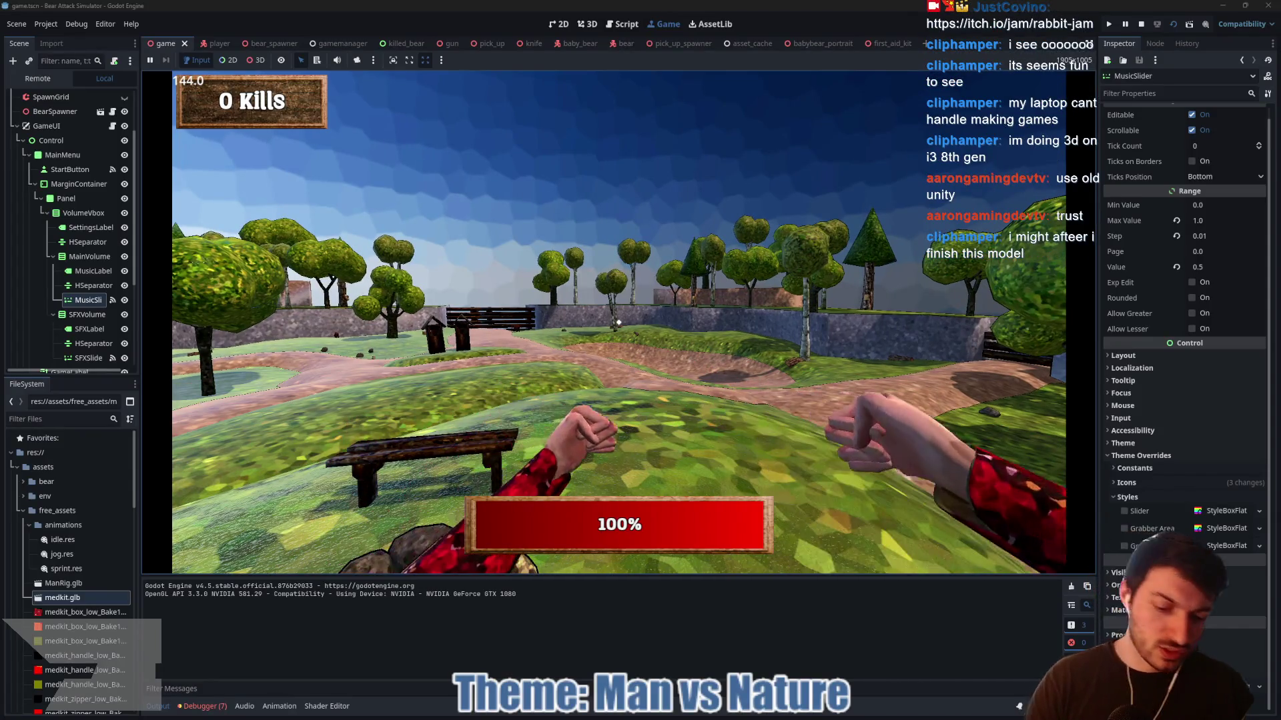
key("F8")
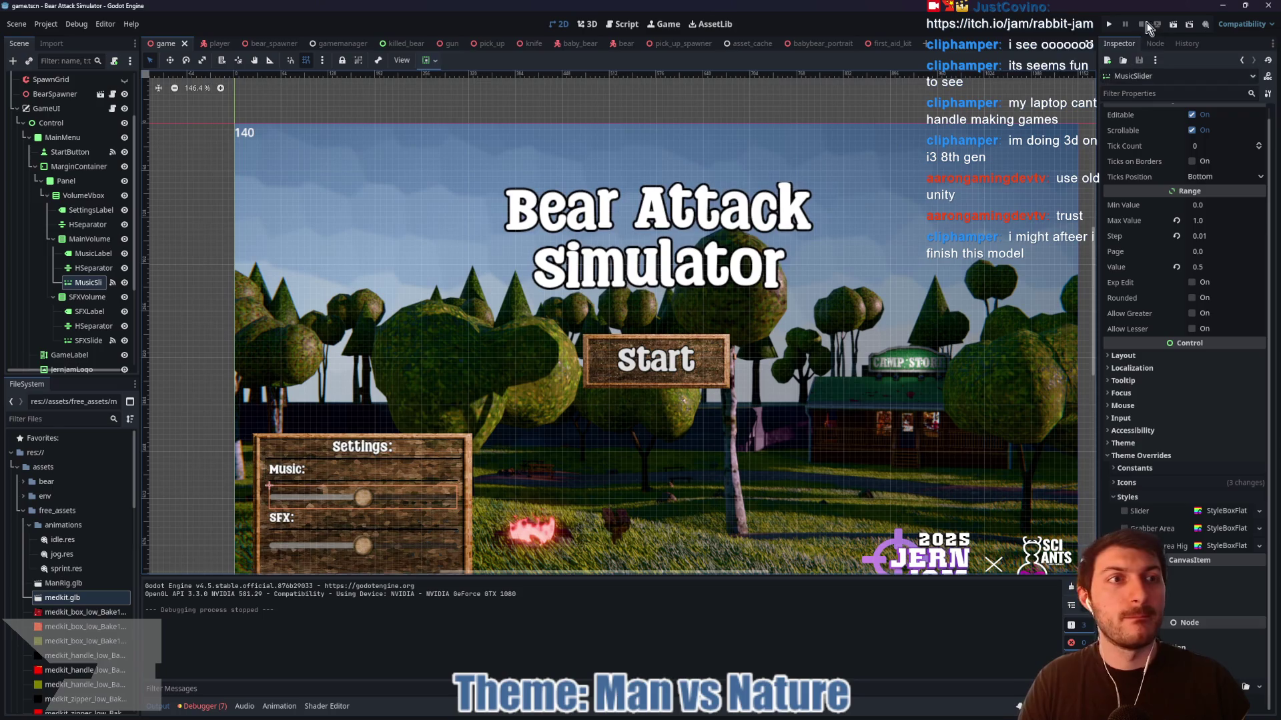
left_click(207, 43)
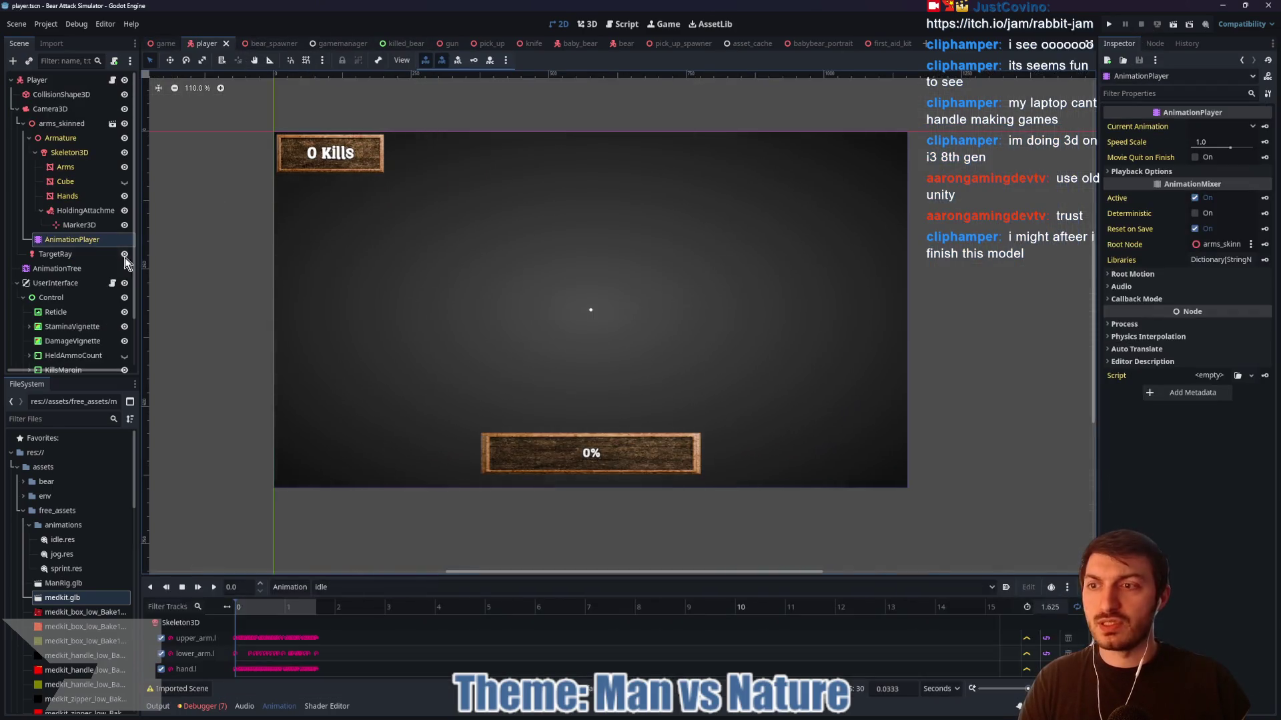
- Raise the AttackTree's LeftPunchSpeed and RightPunchSpeed time scales from 0.5 to 1.5
left_click(57, 268)
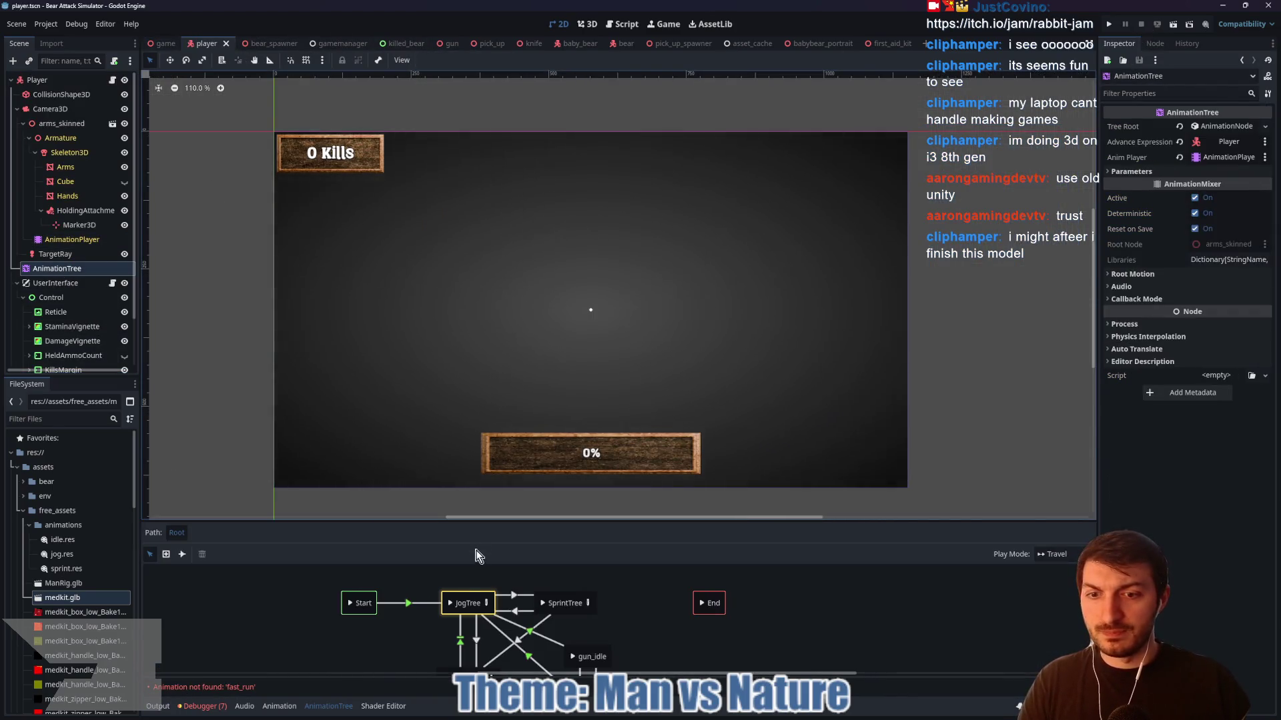
left_click_drag(578, 519, 567, 341)
left_click(566, 509)
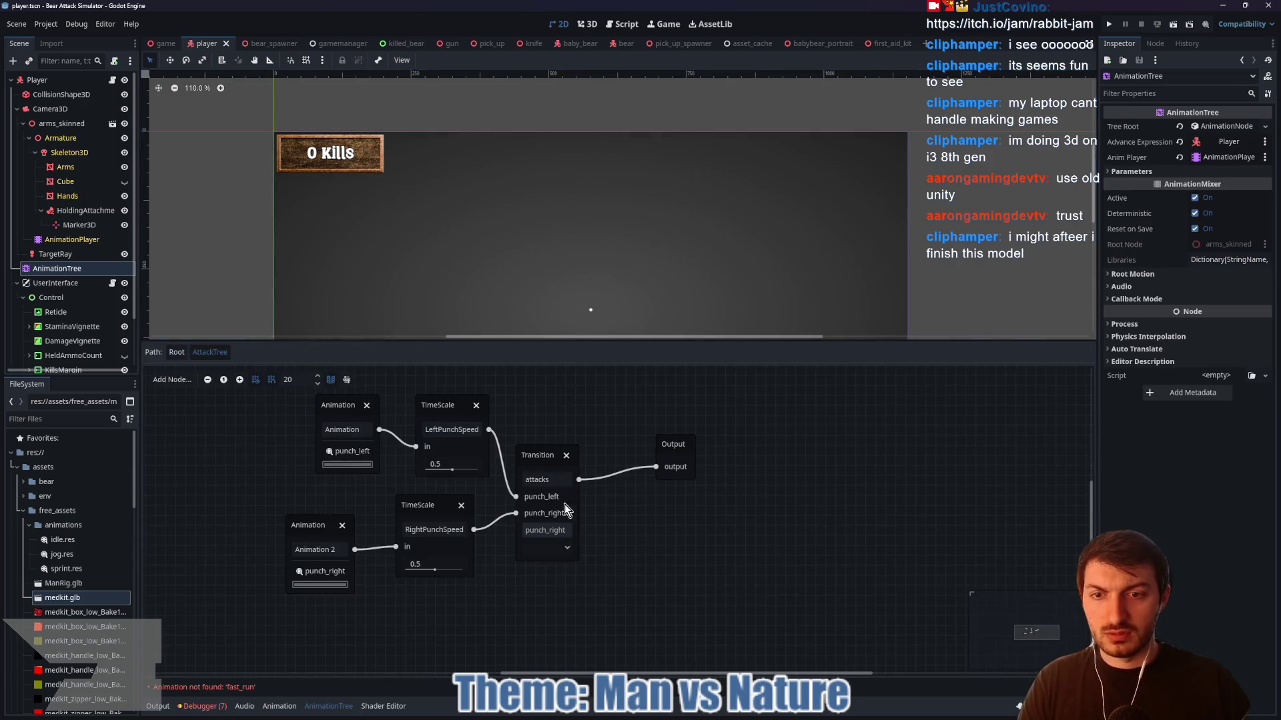
left_click(447, 464)
type("1")
key("Return")
left_click(434, 563)
type("1.5")
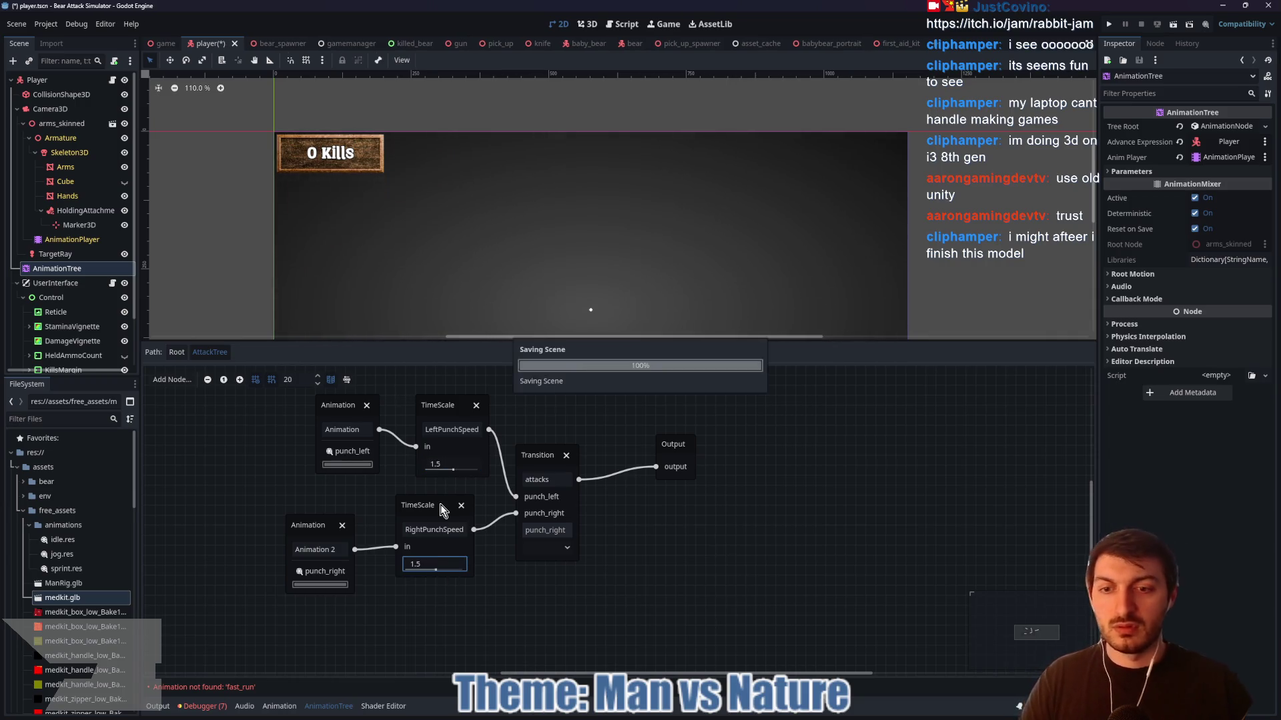
left_click(165, 44)
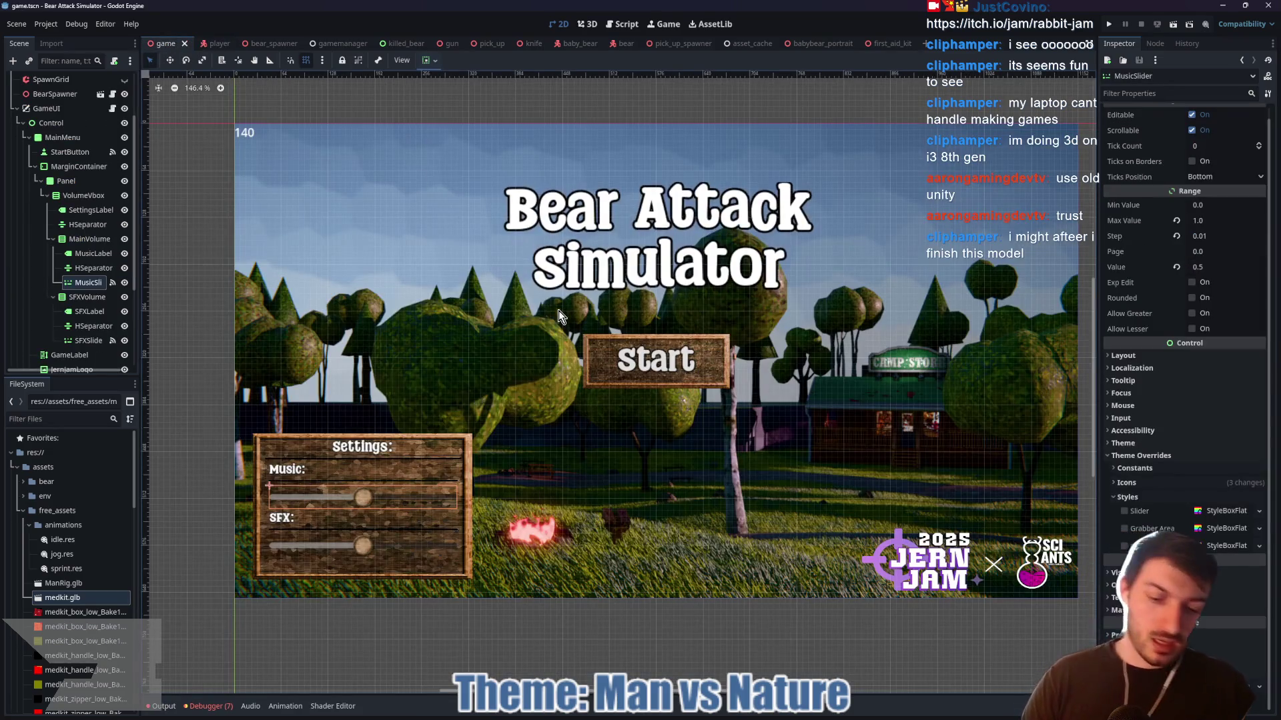
key("F5")
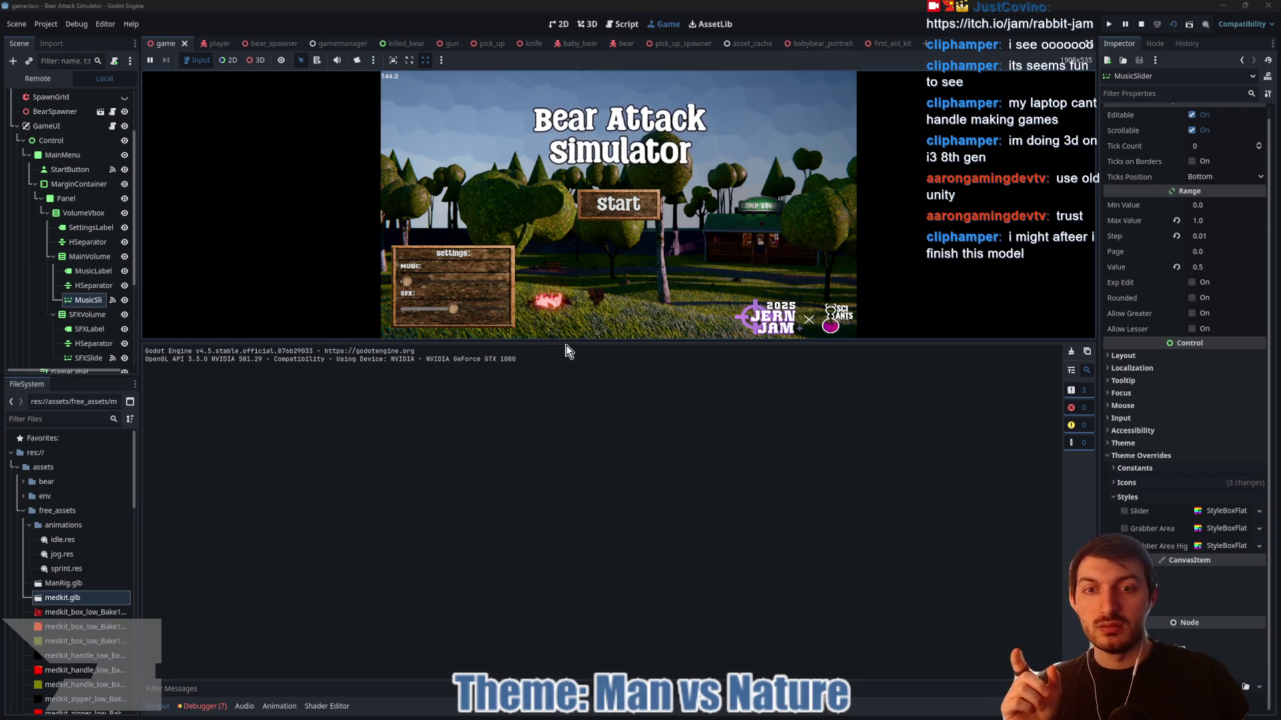
left_click_drag(562, 341, 562, 587)
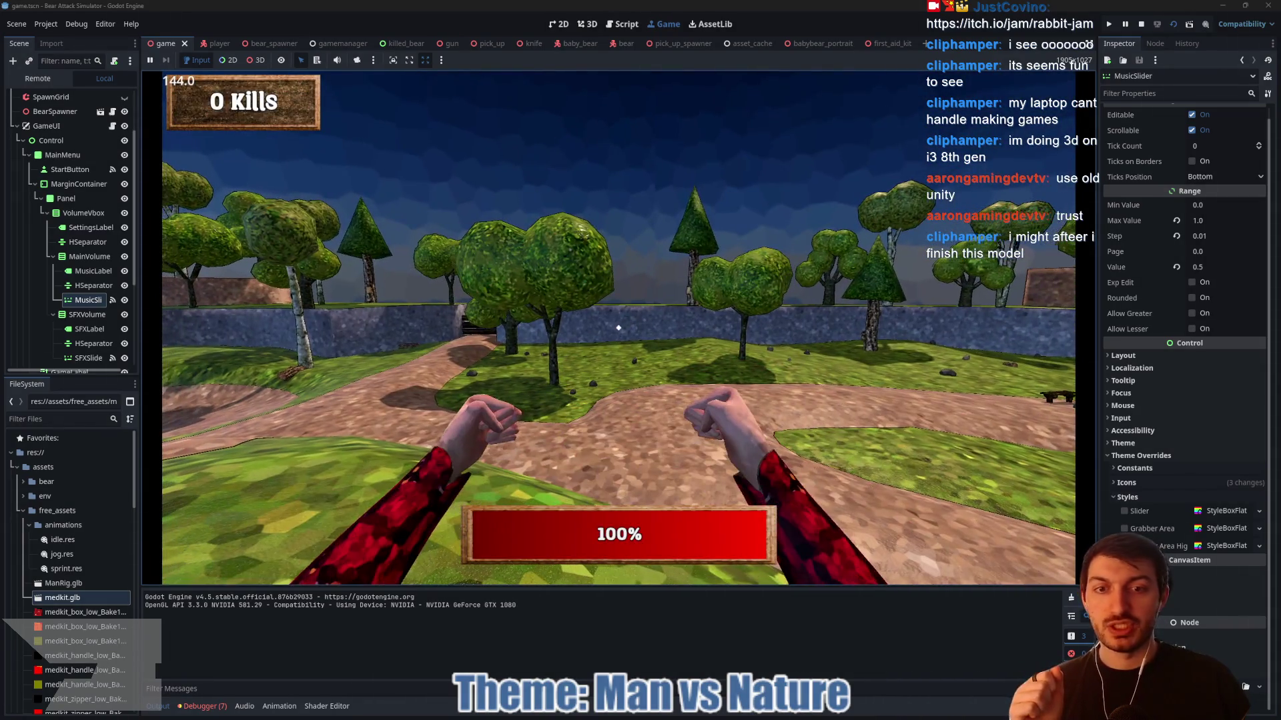
left_click(618, 327)
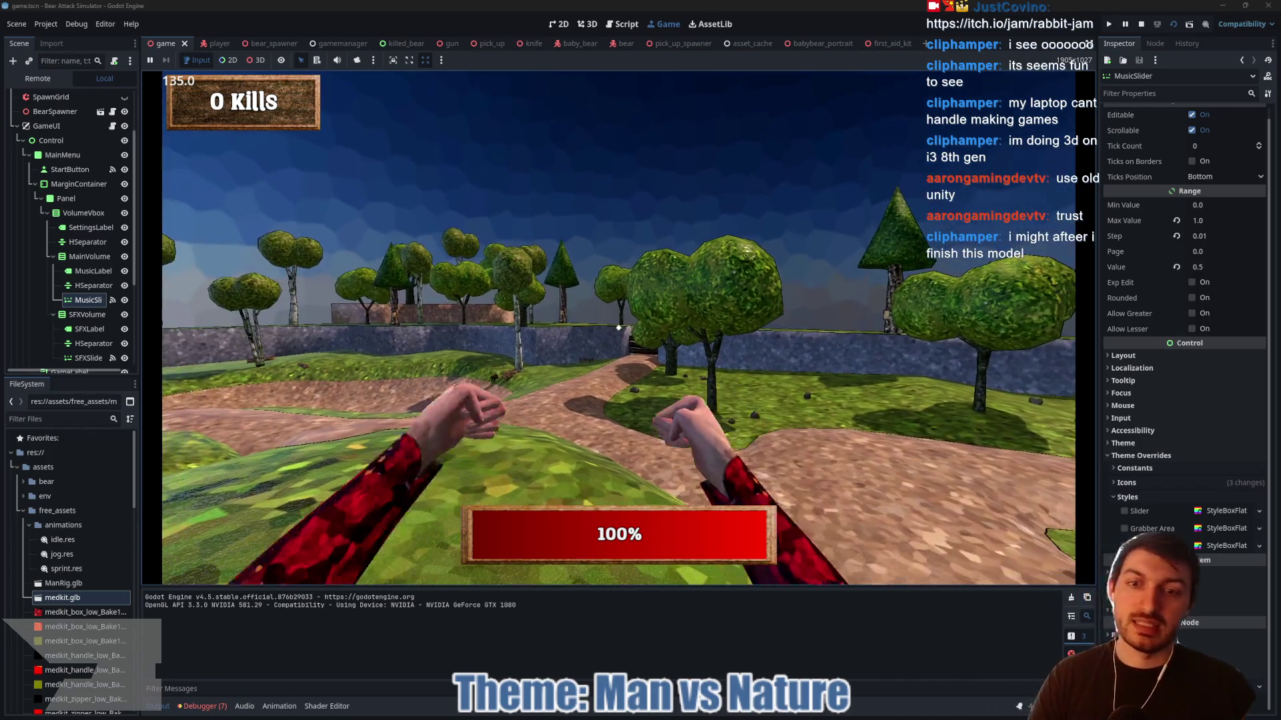
left_click(619, 327)
left_click(619, 327)
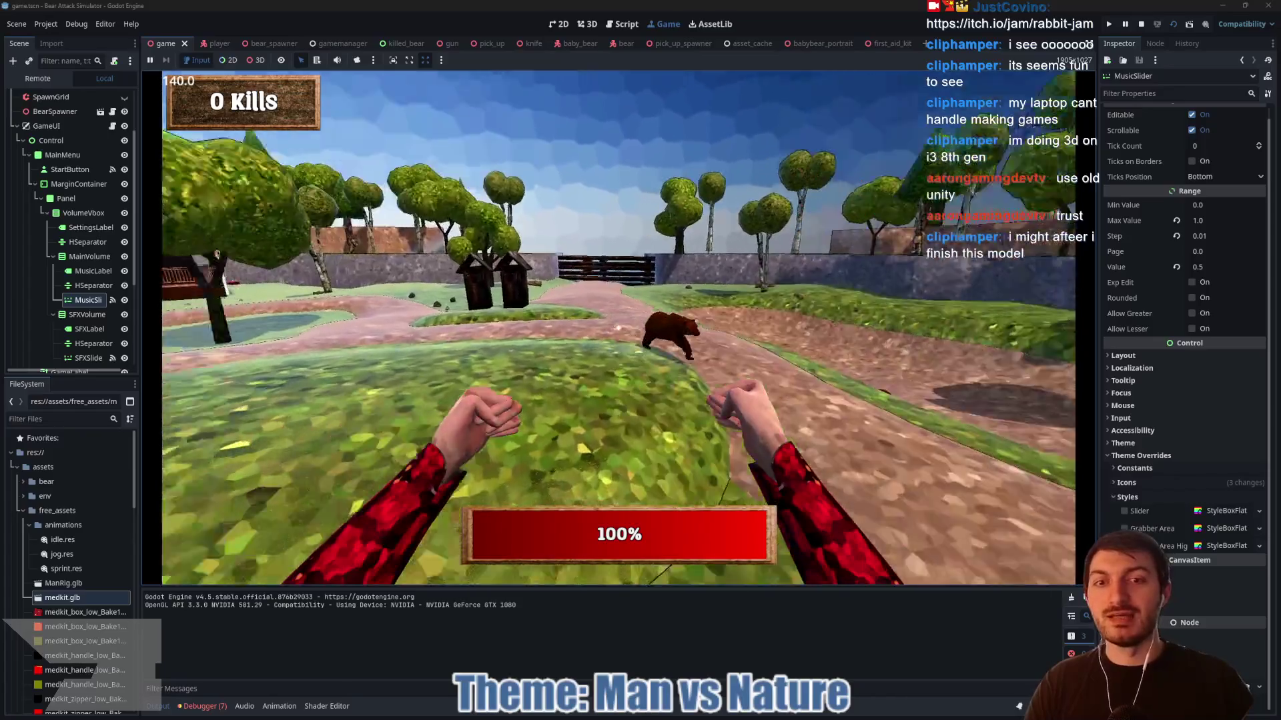
left_click(618, 327)
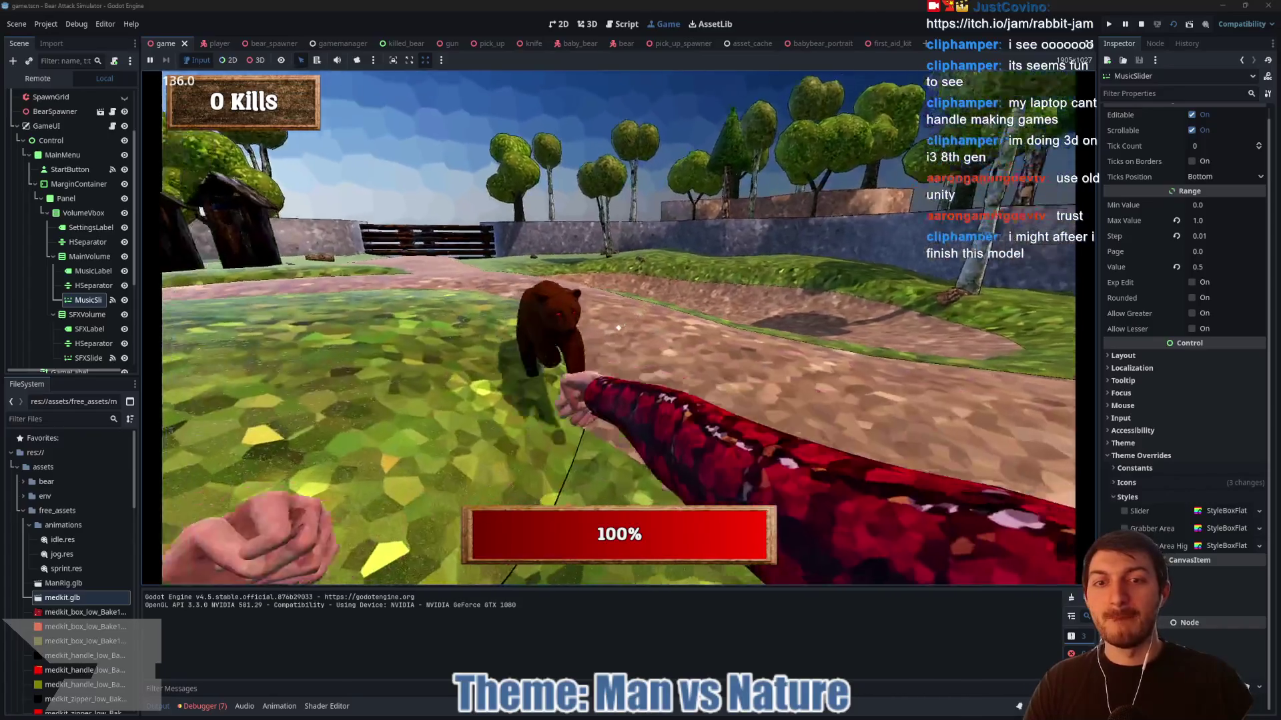
left_click(619, 328)
left_click(618, 327)
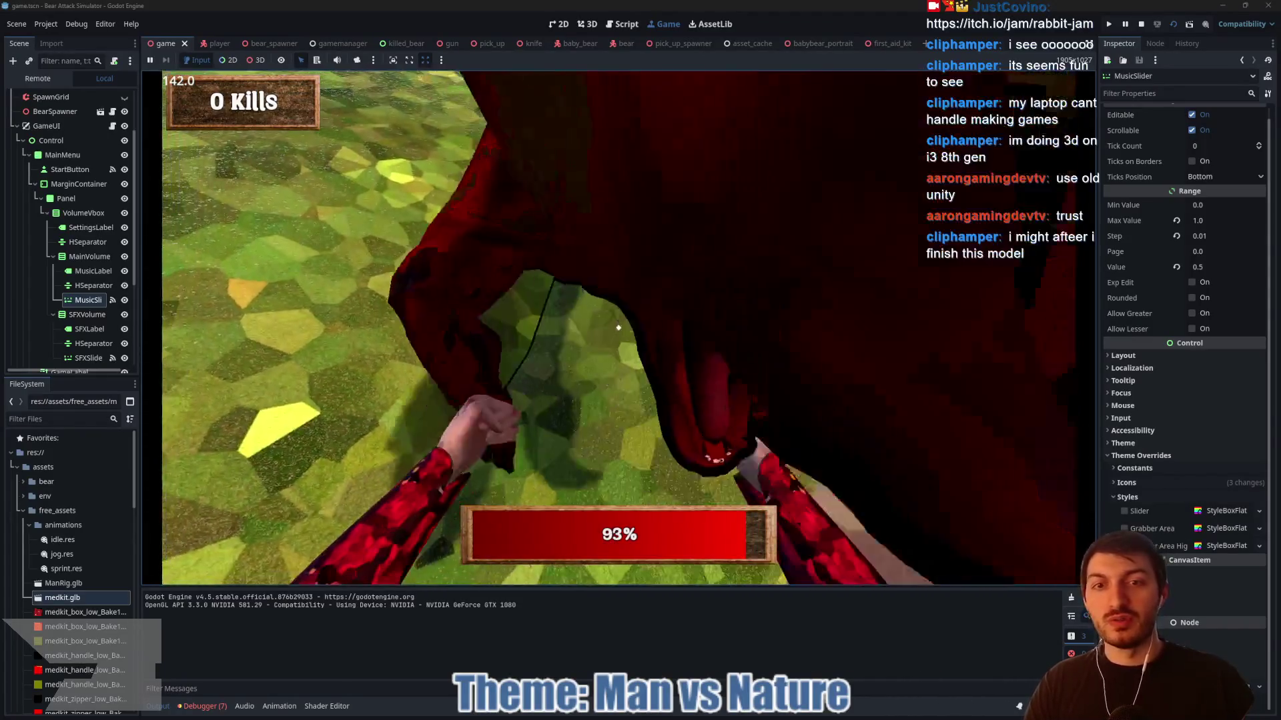
left_click(618, 327)
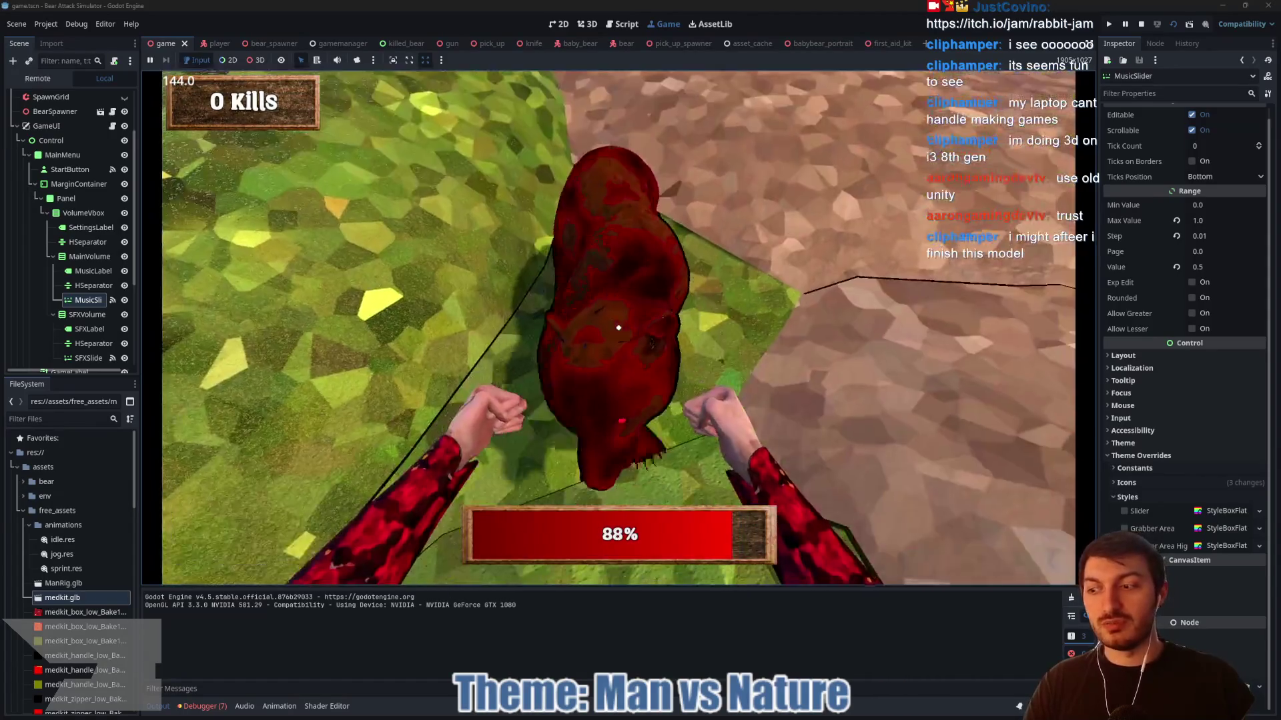
left_click(619, 328)
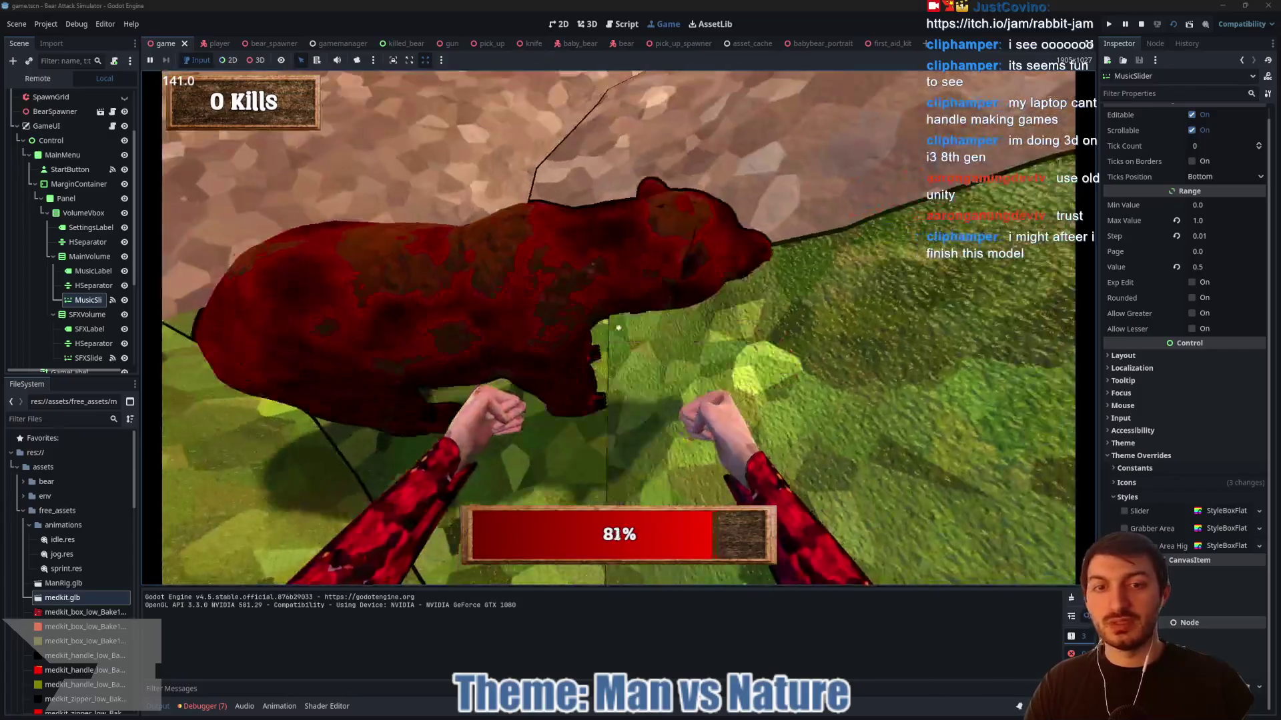
left_click(618, 328)
left_click(618, 328)
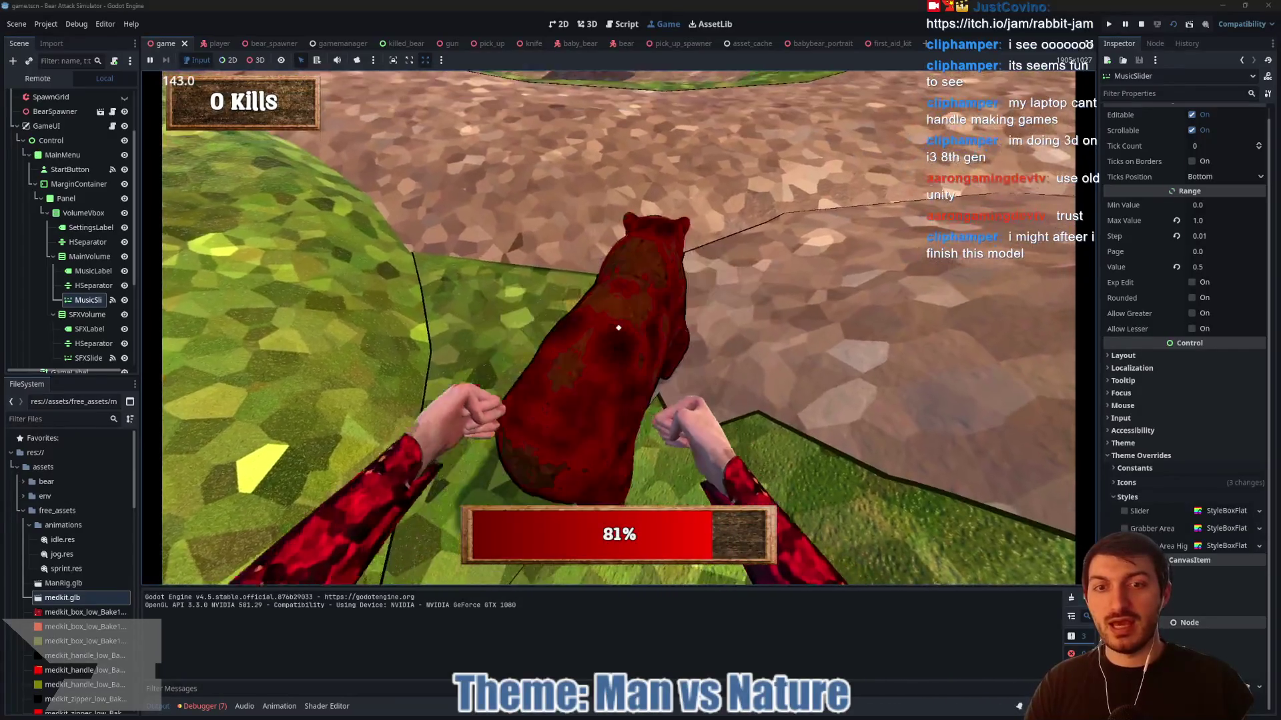
left_click(619, 328)
left_click(619, 327)
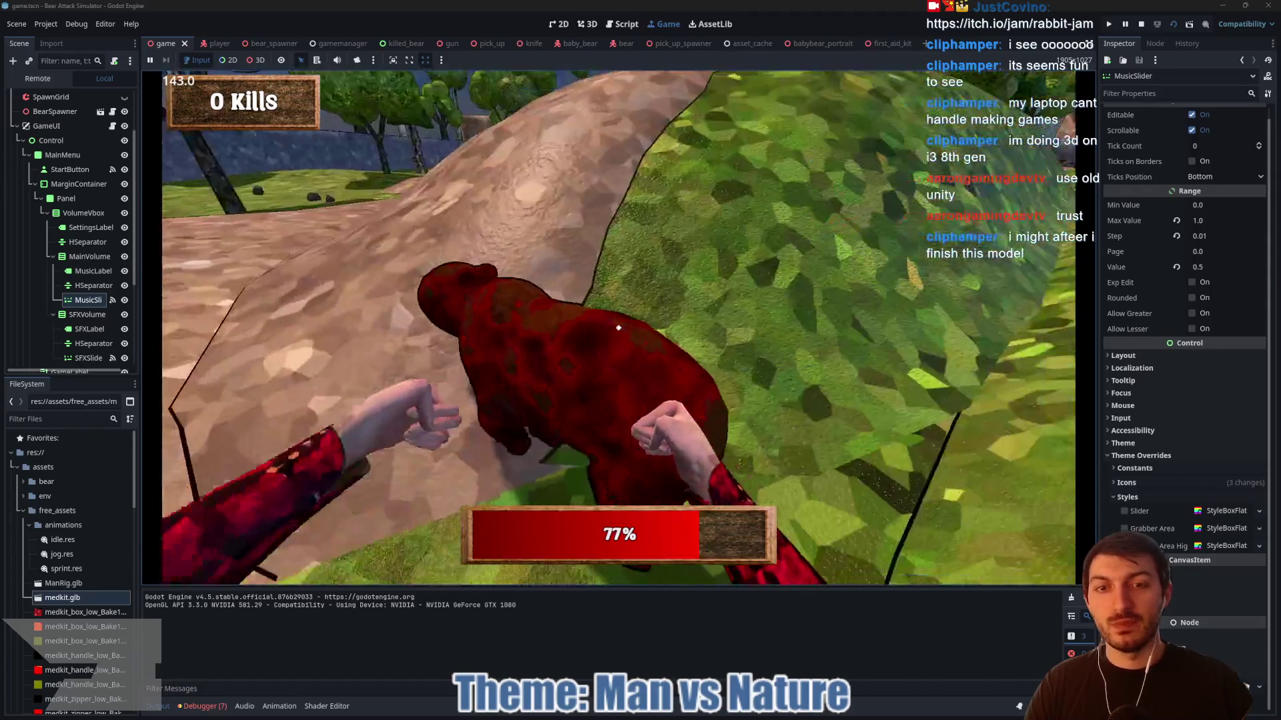
left_click(618, 328)
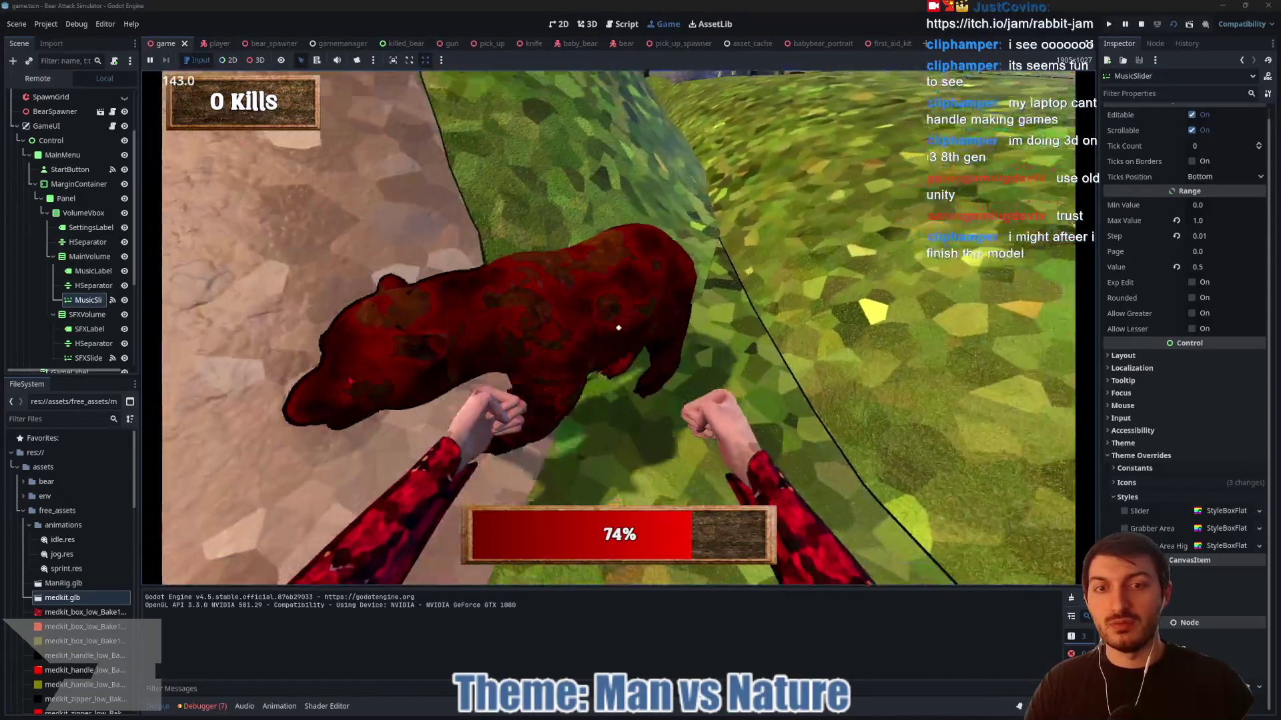
left_click(619, 327)
left_click(618, 327)
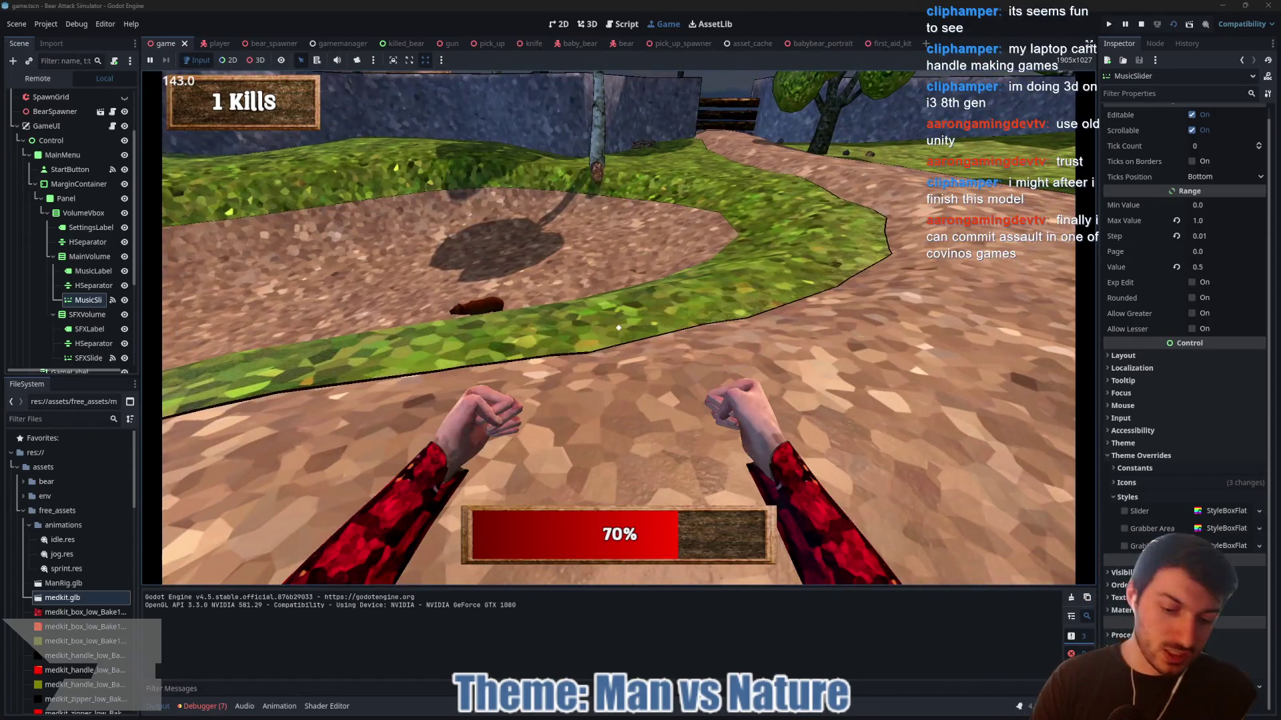
key("F8")
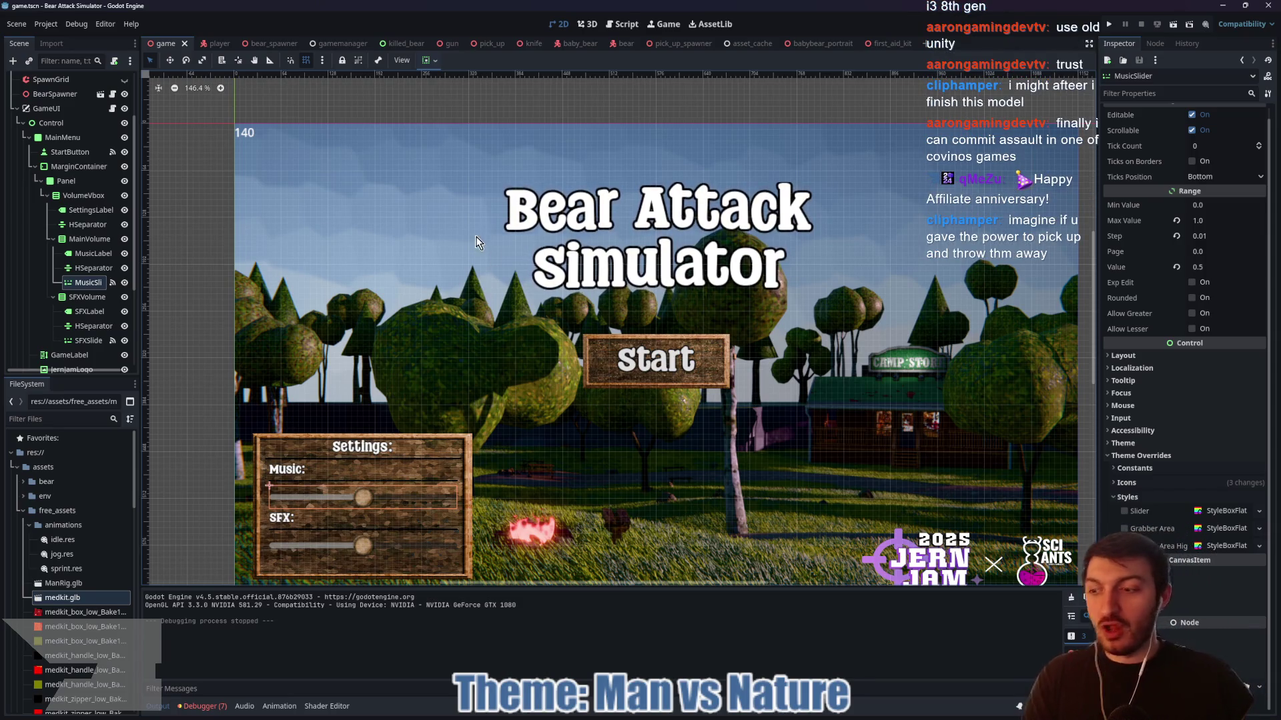
- Make the game scene's OpeningFade overlay visible and save the game scene
left_click_drag(791, 294, 742, 262)
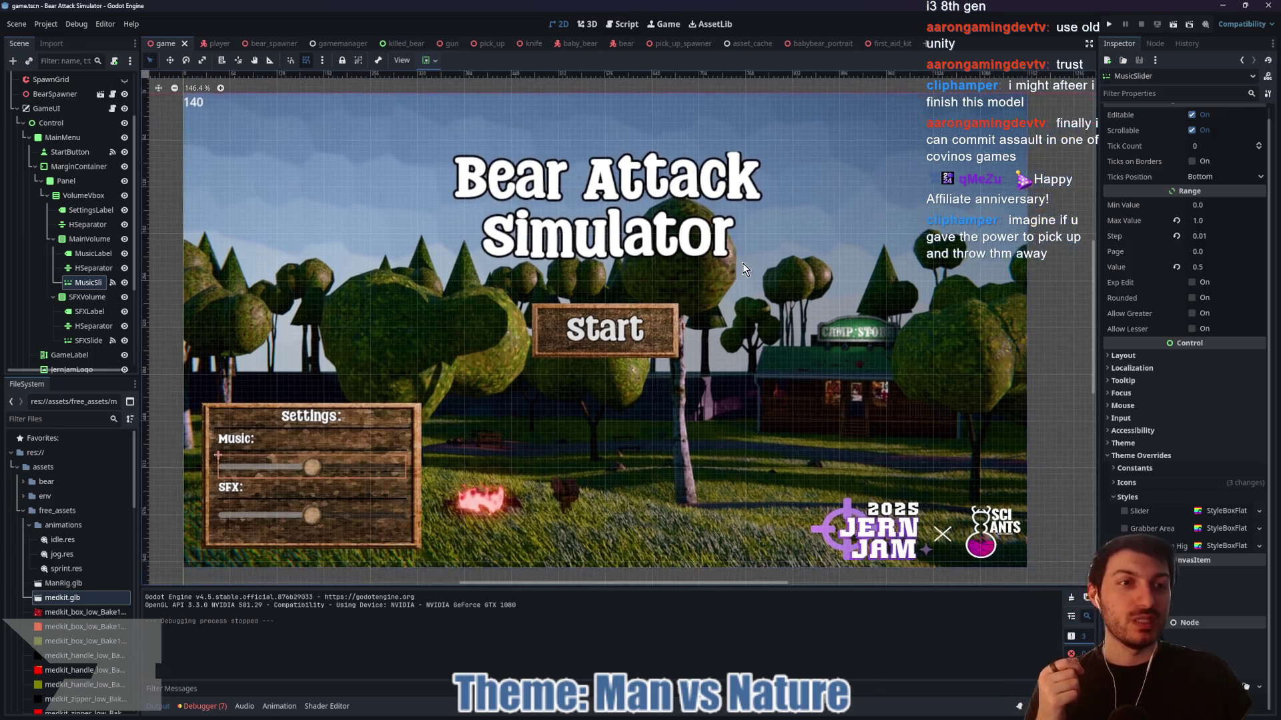
scroll(743, 263, "down", 2)
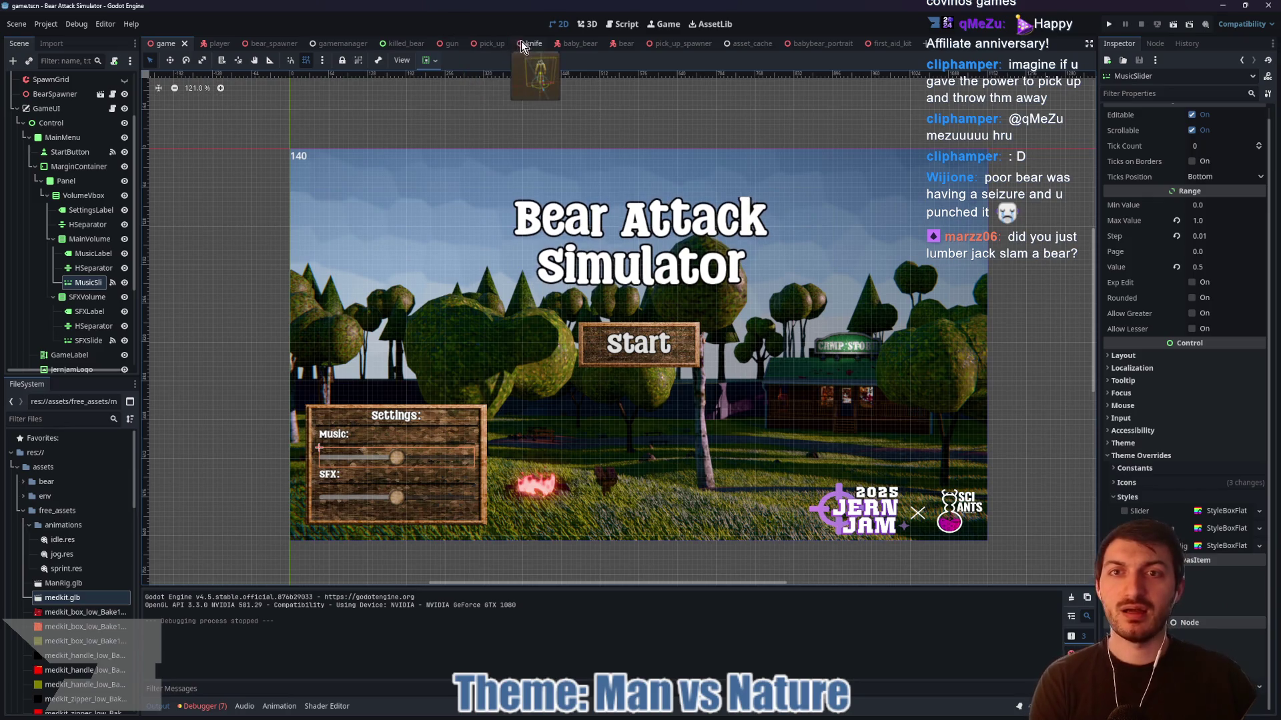
left_click(220, 42)
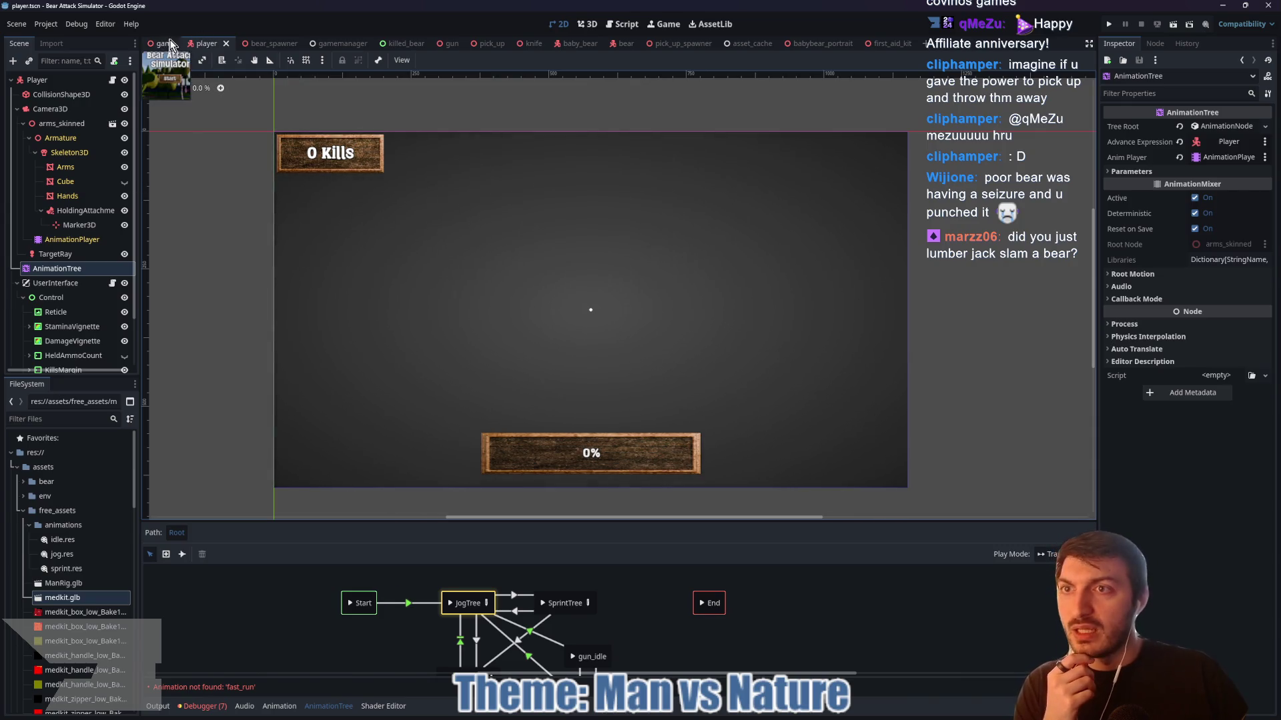
left_click(164, 42)
scroll(123, 321, "down", 3)
left_click(124, 318)
scroll(97, 238, "up", 5)
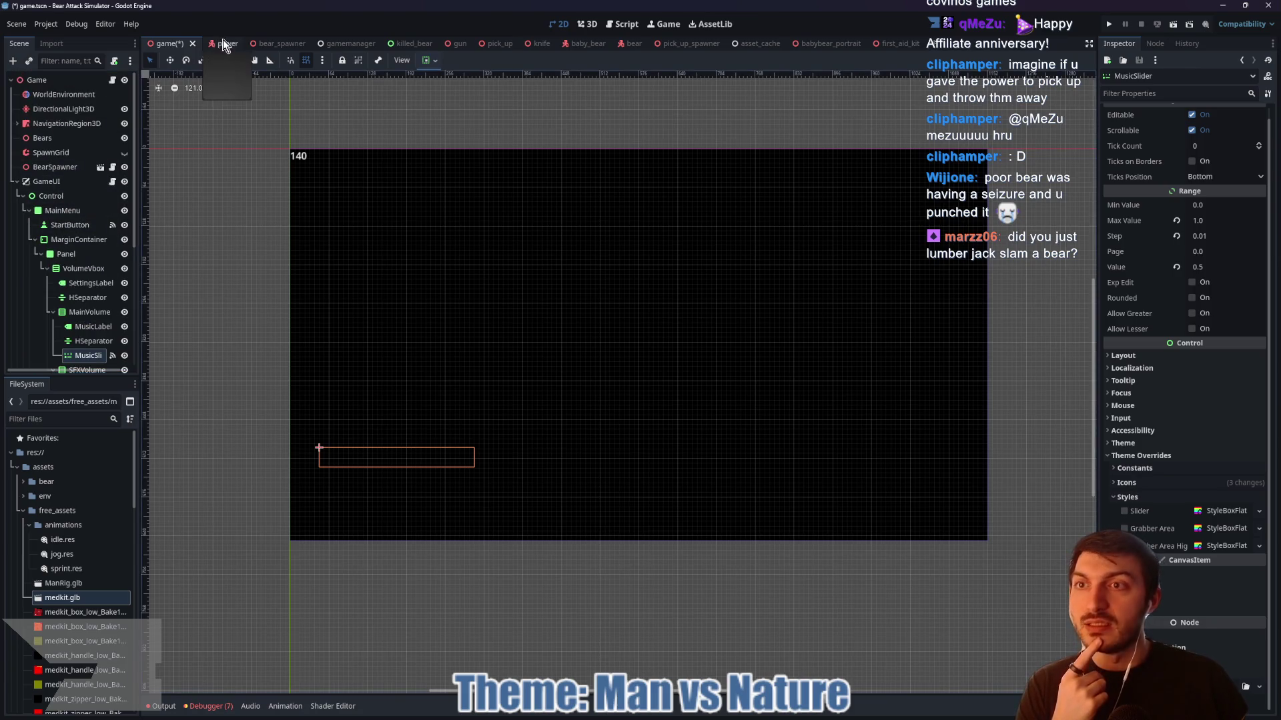
key("ctrl+s")
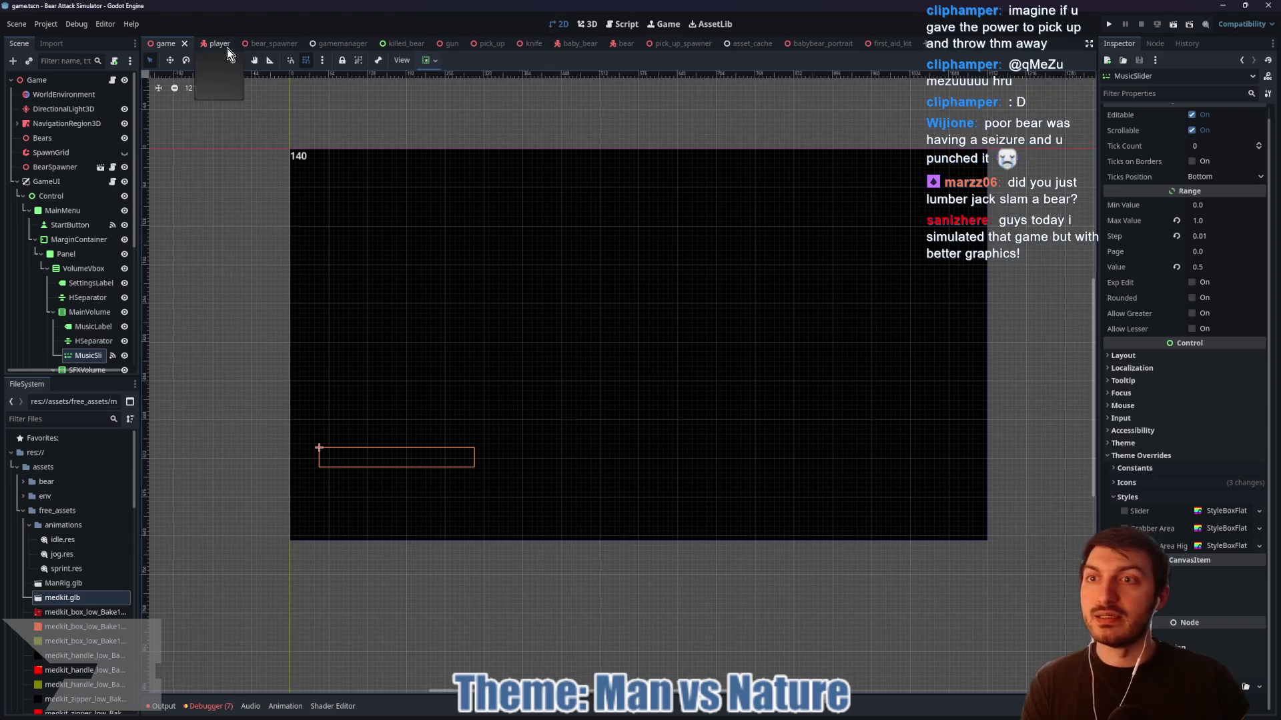
left_click(225, 43)
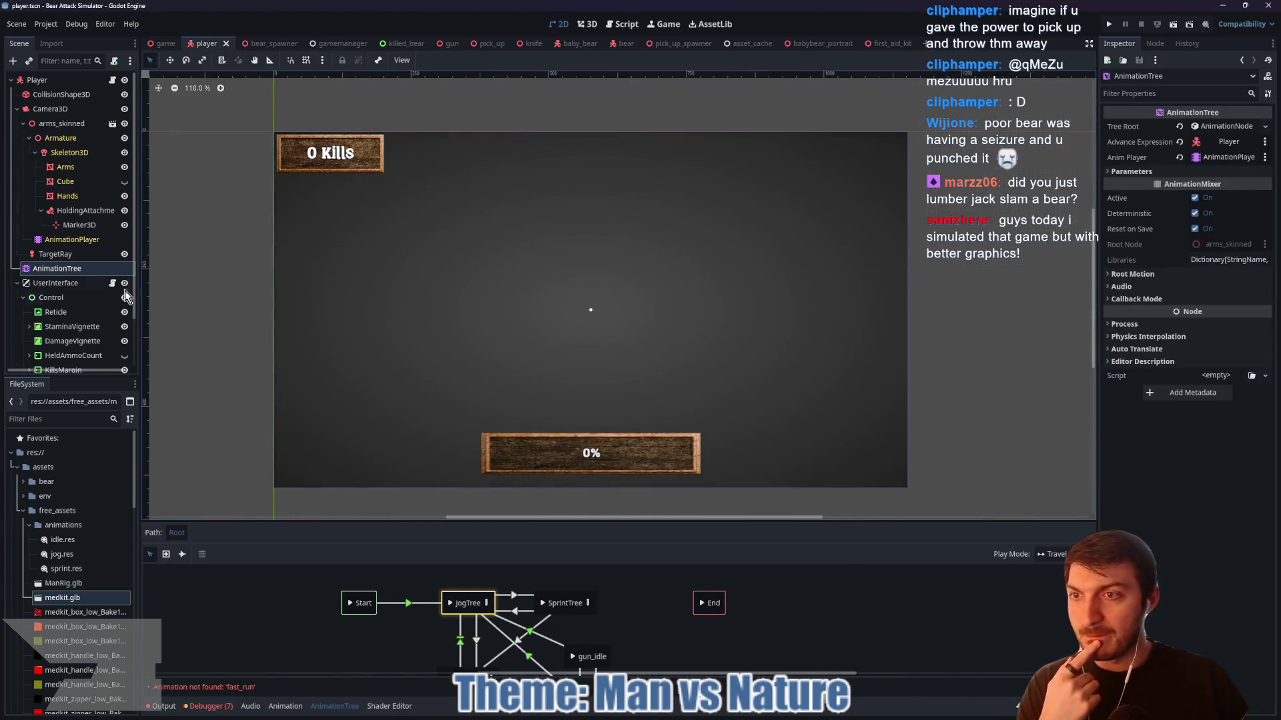
scroll(73, 291, "down", 2)
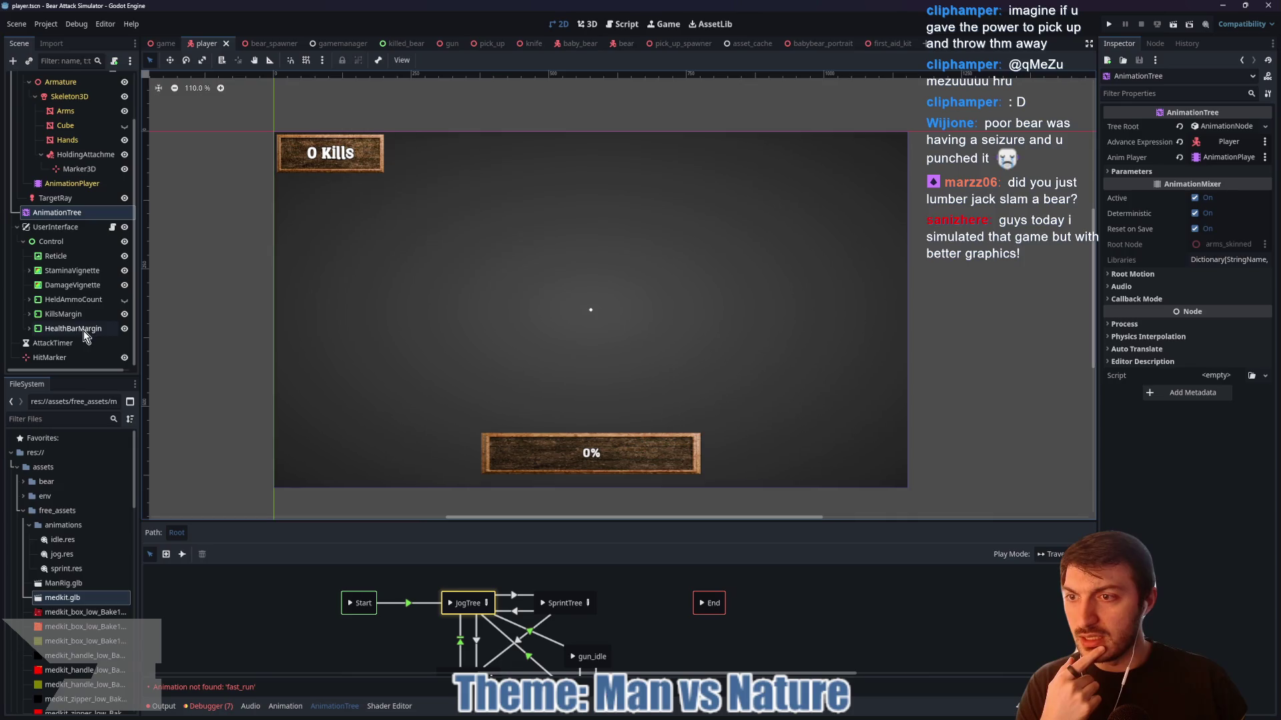
- Review the StaminaVignette's heavy_breathing key at 1.0 s, then select its AnimationTree
left_click(27, 272)
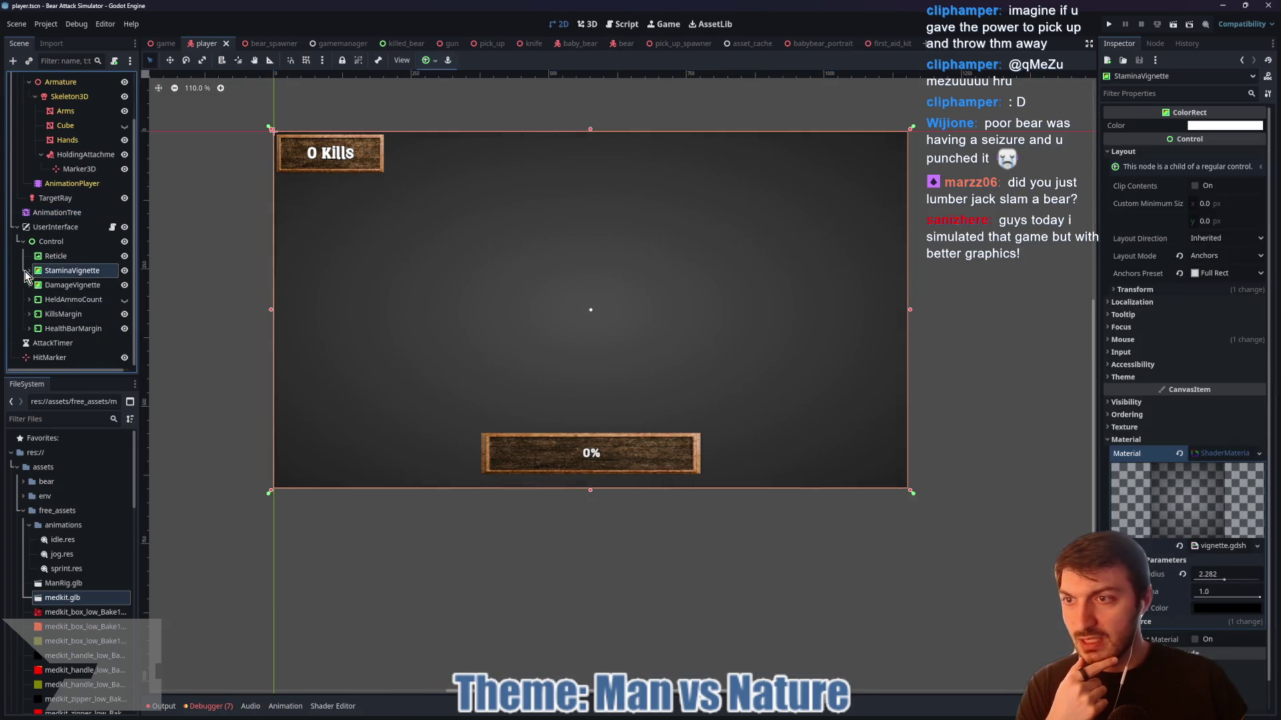
left_click(80, 285)
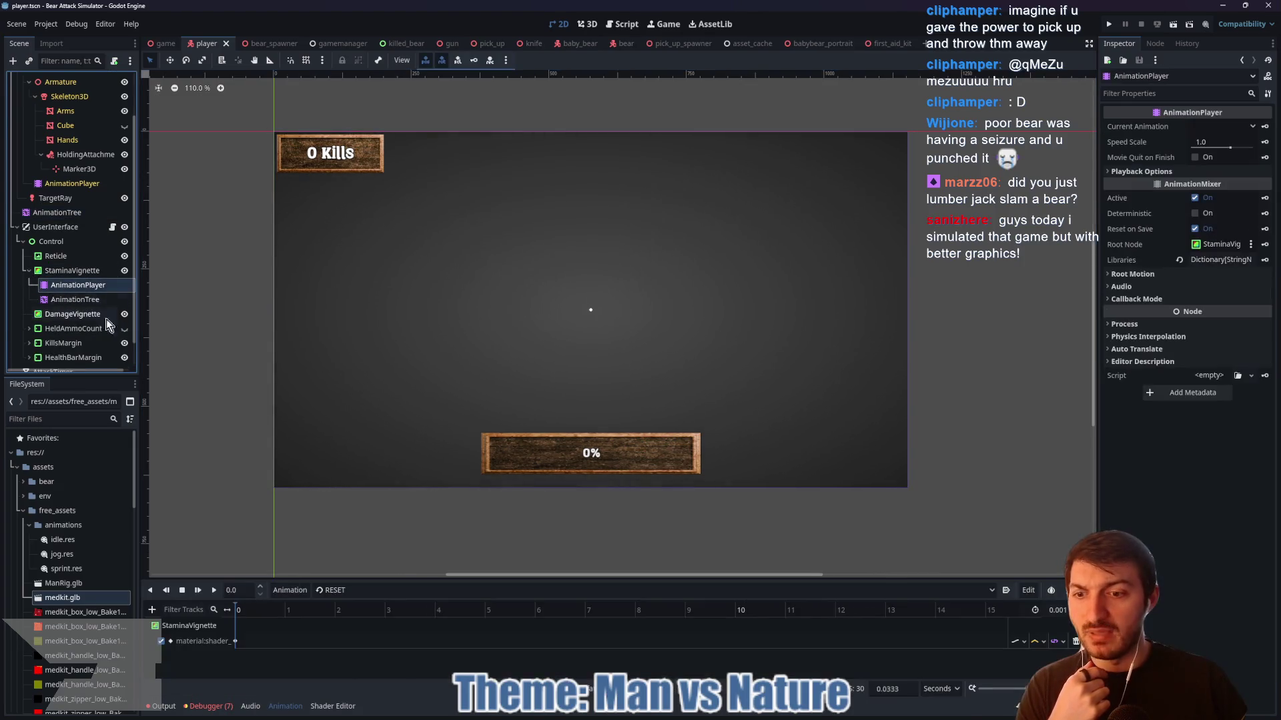
left_click(343, 591)
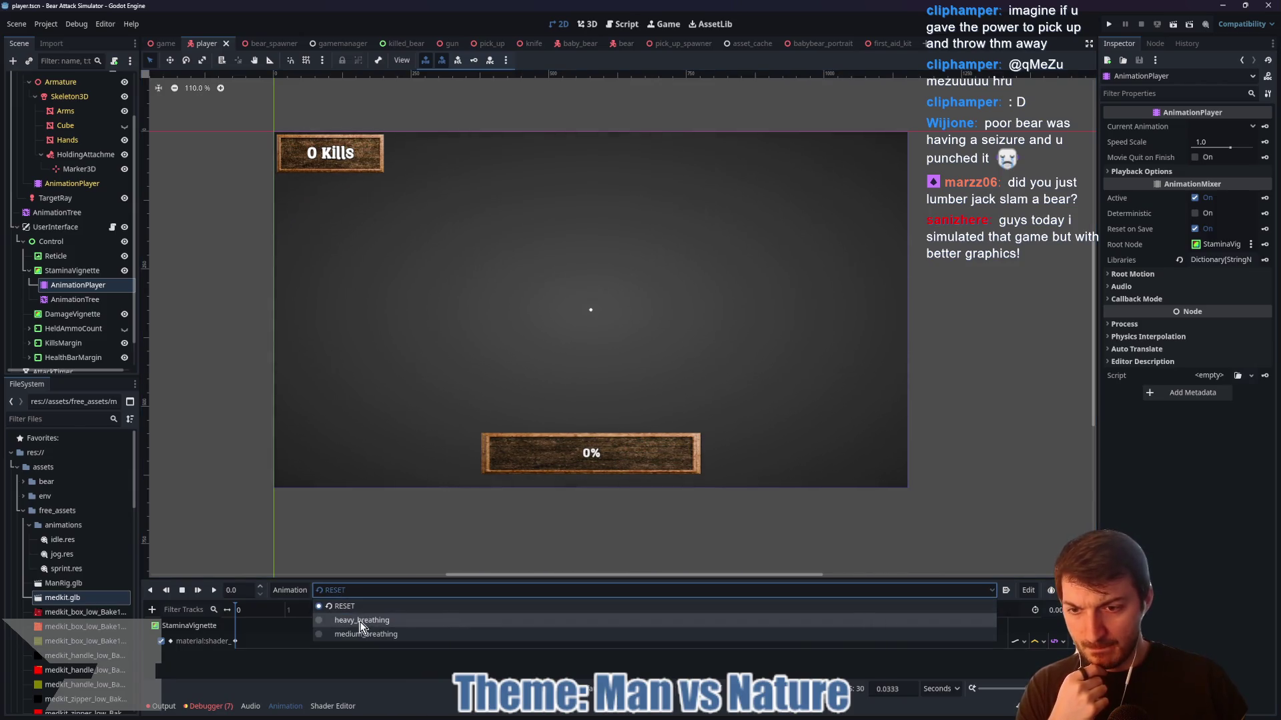
left_click(359, 622)
left_click(285, 641)
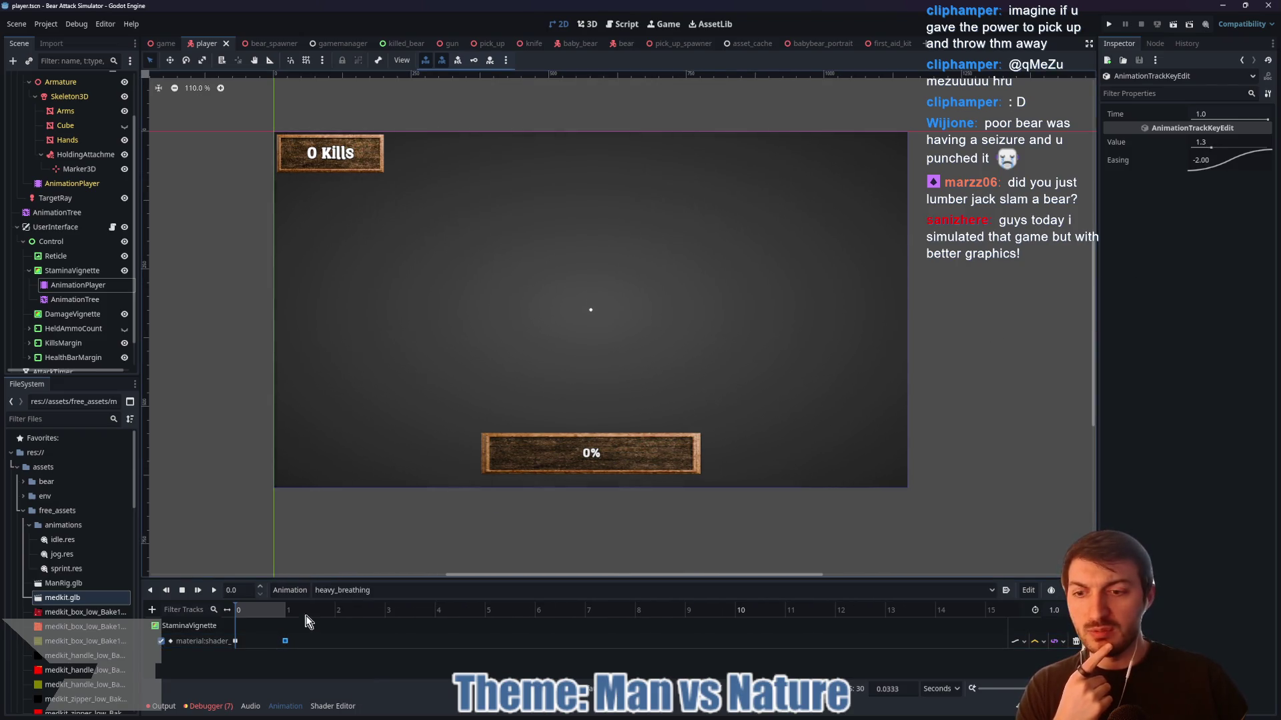
left_click(264, 612)
left_click_drag(264, 612, 288, 613)
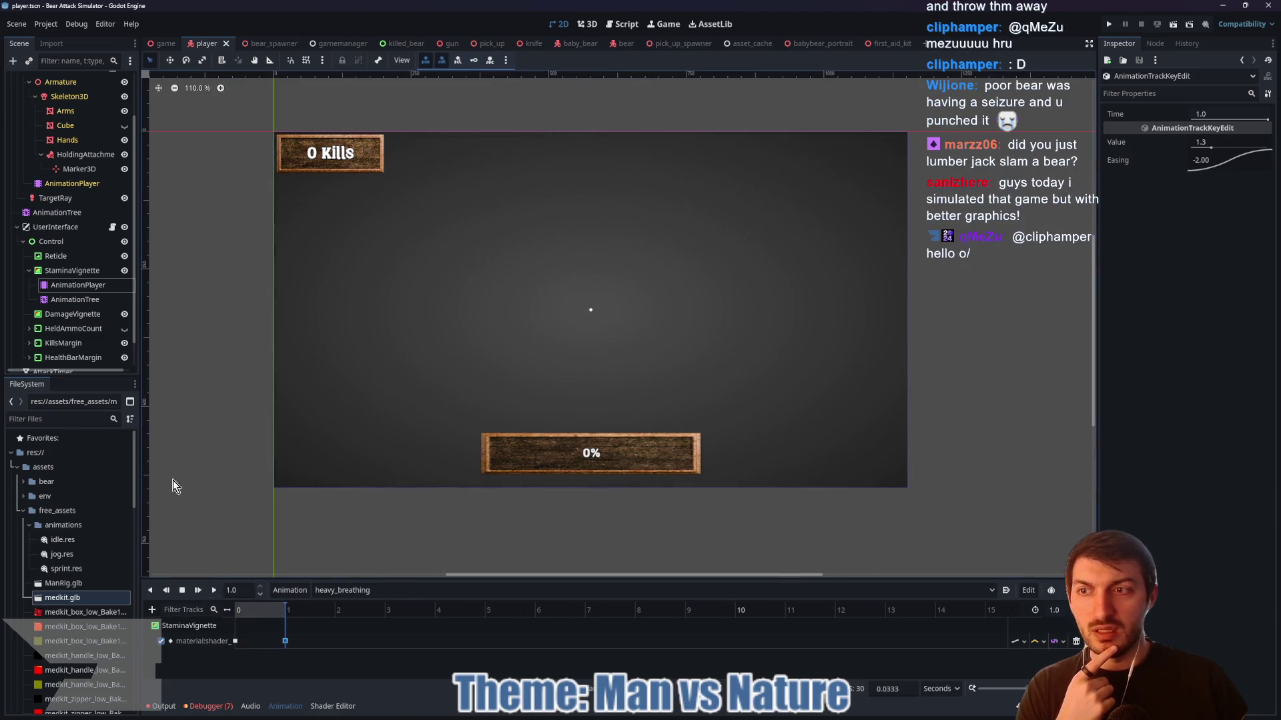
left_click(78, 300)
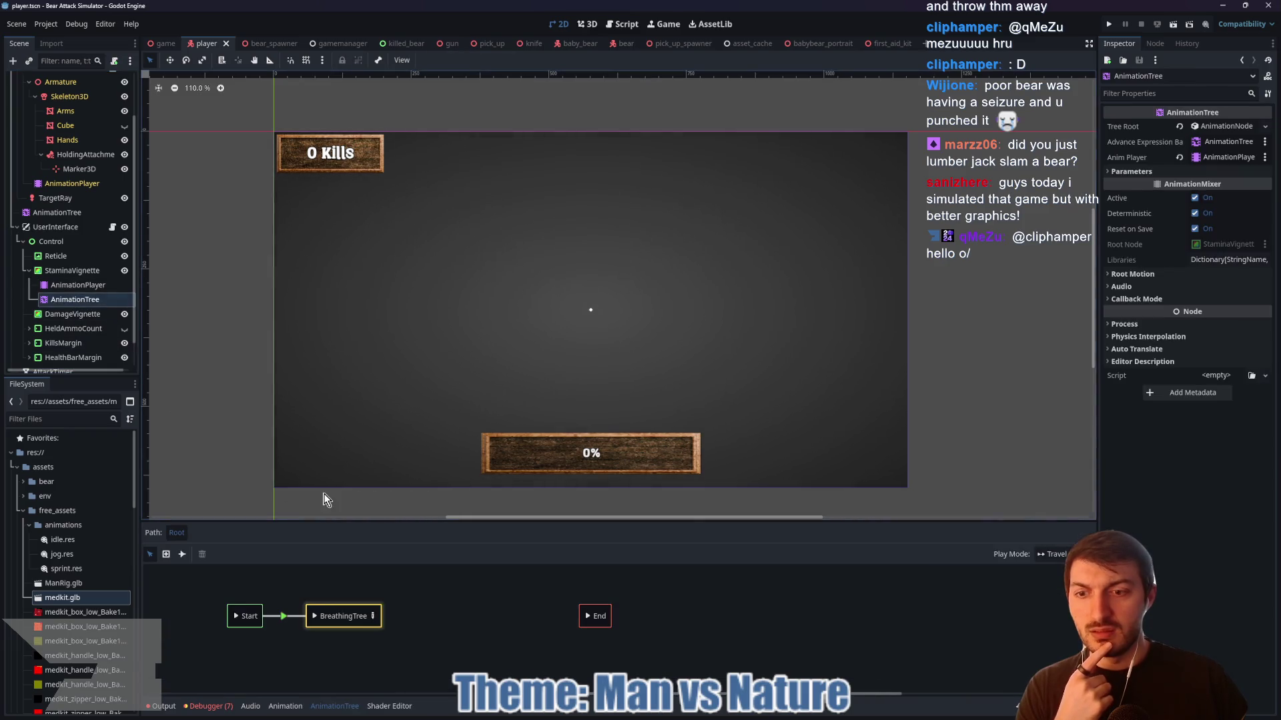
left_click(372, 616)
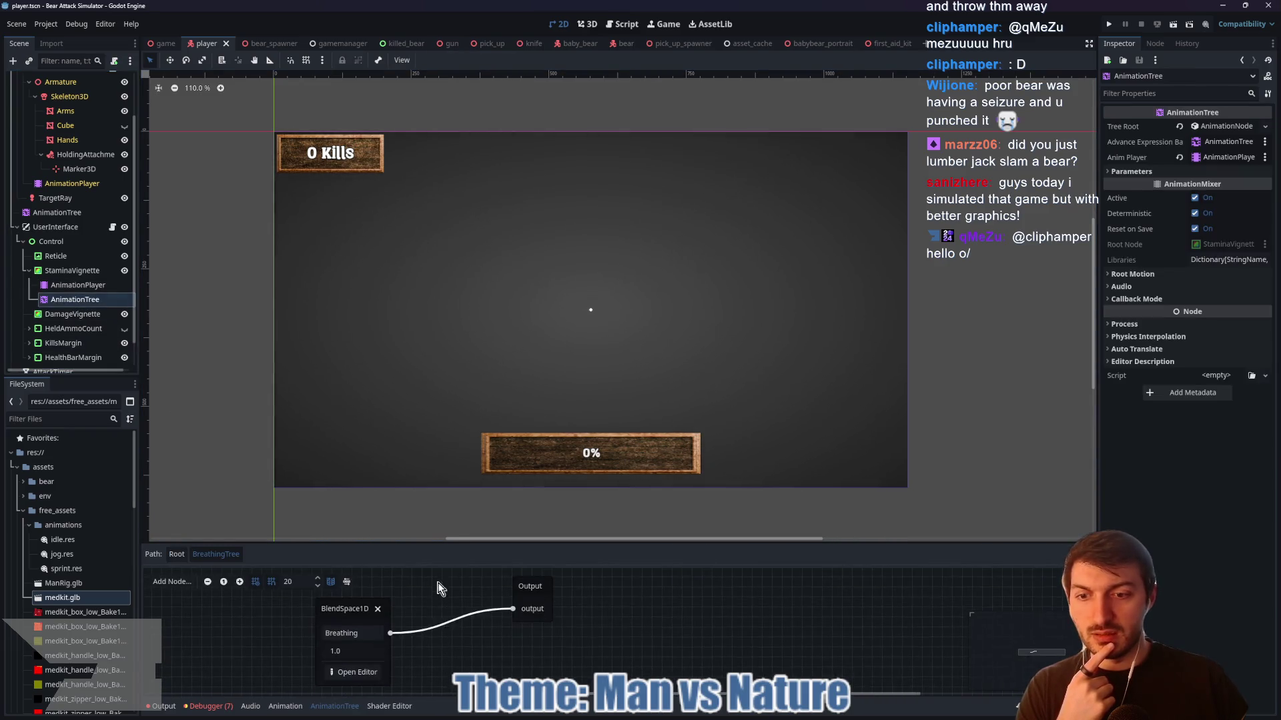
left_click_drag(518, 542, 513, 395)
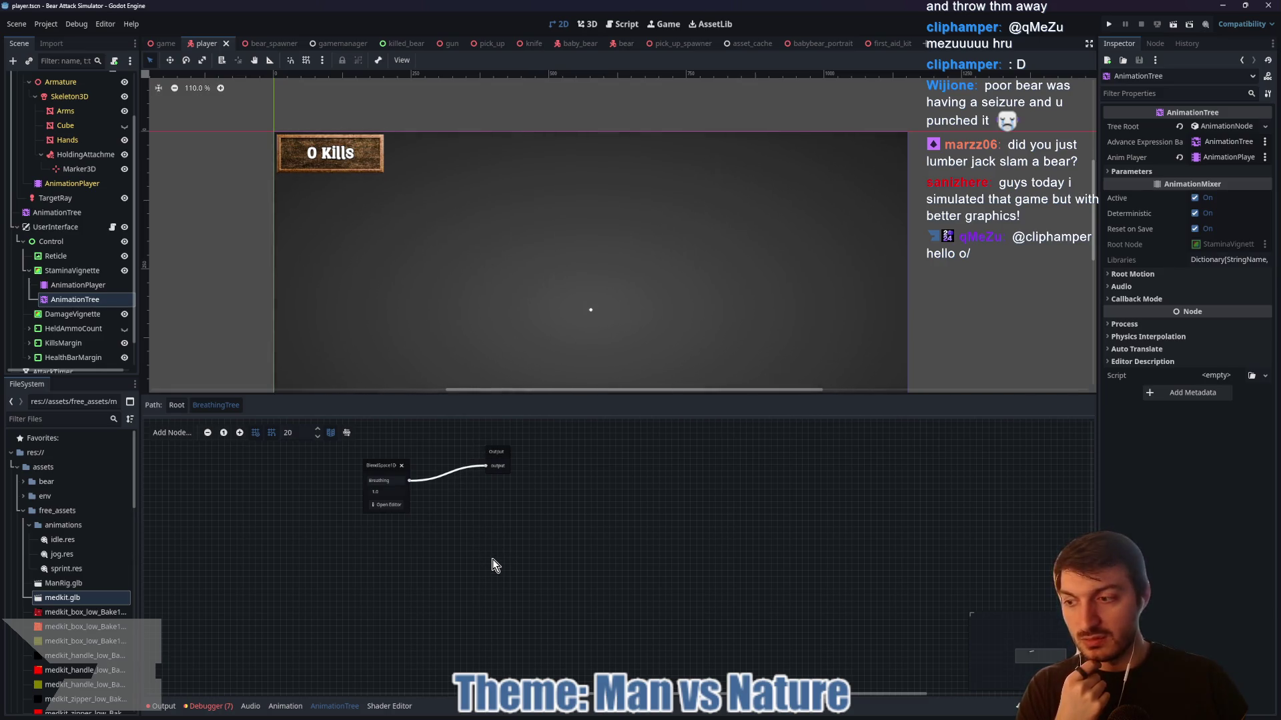
left_click(395, 507)
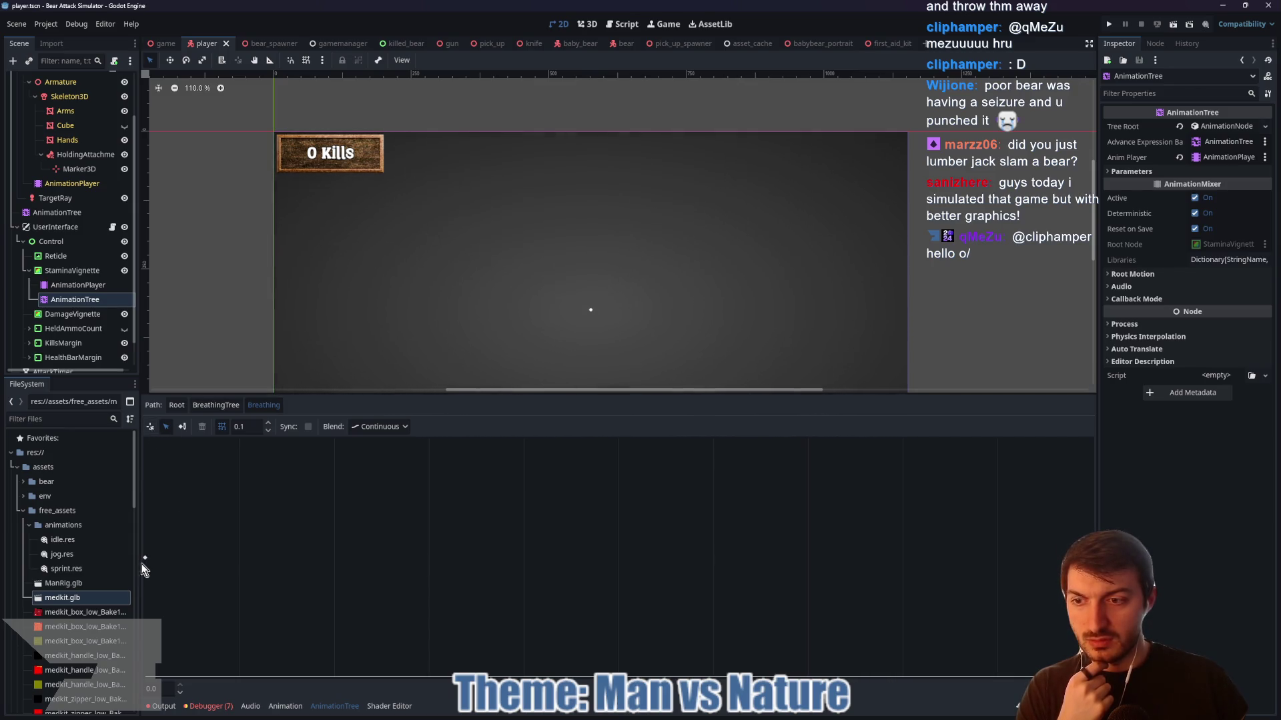
left_click(145, 557)
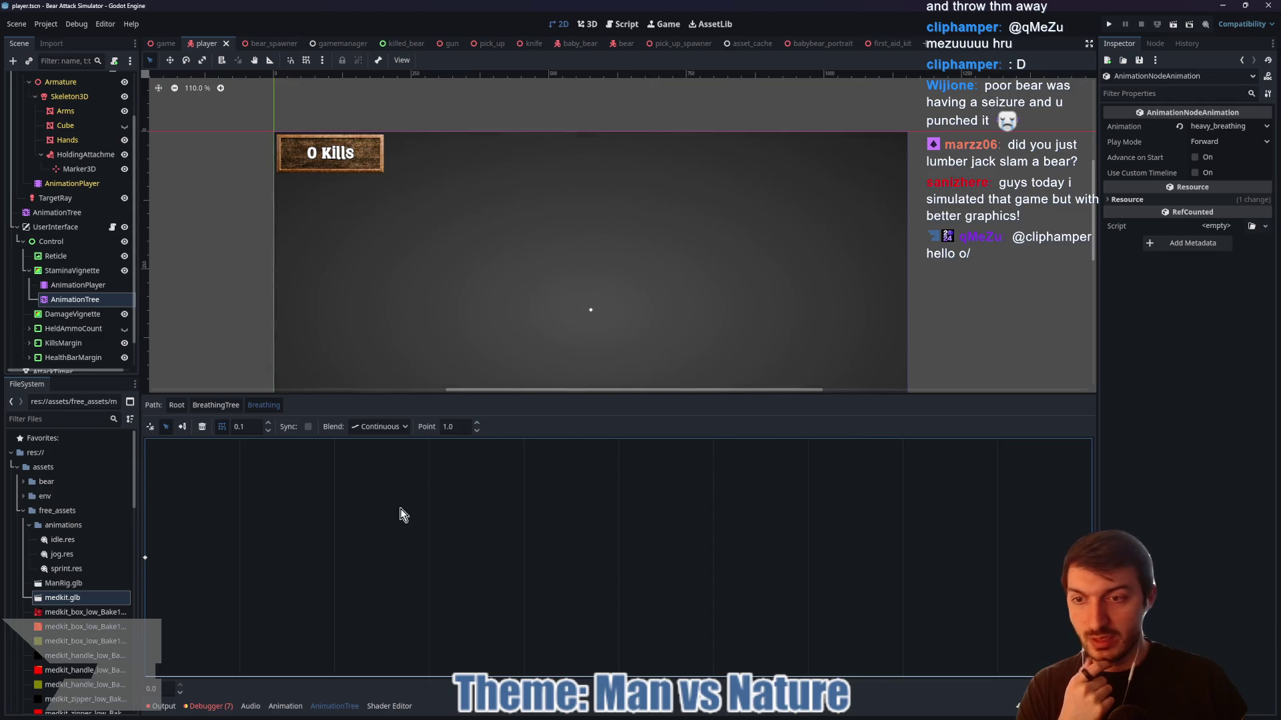
left_click(207, 405)
left_click(177, 405)
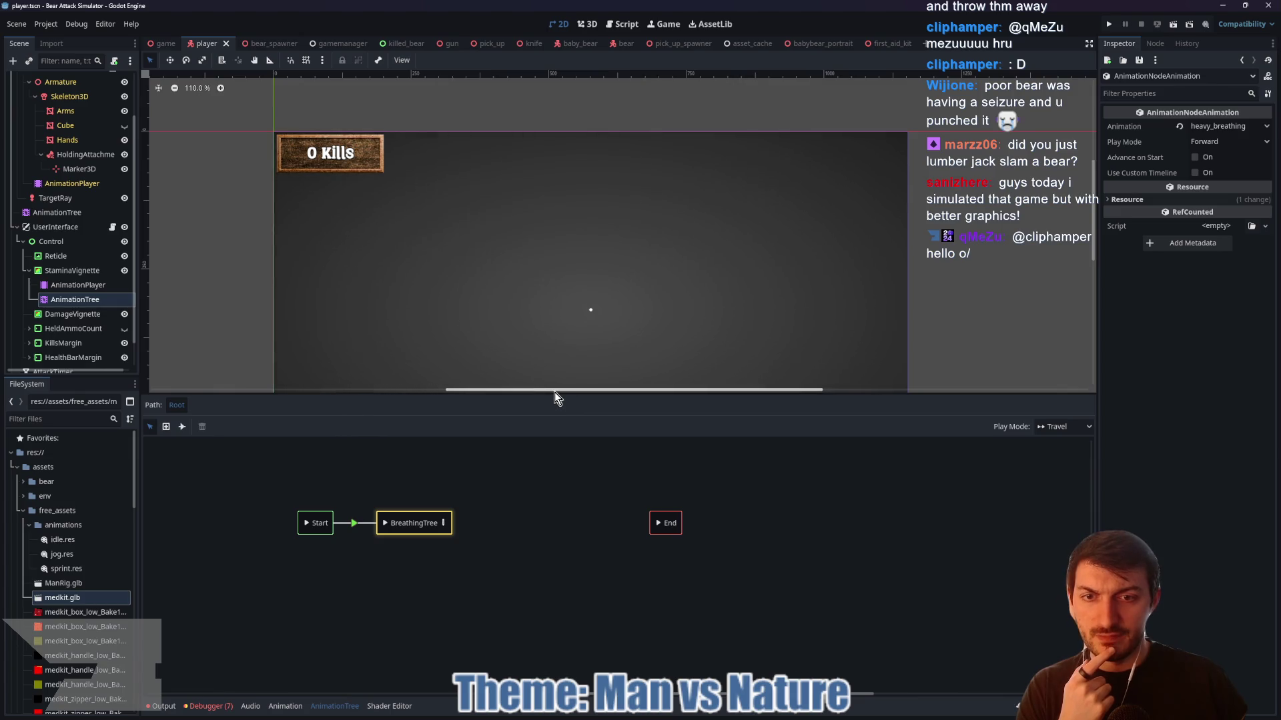
left_click_drag(556, 393, 555, 519)
left_click(78, 285)
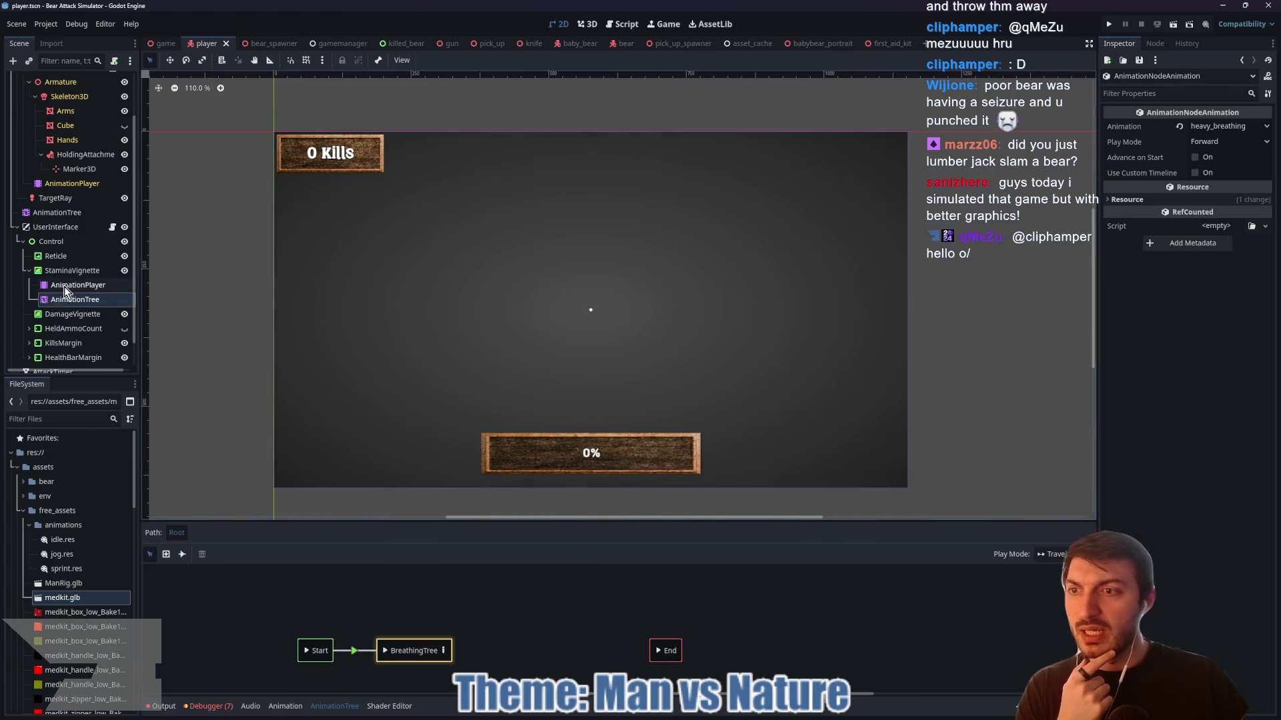
- Deactivate the vignette's AnimationTree and inspect the medium_breathing animation's keys on the AnimationPlayer
left_click(74, 299)
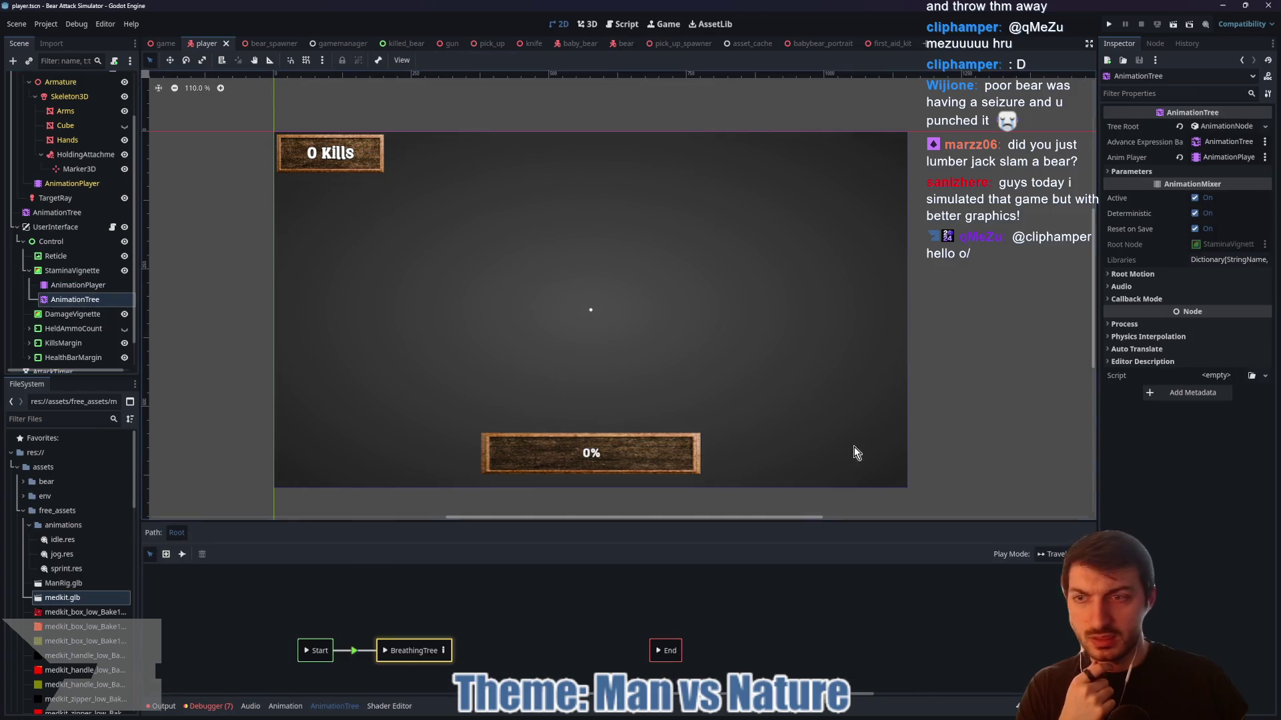
left_click(1195, 198)
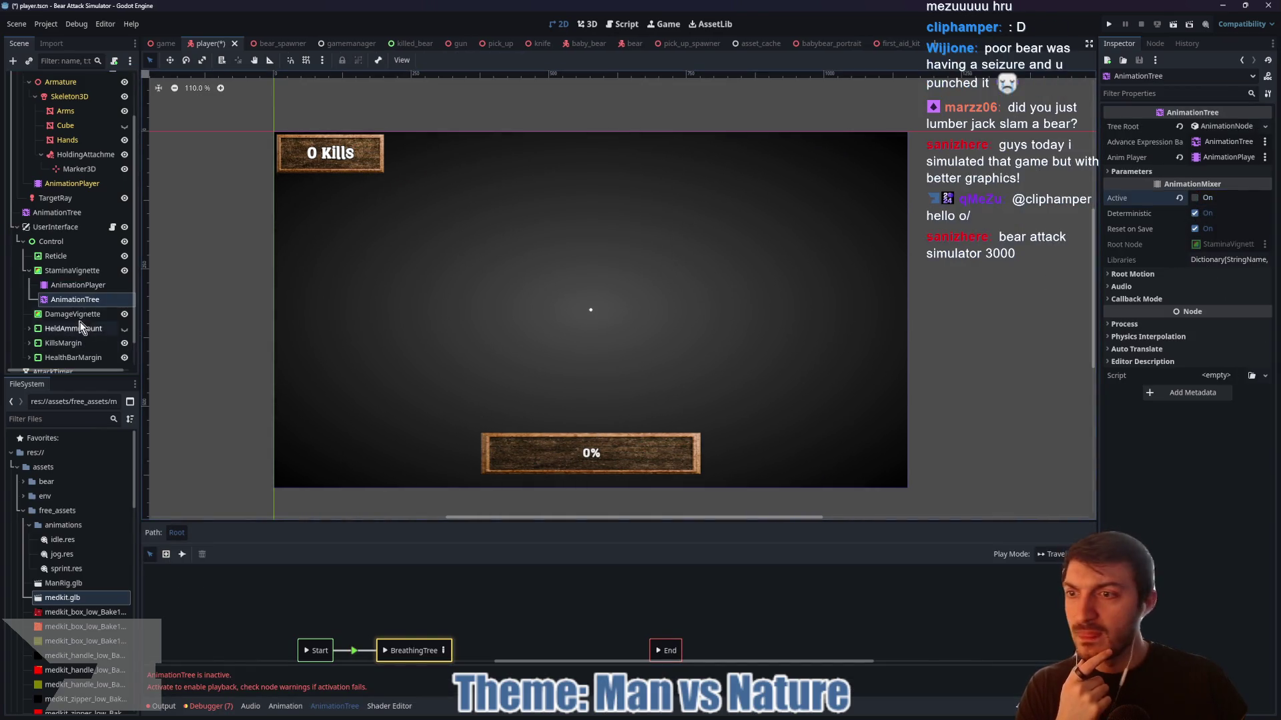
left_click(74, 287)
left_click(336, 532)
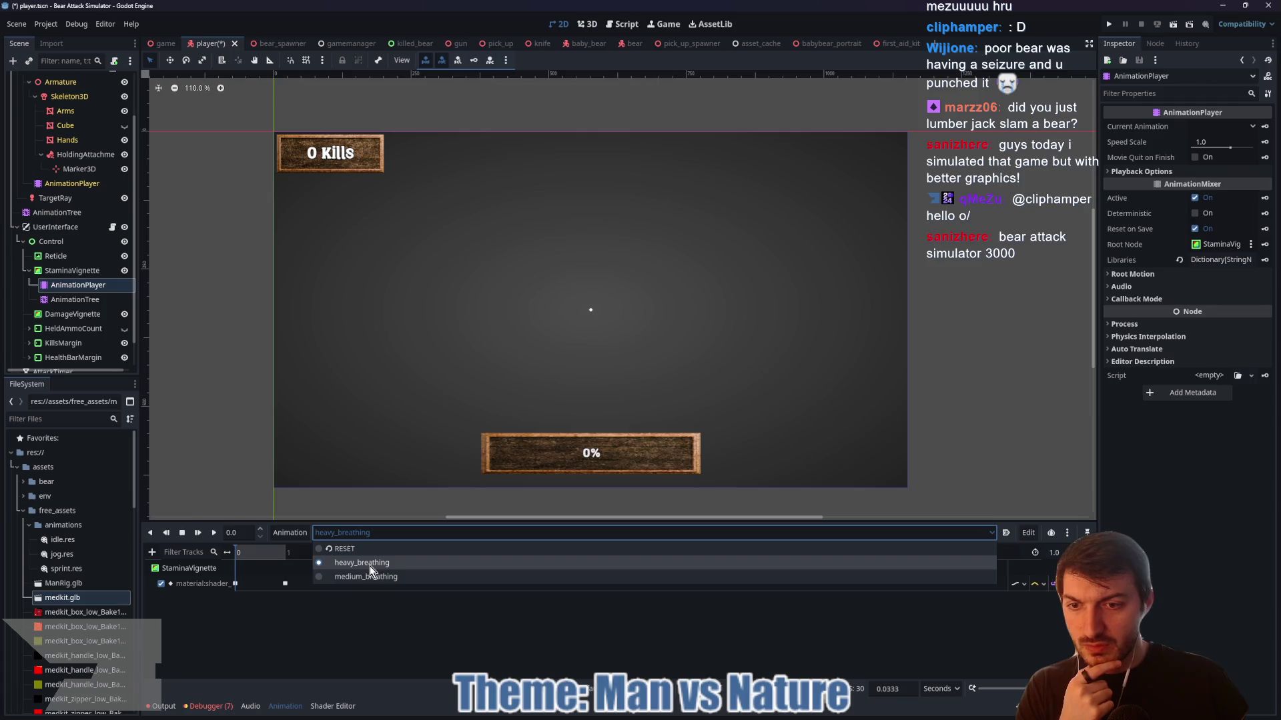
left_click(373, 569)
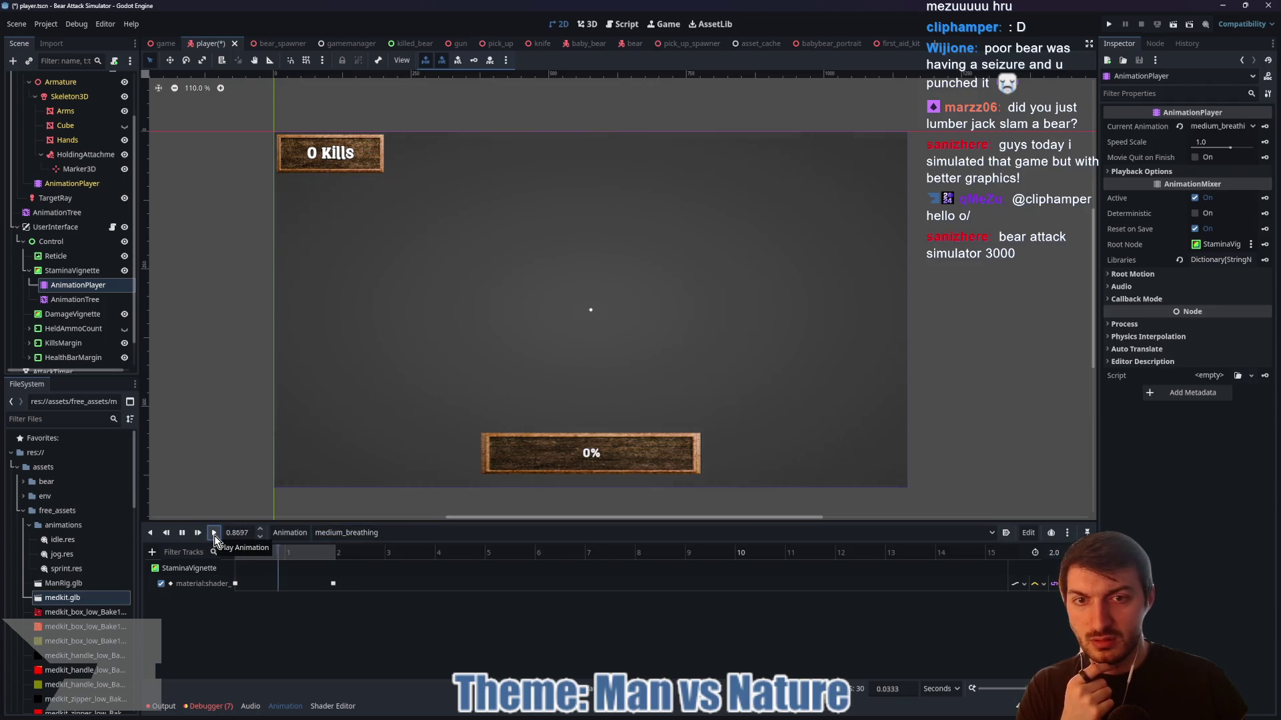
left_click(337, 590)
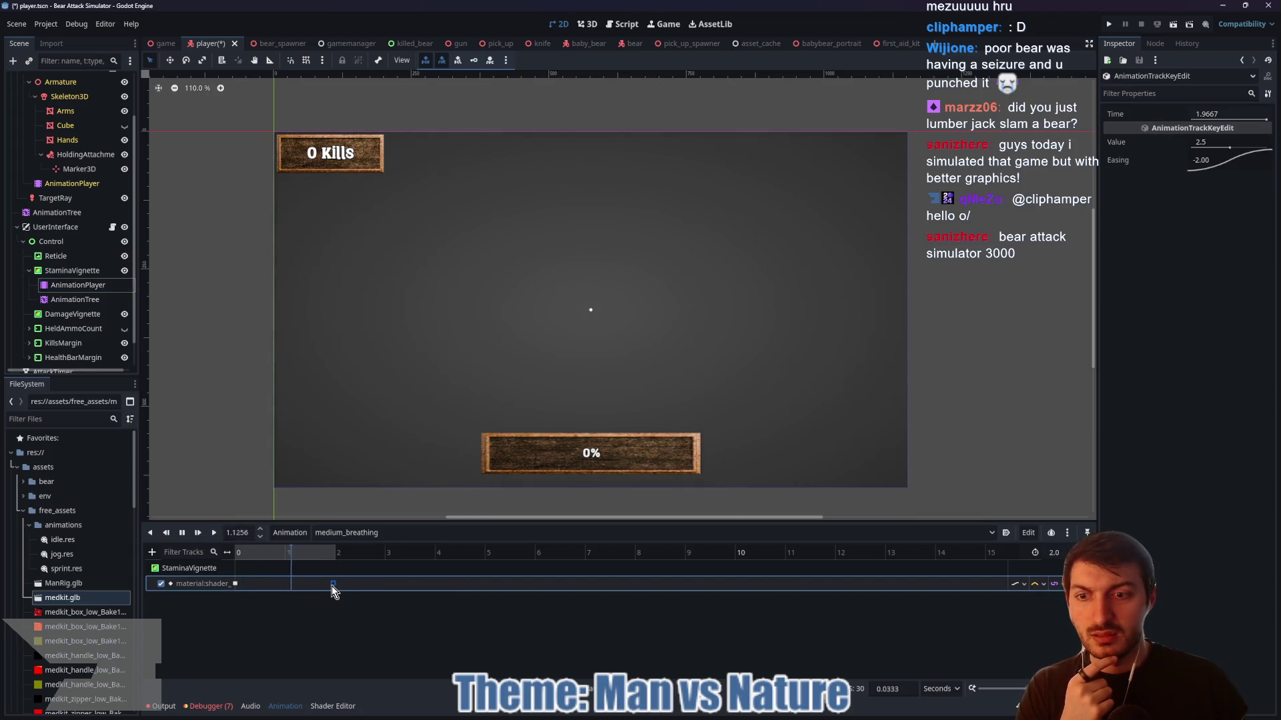
left_click(315, 587)
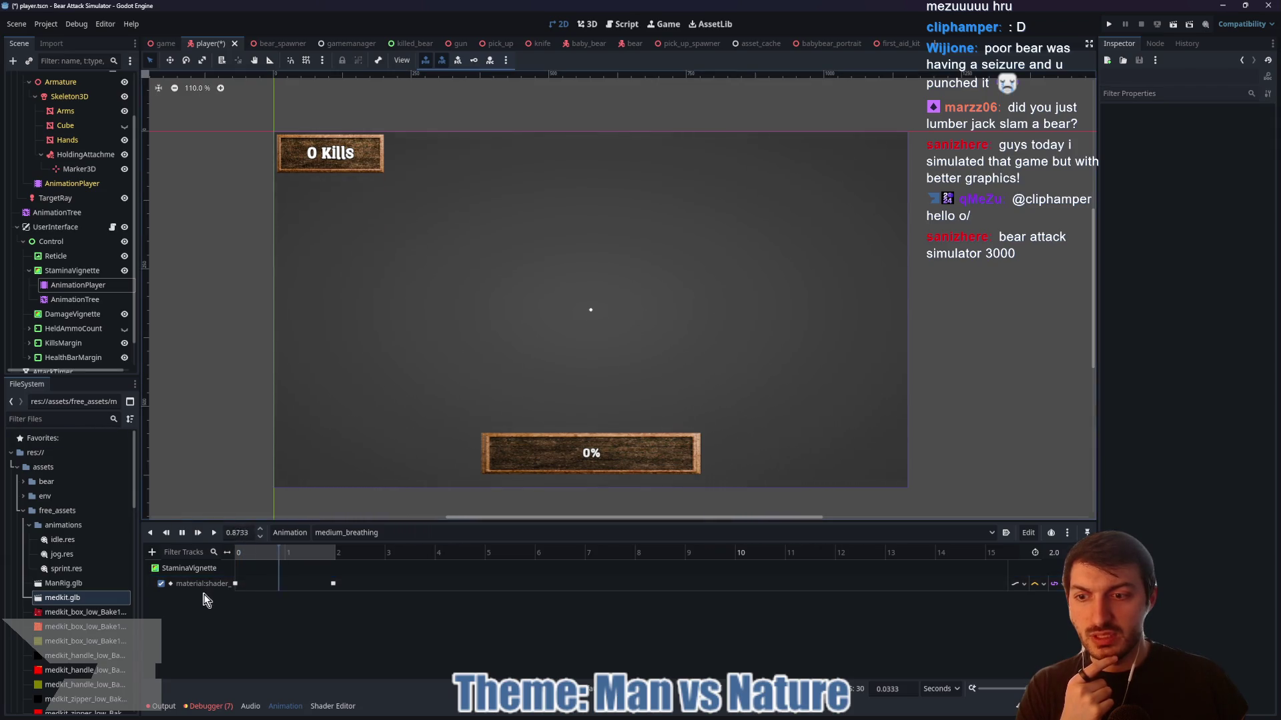
left_click(72, 270)
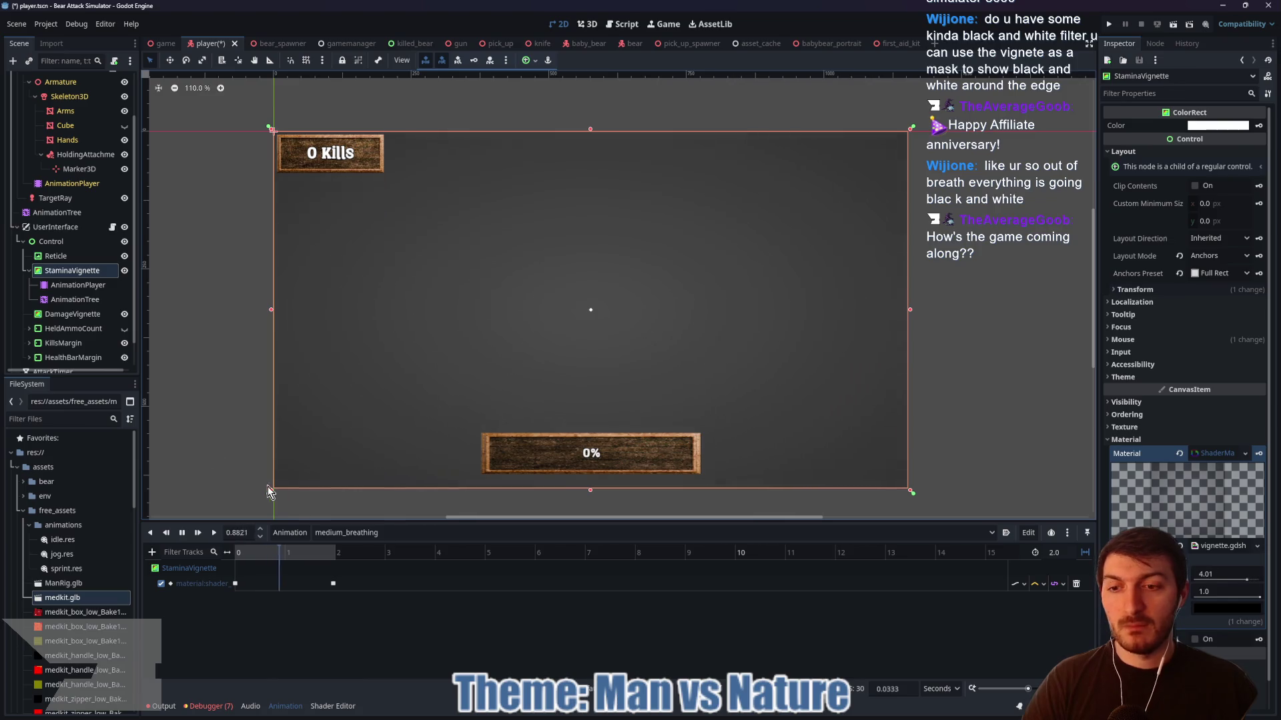
- Change heavy_breathing's 1.0 s key value from 1.3 to 0.9 and save the player scene
left_click(347, 533)
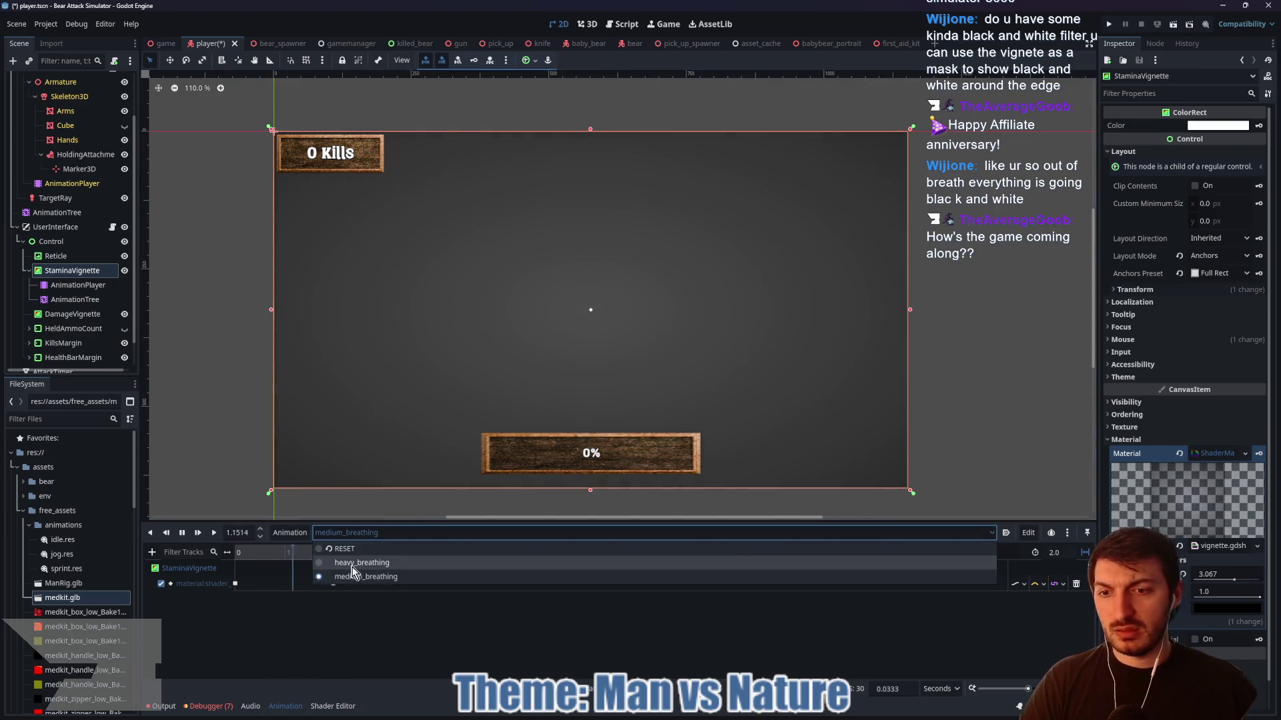
left_click(361, 563)
left_click(214, 533)
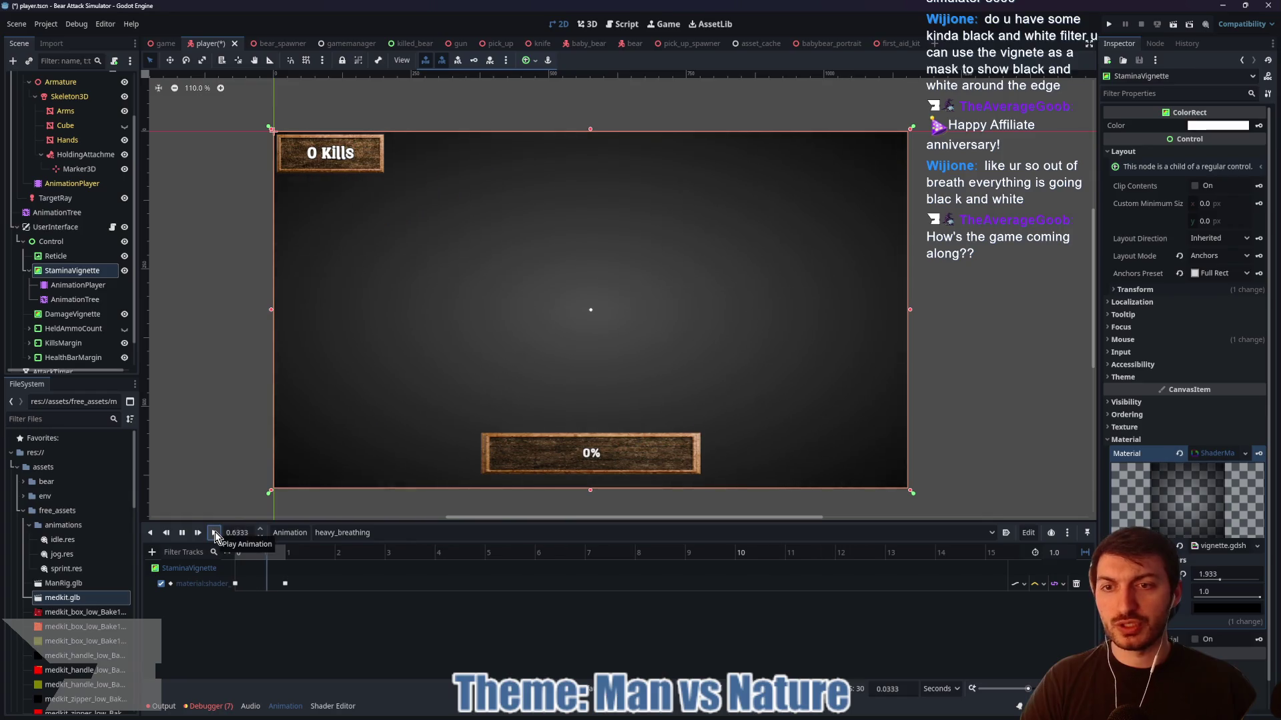
mouse_move(287, 584)
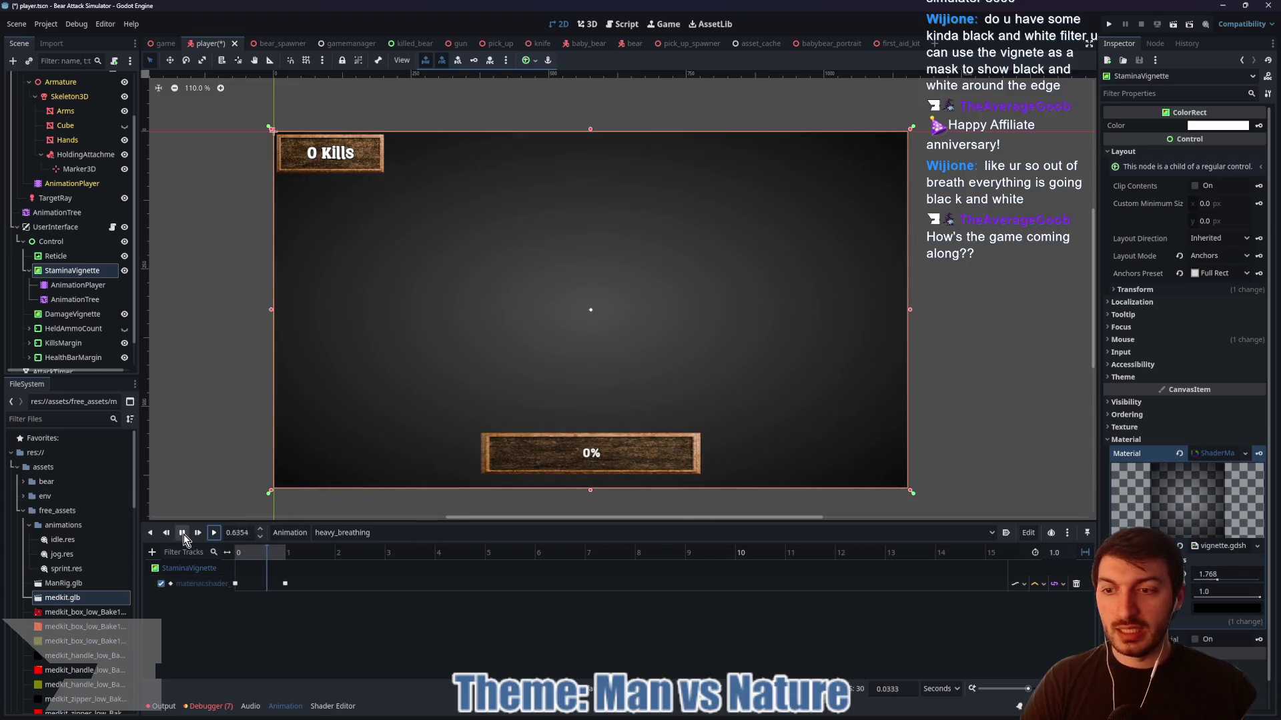
left_click(182, 534)
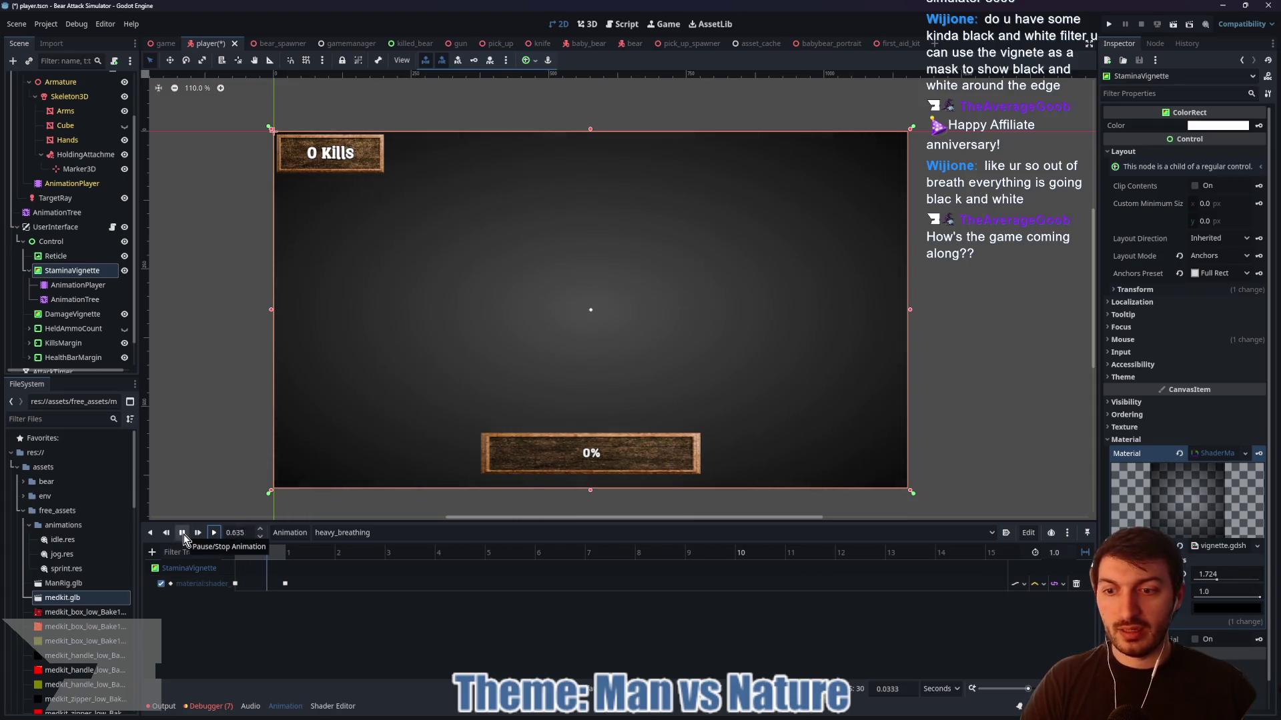
left_click(286, 585)
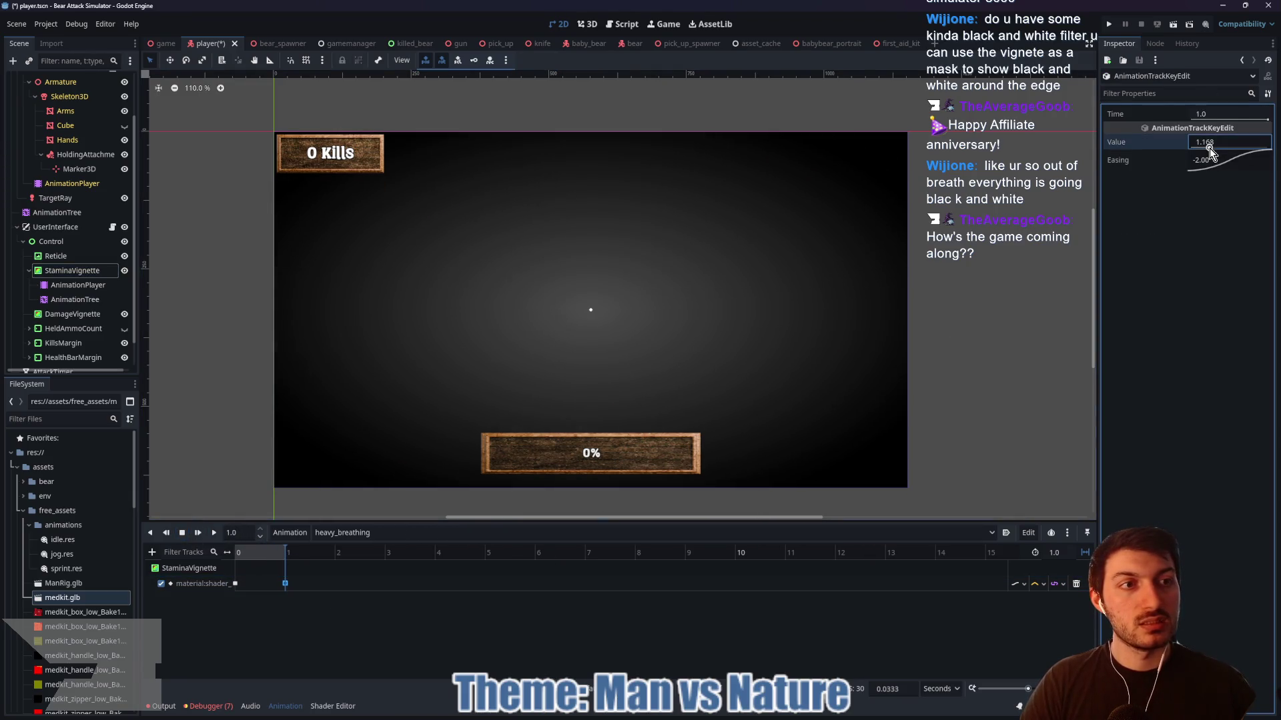
left_click(1228, 143)
type("9")
key("Return")
key("ctrl+s")
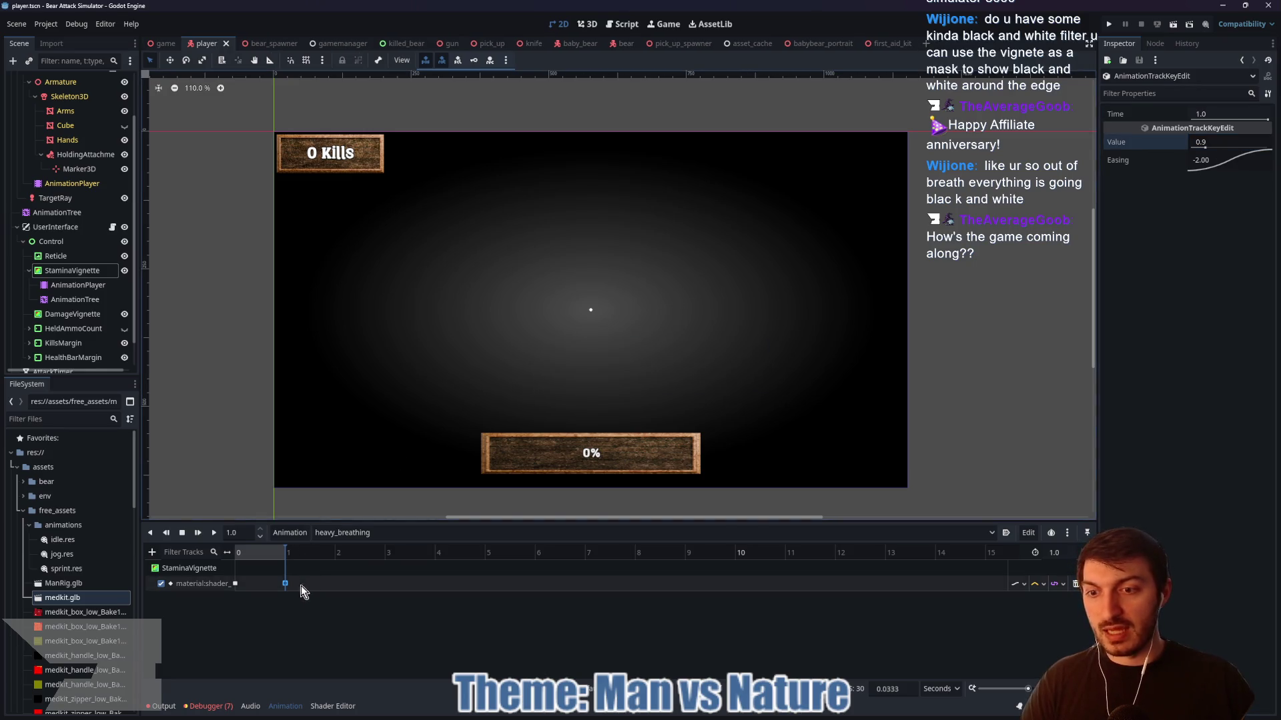
left_click(75, 299)
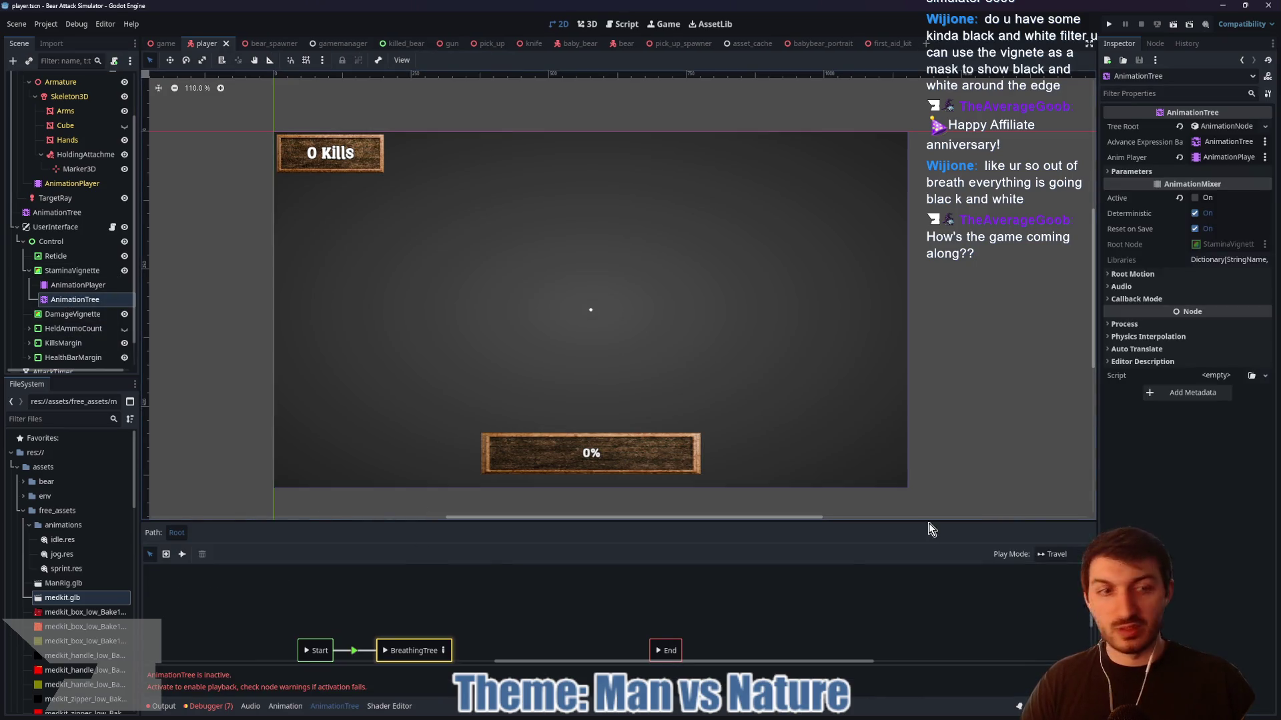
- Reactivate the StaminaVignette's AnimationTree and go back to its AnimationPlayer
left_click(1195, 198)
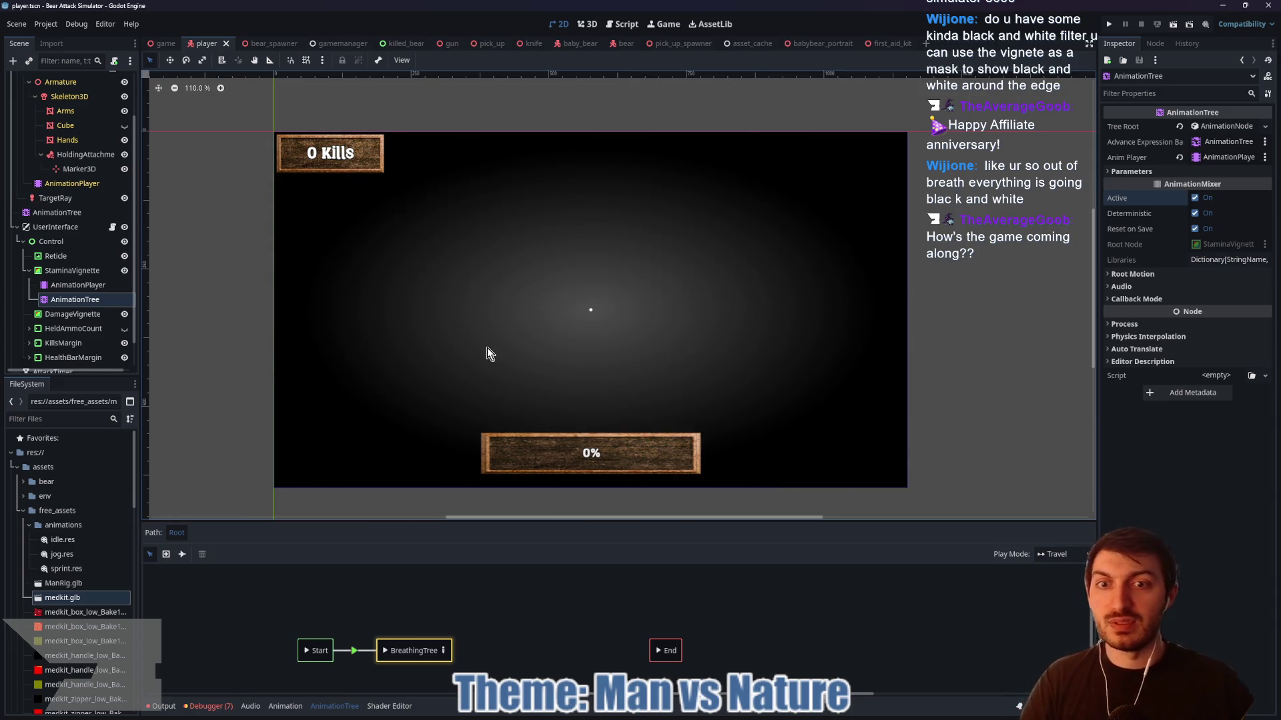
left_click(80, 285)
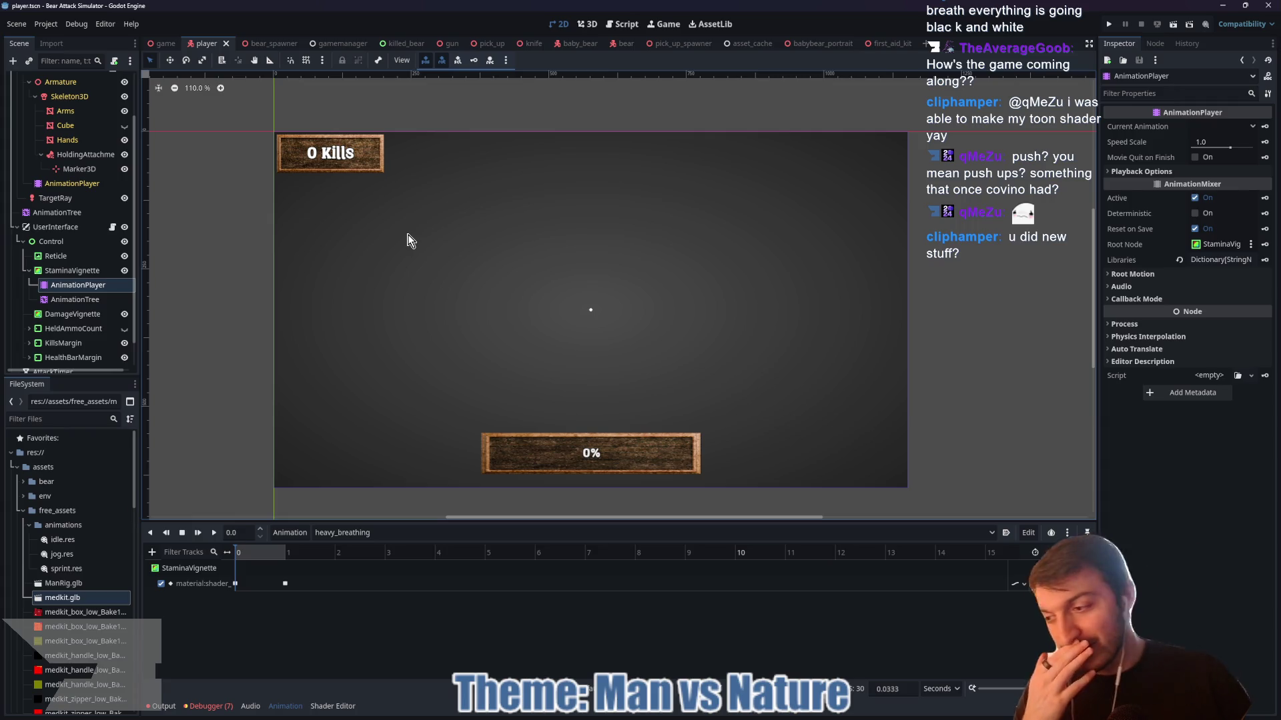
- Run the game from the game scene, lower the music volume and start from the main menu
left_click(165, 43)
key("F5")
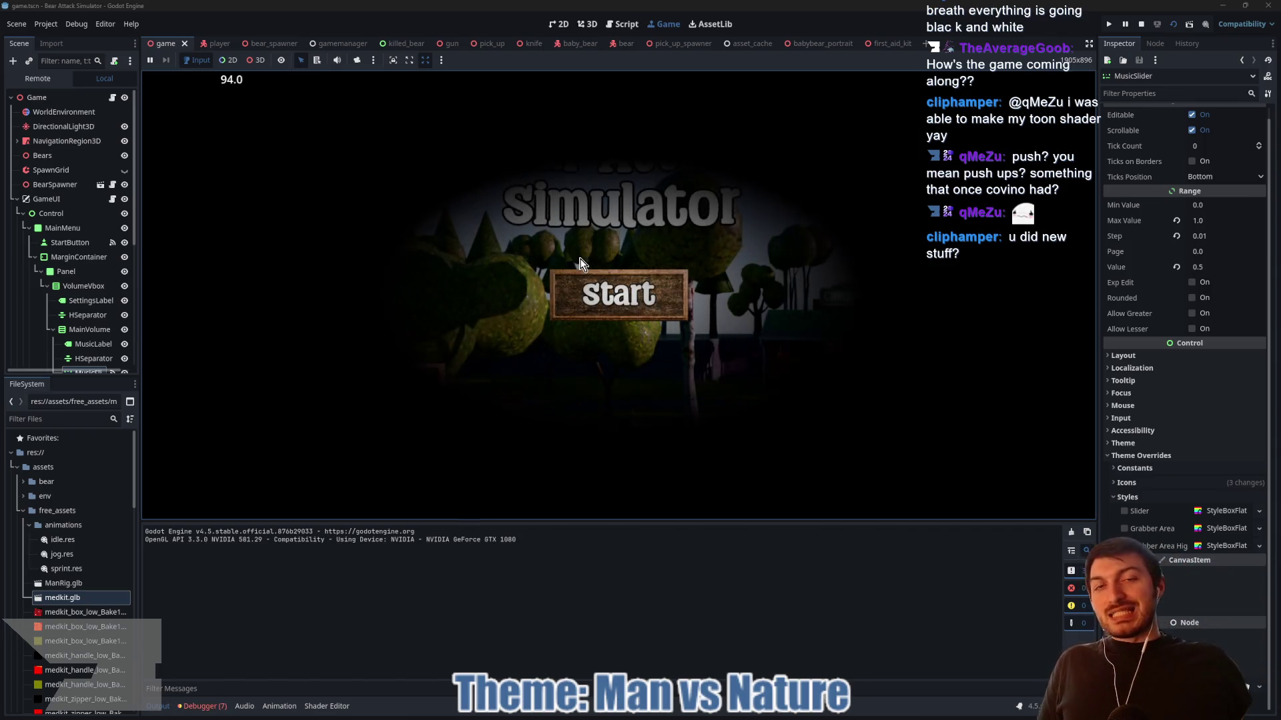
left_click_drag(343, 430, 285, 428)
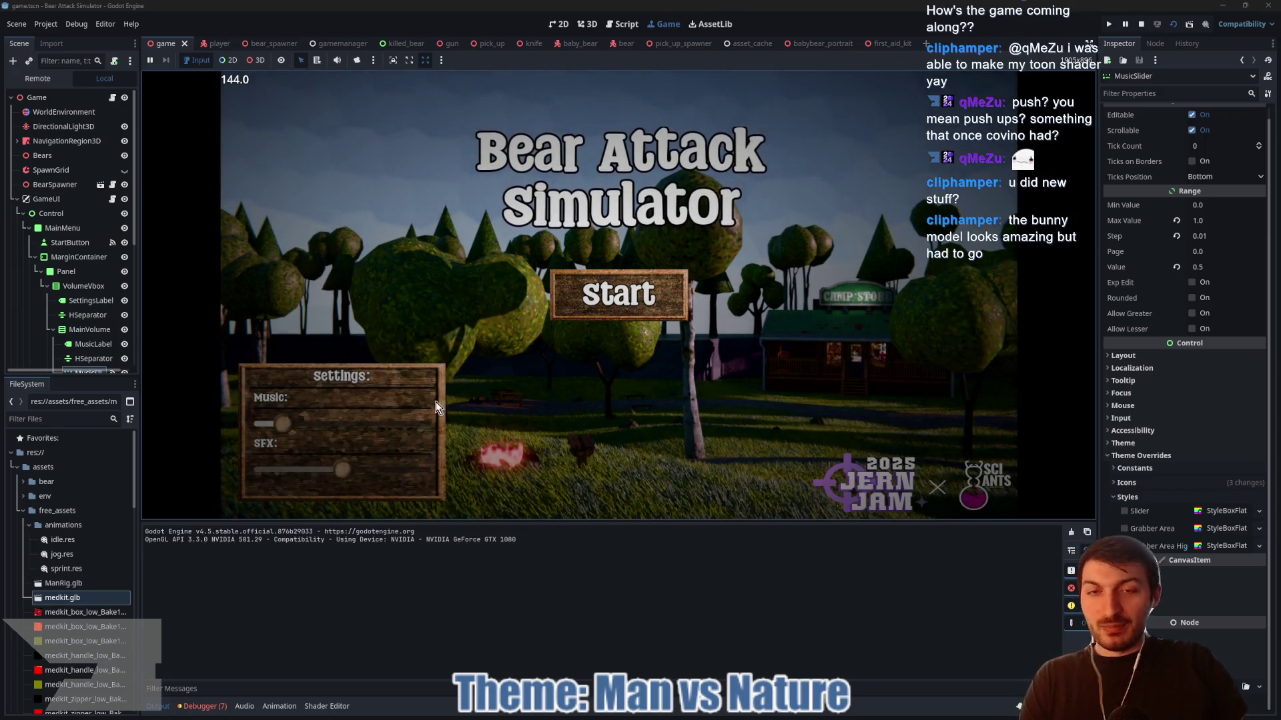
left_click(617, 302)
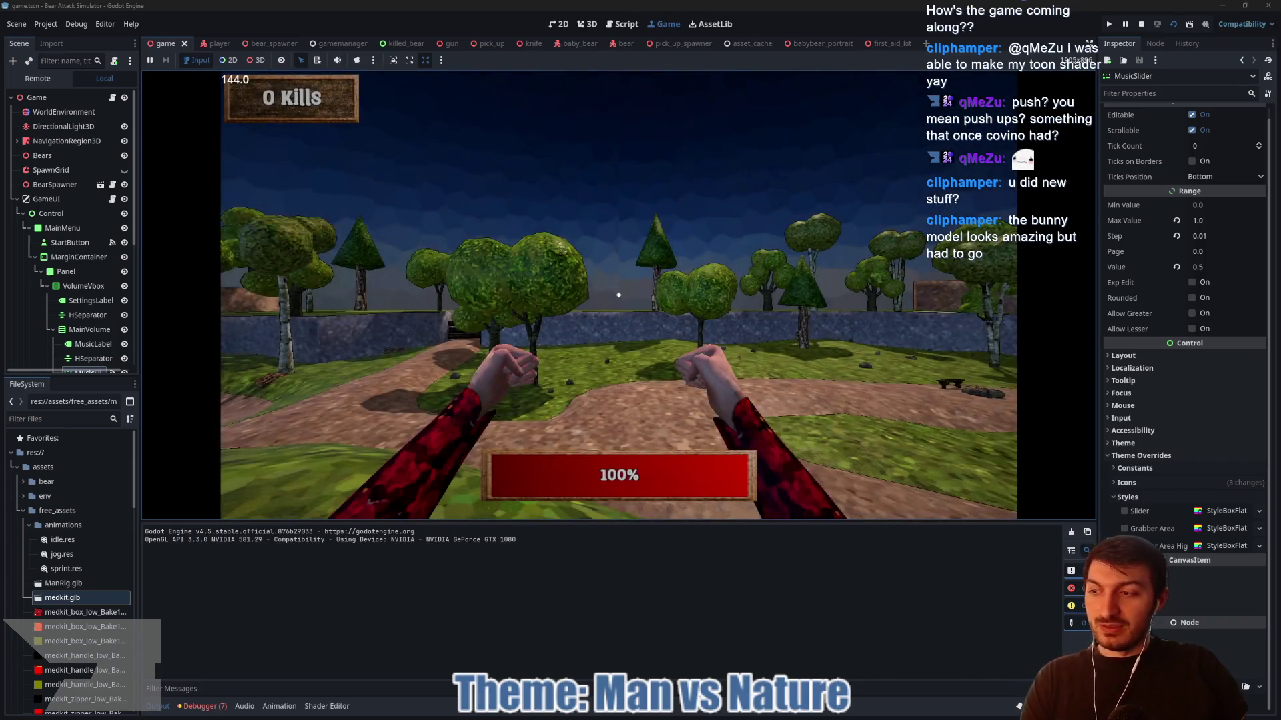
- Walk along the path and punch two bears dead, then stop the playtest with F8
key("w")
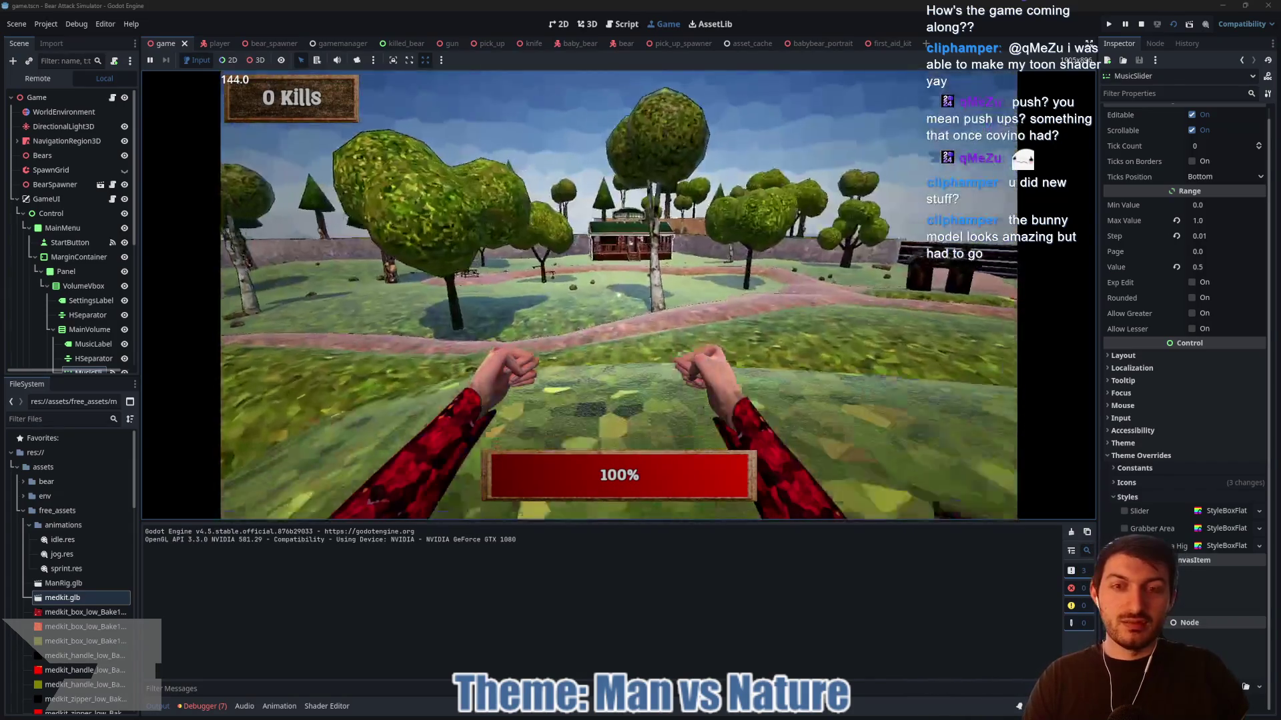
key("w")
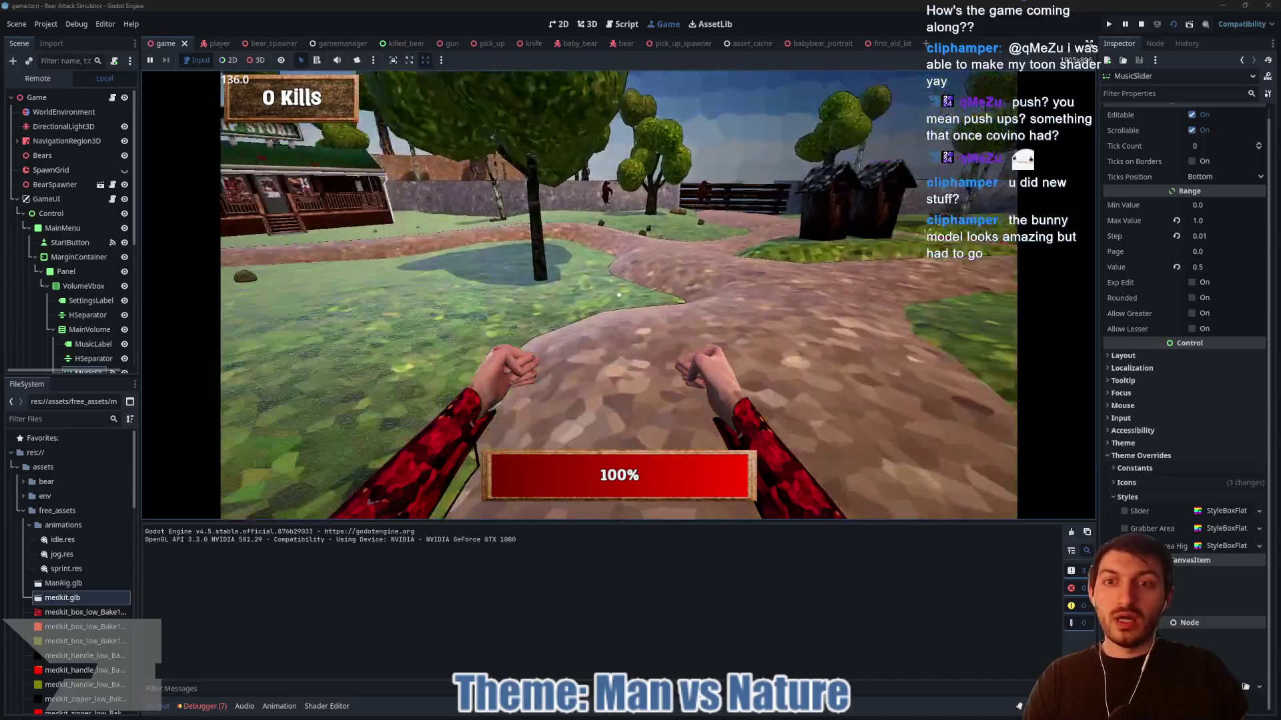
key("w")
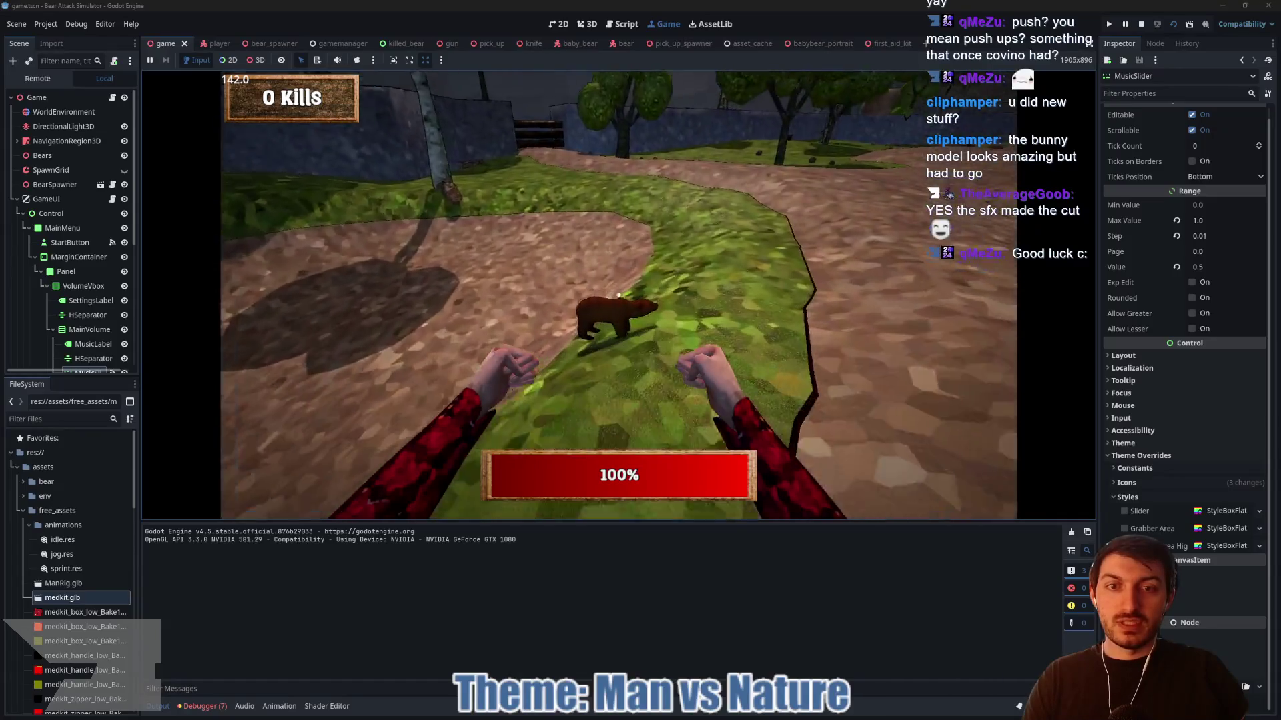
left_click(619, 295)
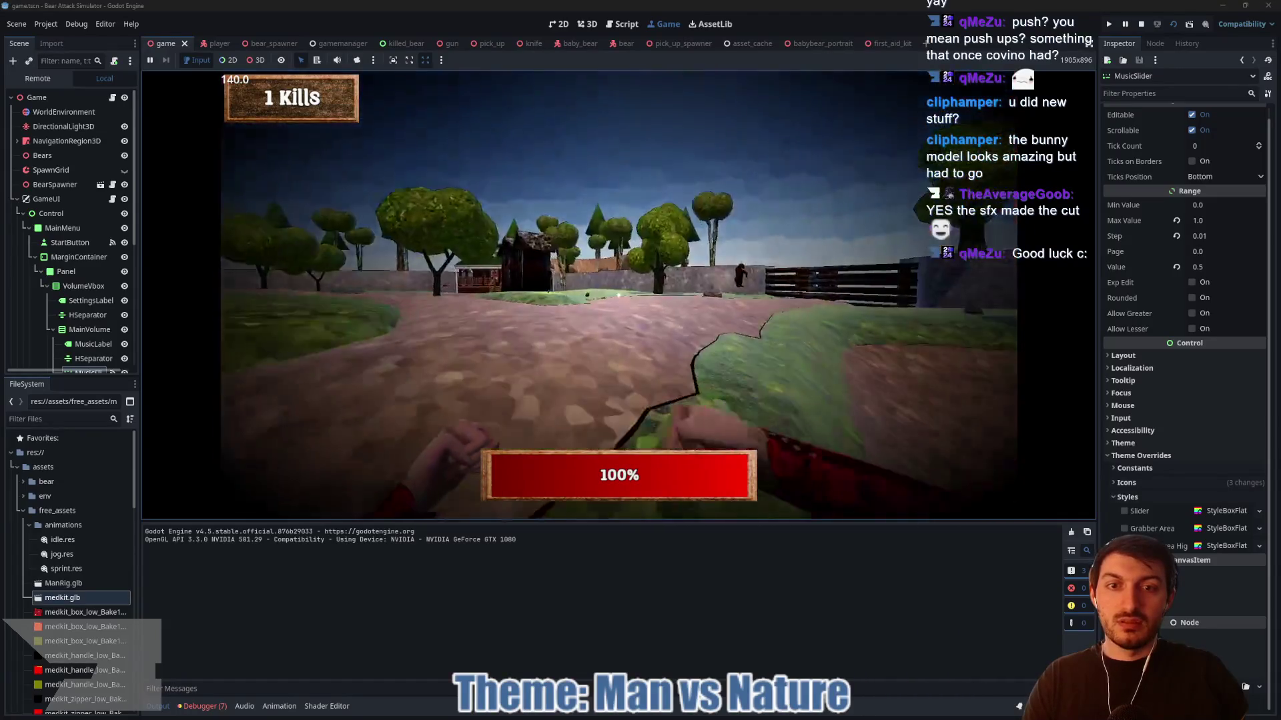
key("w")
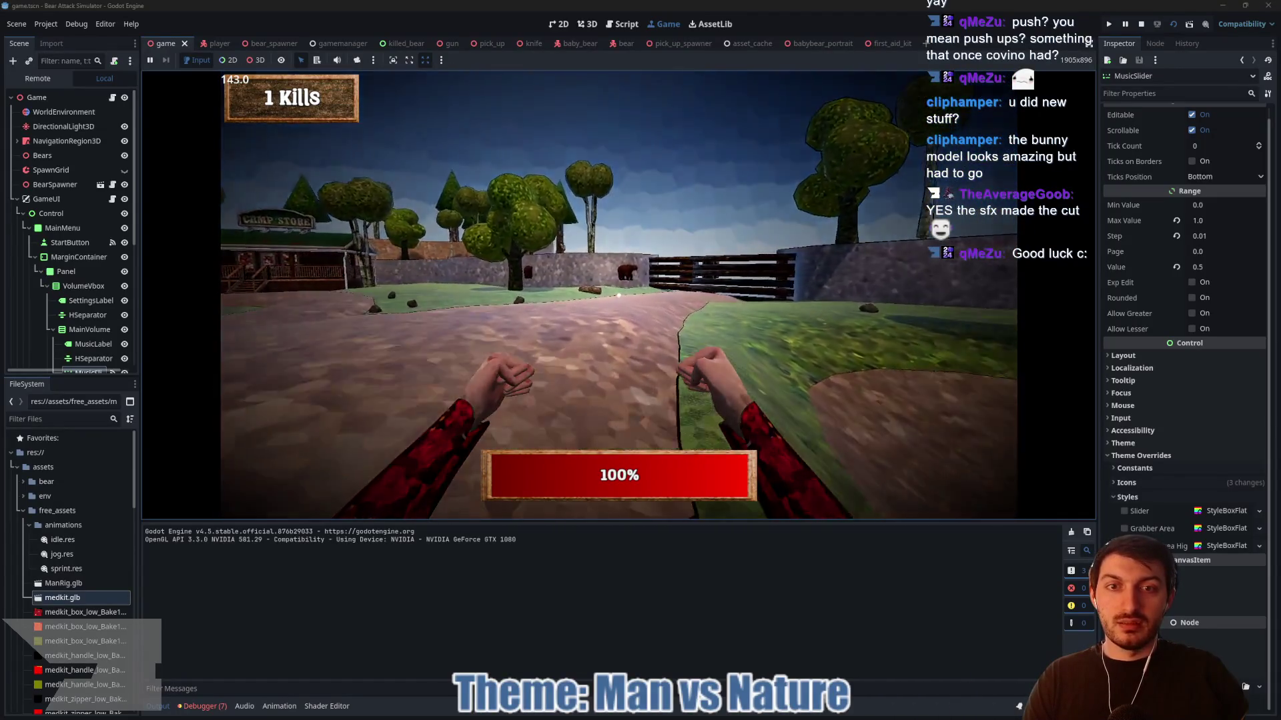
key("w")
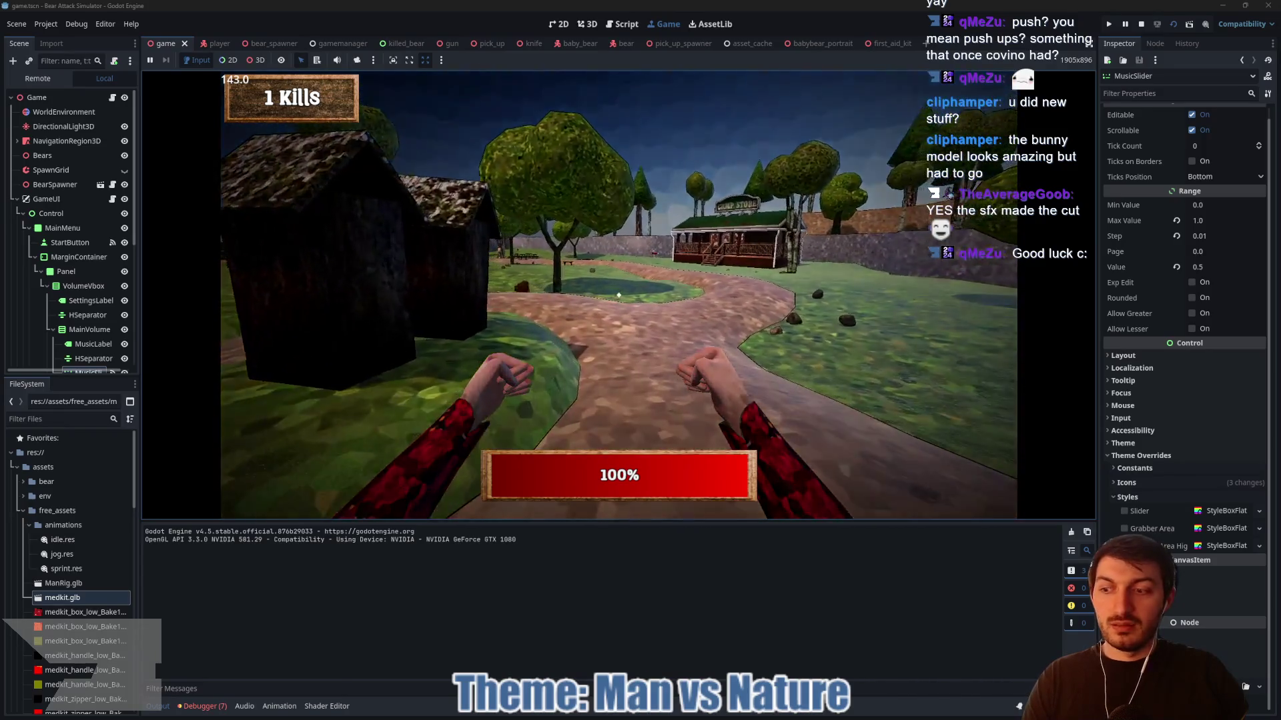
key("w")
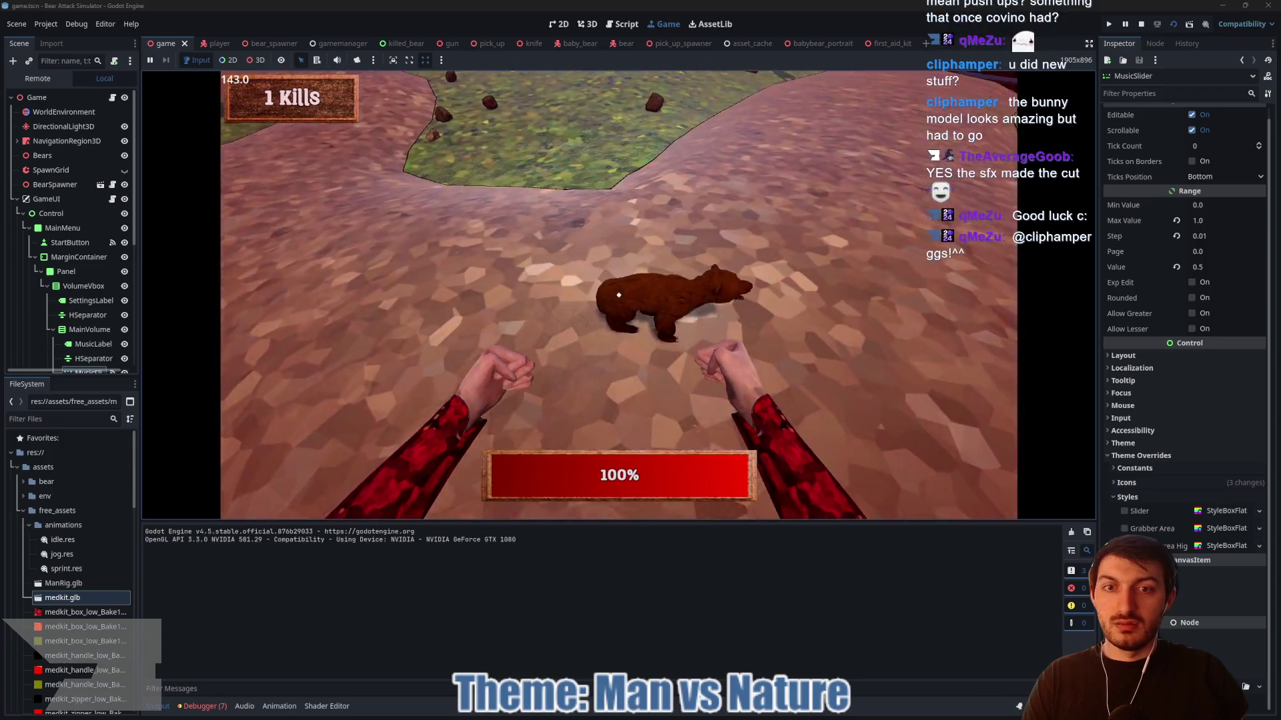
left_click(619, 295)
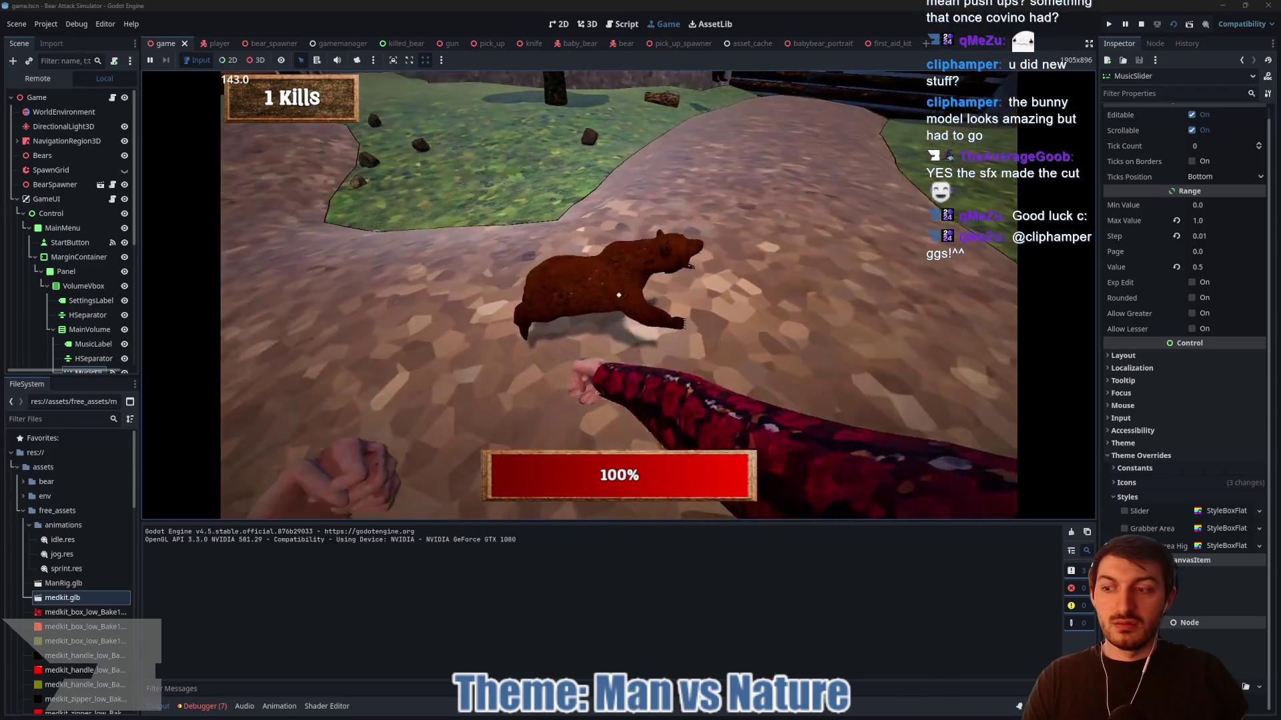
left_click(619, 295)
key("w")
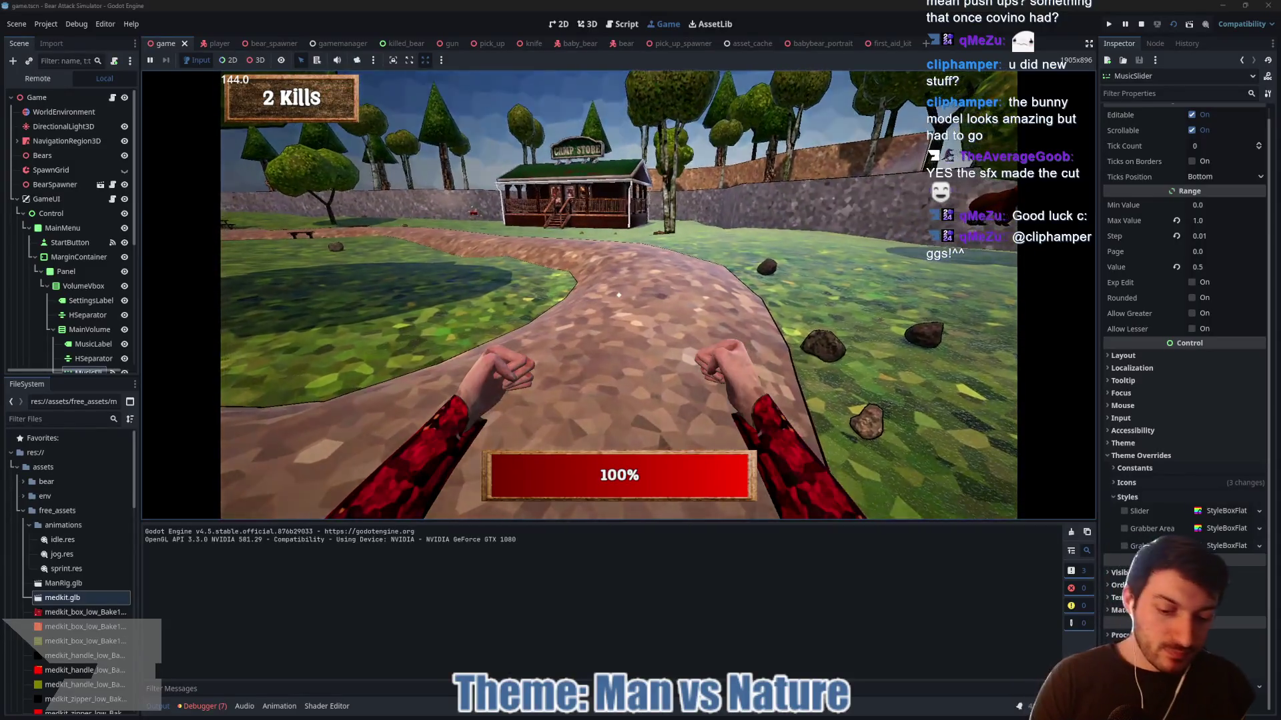
key("F8")
left_click(215, 43)
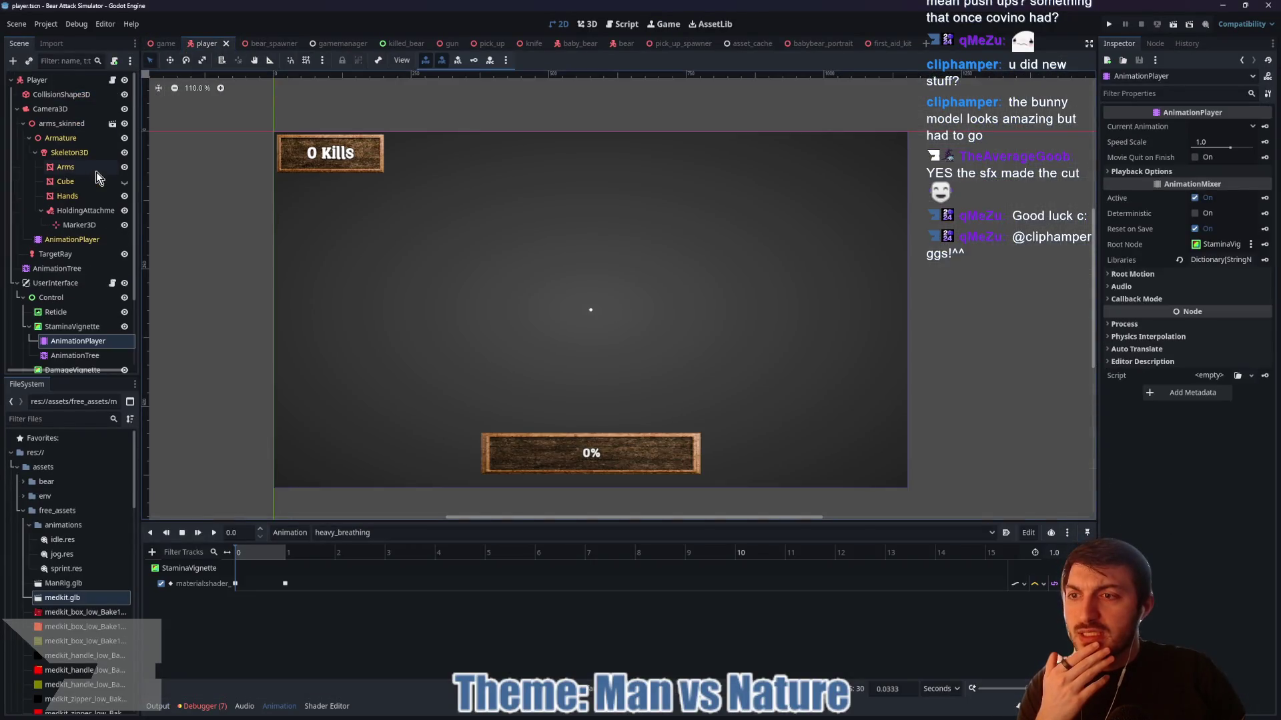
- Open player.gd and scroll up to the script's constants block
left_click(113, 80)
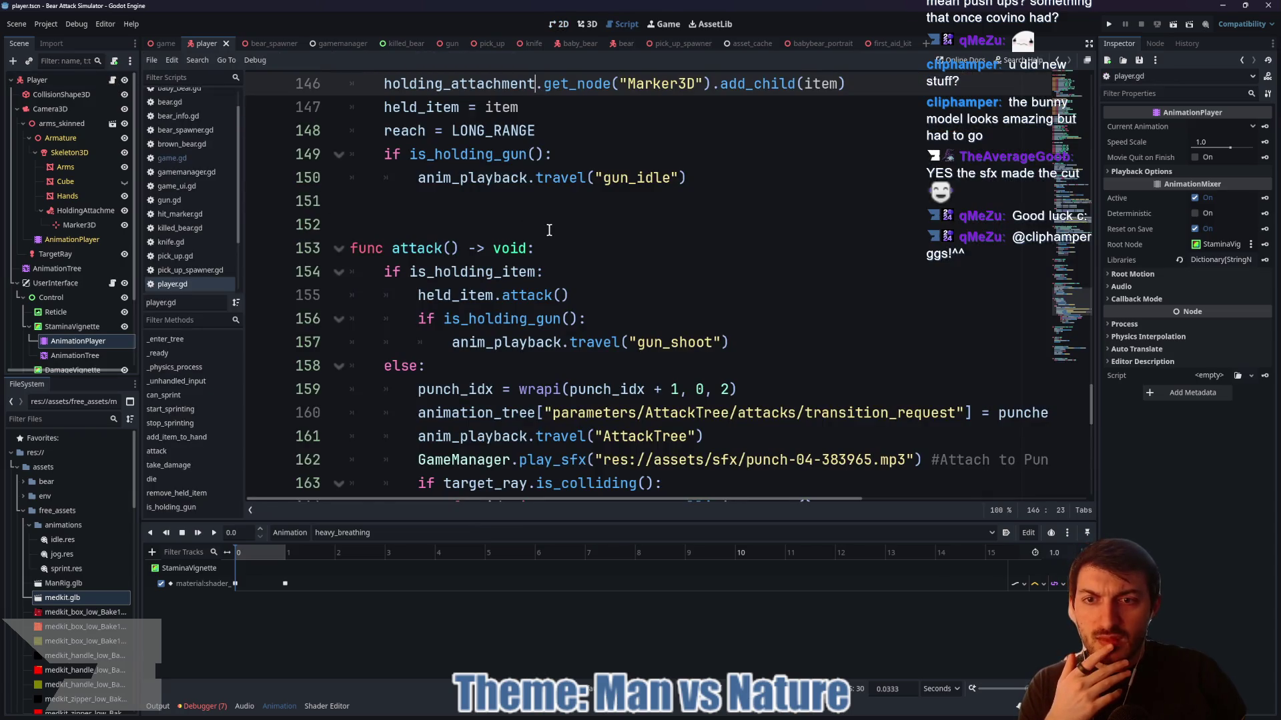
scroll(549, 230, "up", 5)
scroll(528, 275, "up", 7)
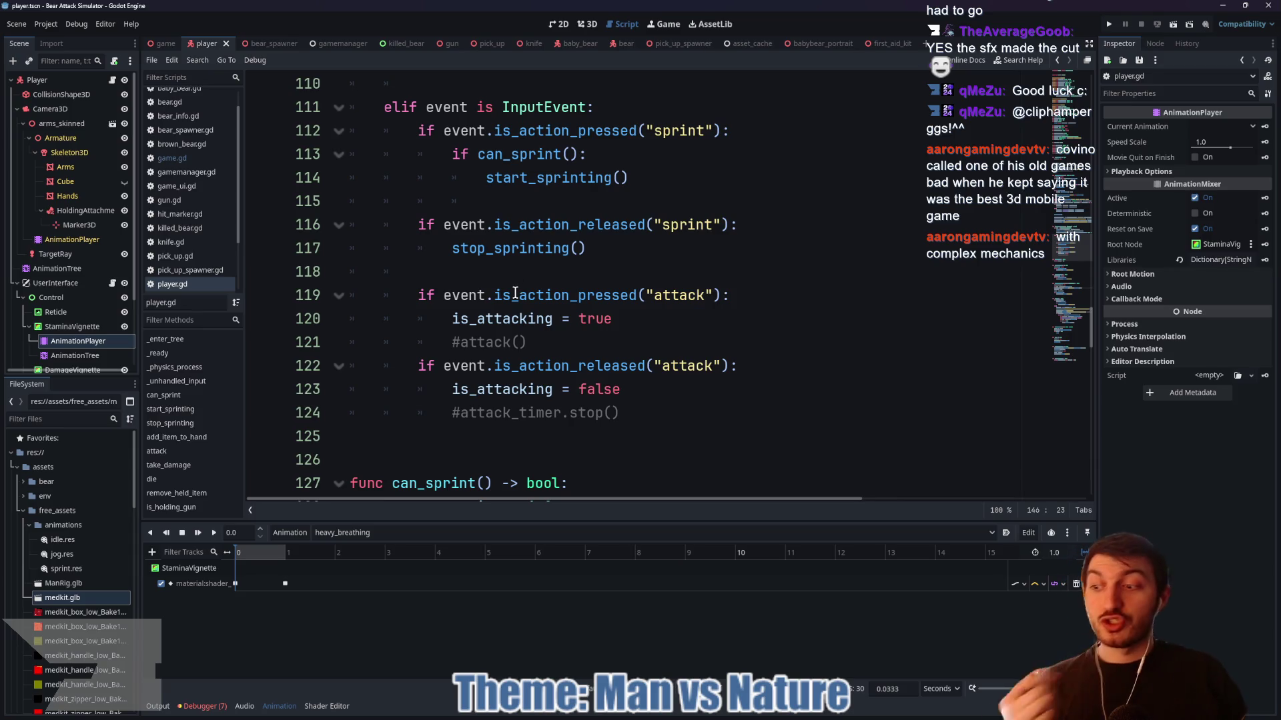
mouse_move(507, 296)
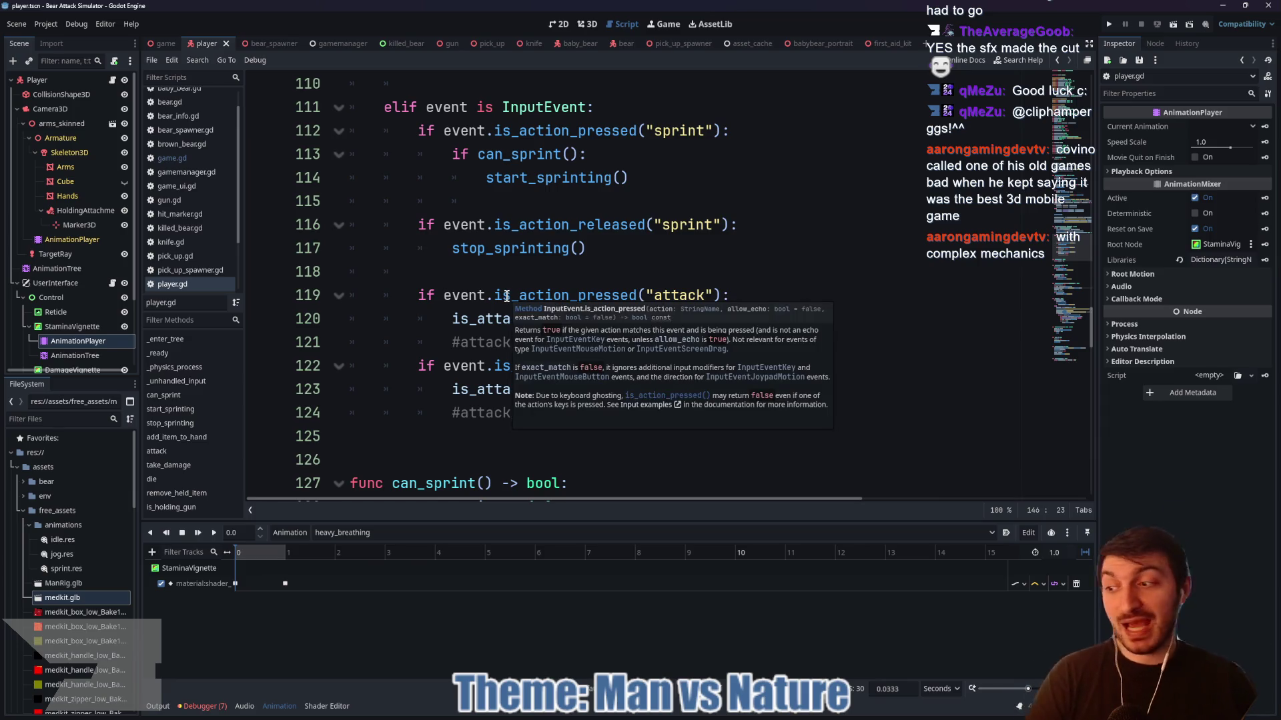
left_click(539, 278)
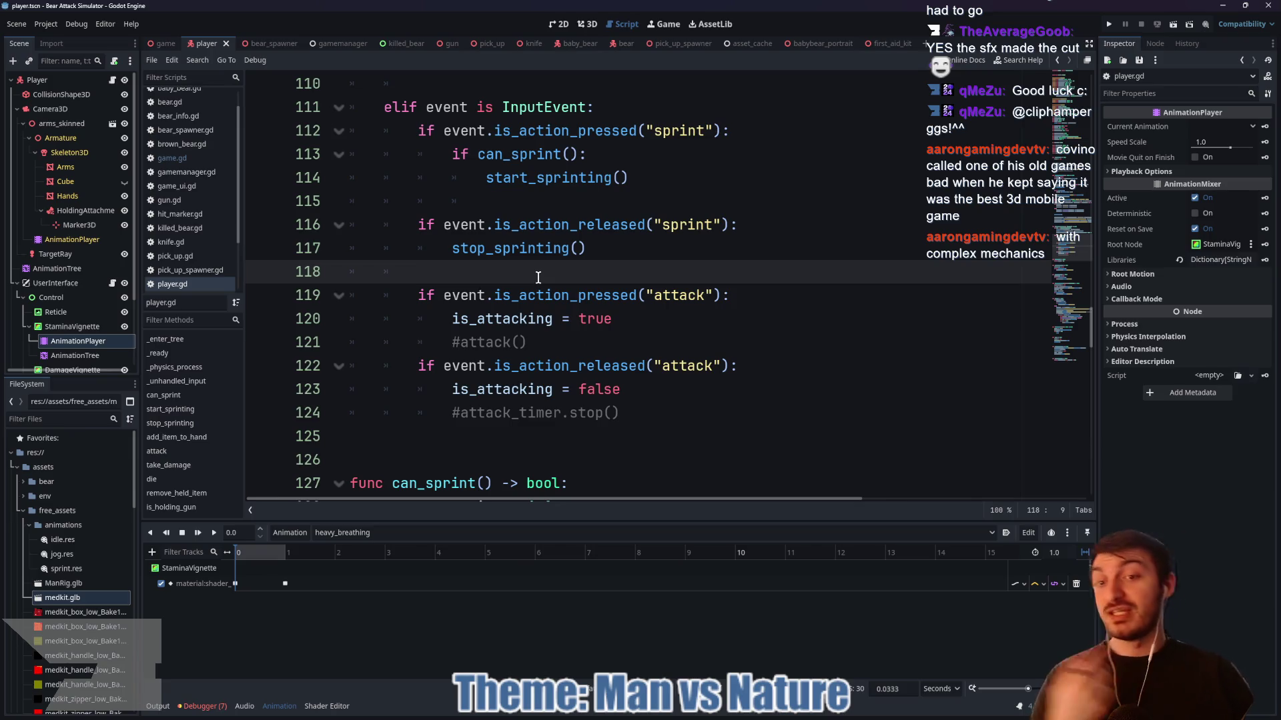
scroll(543, 287, "up", 3)
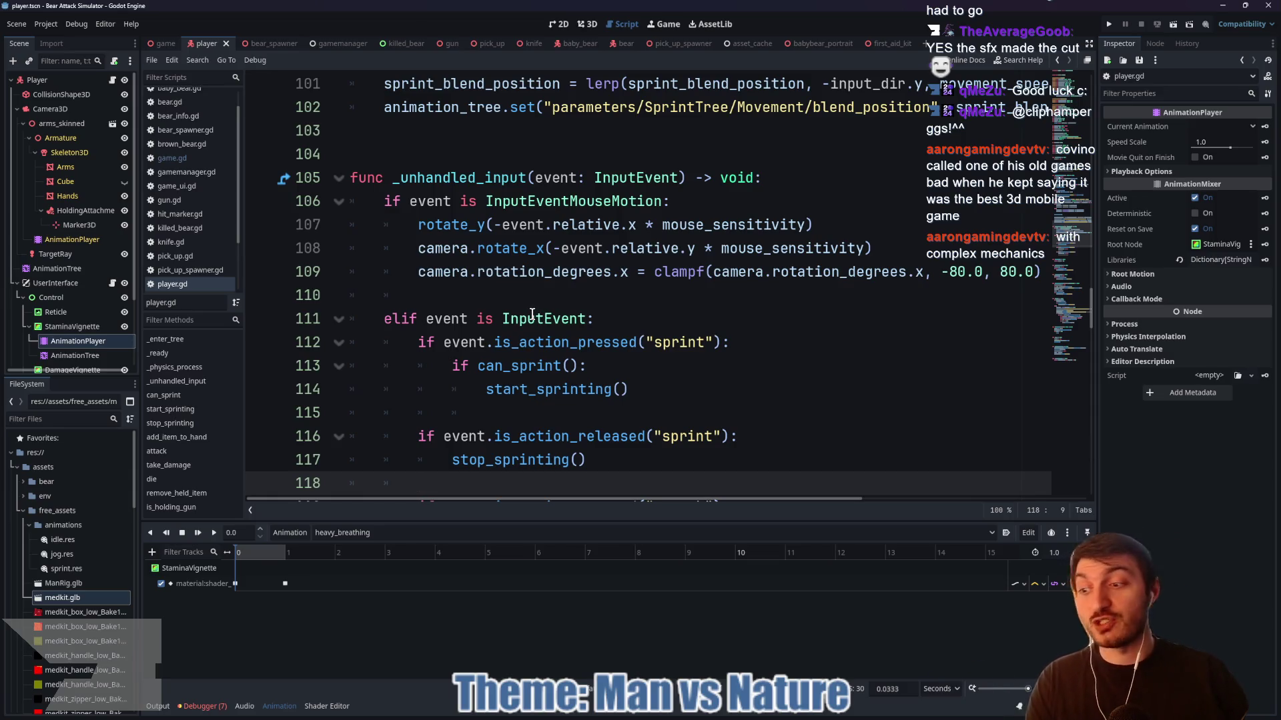
scroll(527, 317, "up", 4)
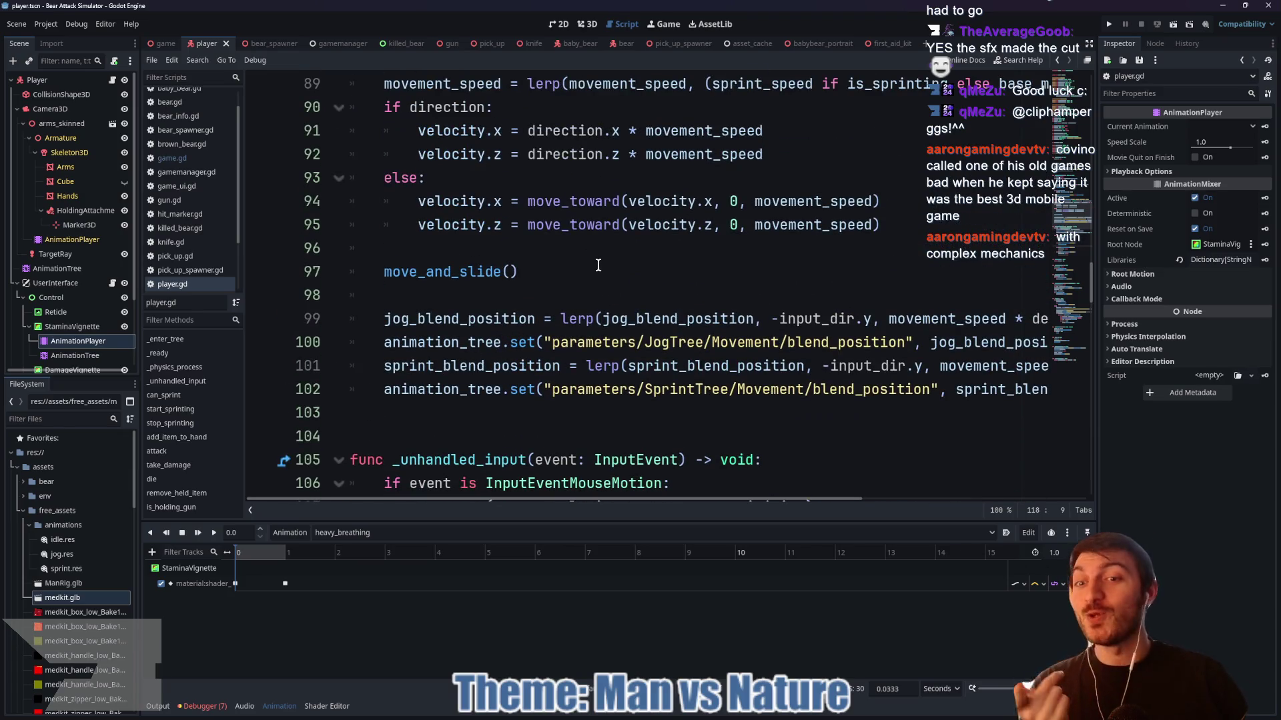
scroll(598, 264, "up", 8)
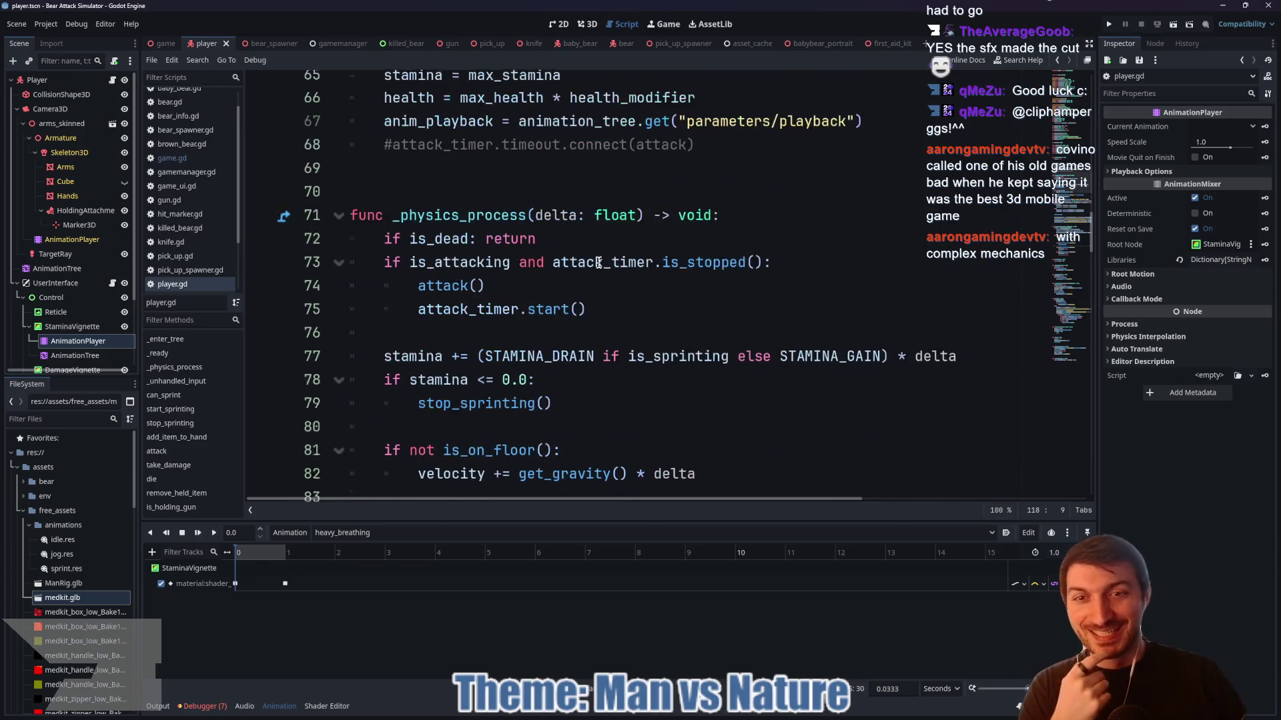
scroll(597, 265, "up", 8)
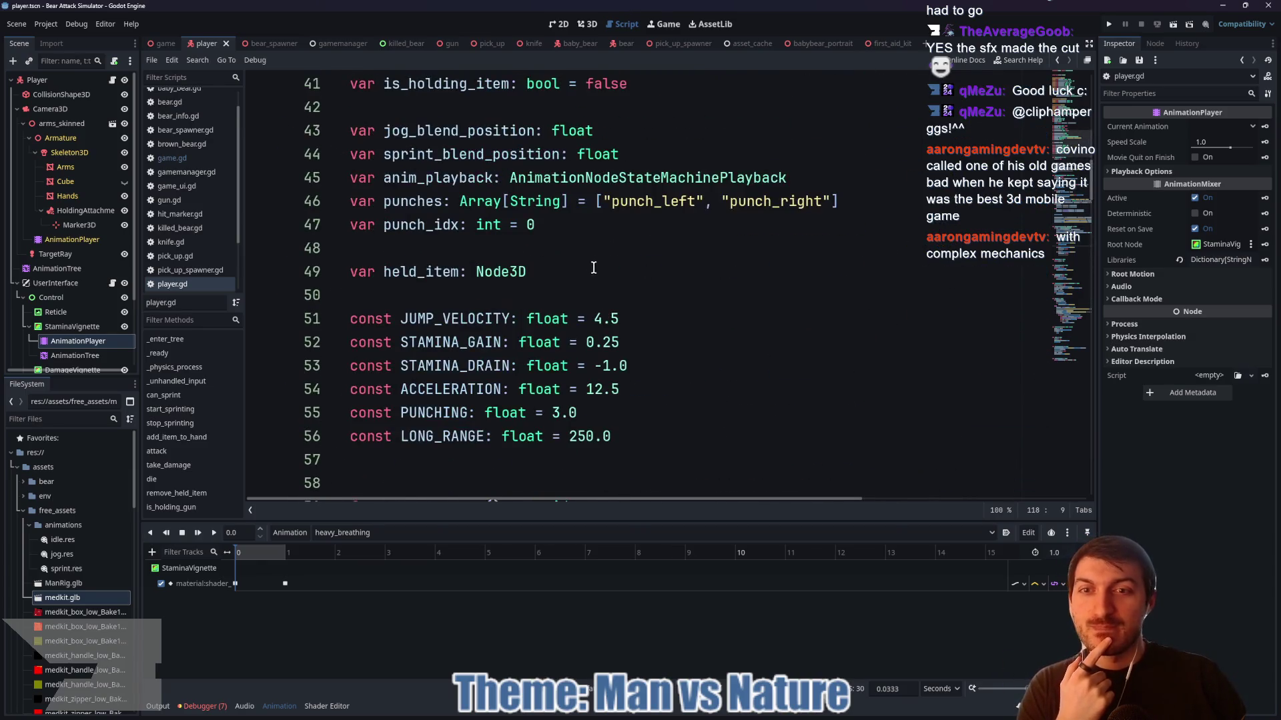
scroll(507, 301, "up", 2)
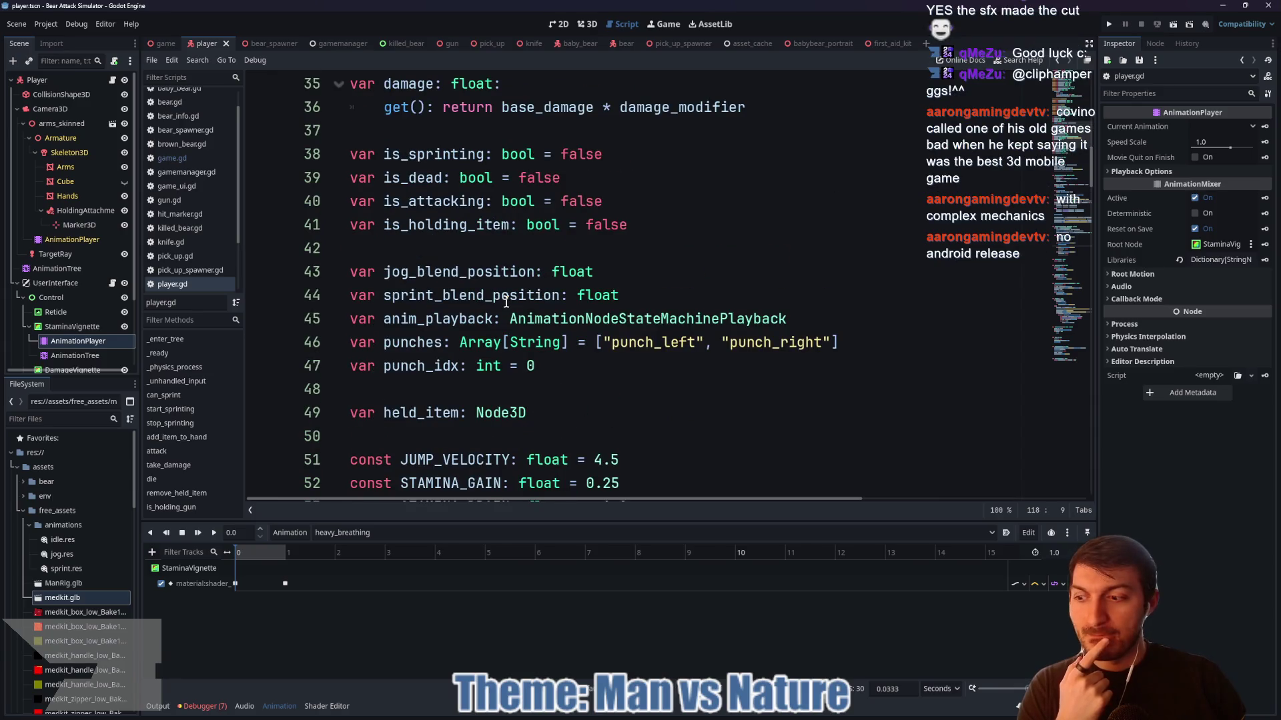
scroll(505, 301, "up", 3)
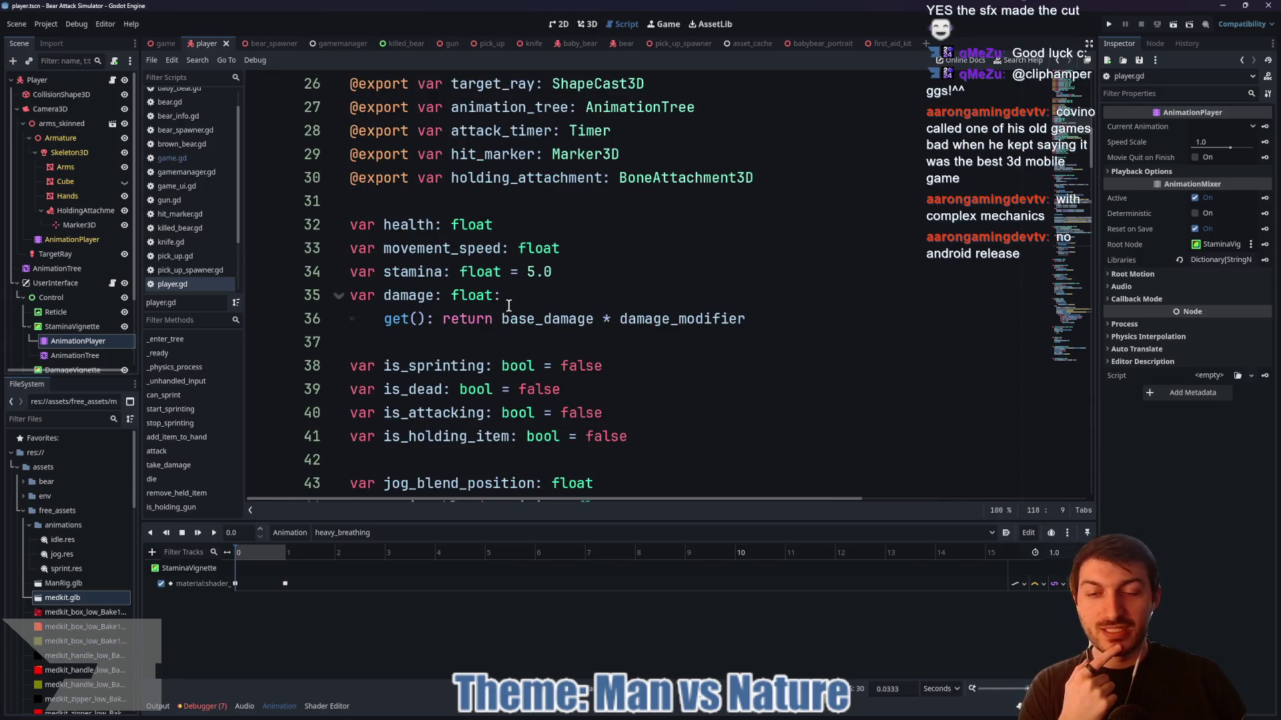
scroll(559, 327, "up", 3)
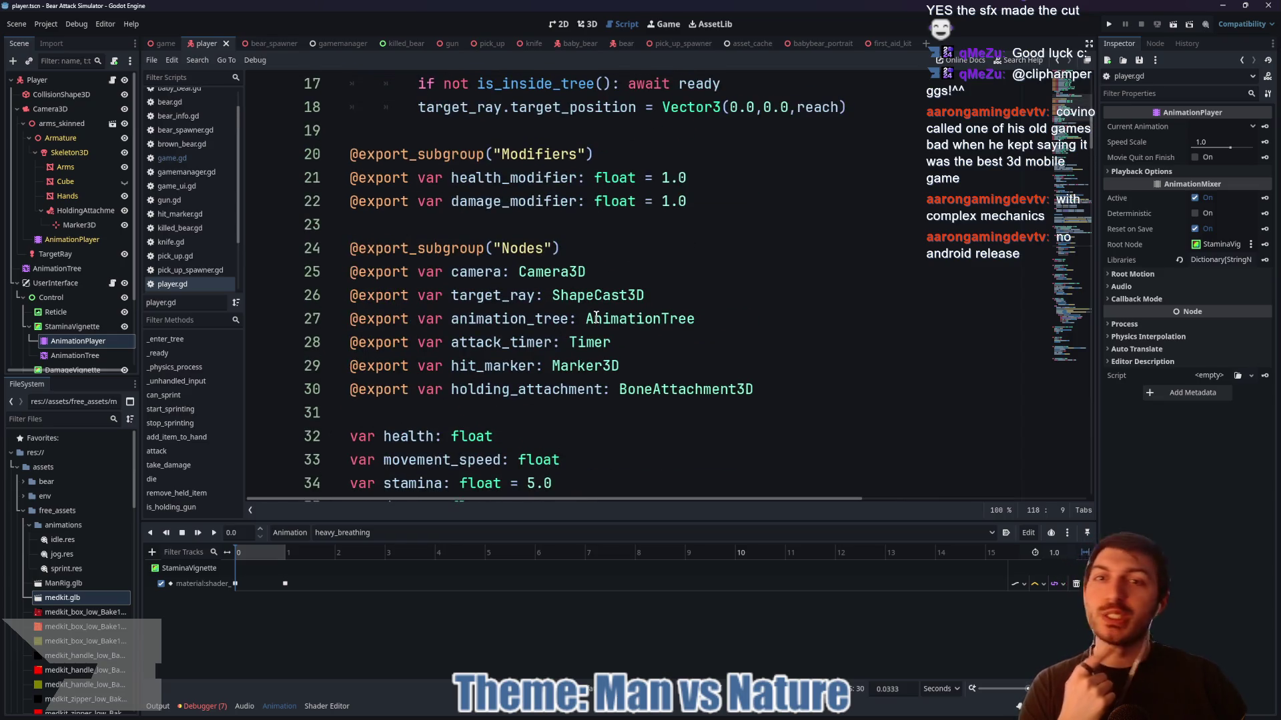
scroll(593, 324, "up", 4)
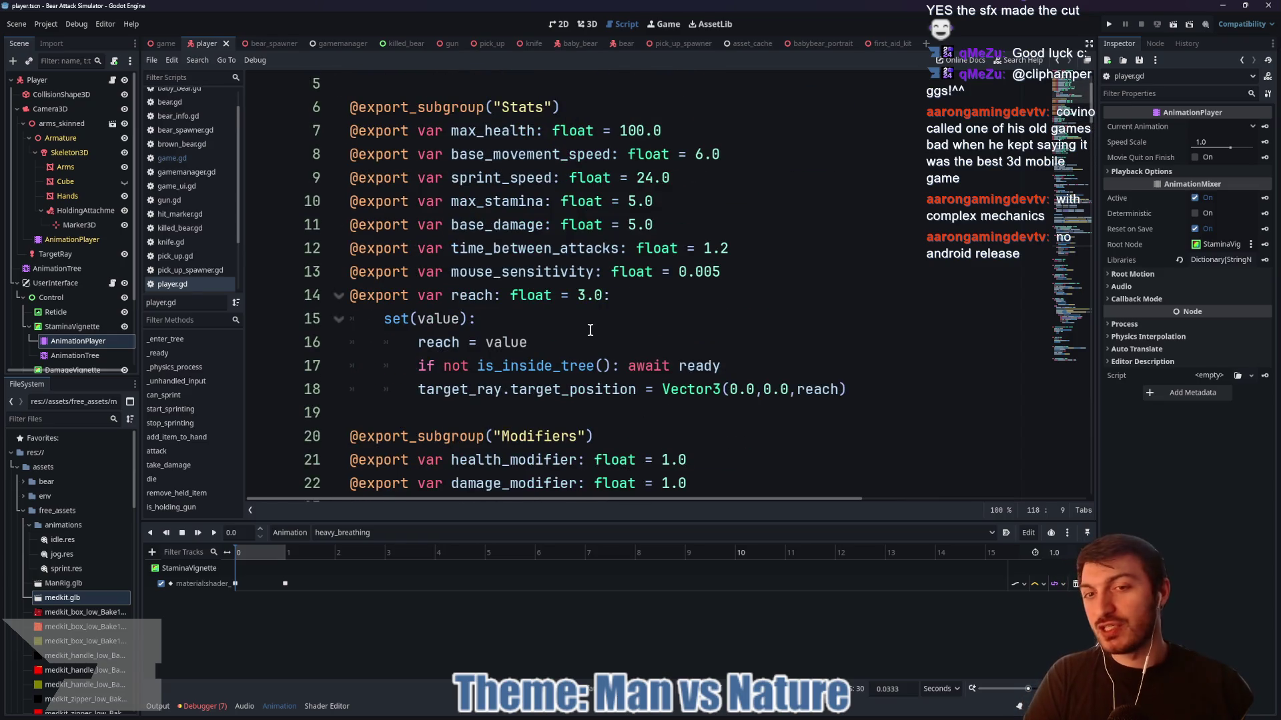
scroll(565, 347, "up", 1)
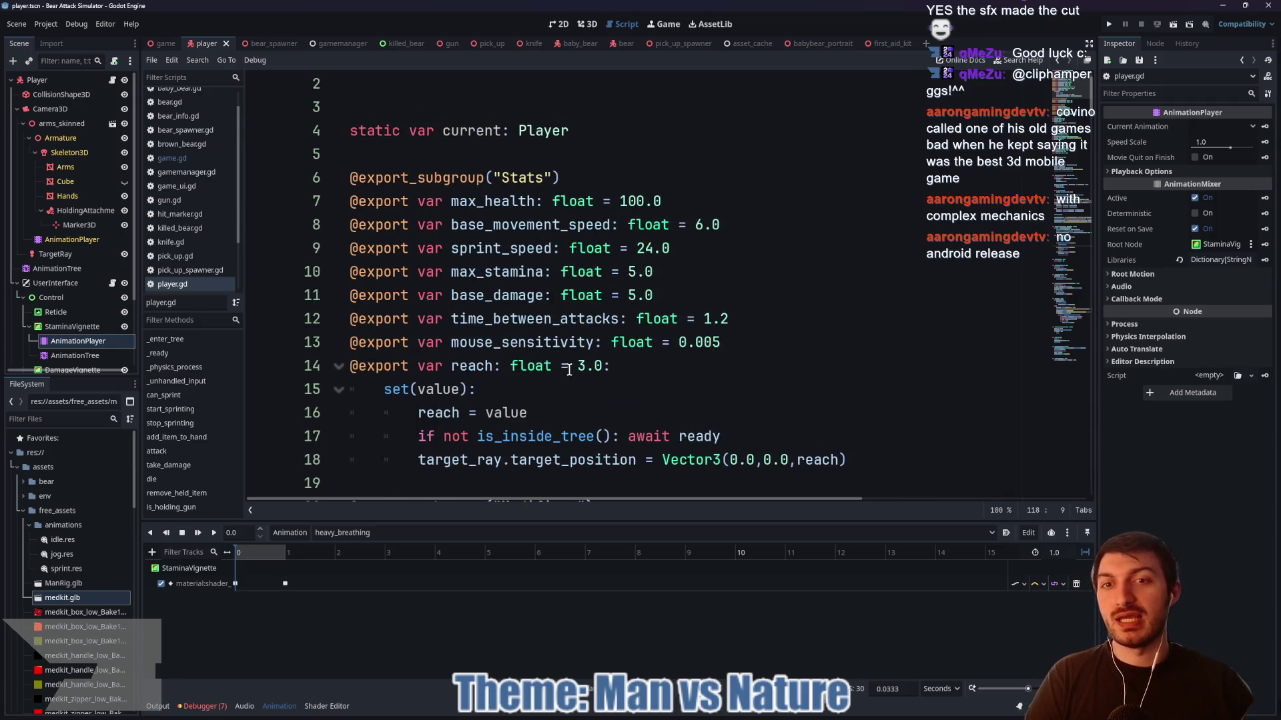
- Trace where max_stamina, stamina and STAMINA_GAIN are used, then place the cursor in STAMINA_GAIN's value
double_click(529, 272)
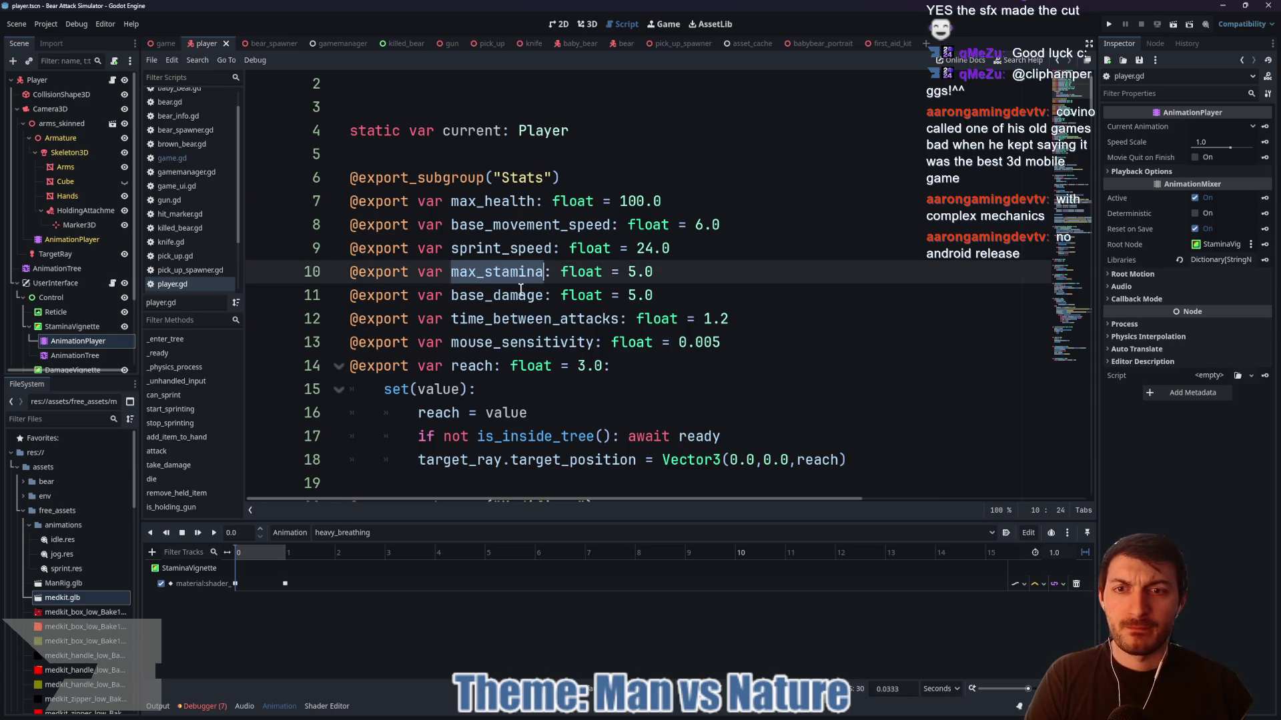
scroll(634, 355, "down", 15)
scroll(635, 355, "down", 6)
scroll(628, 354, "up", 6)
scroll(527, 400, "down", 2)
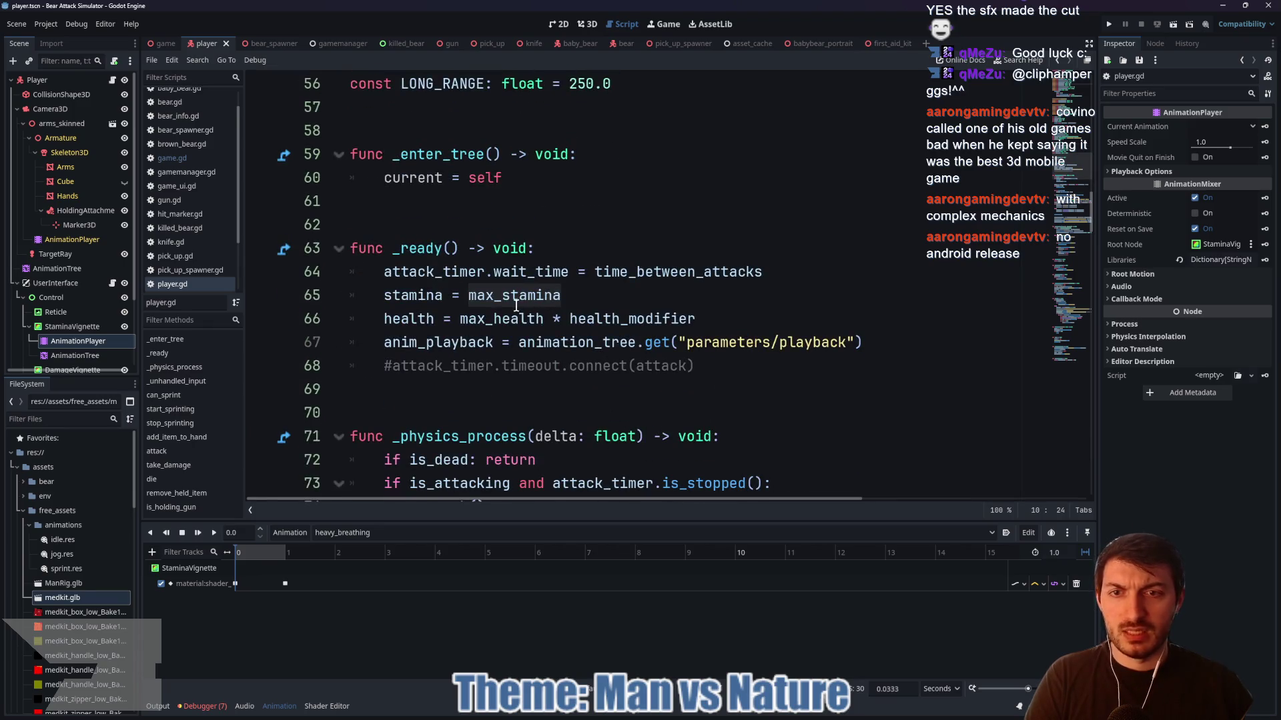
double_click(415, 294)
scroll(651, 329, "down", 4)
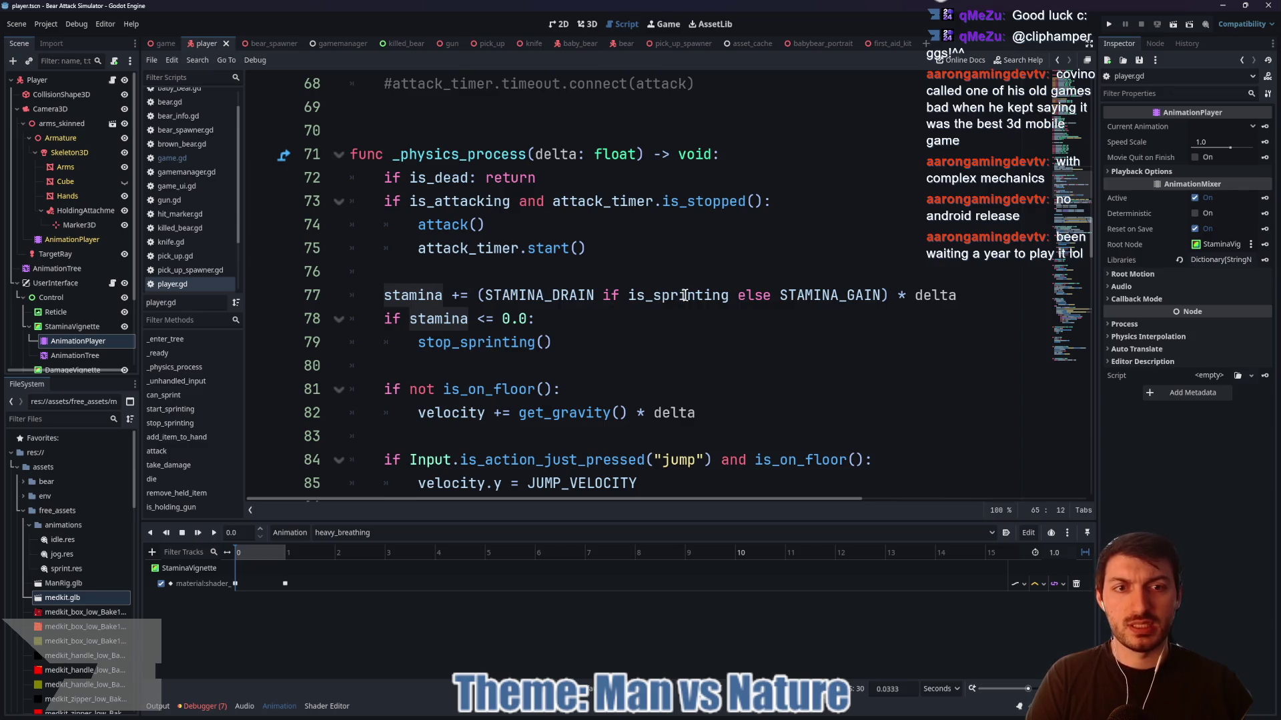
double_click(798, 296)
scroll(700, 344, "up", 10)
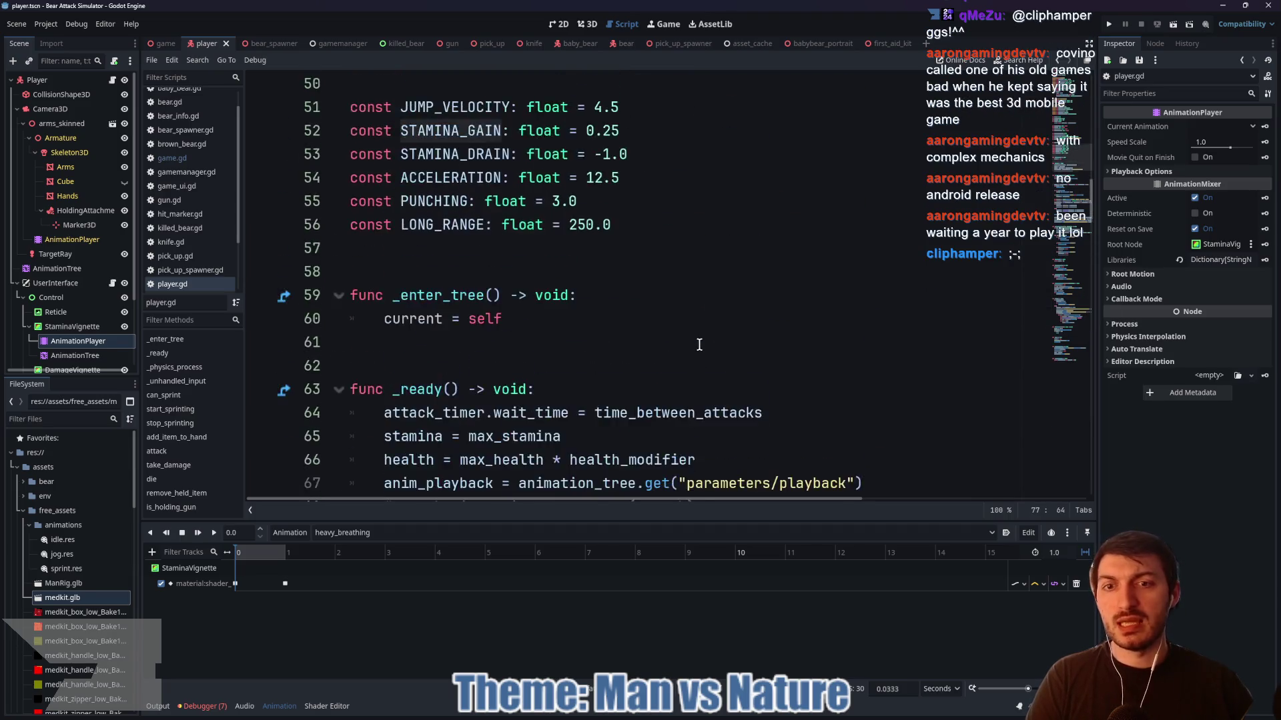
scroll(700, 344, "up", 6)
scroll(693, 344, "down", 3)
scroll(691, 342, "up", 4)
scroll(690, 342, "up", 2)
scroll(688, 342, "down", 14)
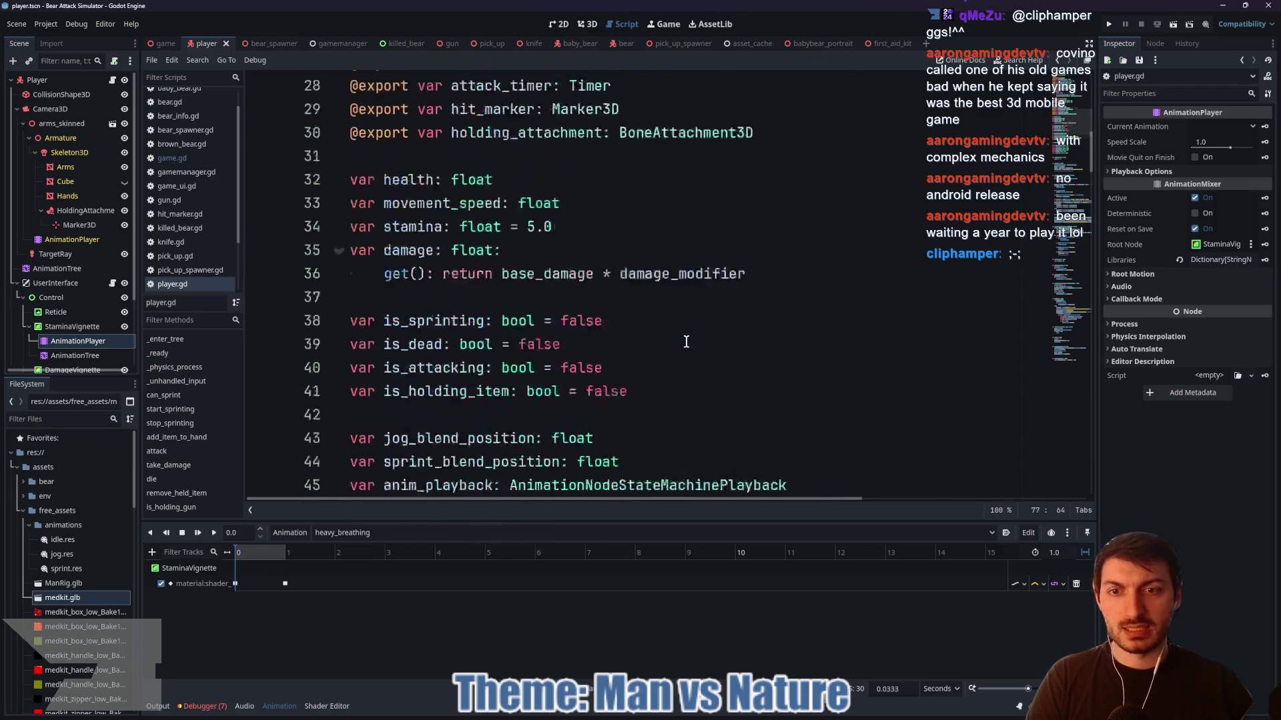
scroll(683, 341, "up", 2)
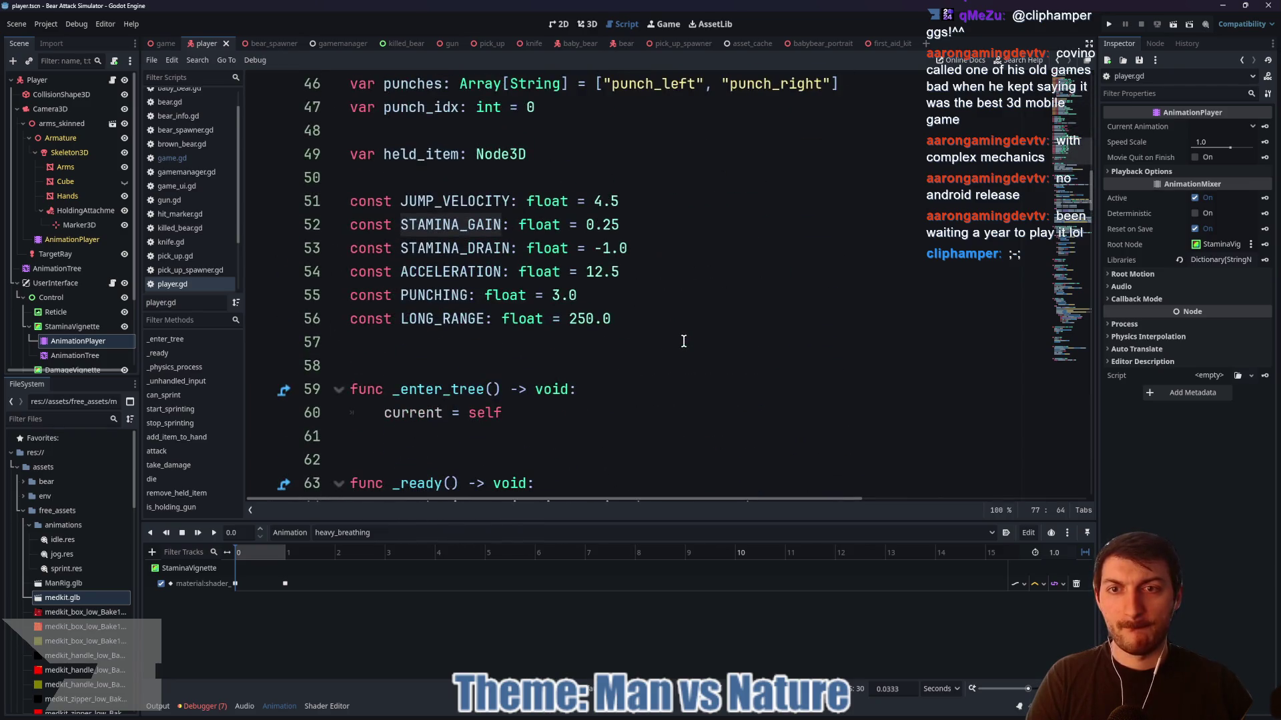
left_click(615, 225)
- Change STAMINA_GAIN from 0.25 to 0.5 and max_stamina from 5.0 to 6.0, then save player.gd
key("BackSpace")
key("BackSpace")
type("5")
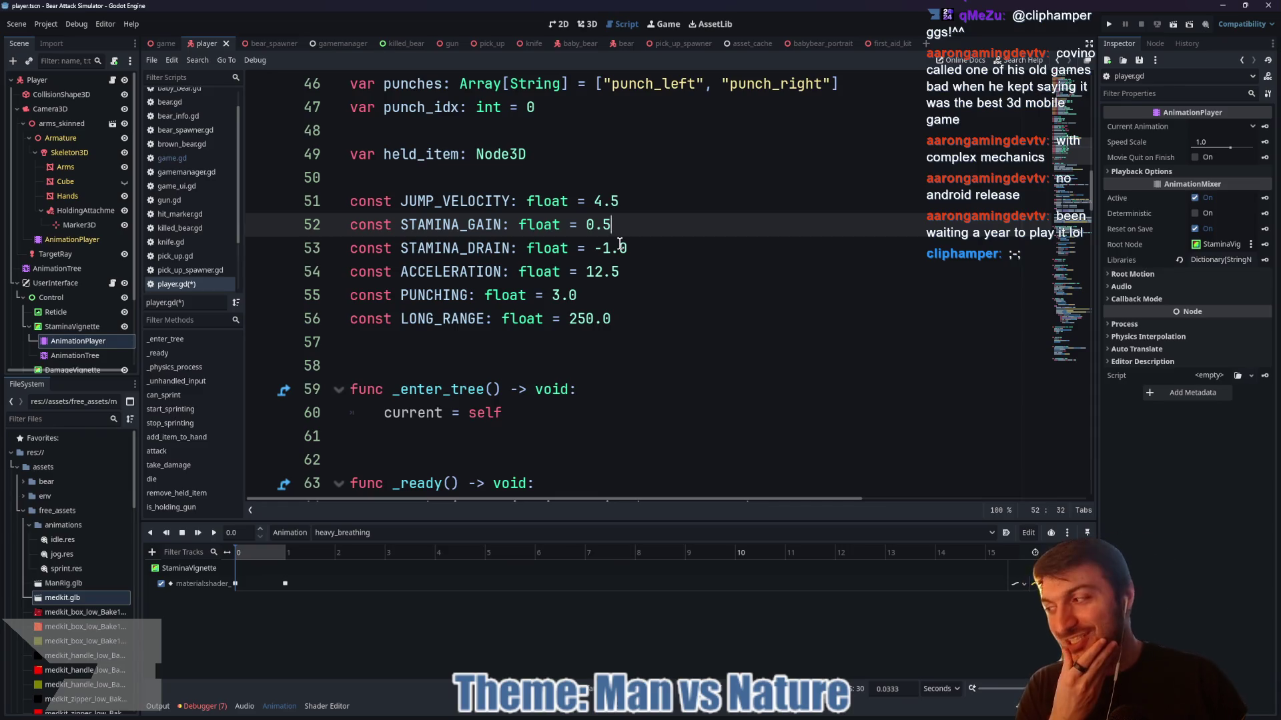
scroll(642, 230, "up", 5)
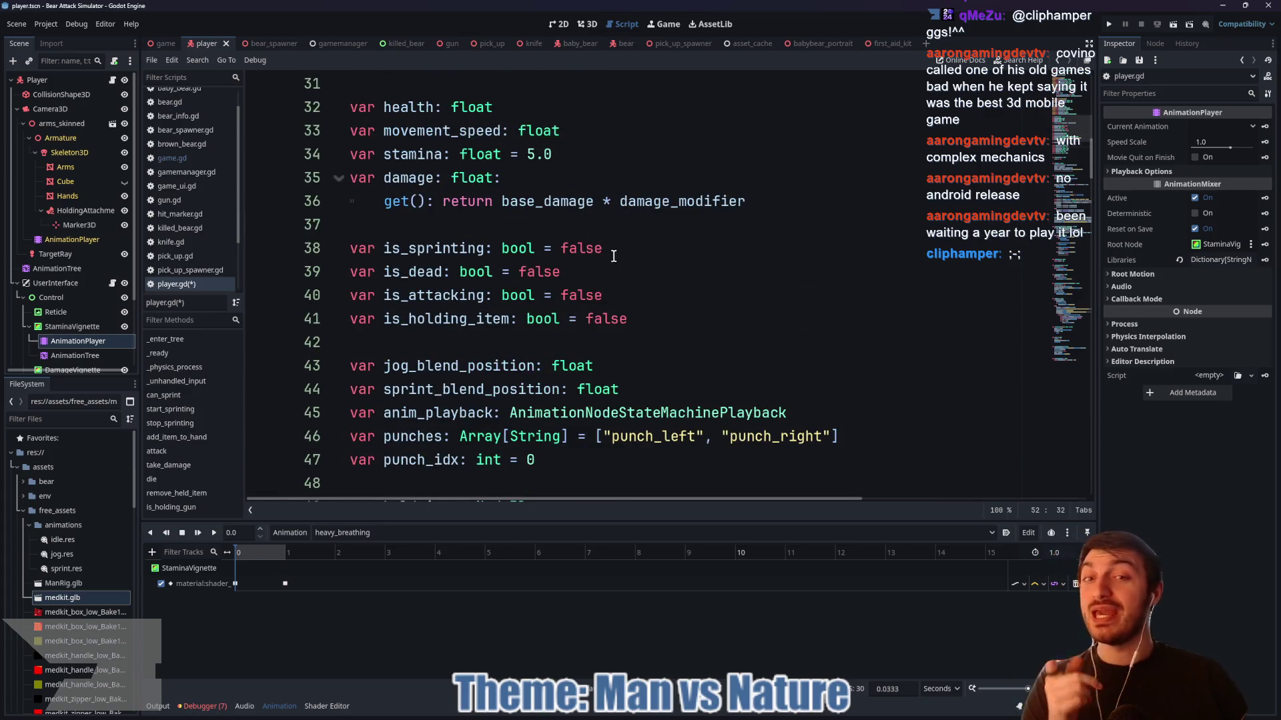
scroll(614, 256, "up", 2)
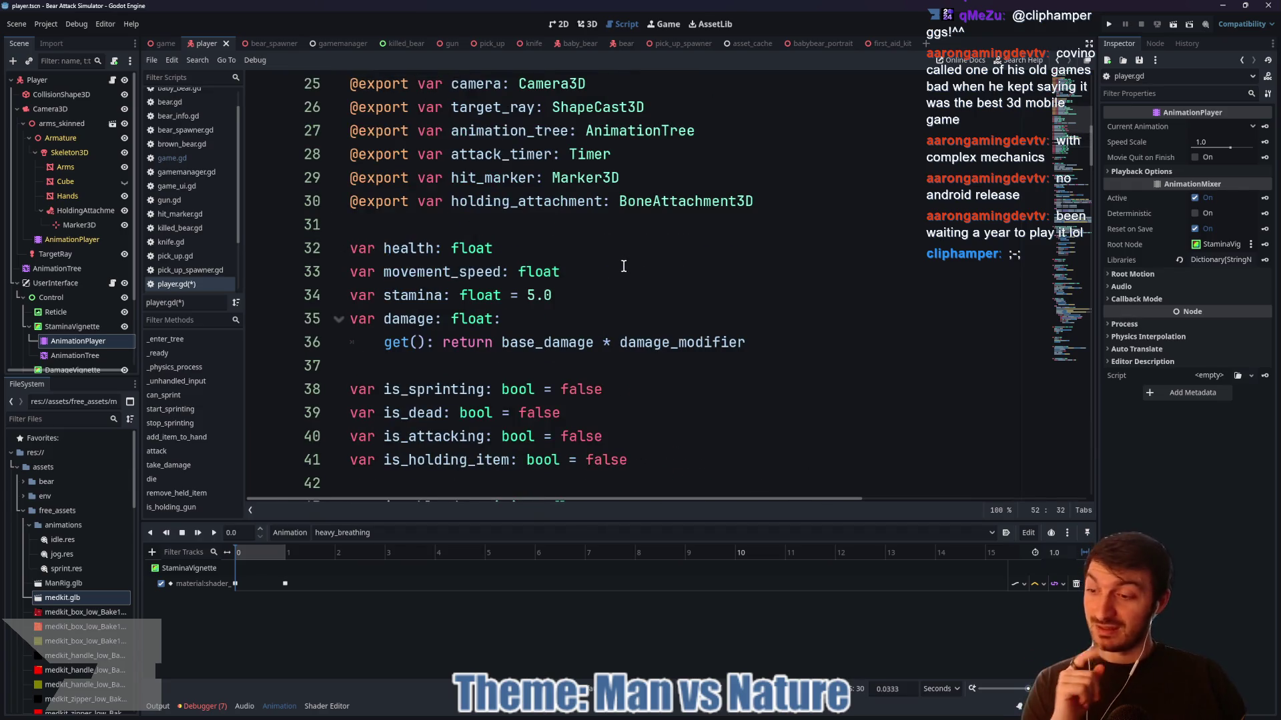
scroll(621, 267, "up", 8)
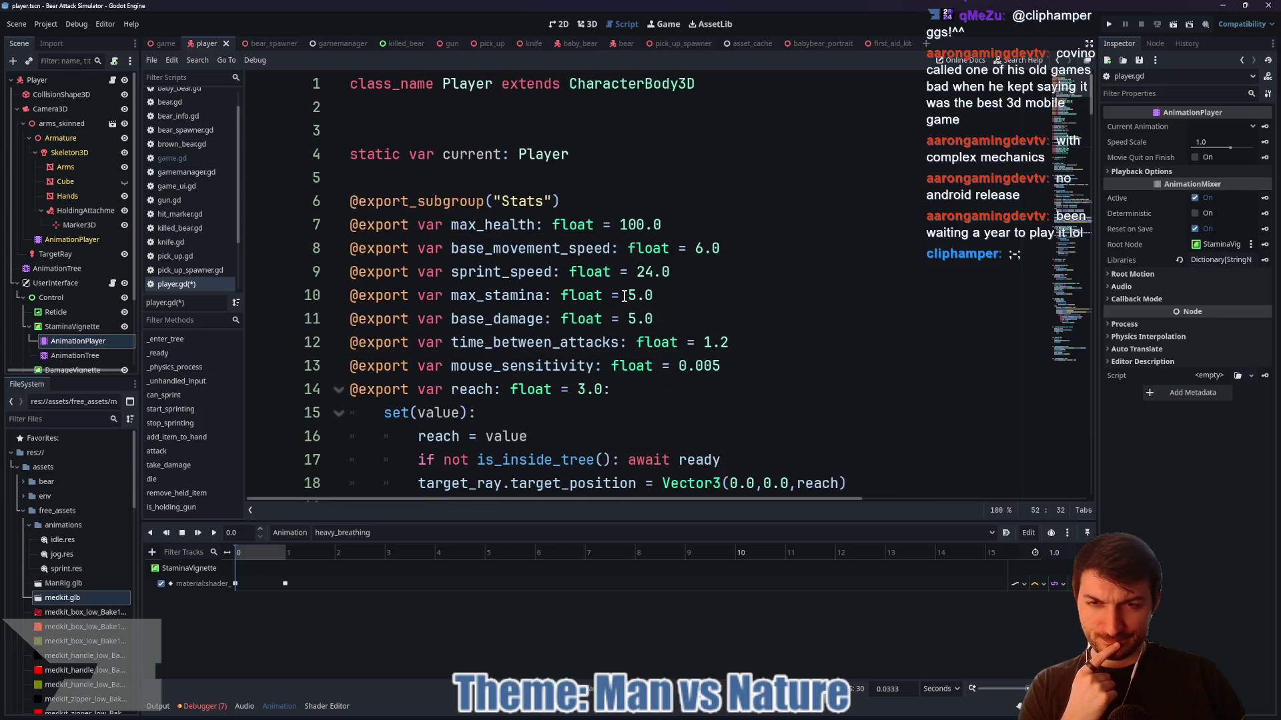
left_click(633, 295)
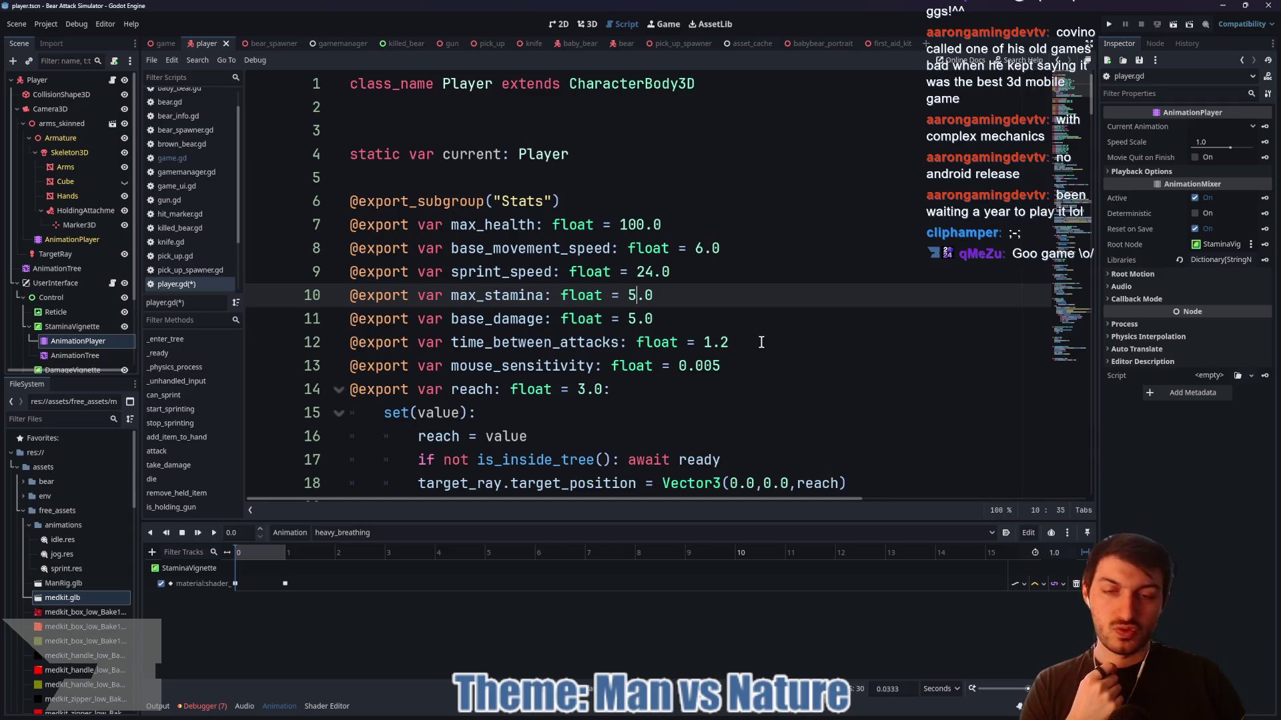
type("6")
key("ctrl+s")
- Set base_movement_speed to 4.0 and sprint_speed from 24 to 9.0 in player.gd
left_click(74, 79)
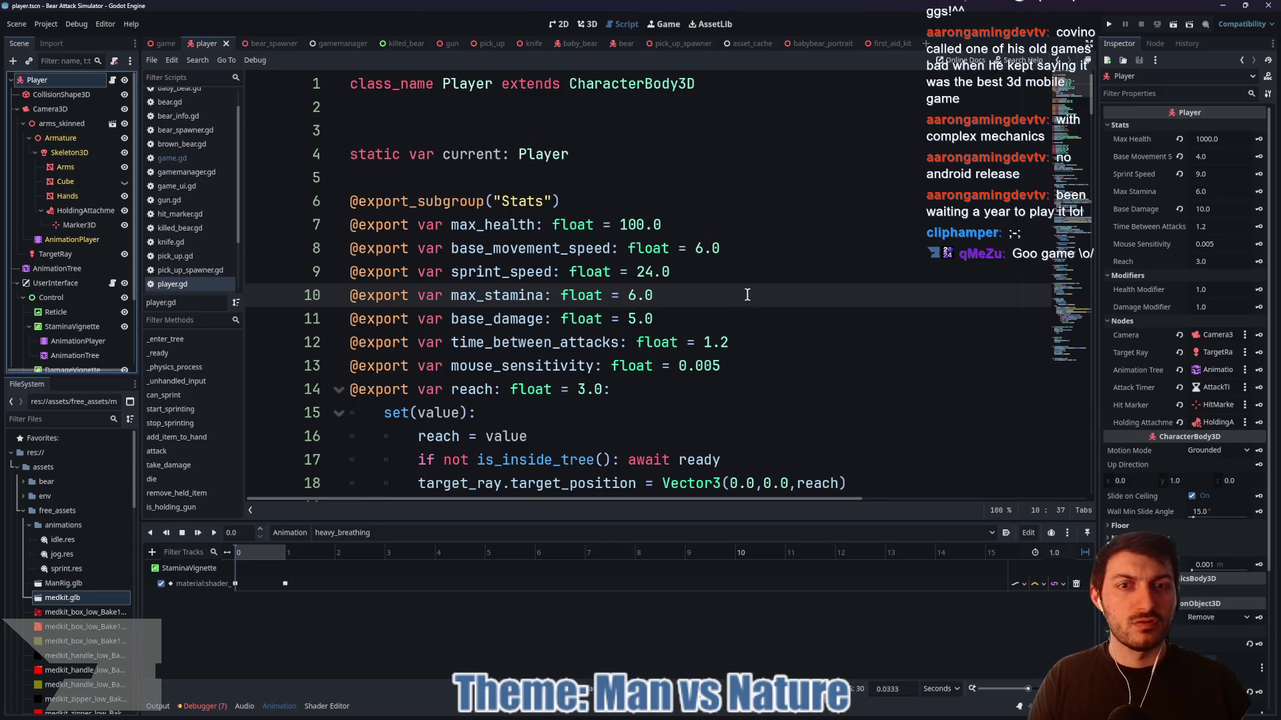
left_click(705, 249)
key("BackSpace")
type("4")
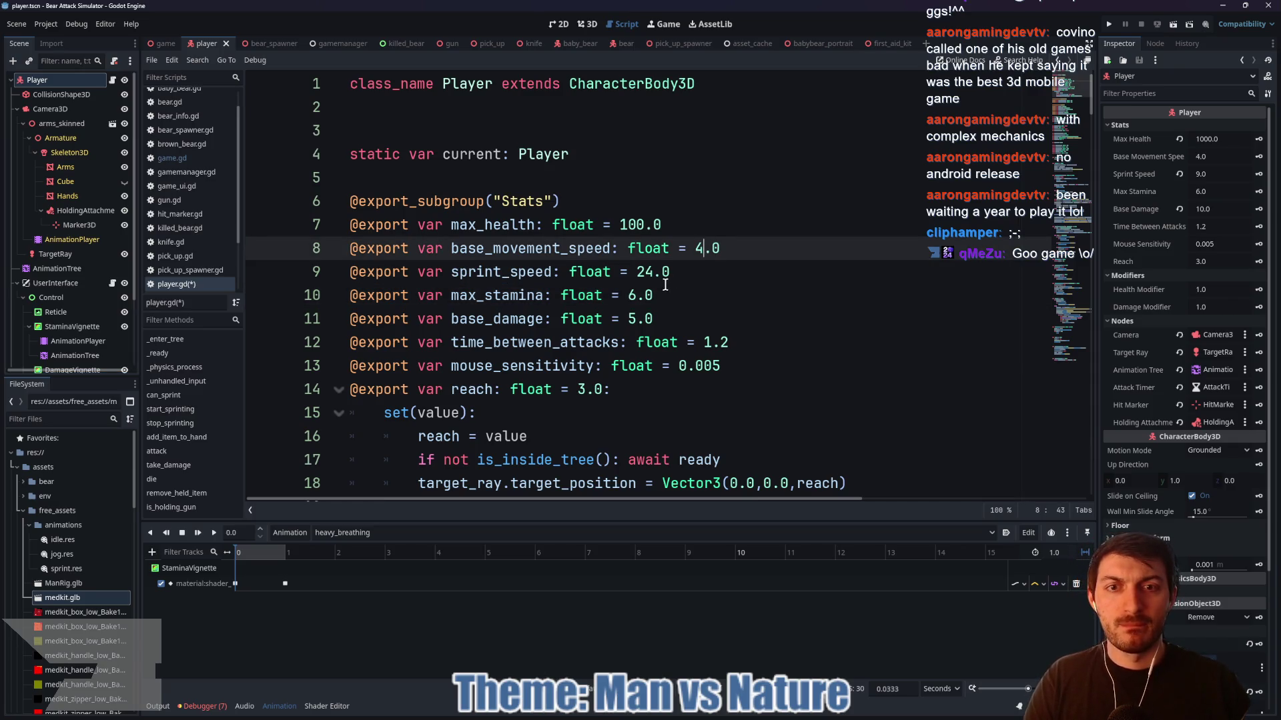
double_click(645, 272)
type("9")
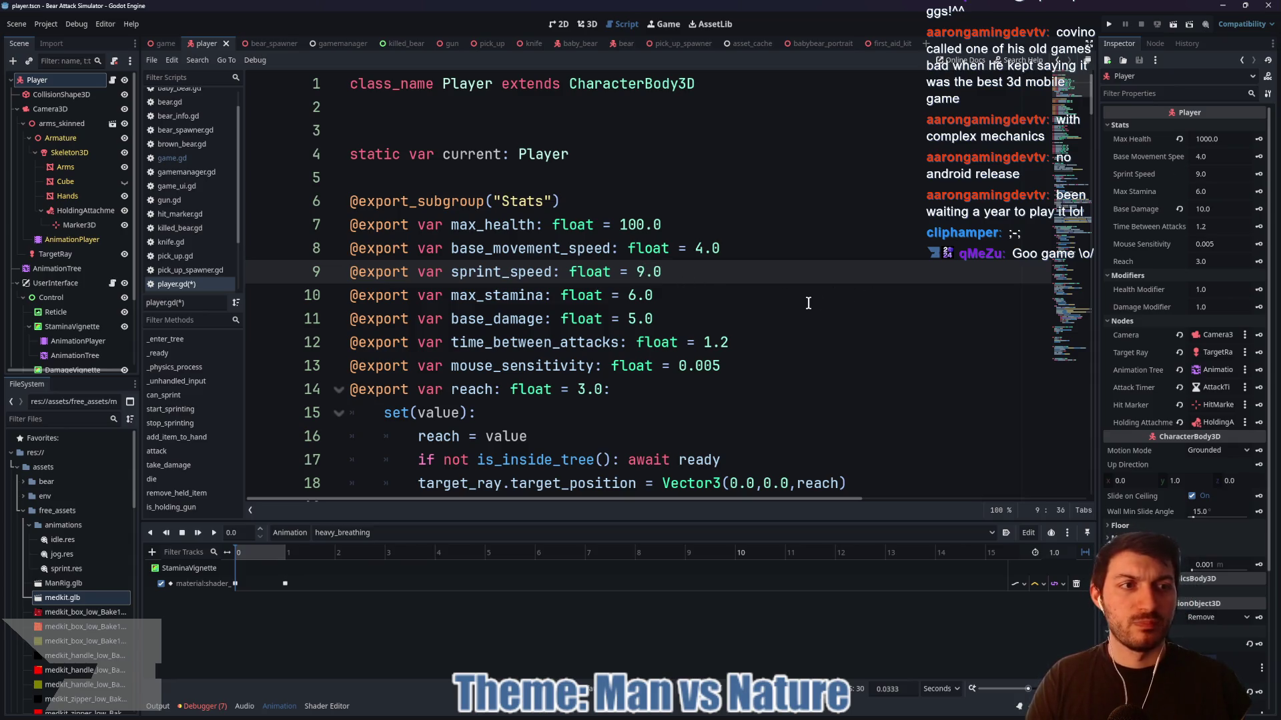
- Set base_damage to 10.0, save the script, and revert the Player's Max Health to 100
left_click(630, 319)
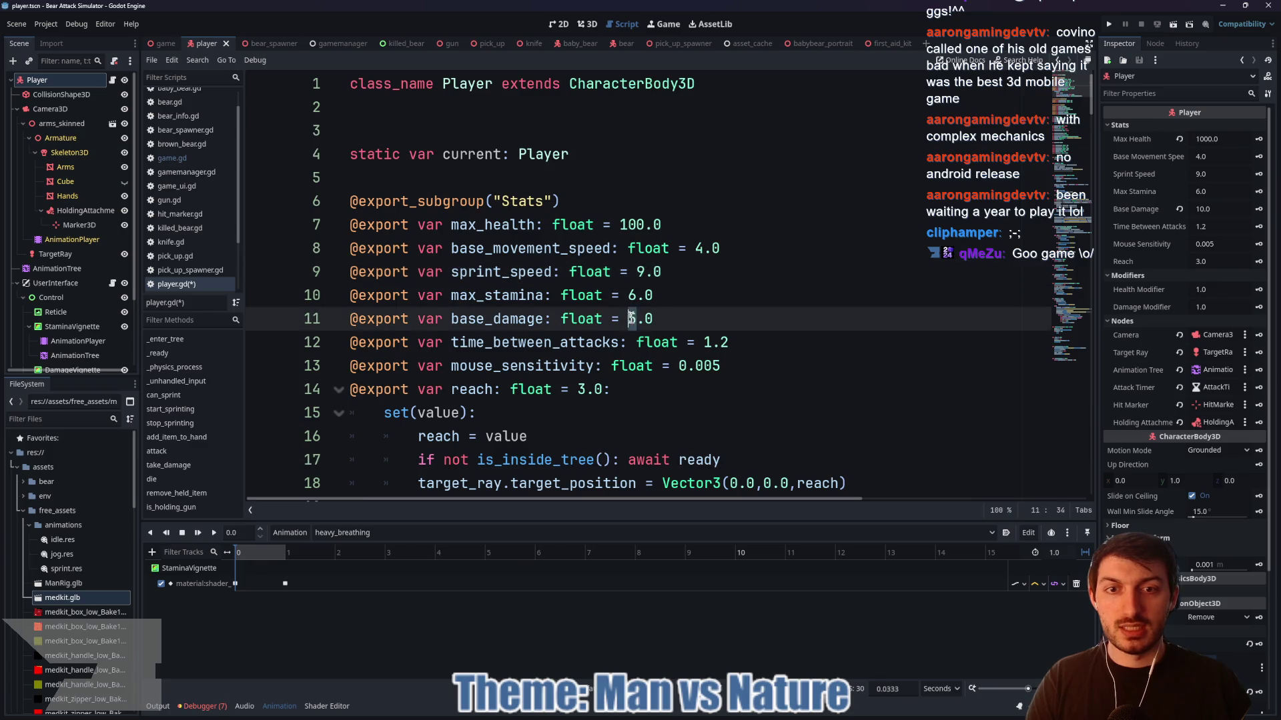
key("Delete")
type("10")
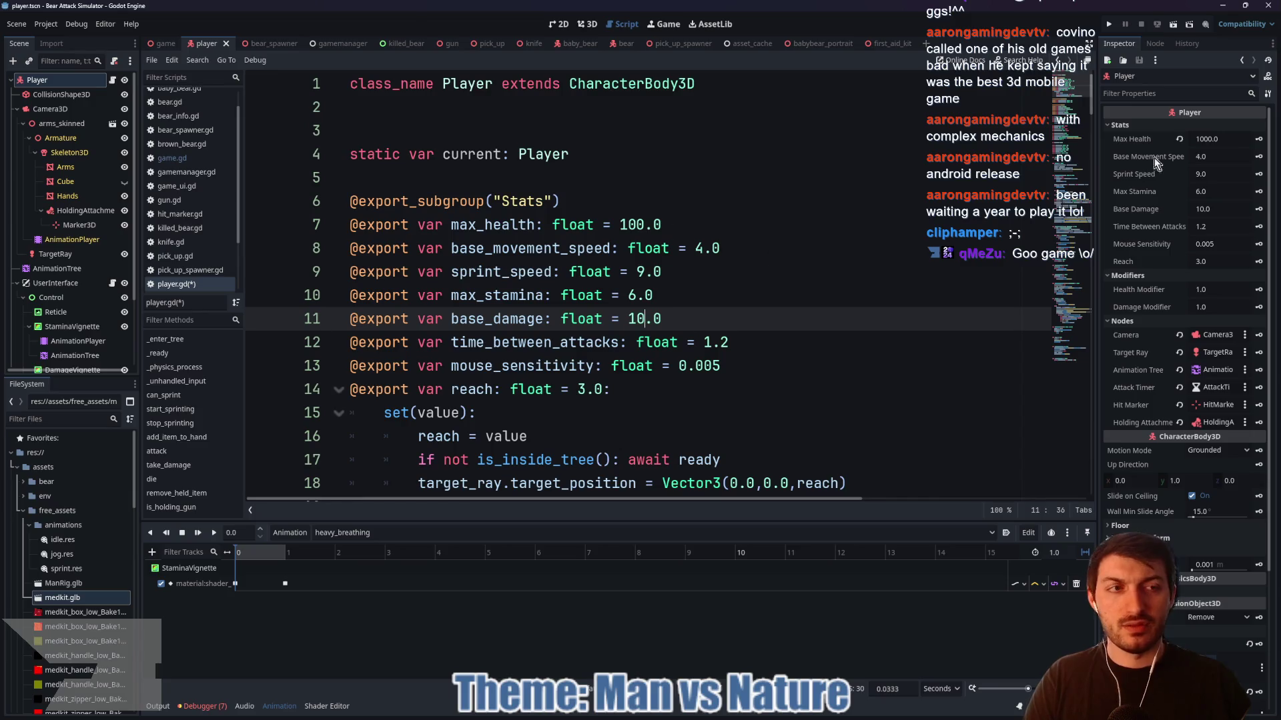
left_click(728, 293)
key("ctrl+s")
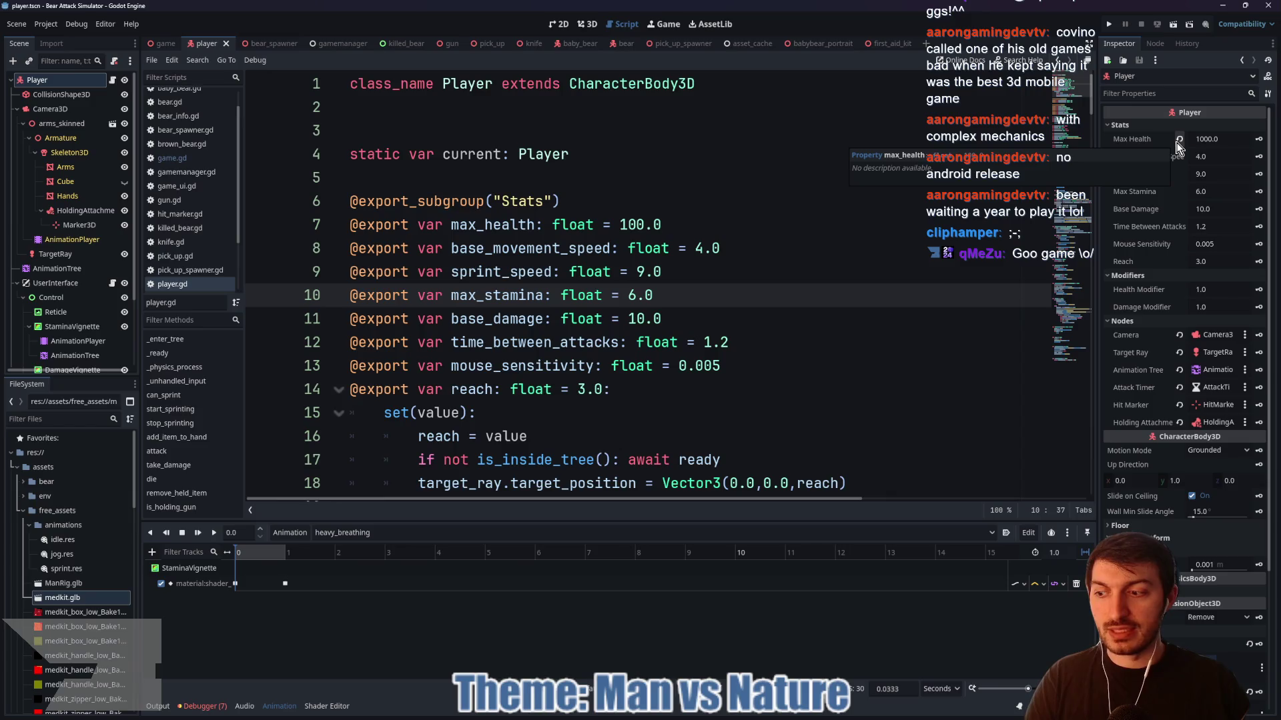
left_click(1178, 140)
left_click(765, 323)
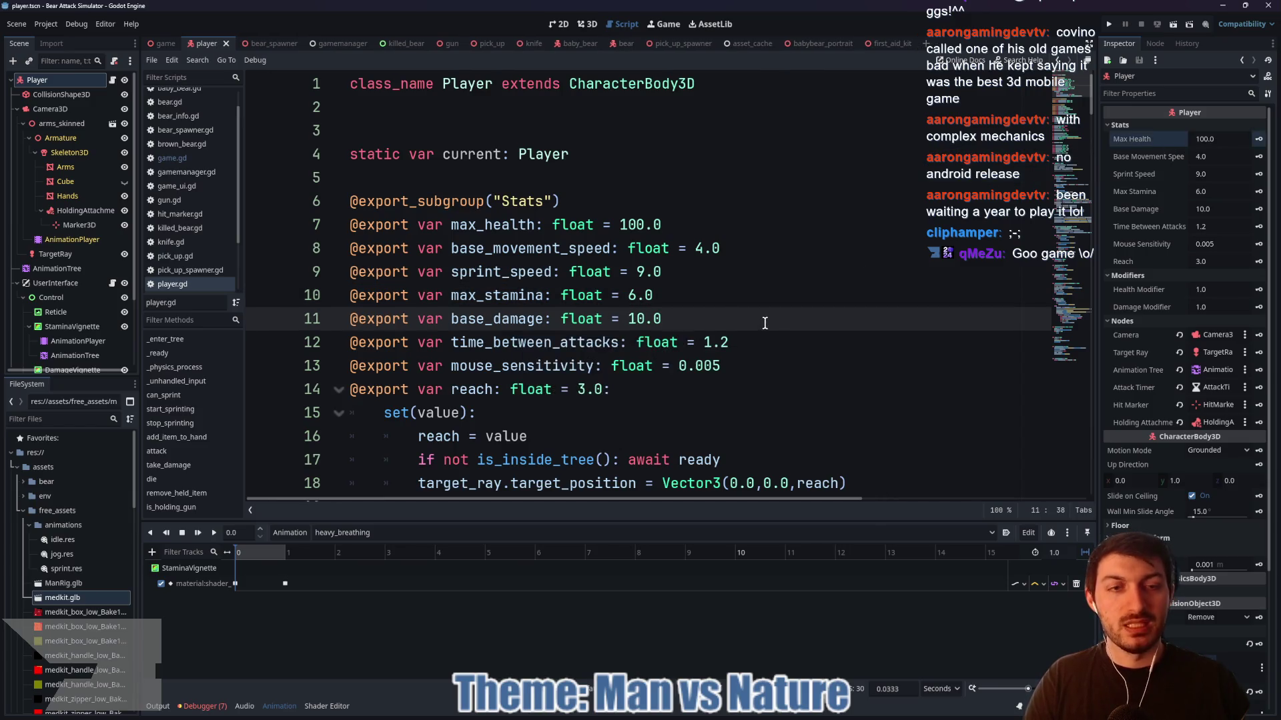
- Scroll down through the player.gd script to review it
scroll(760, 327, "down", 5)
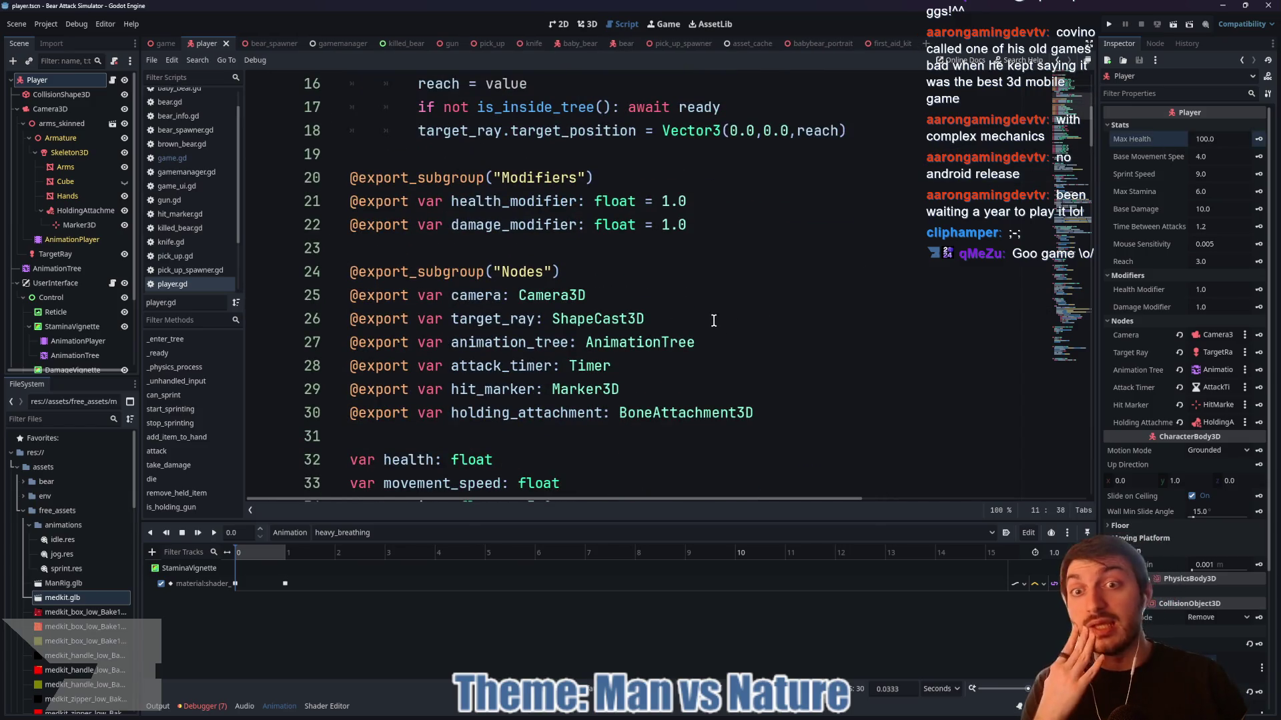
scroll(704, 320, "down", 3)
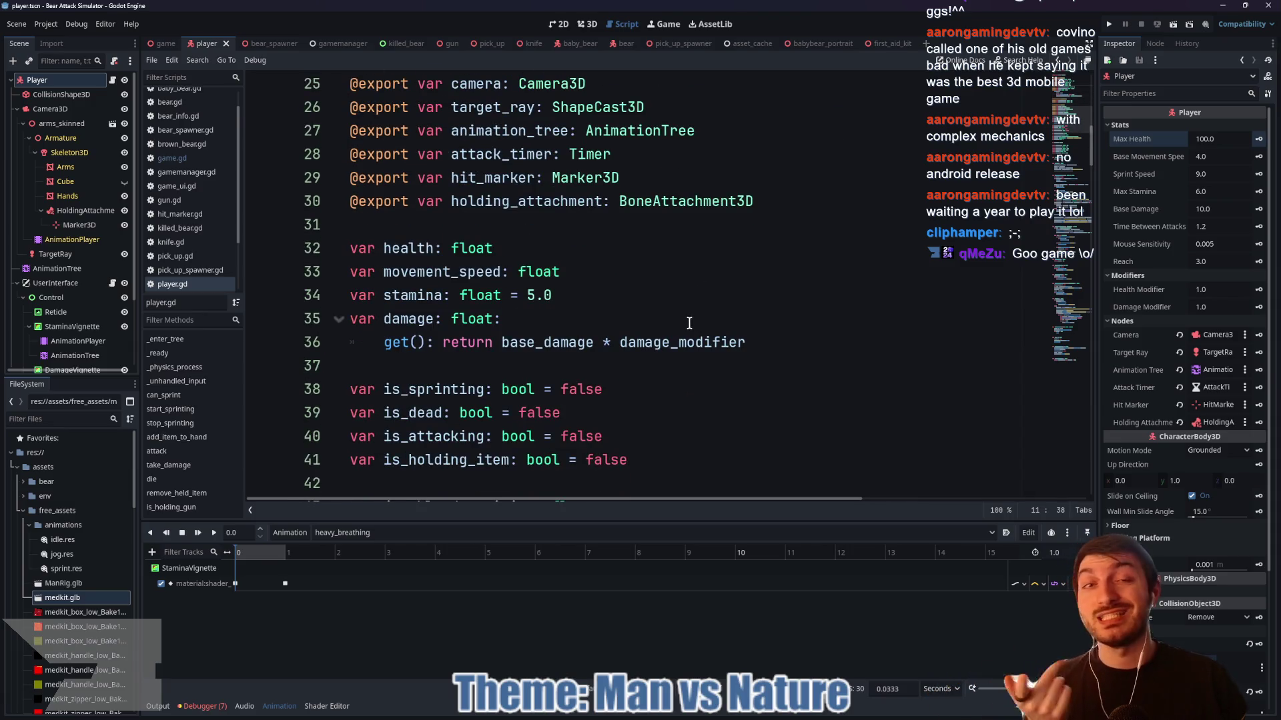
scroll(687, 325, "down", 3)
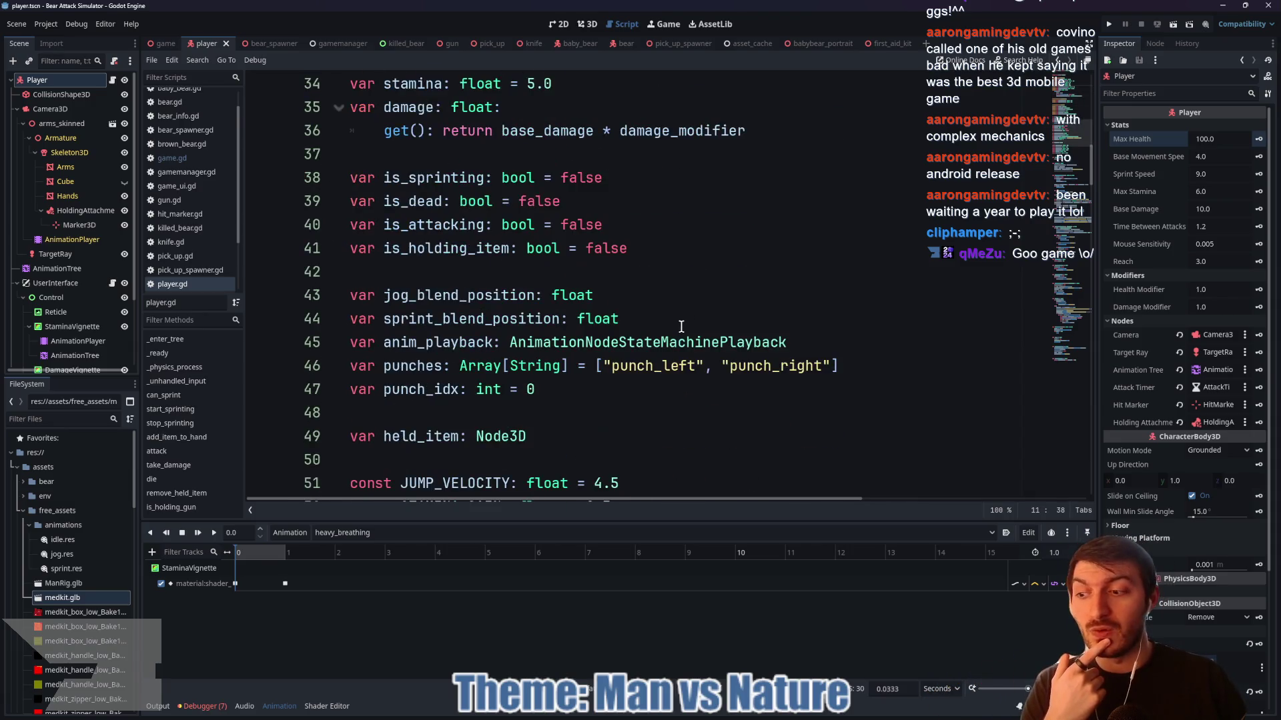
scroll(682, 327, "down", 3)
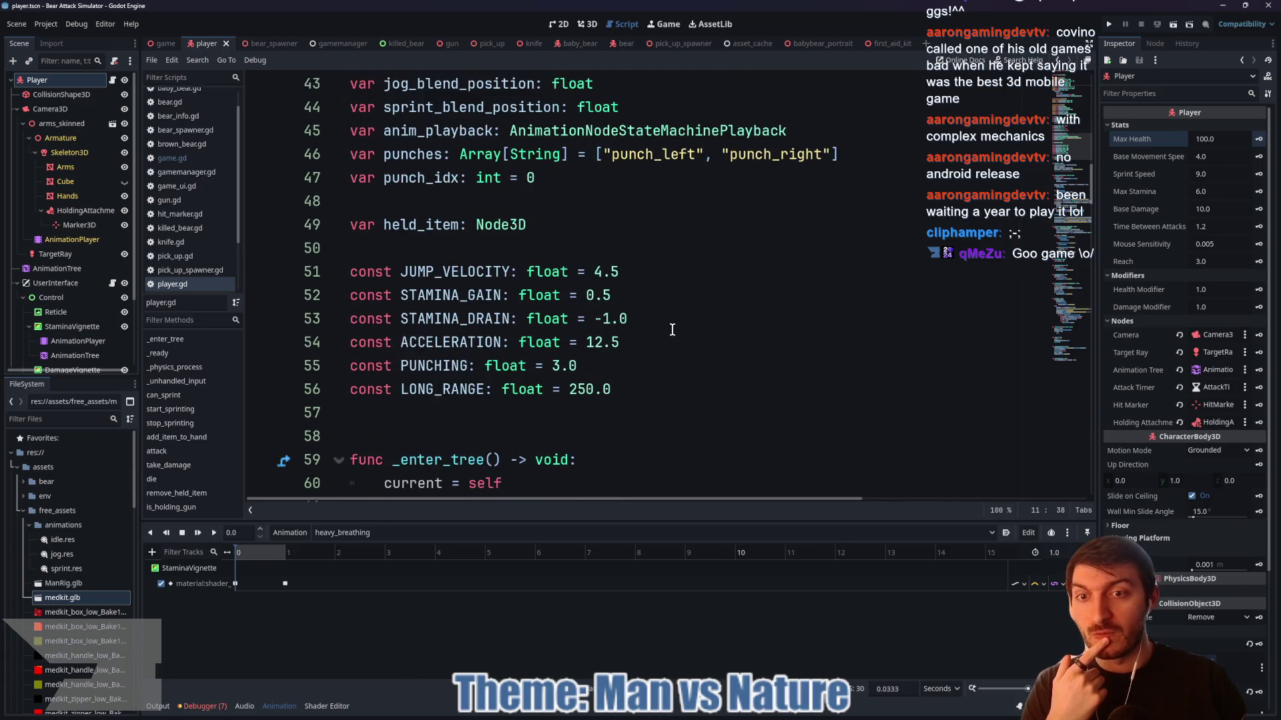
scroll(672, 330, "down", 2)
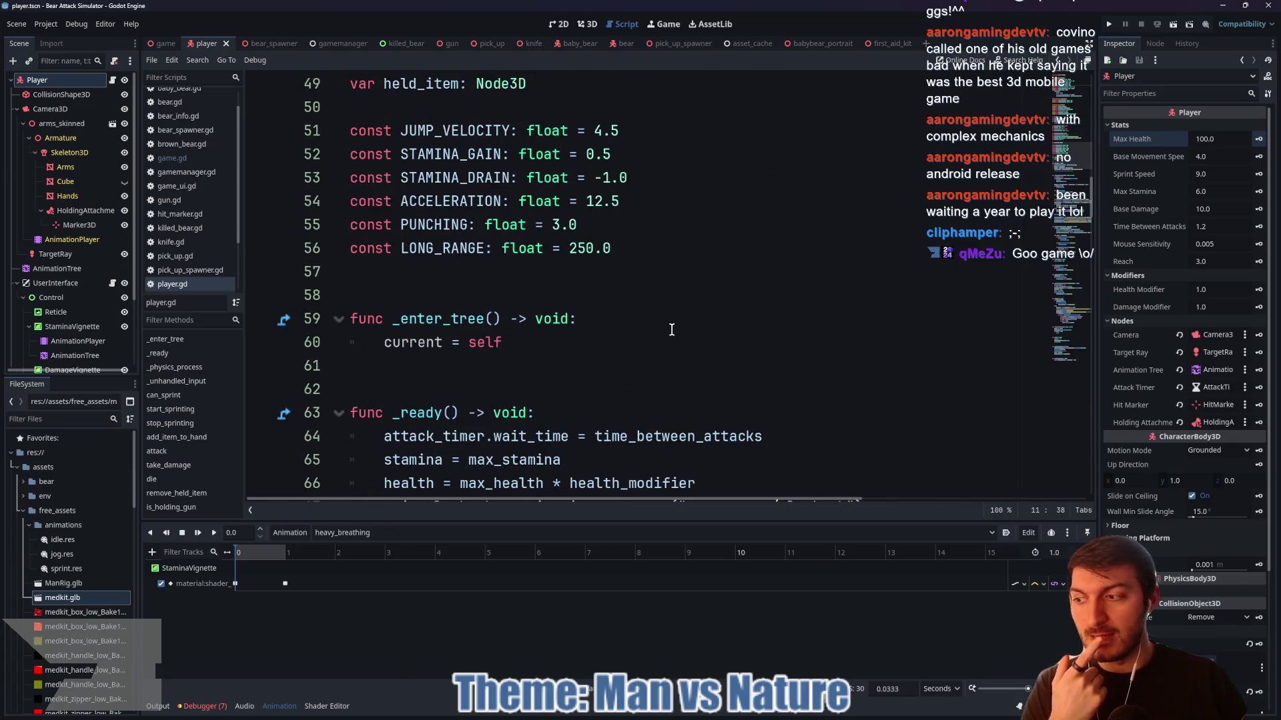
scroll(670, 331, "down", 2)
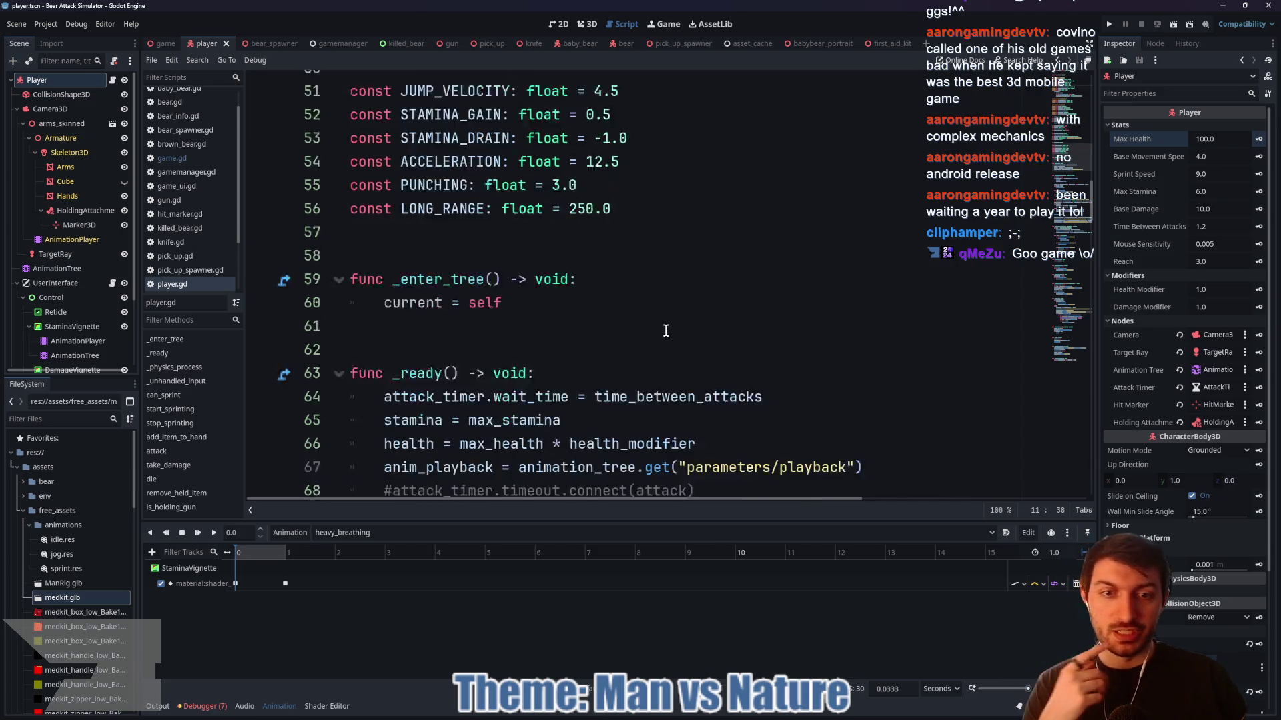
left_click(719, 389)
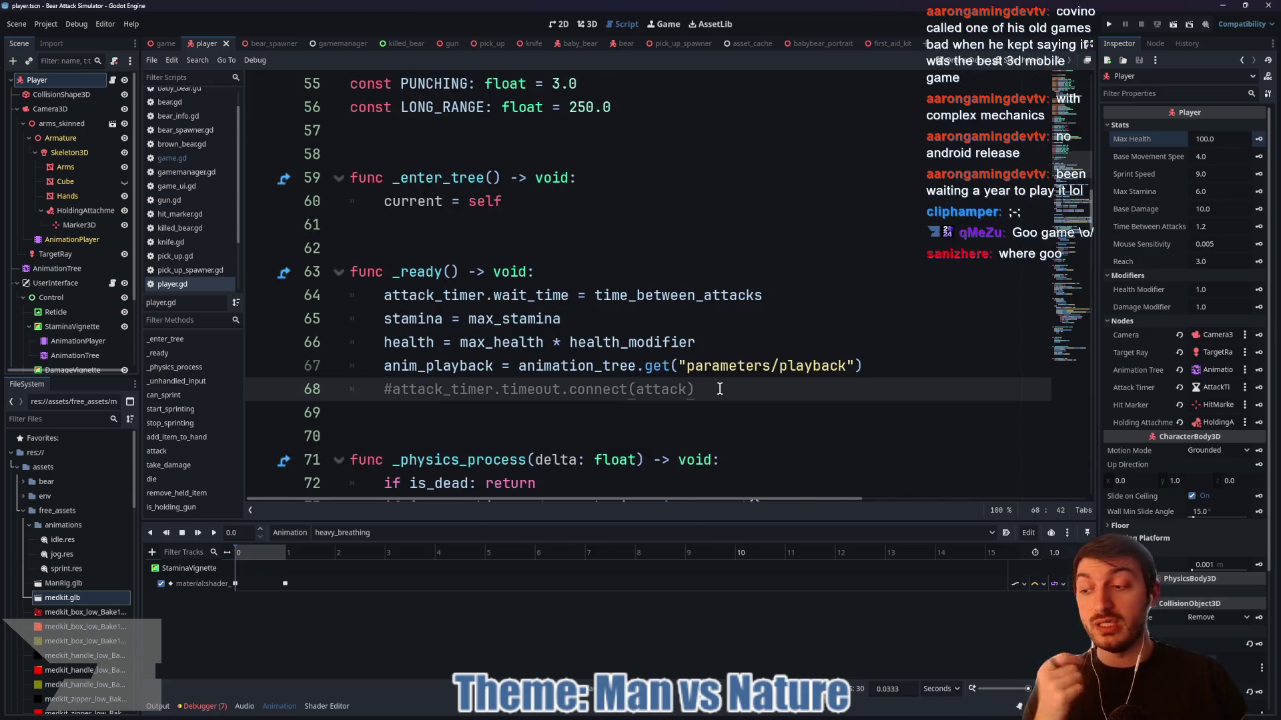
scroll(711, 385, "down", 3)
scroll(710, 385, "down", 2)
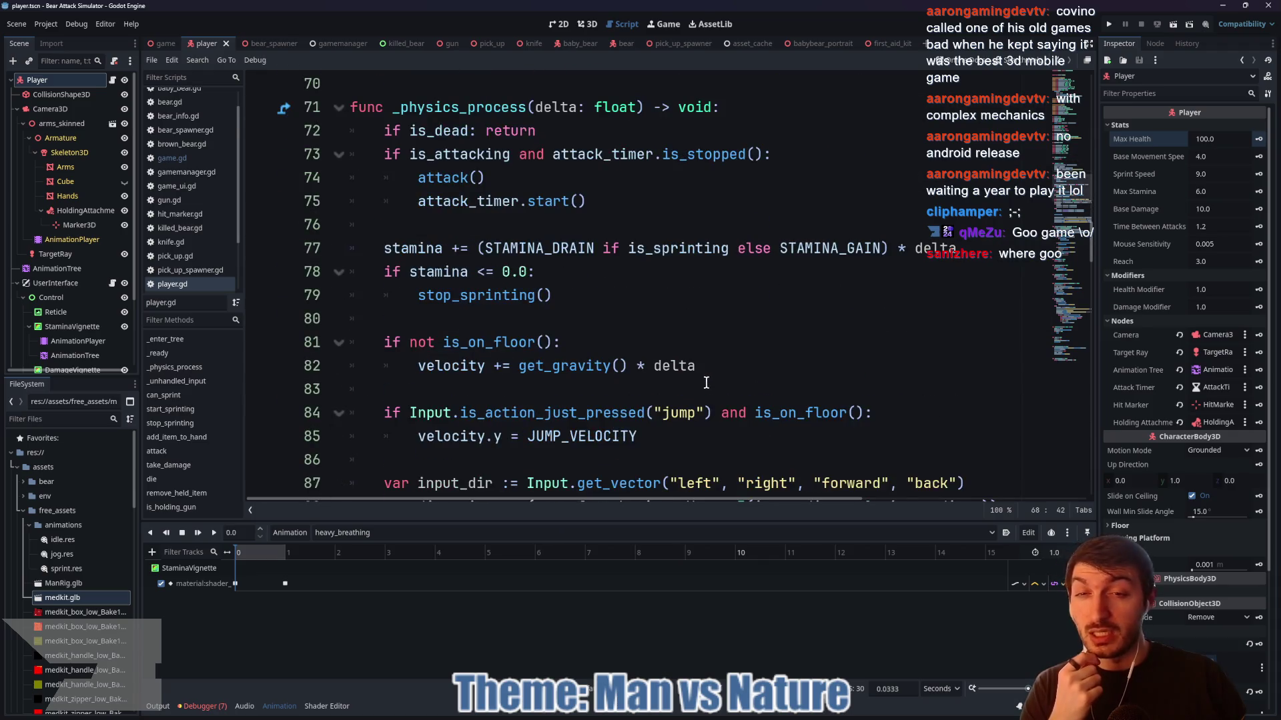
- Save the player scene and script, then view asset_cache.gd's bear, pickup, gun and first-aid-kit preloads
key("ctrl+s")
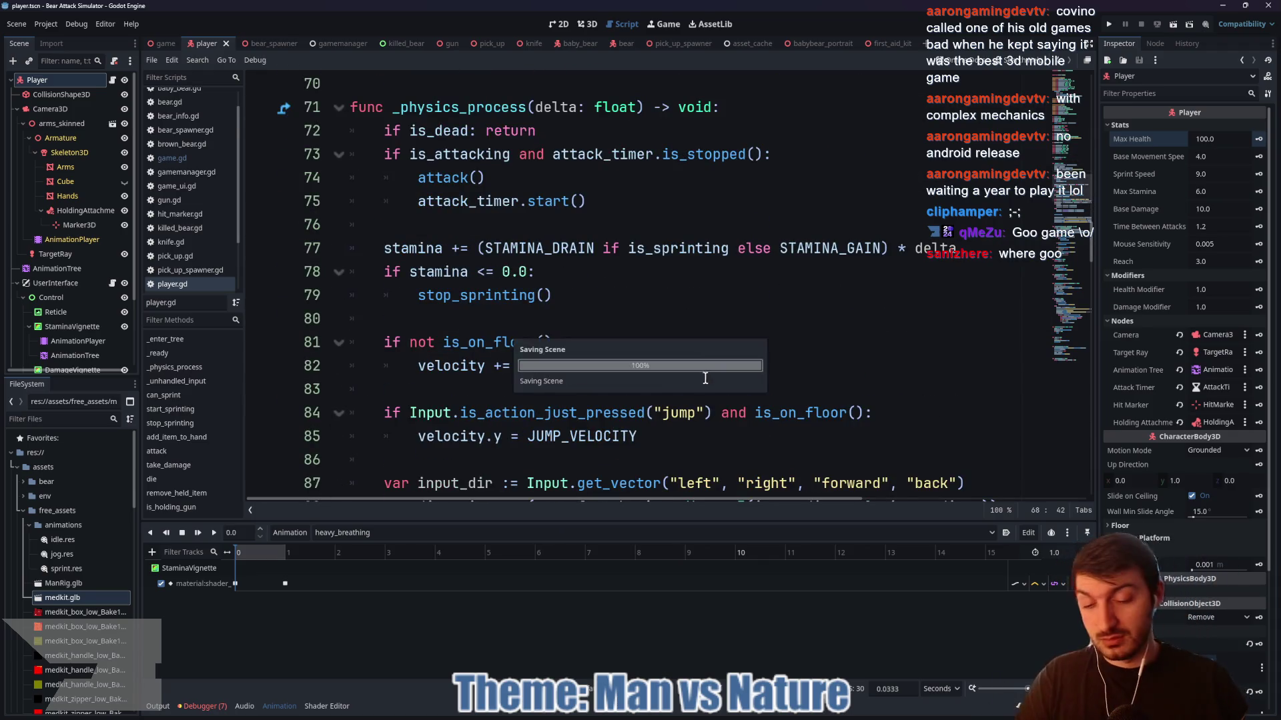
left_click(594, 318)
key("ctrl+s")
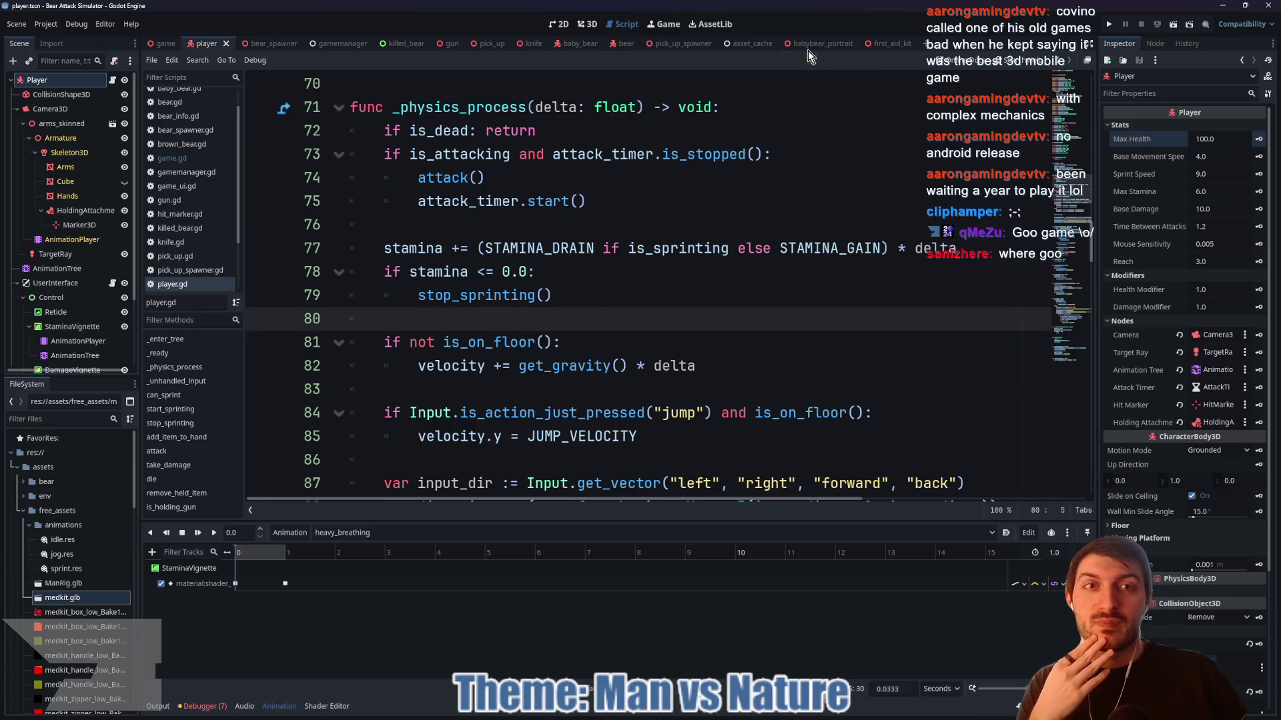
left_click(746, 45)
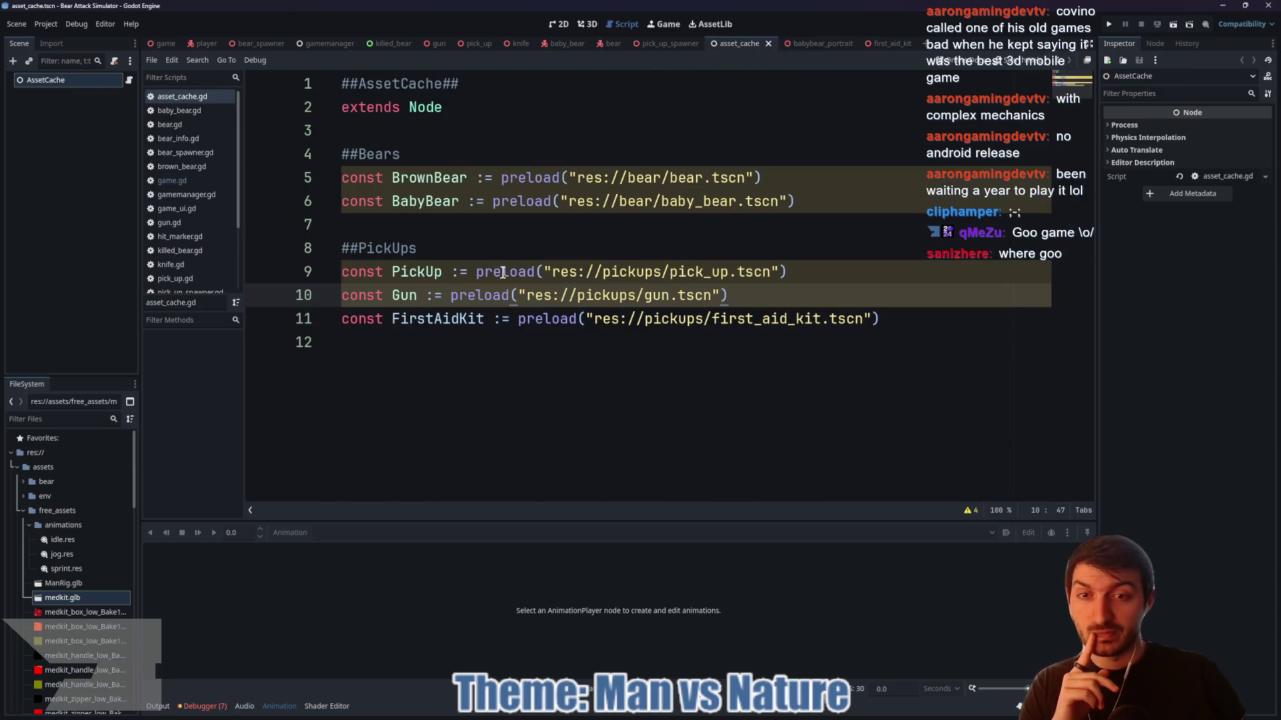
key("Down")
key("Down")
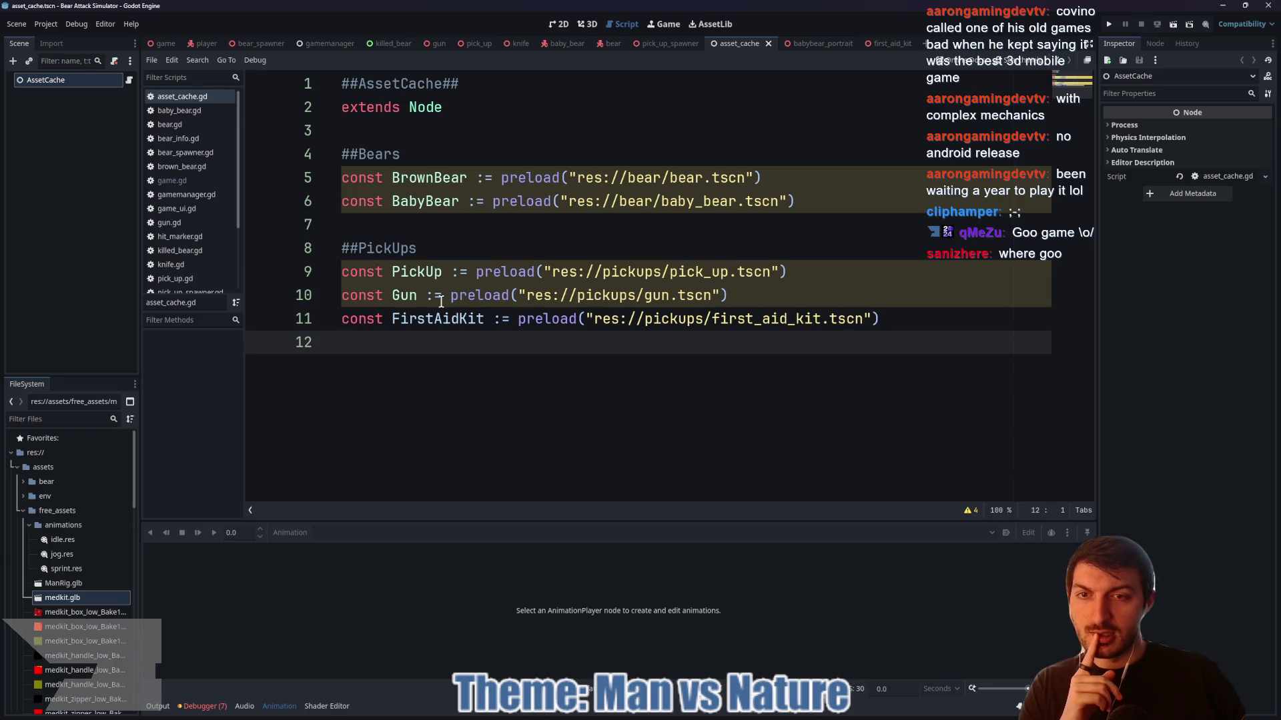